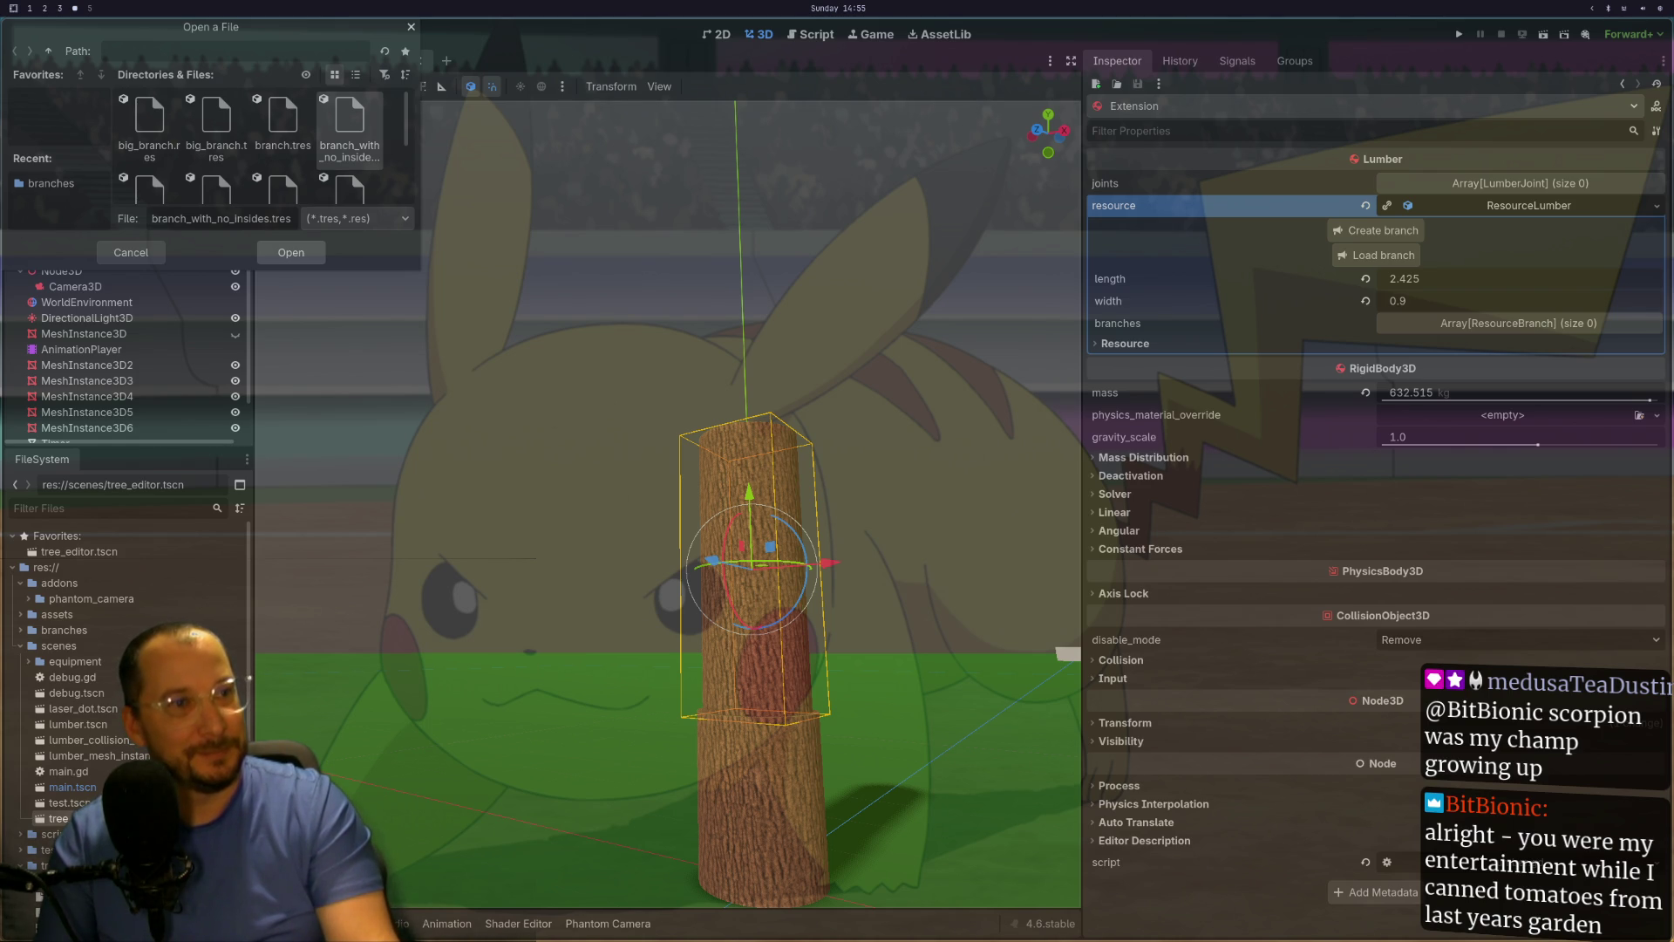
# Step: Load branch_with_no_insides.tres so an angled leafy branch grows from the trunk
pyautogui.press('Return')
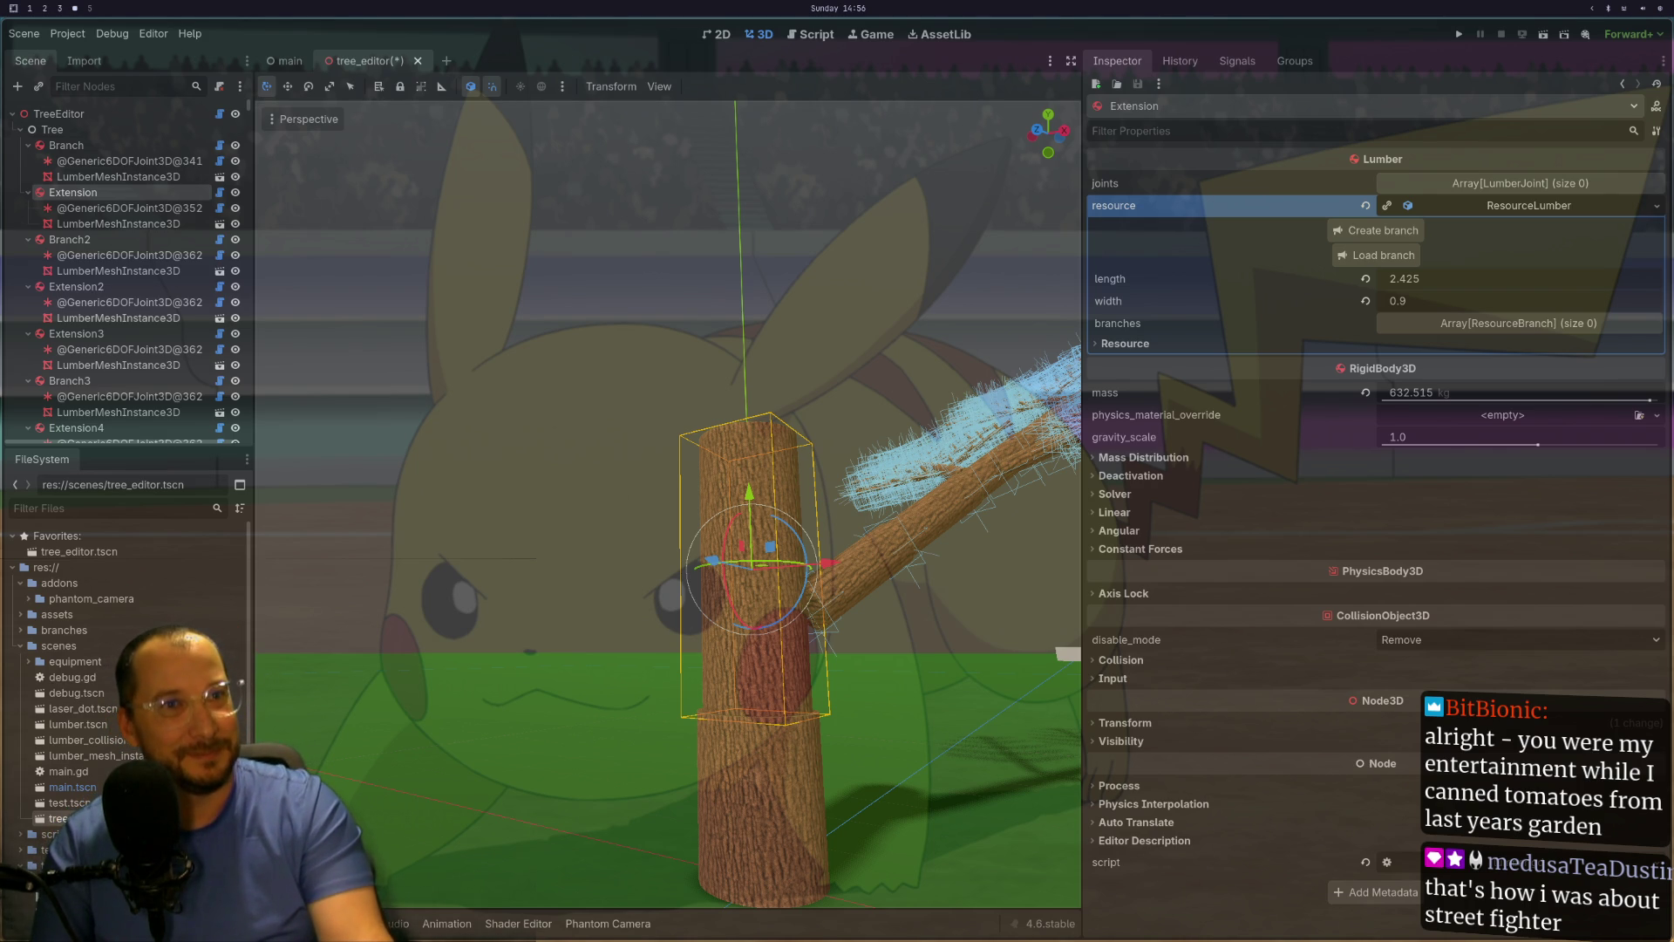
# Step: Select Branch2 and set its branch resource rotation to 0
pyautogui.scroll(-3, 627, 735)
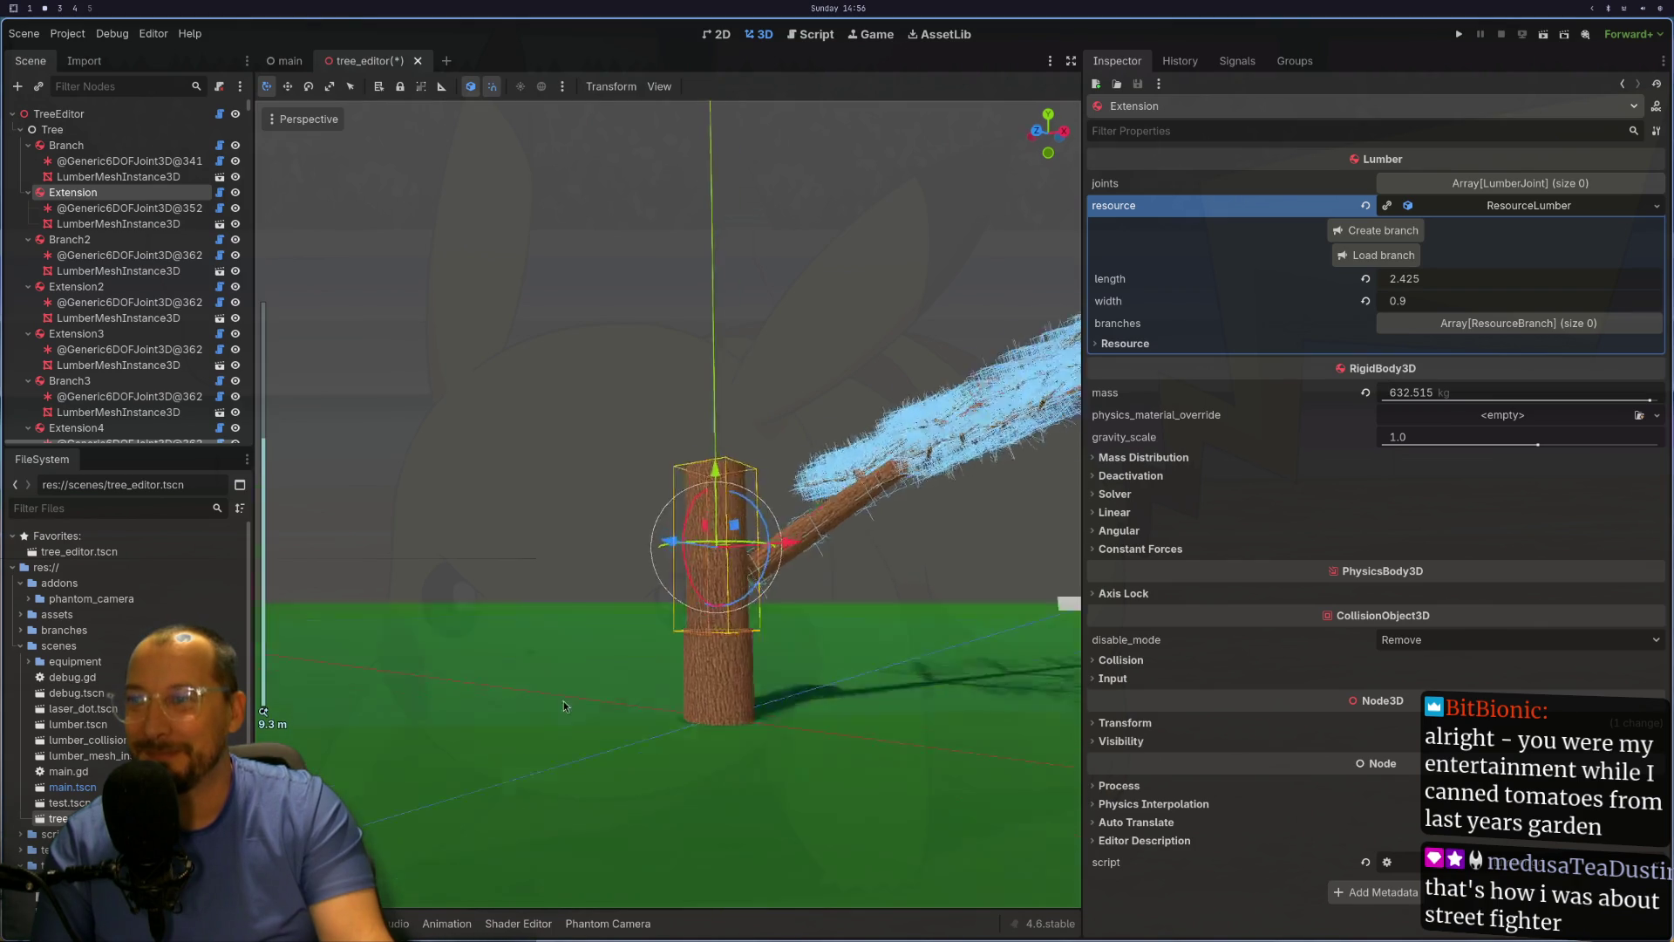
pyautogui.scroll(5, 810, 649)
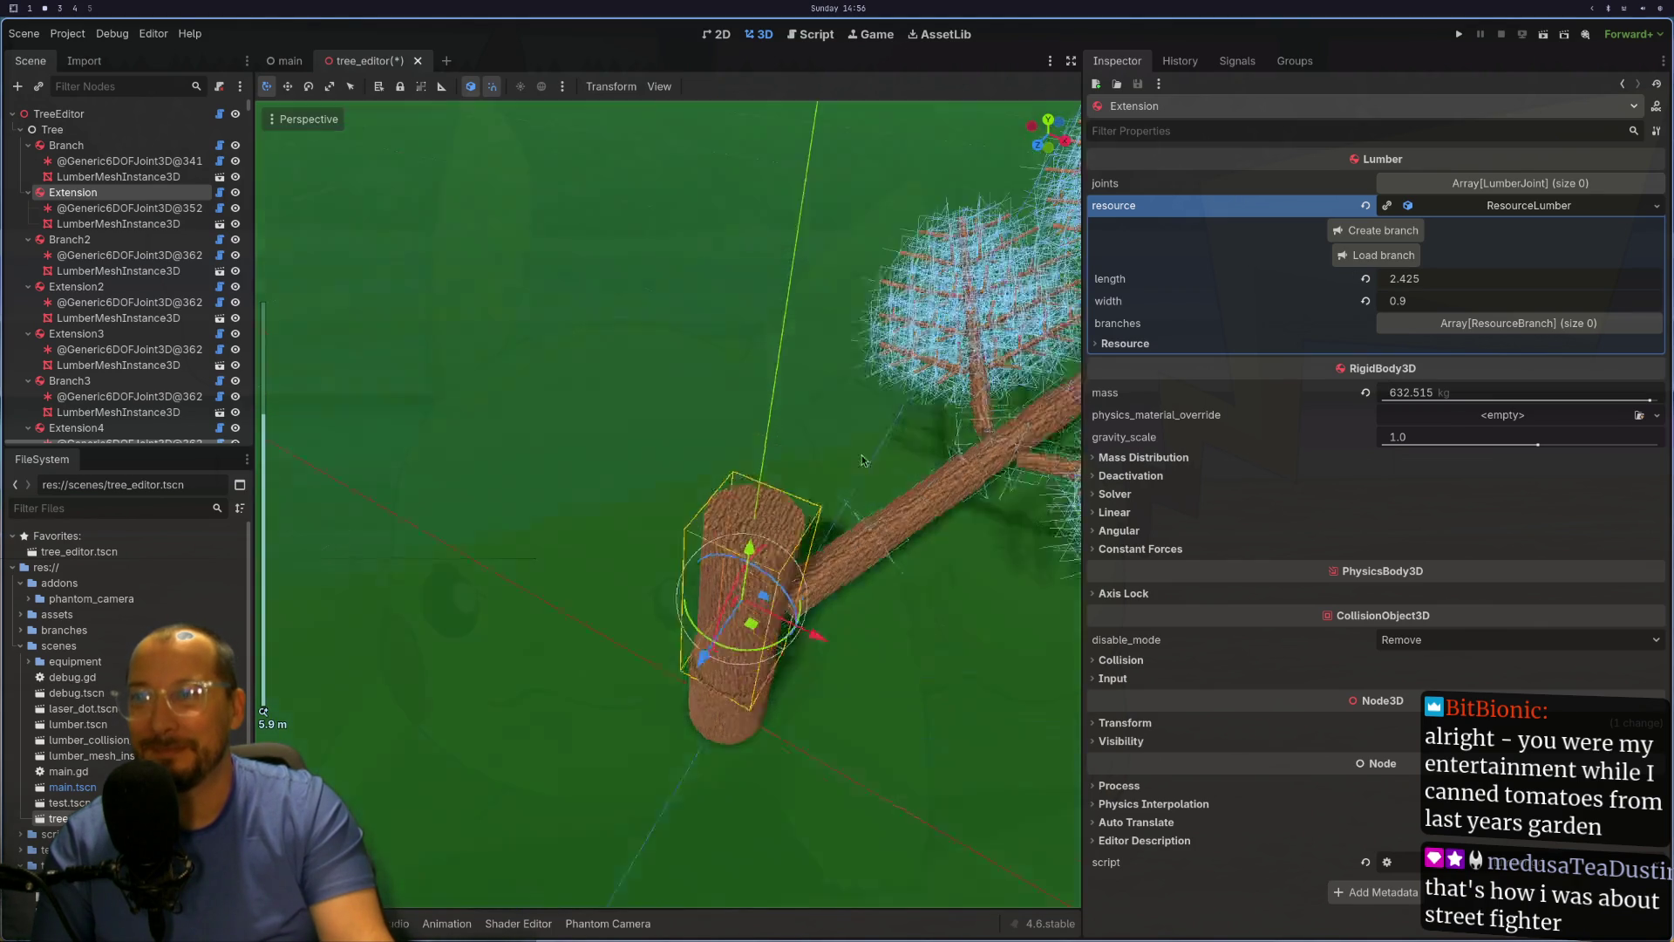
pyautogui.click(813, 648)
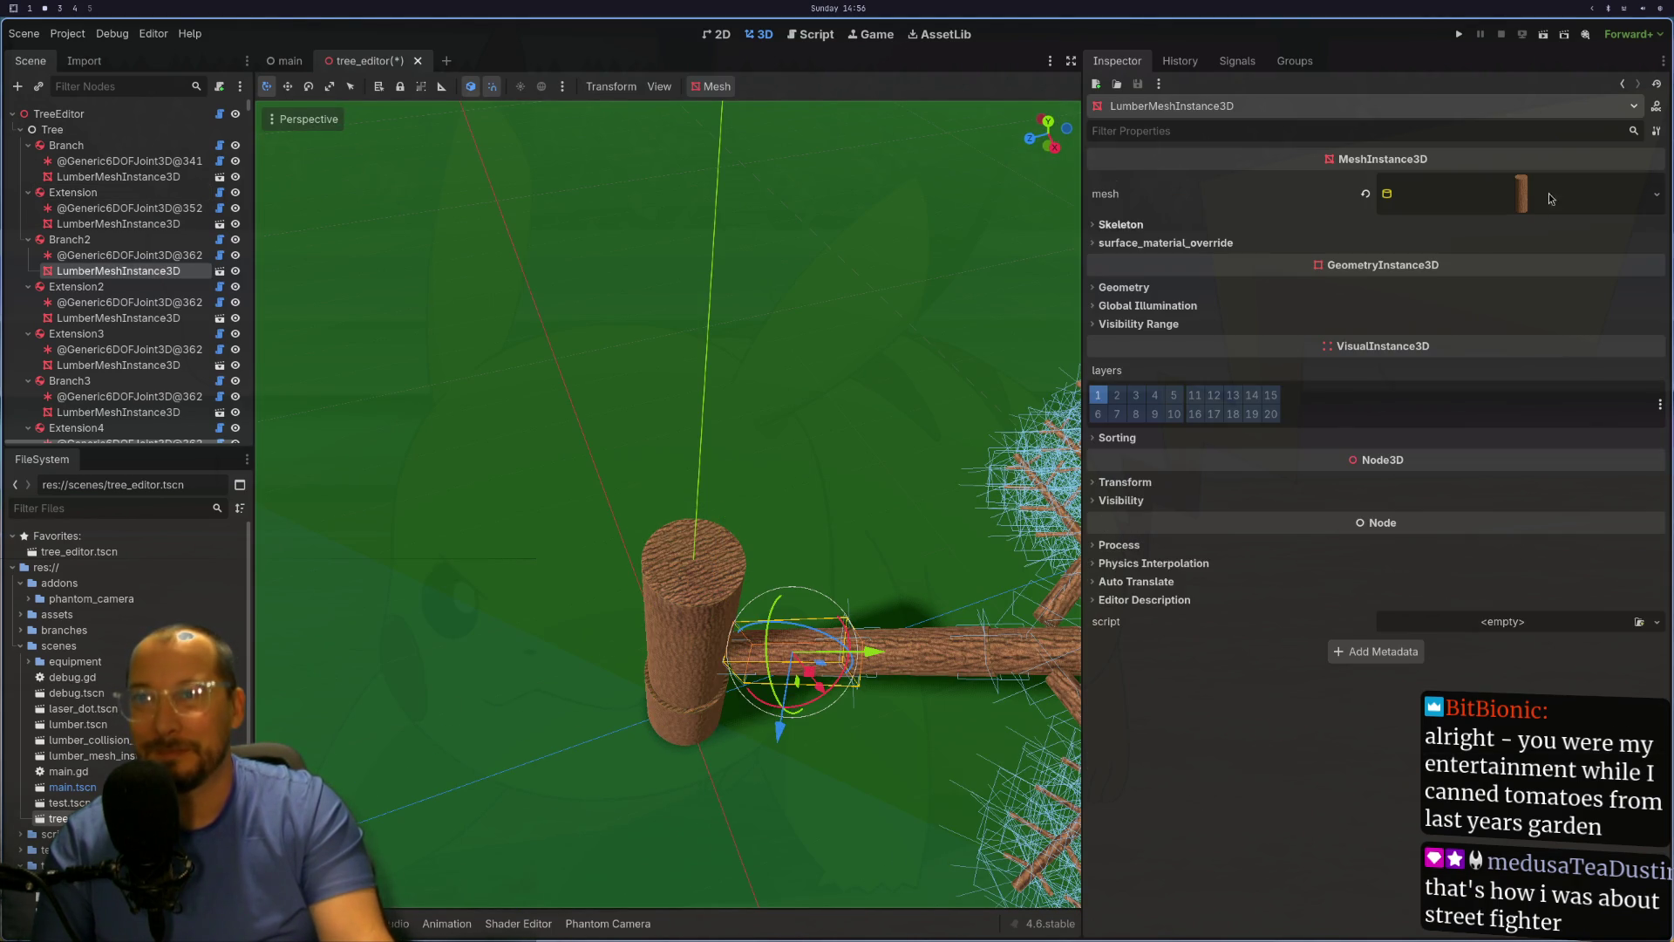
pyautogui.click(116, 253)
pyautogui.press('Up')
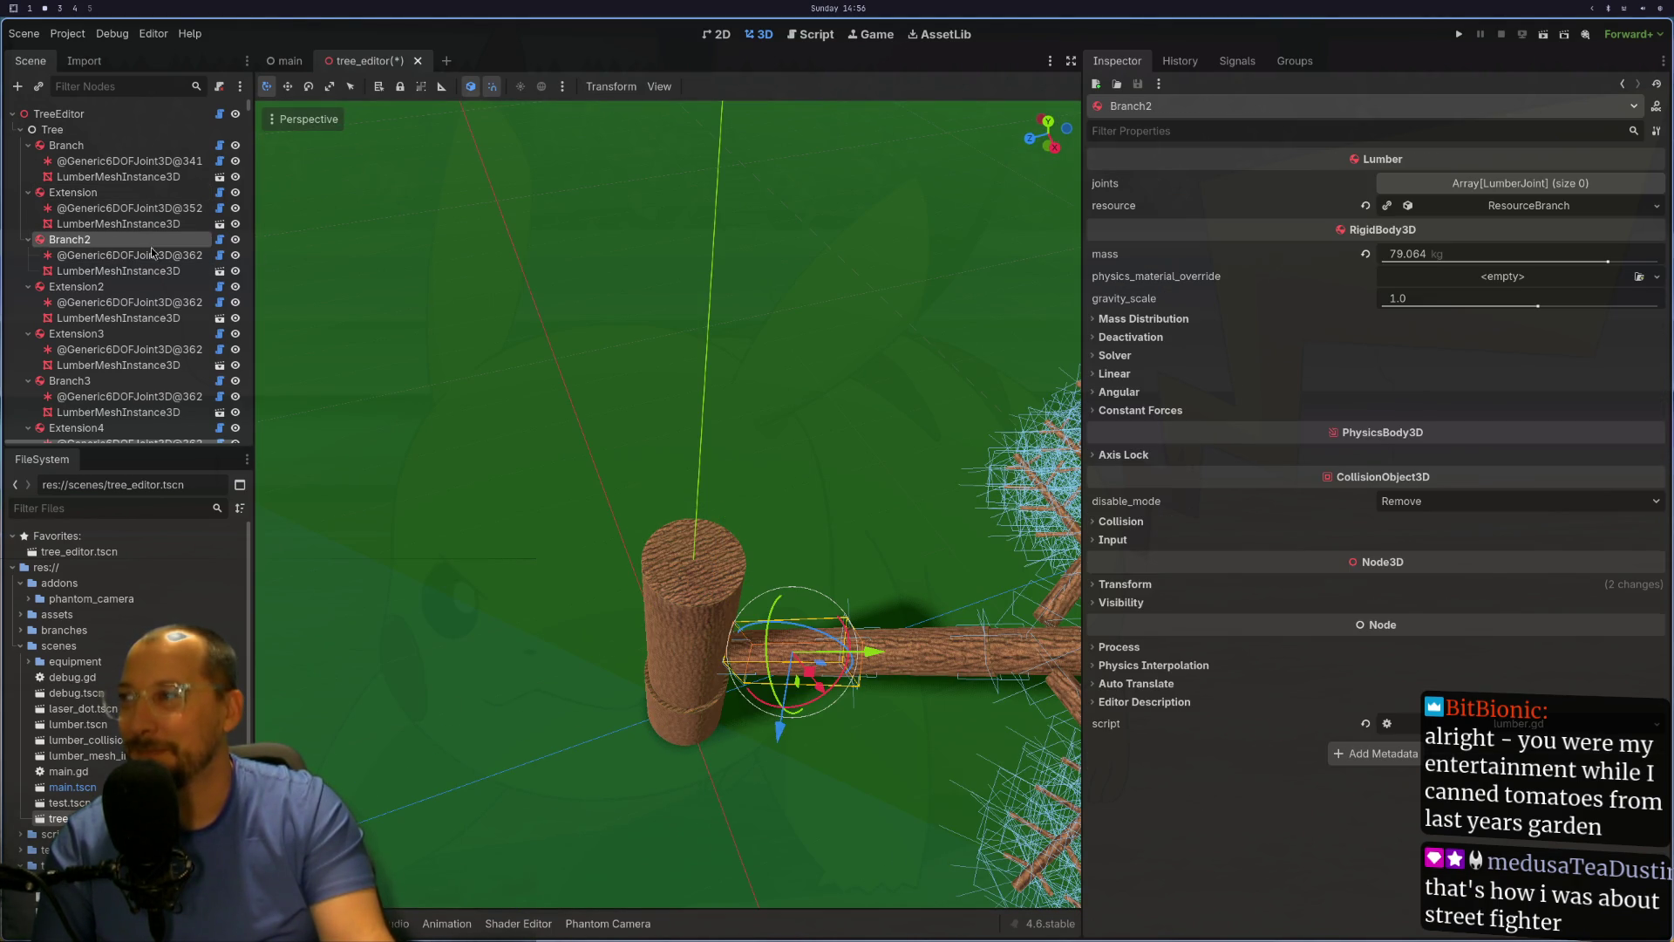
pyautogui.click(1525, 213)
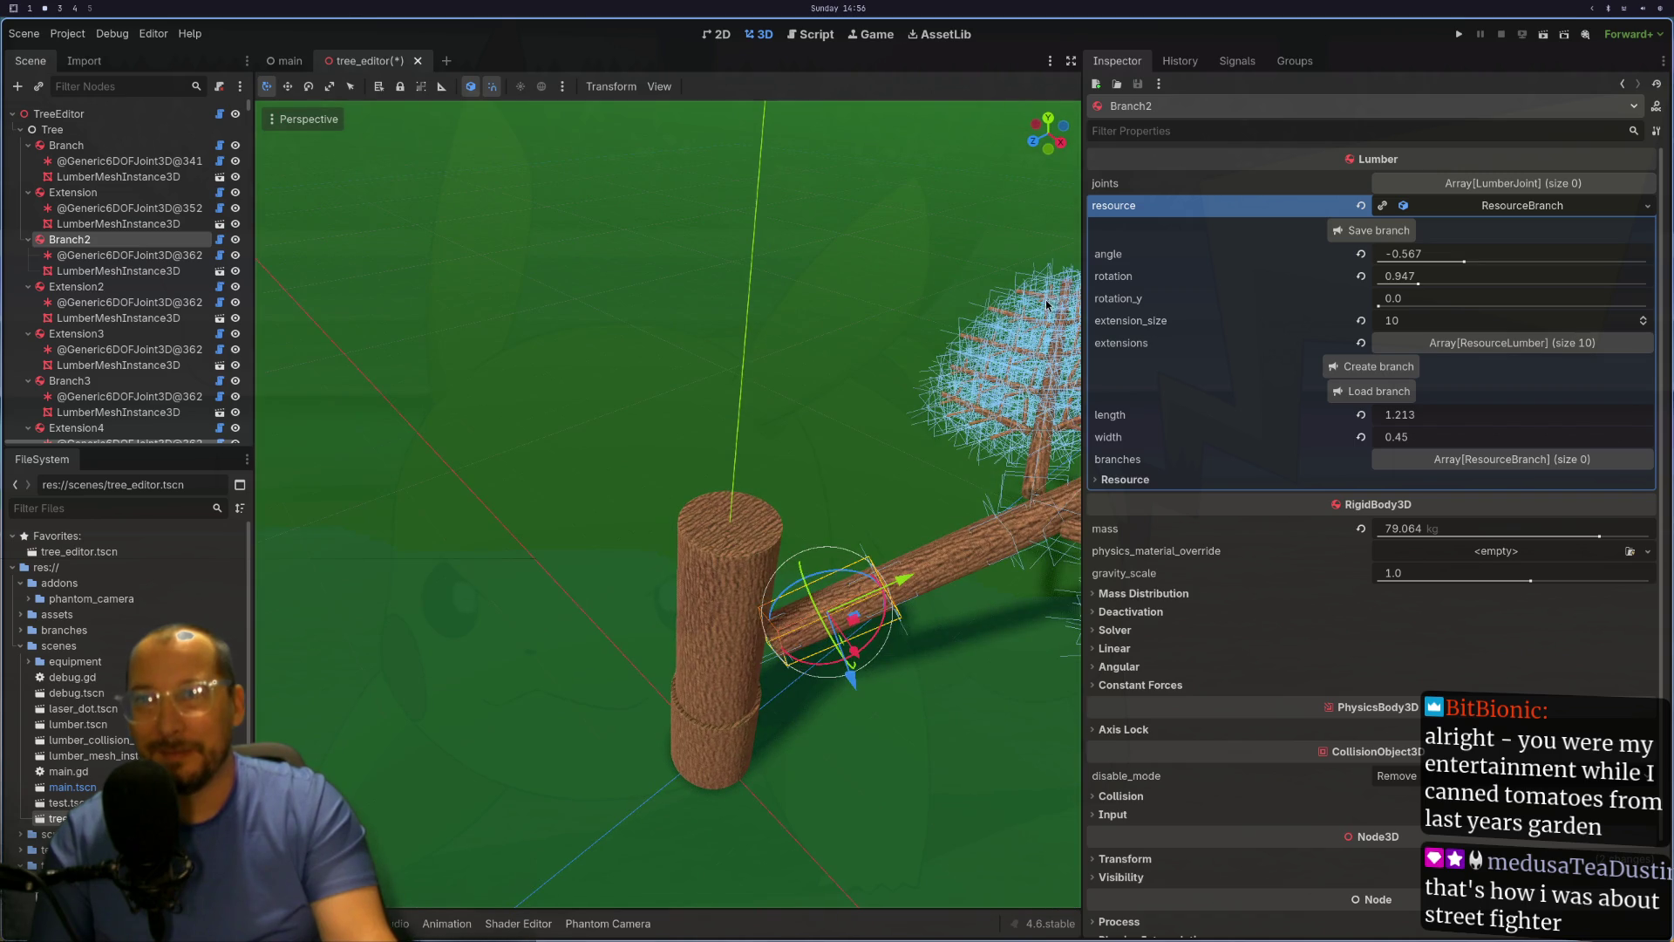
pyautogui.click(1393, 277)
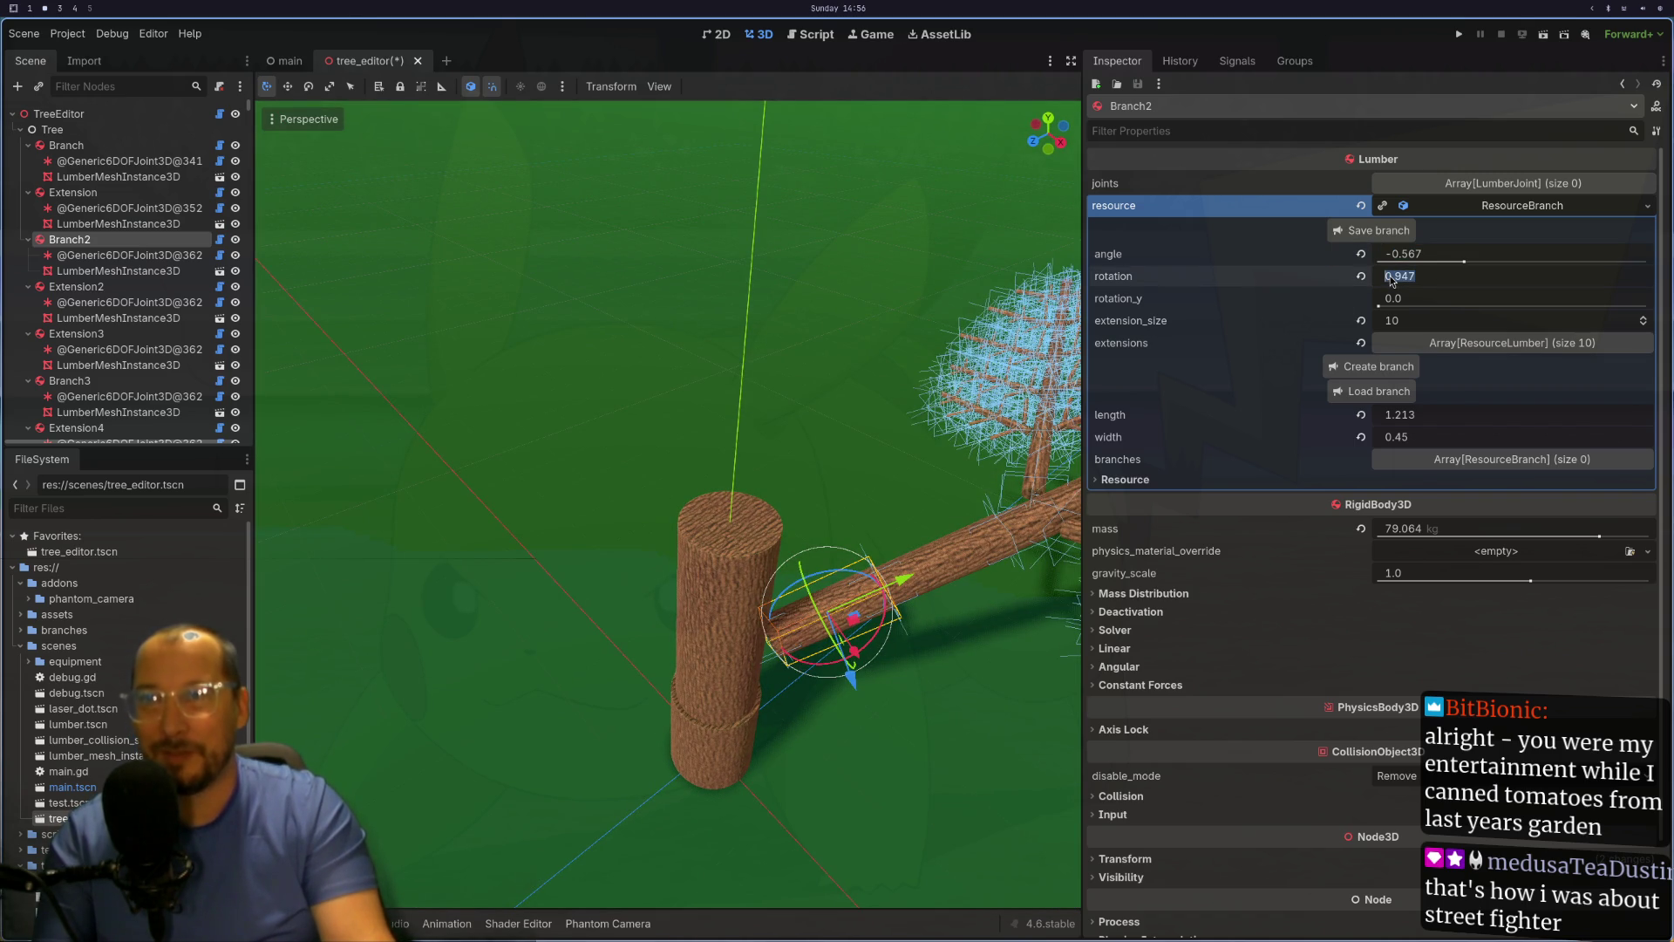
pyautogui.write('0')
pyautogui.press('Tab')
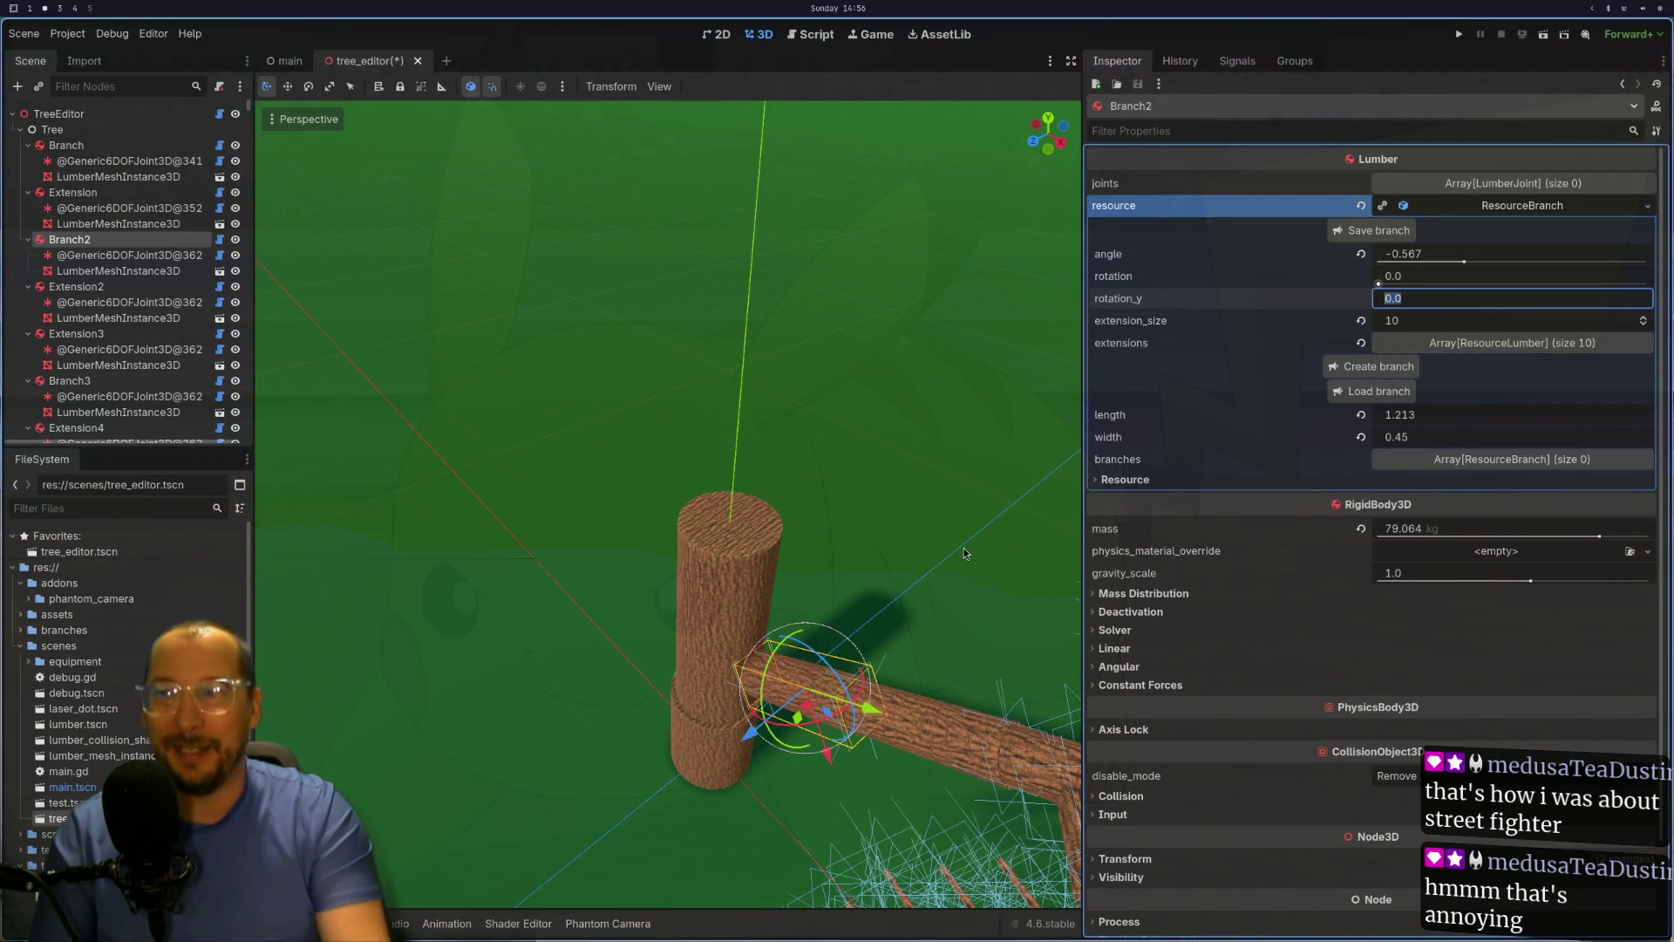
# Step: Select the Extension trunk and choose branch_with_no_insides.tres in the Load branch file chooser
pyautogui.press('KP_9')
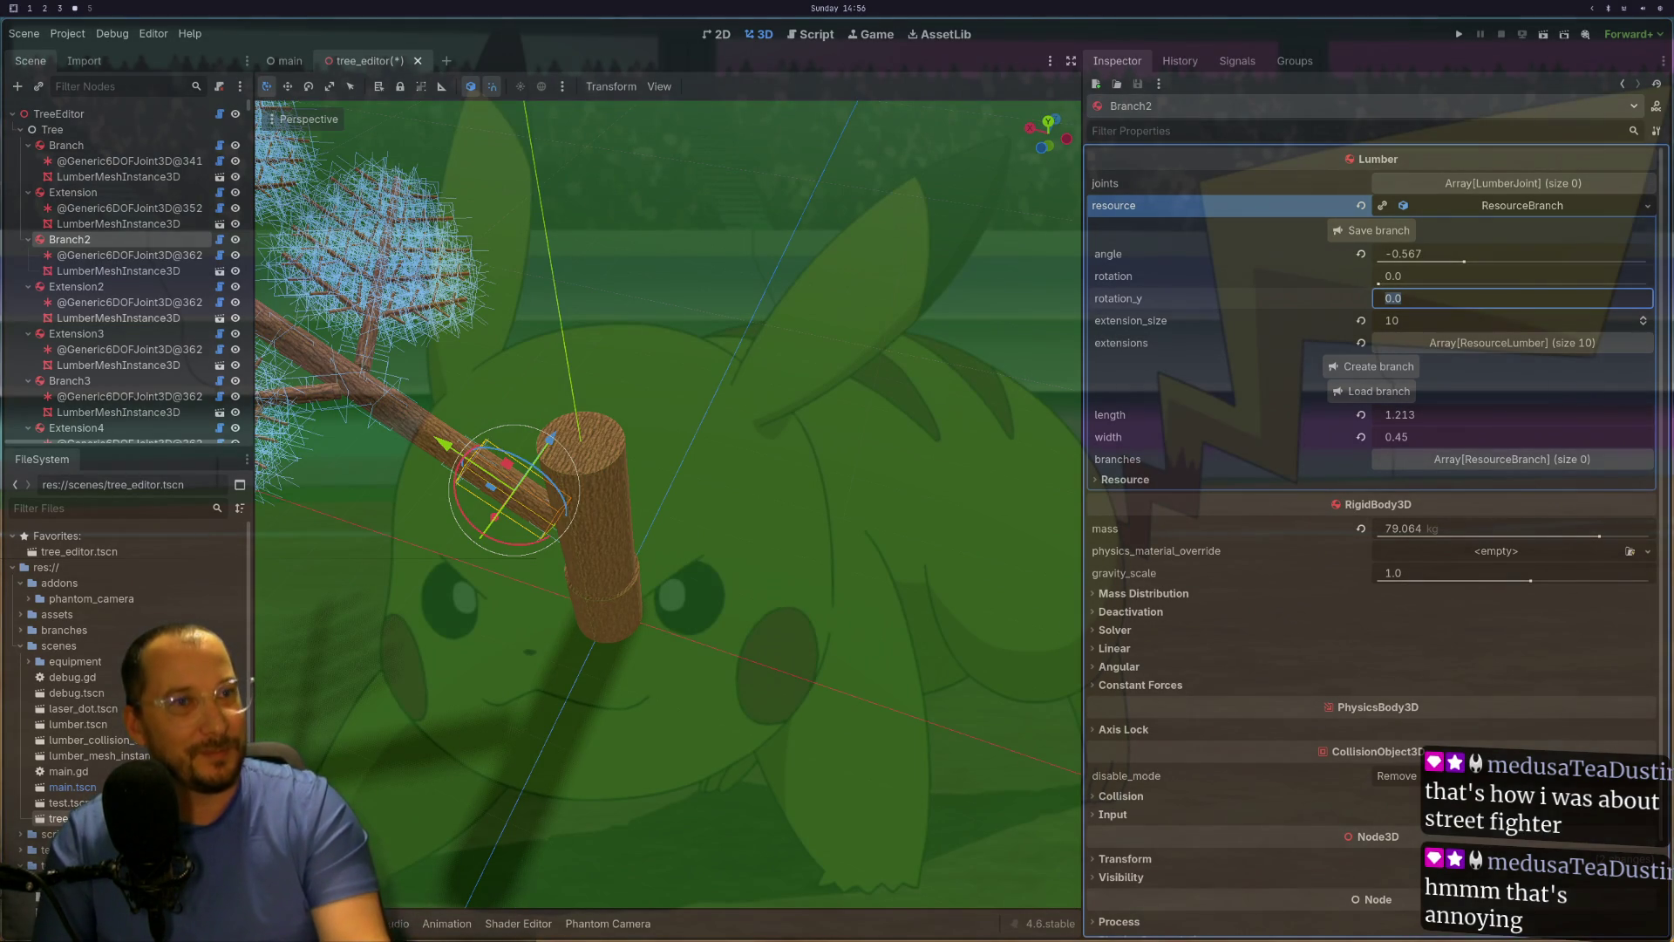
pyautogui.press('KP_6')
pyautogui.press('KP_6')
pyautogui.press('KP_6')
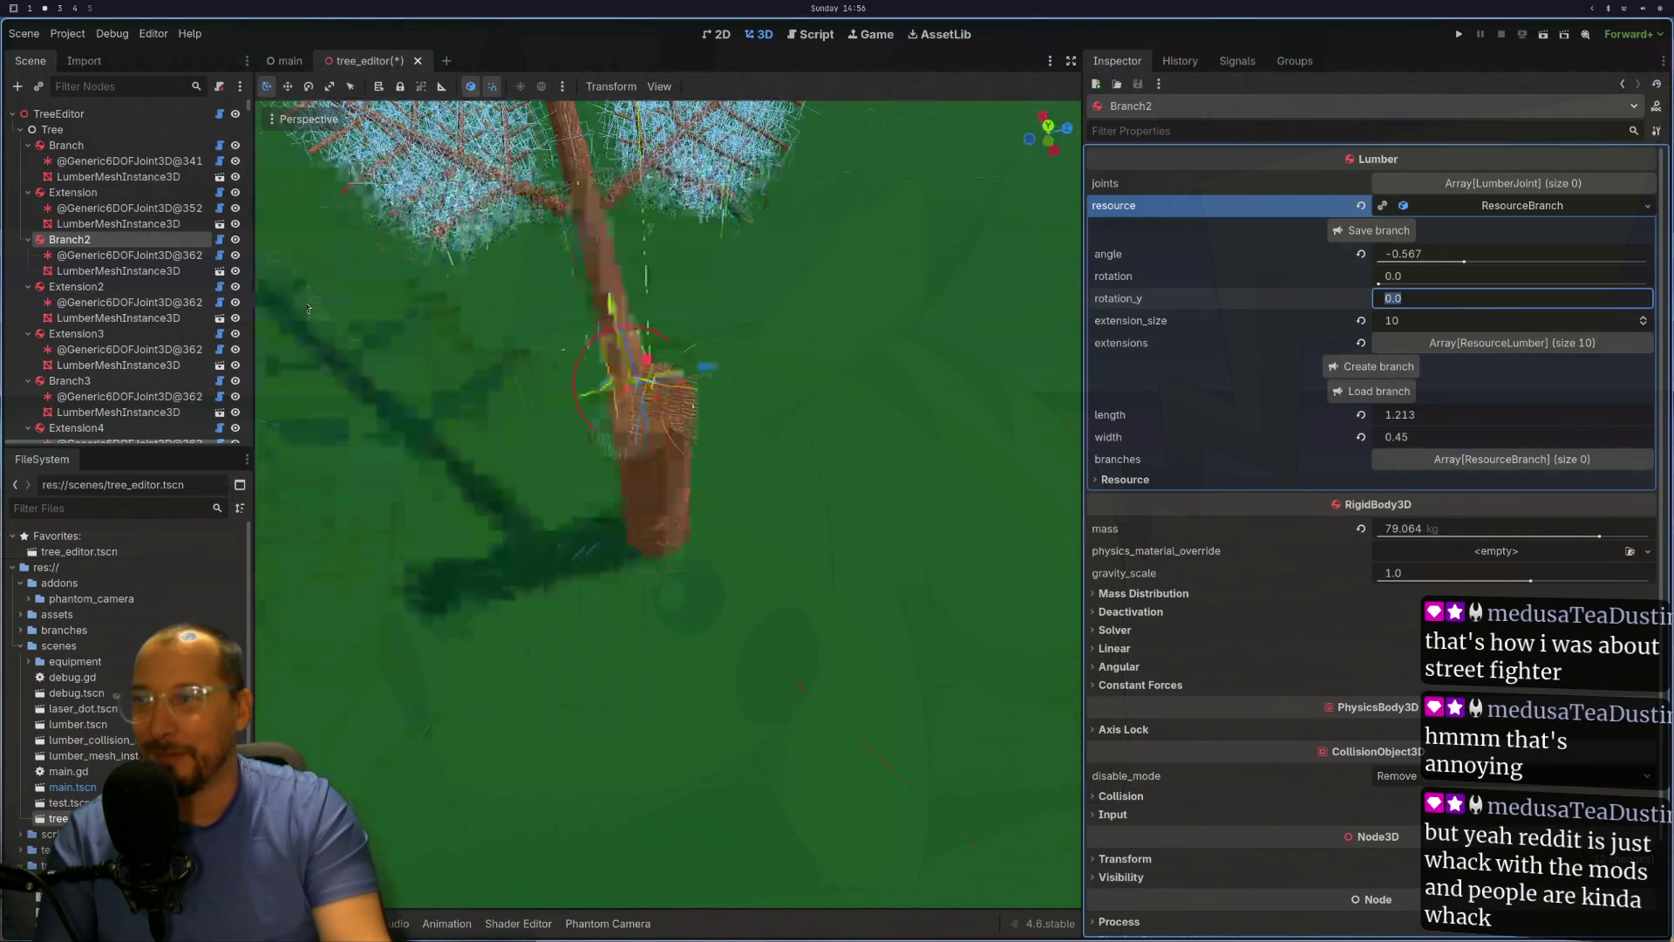
pyautogui.click(697, 440)
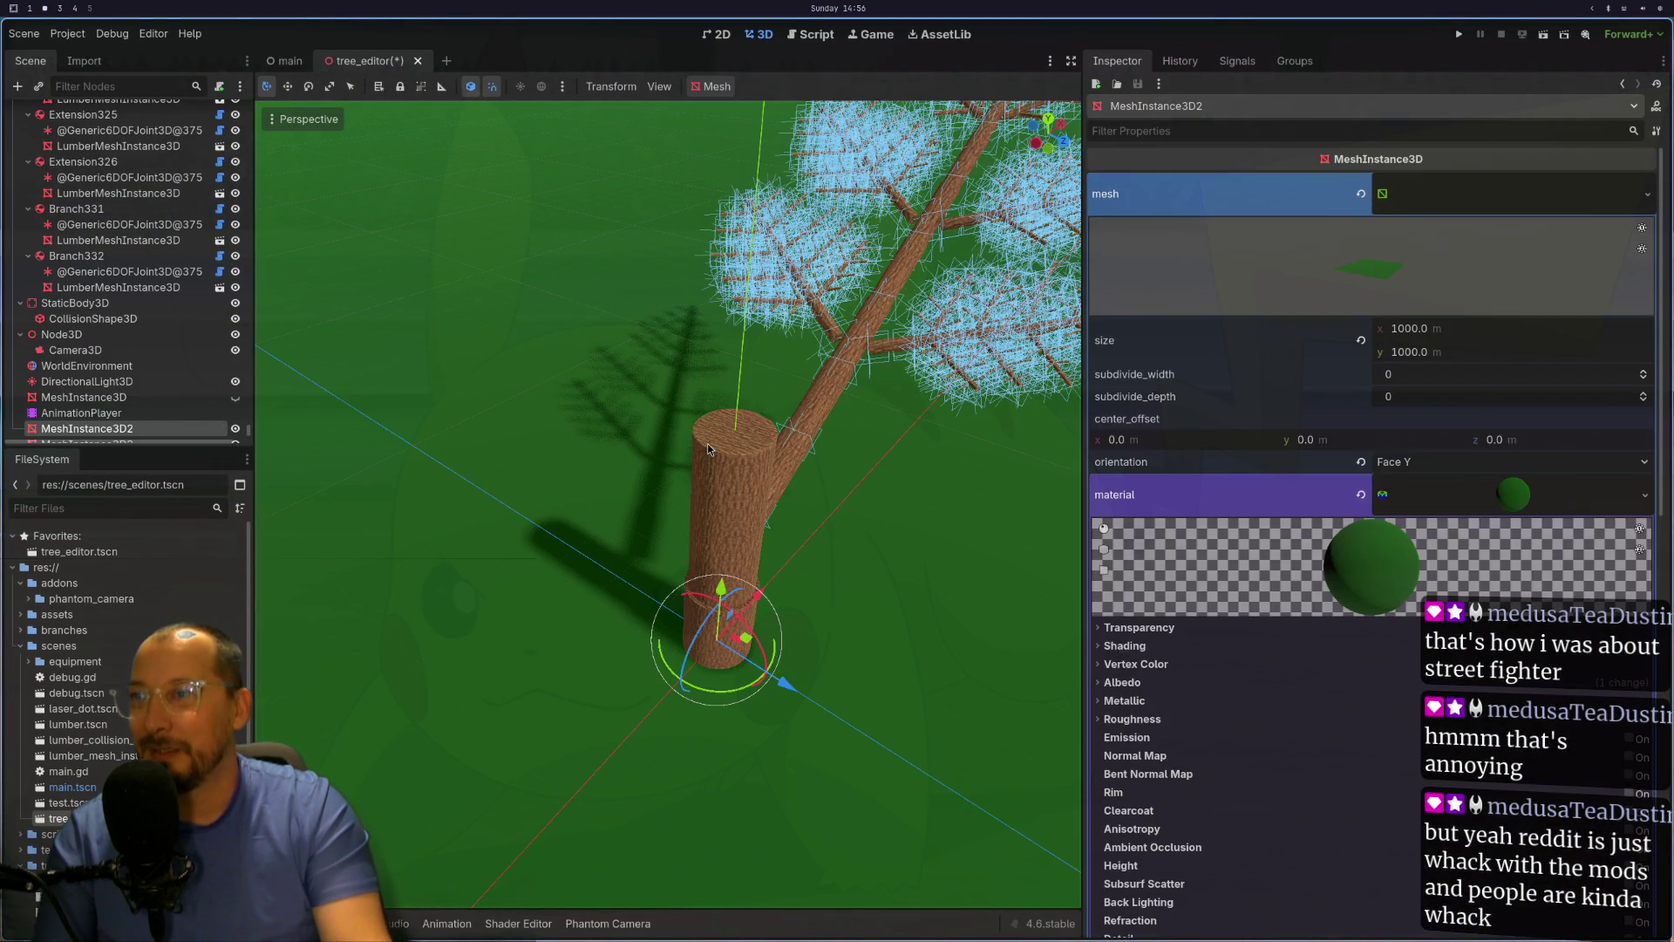
pyautogui.click(708, 443)
pyautogui.press('f')
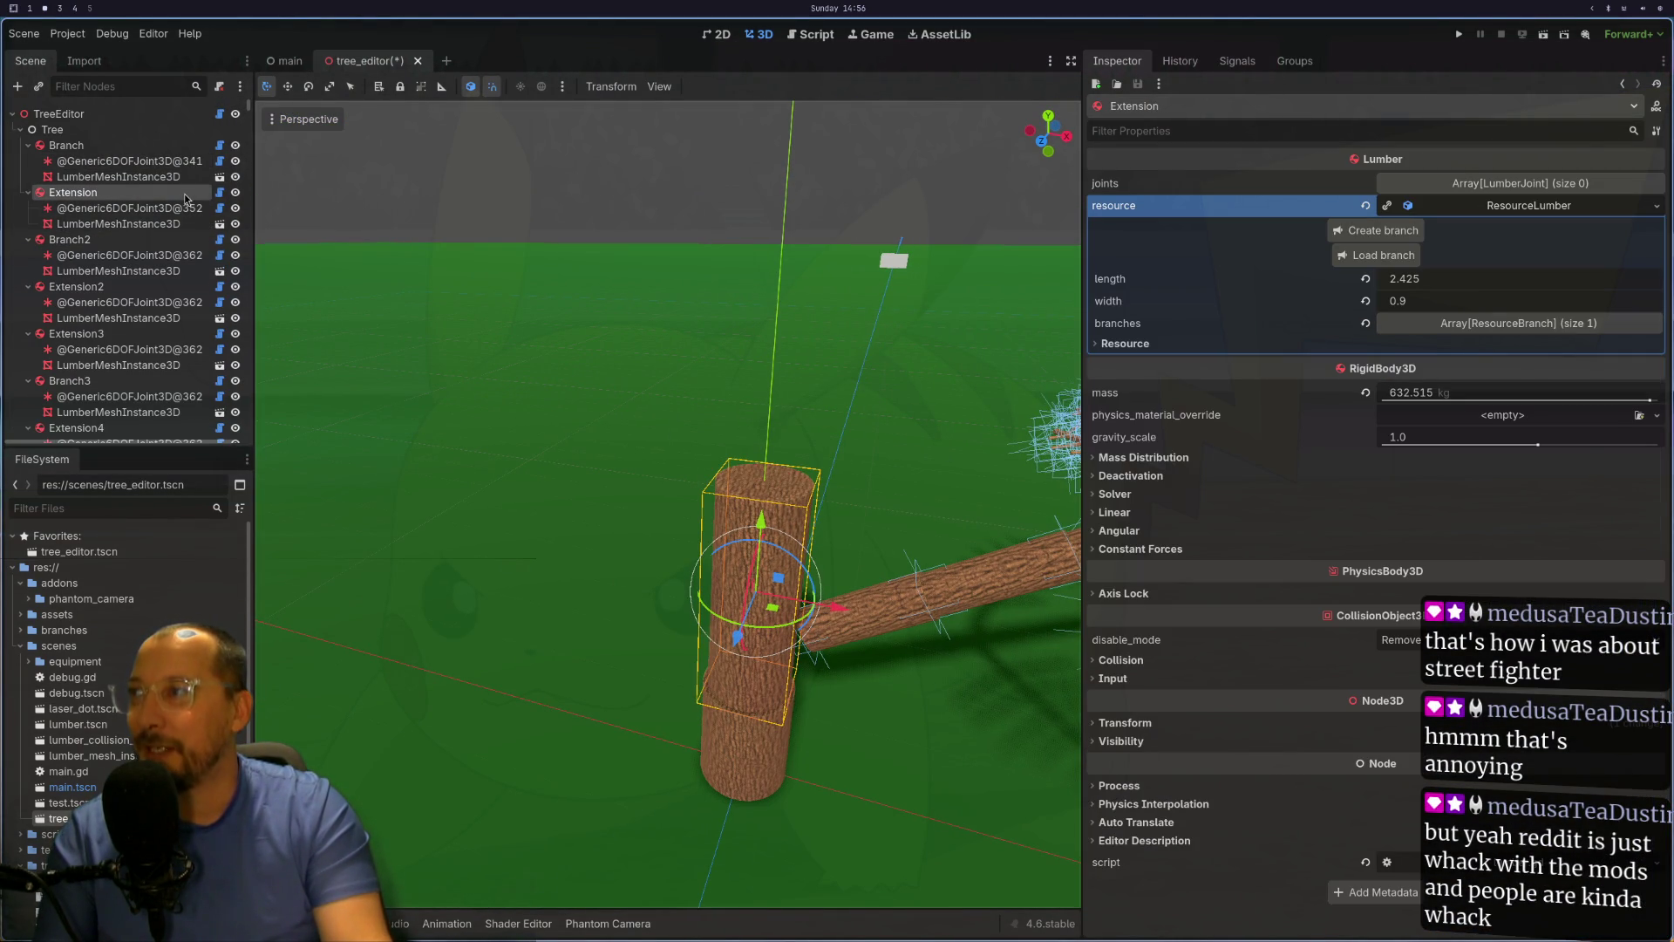
pyautogui.click(1376, 255)
pyautogui.click(350, 122)
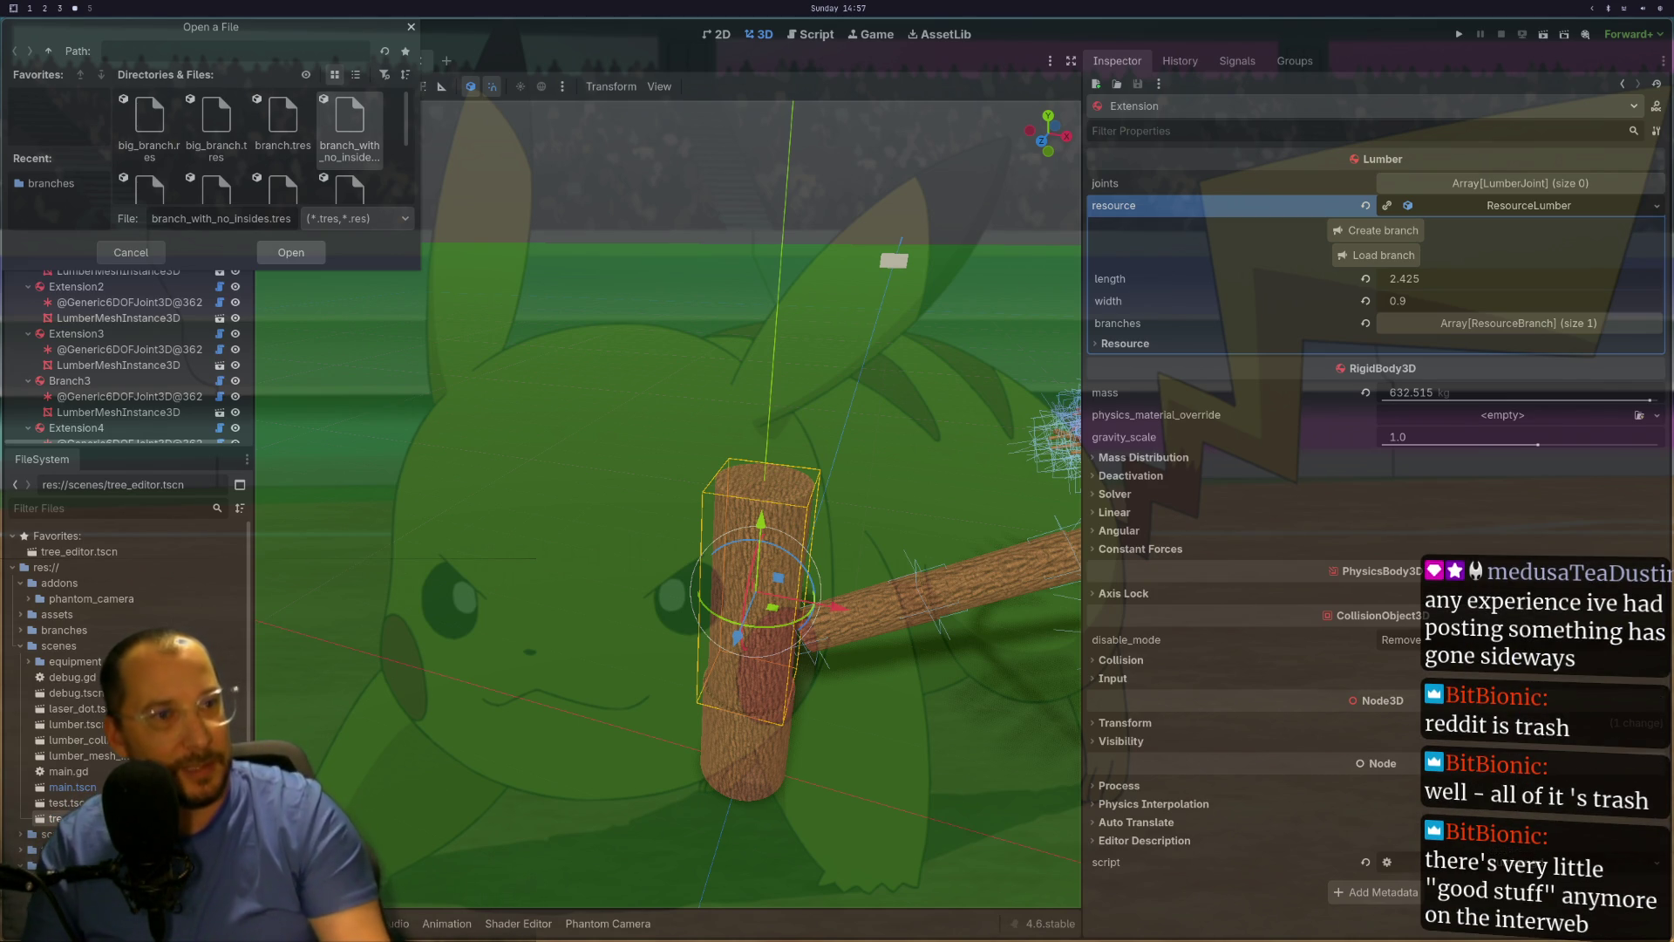
# Step: Confirm branch_with_no_insides.tres so a second large leafy branch sprouts from the trunk
pyautogui.press('Return')
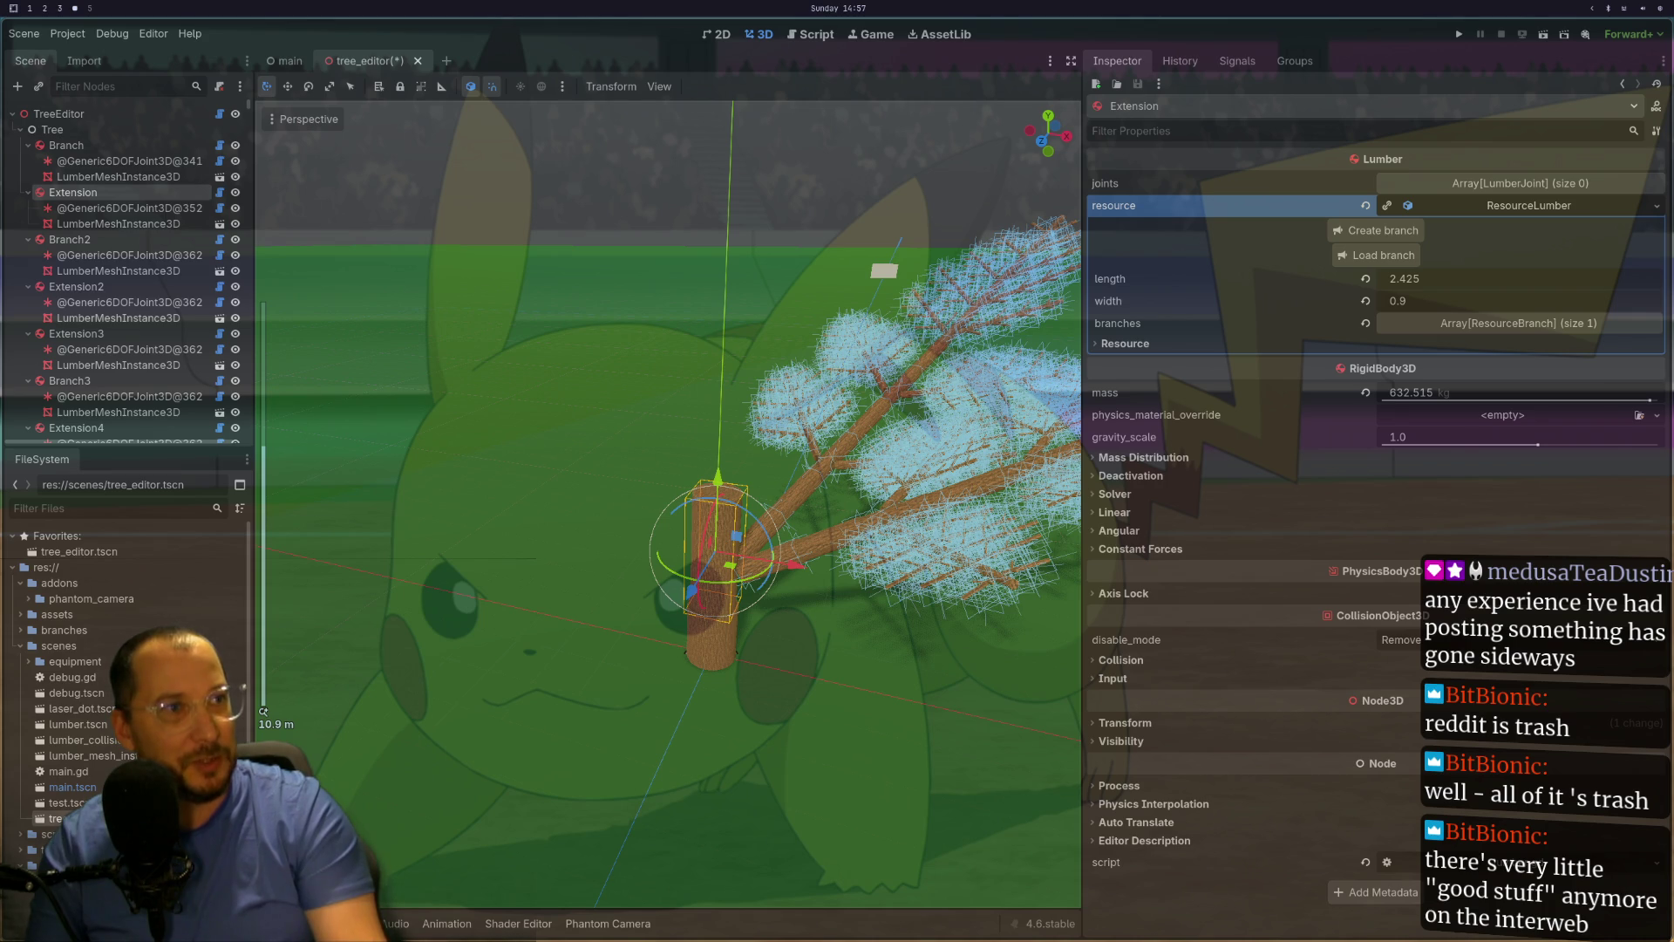
# Step: Select Branch333 and set its branch rotation to PI / 2 (1.571)
pyautogui.scroll(6, 816, 474)
pyautogui.scroll(-3, 872, 443)
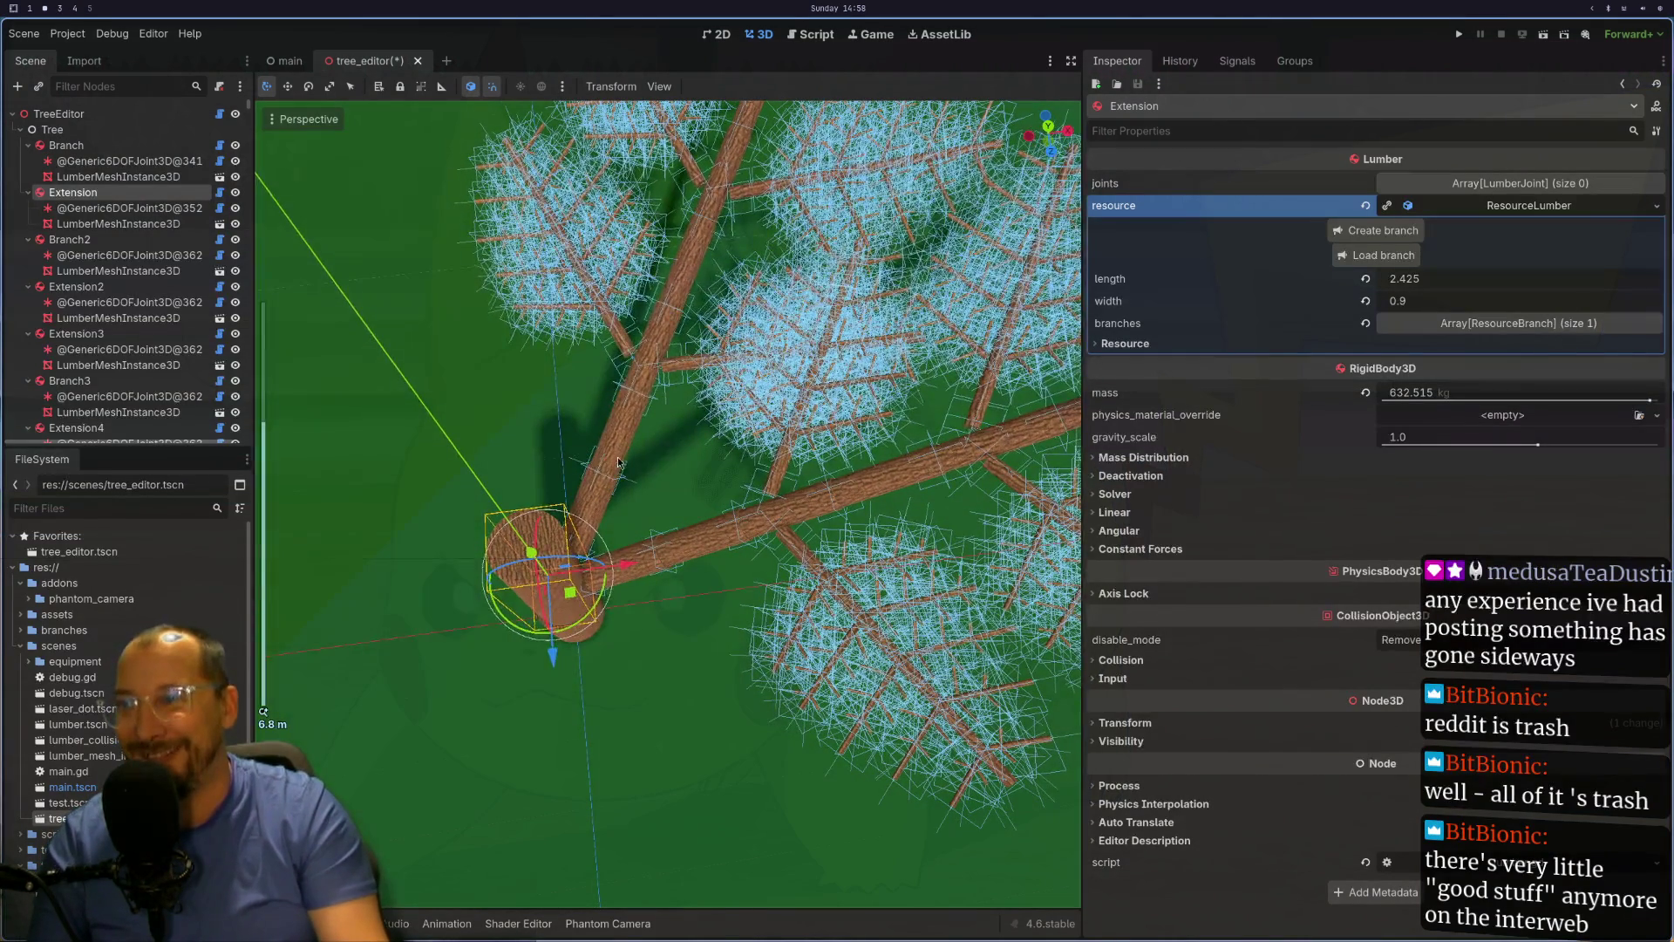
pyautogui.click(594, 493)
pyautogui.click(594, 493)
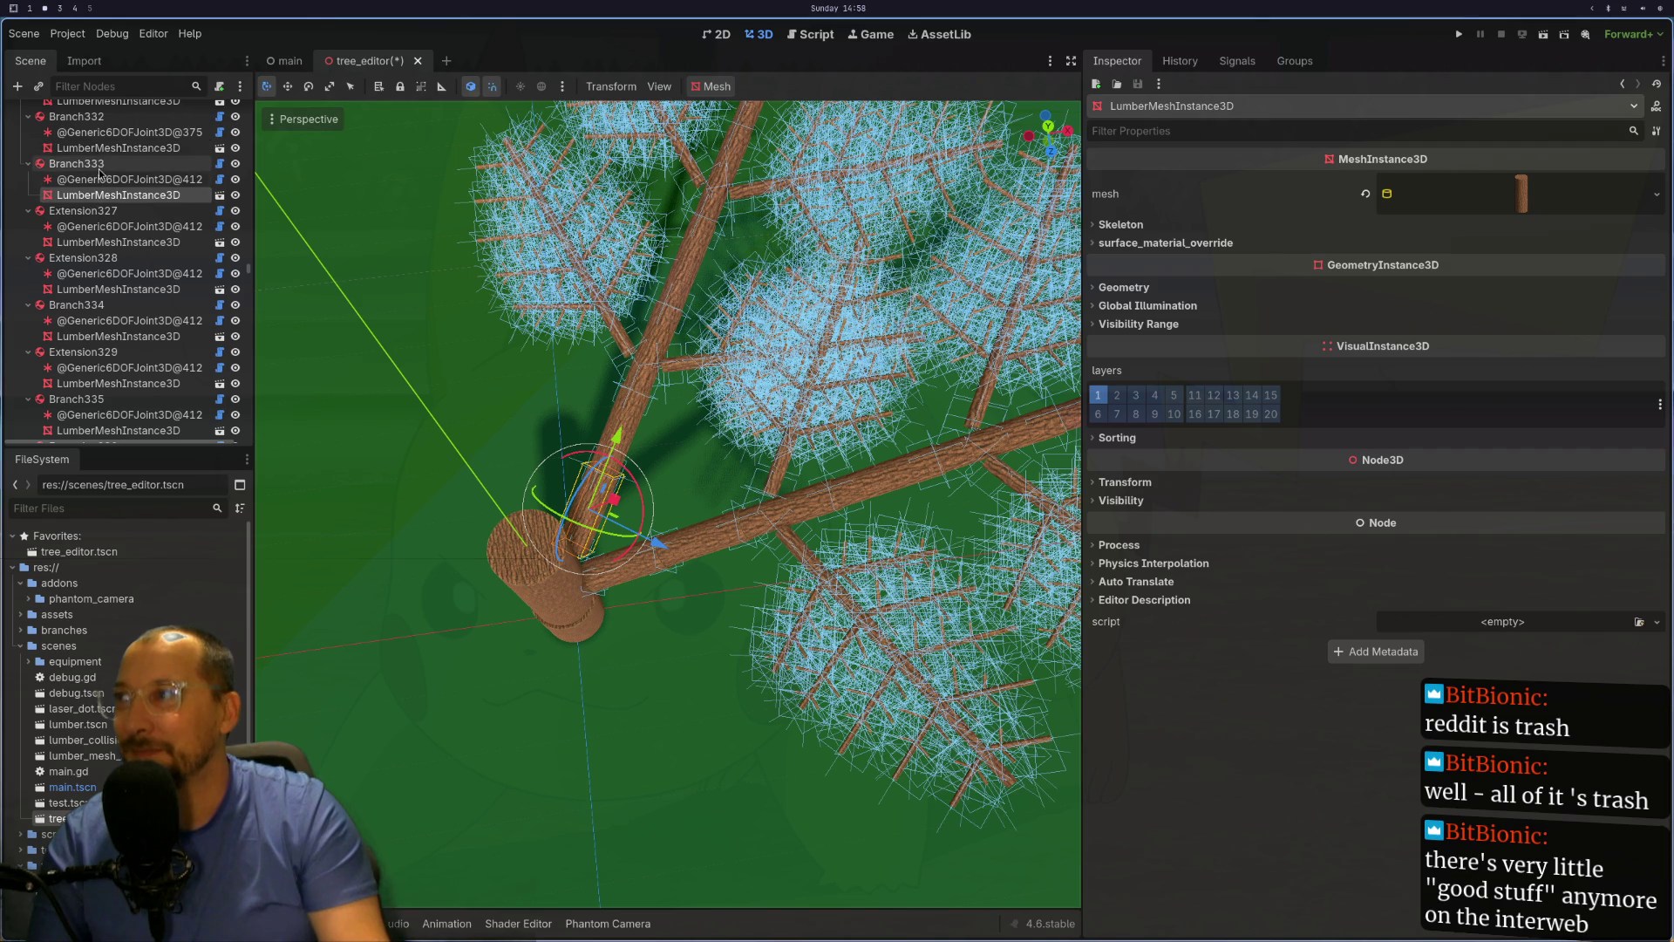
pyautogui.click(109, 164)
pyautogui.click(1532, 213)
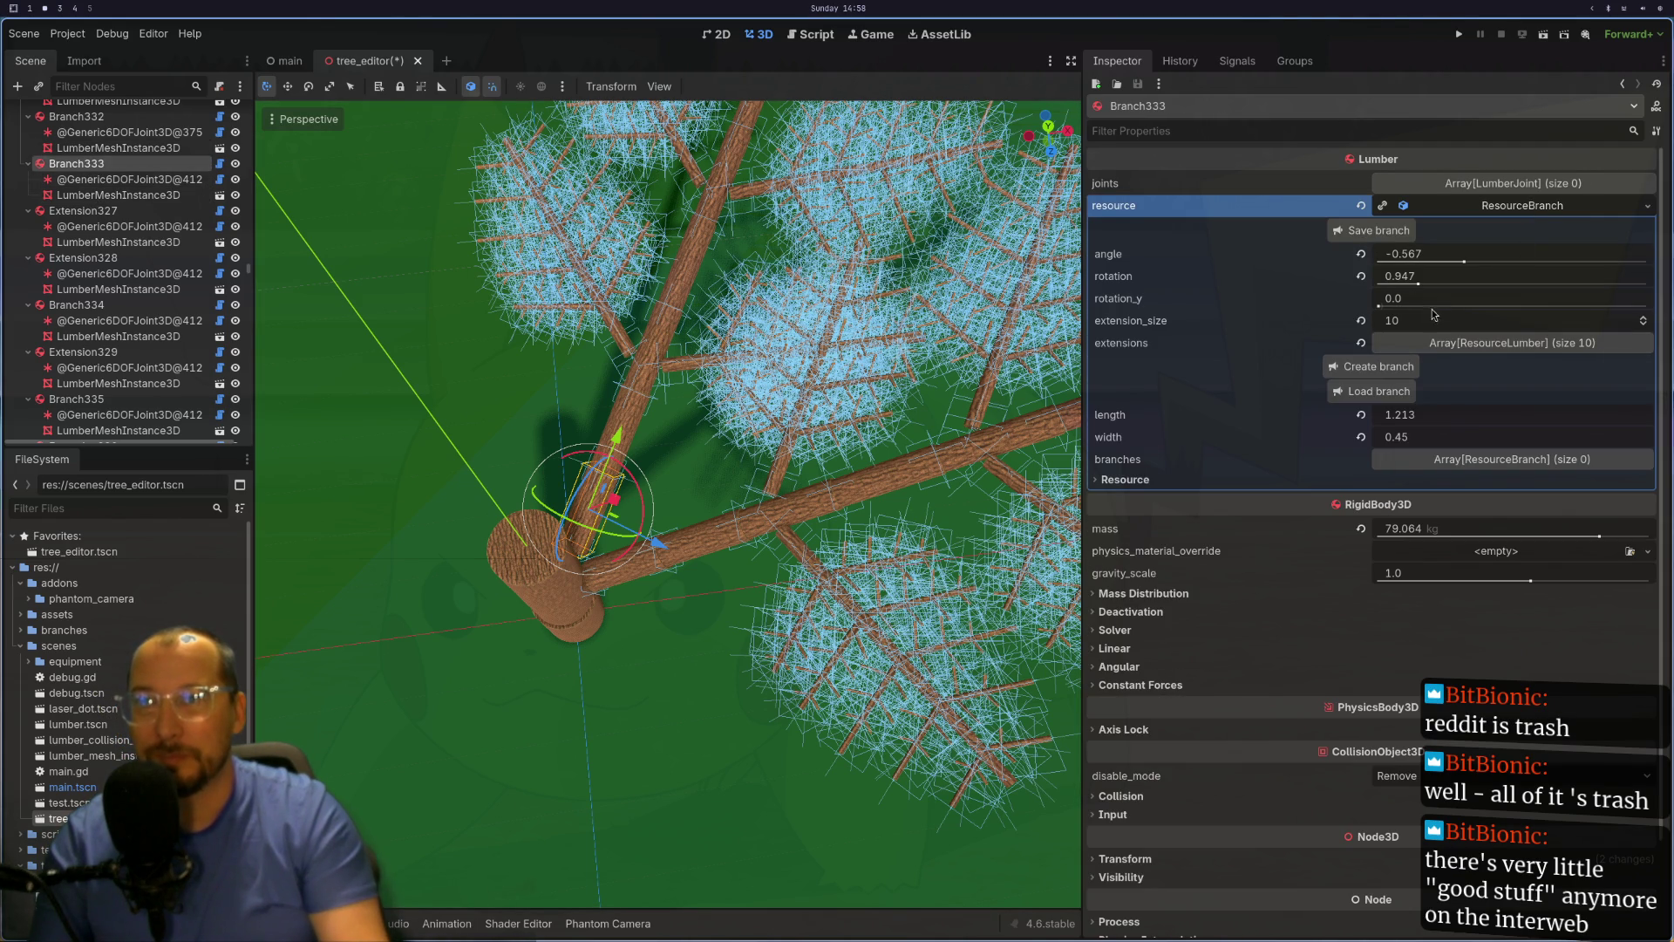
pyautogui.click(1465, 277)
pyautogui.write('PI / 2')
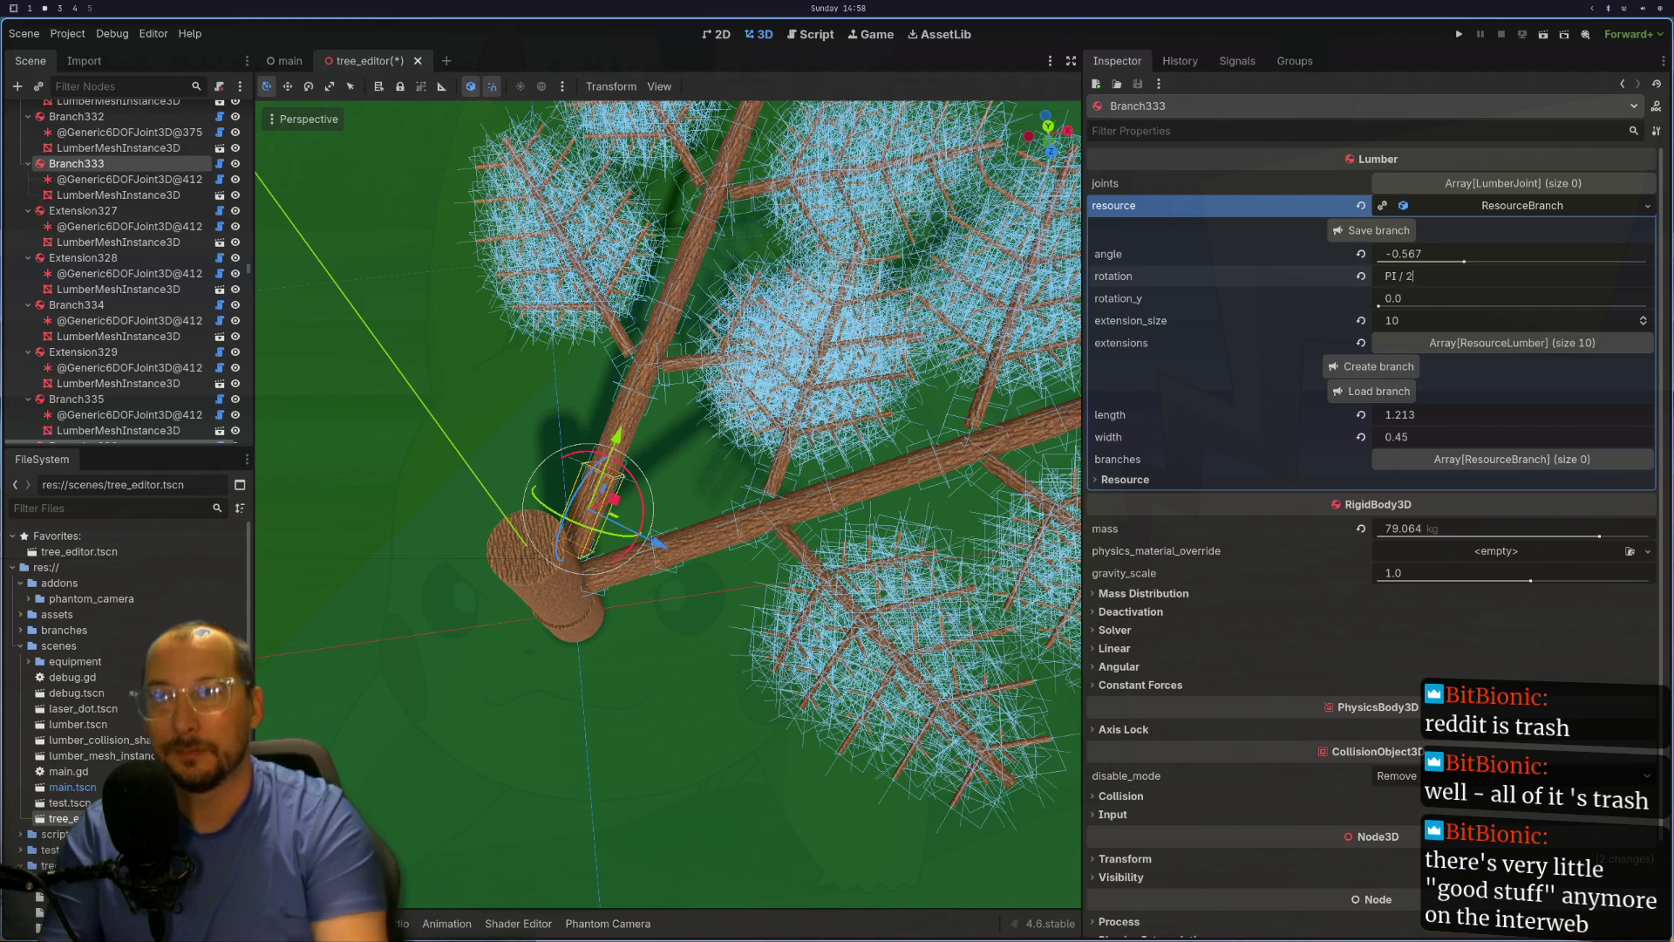
pyautogui.press('Return')
# Step: Select the Extension trunk node and bring up the Load branch file chooser
pyautogui.scroll(5, 129, 171)
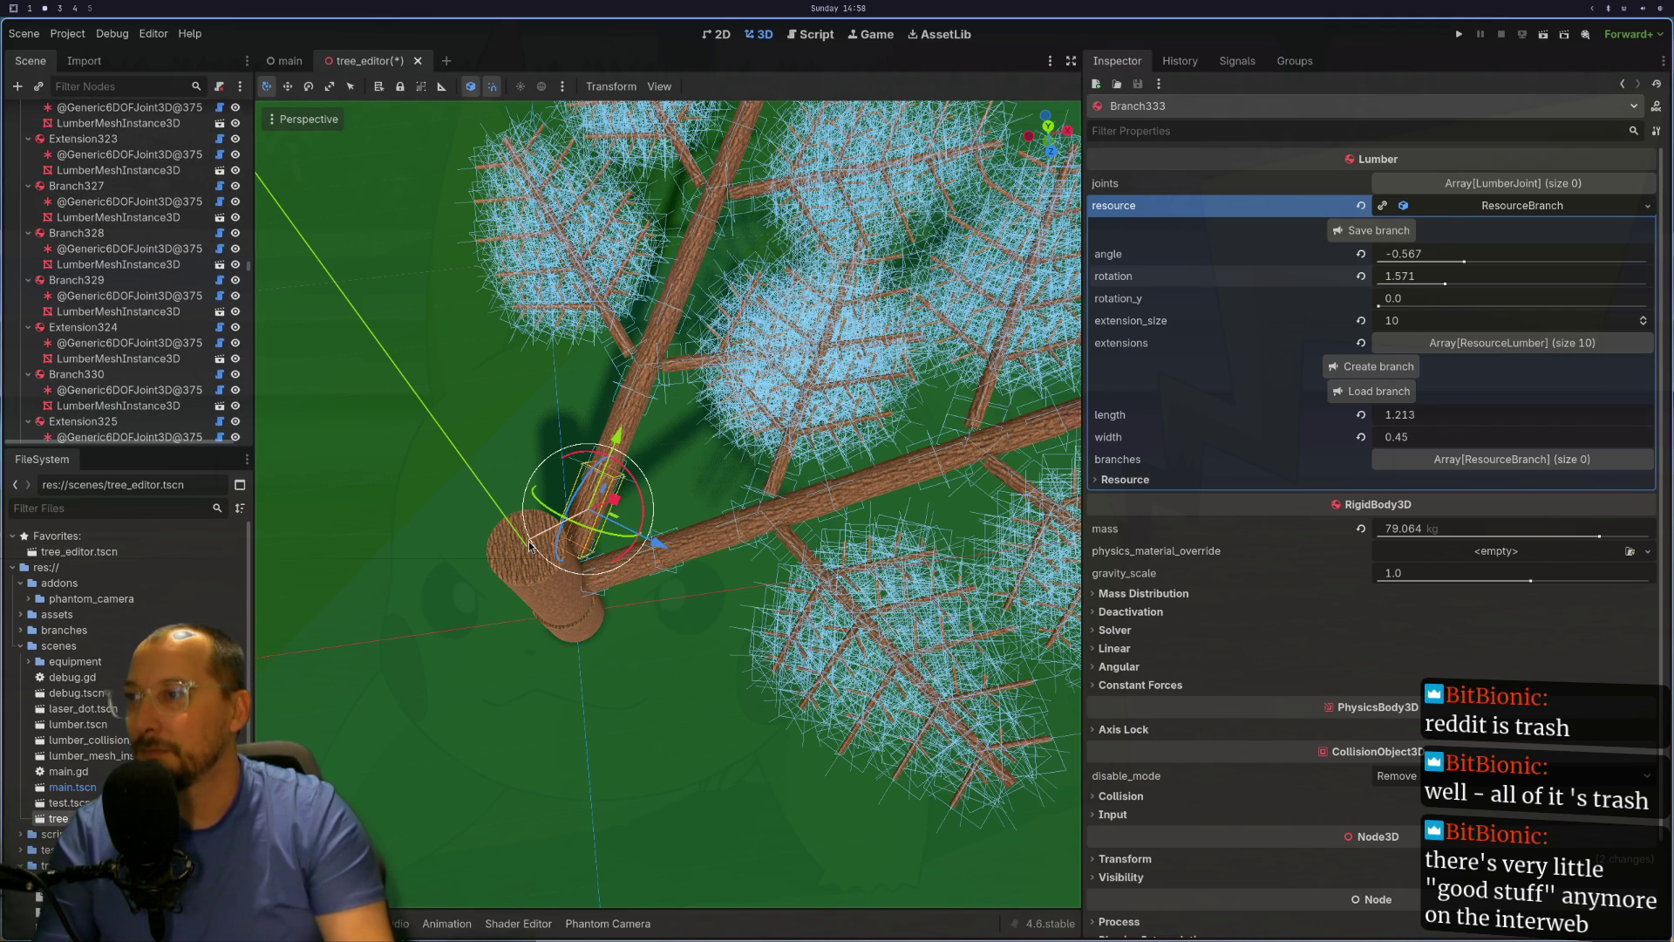
pyautogui.click(515, 563)
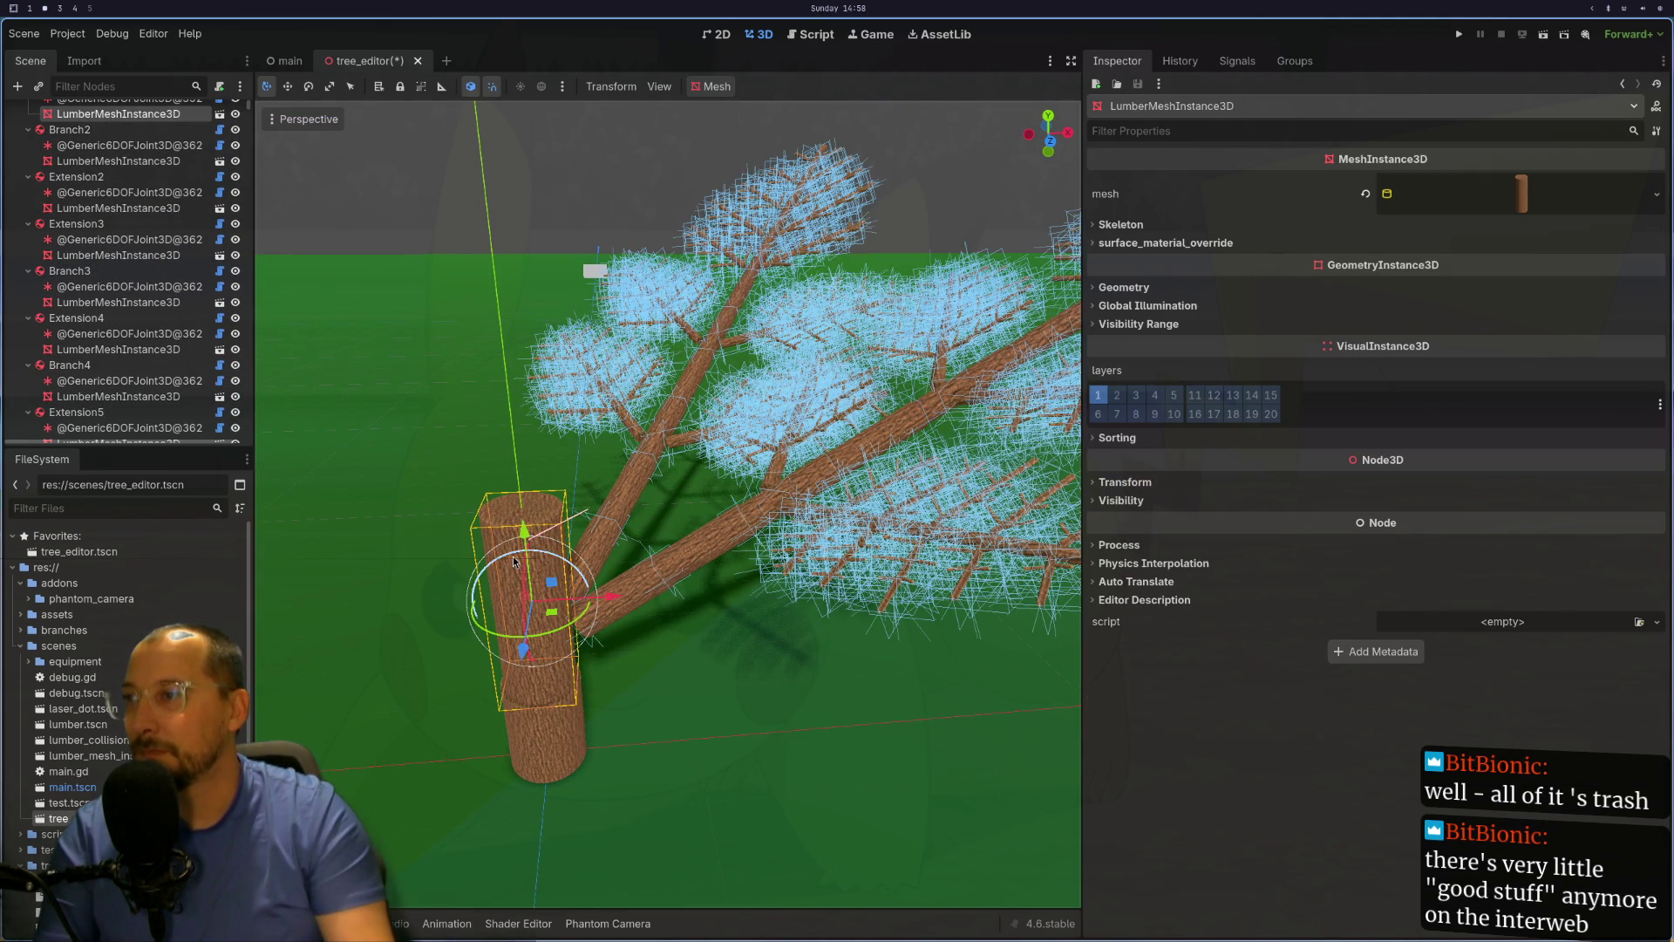
pyautogui.scroll(3, 112, 162)
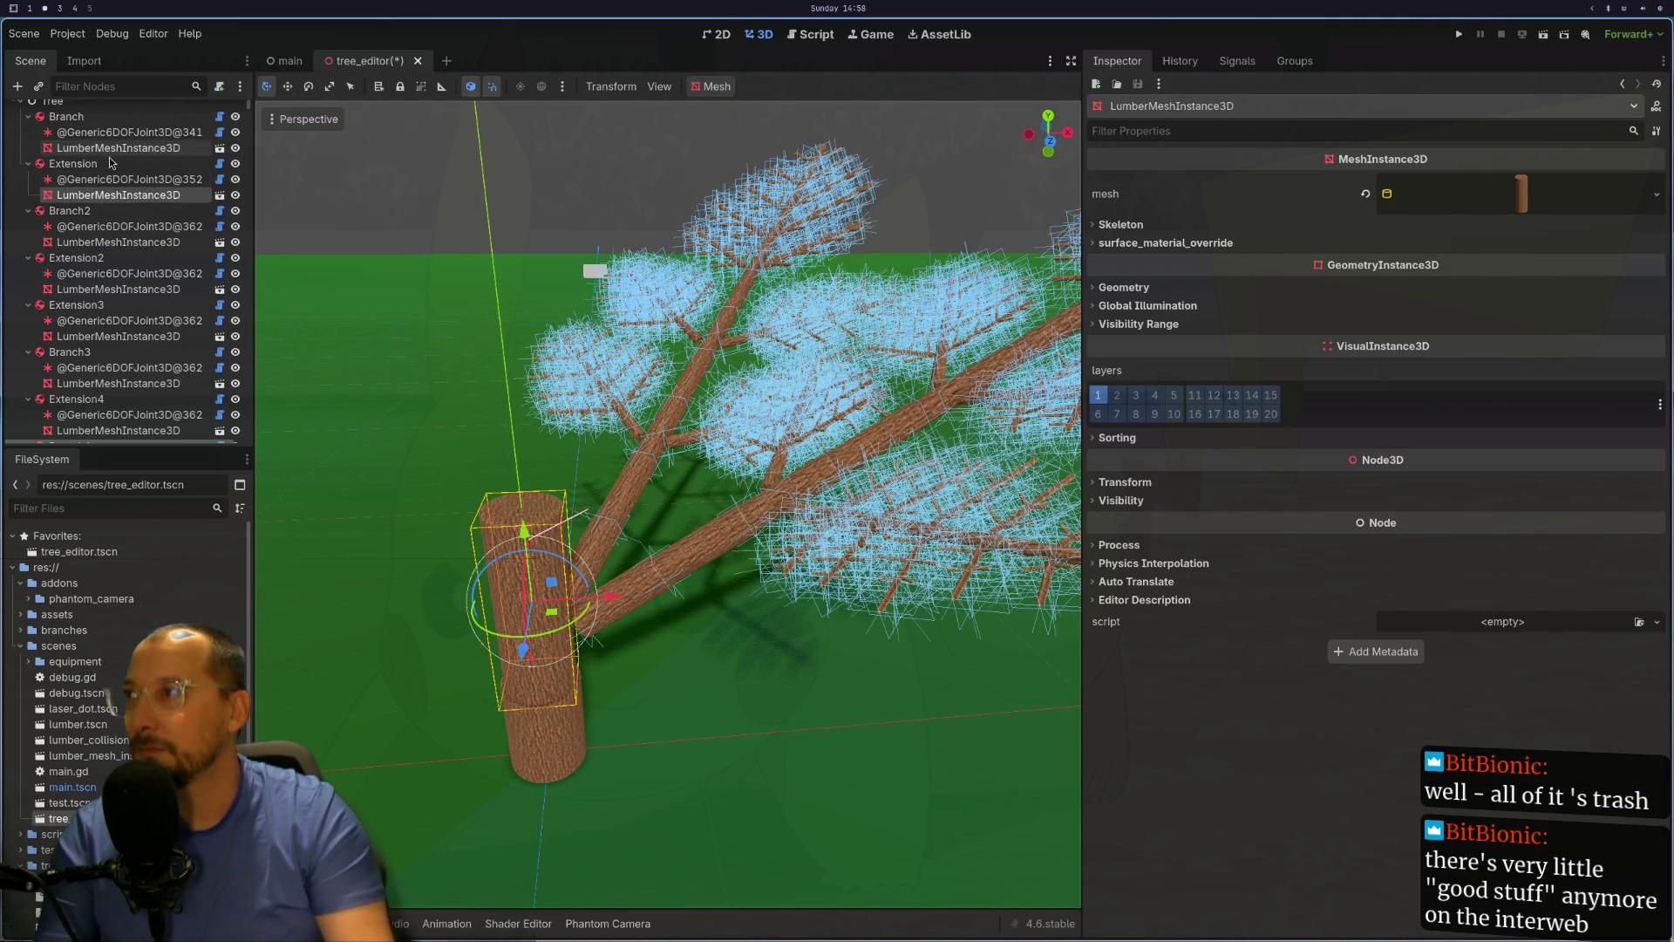
pyautogui.click(74, 163)
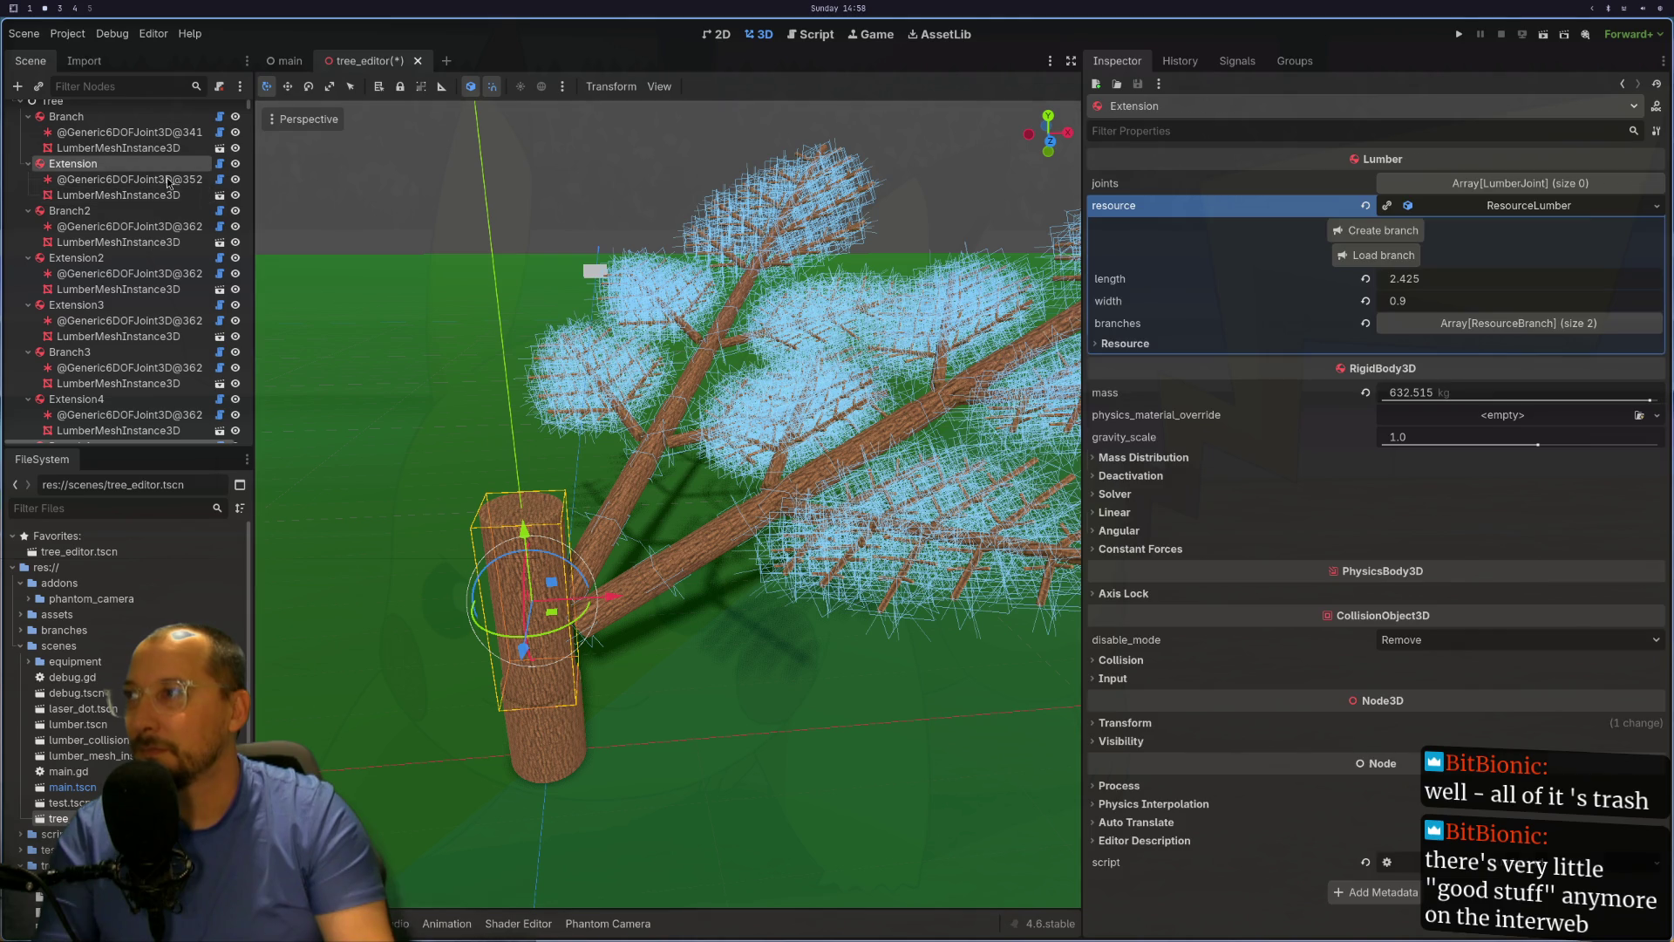
pyautogui.click(1378, 255)
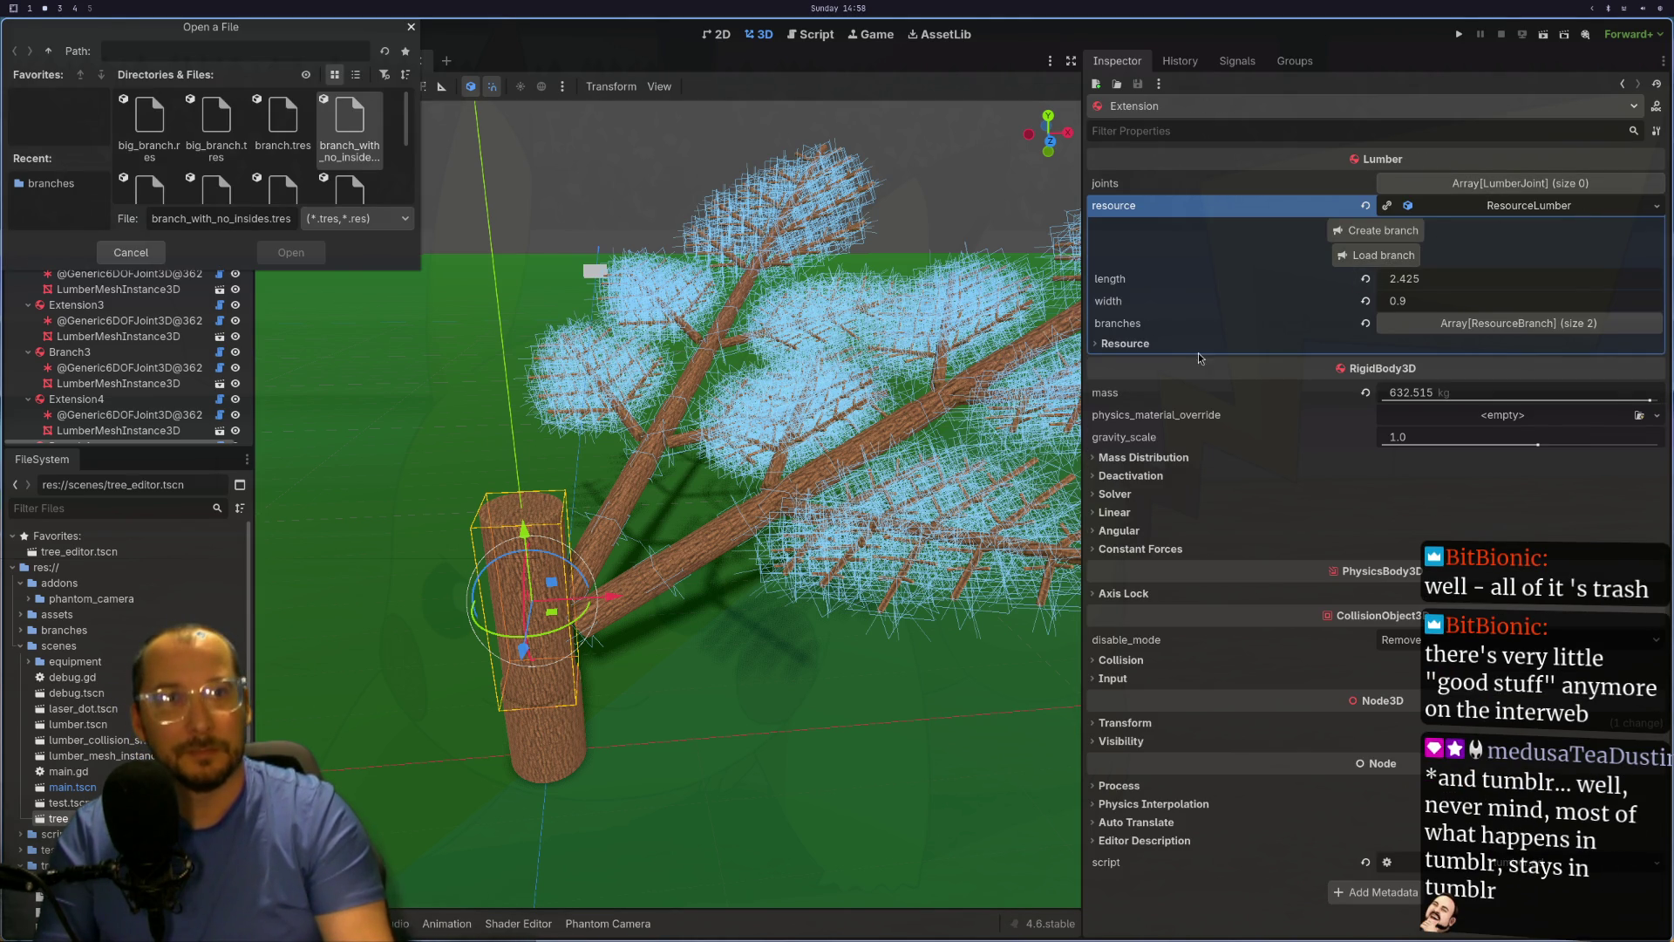
# Step: Pick branch_with_no_insides.tres, then switch to the tree_editor.gd script in Neovim
pyautogui.click(349, 122)
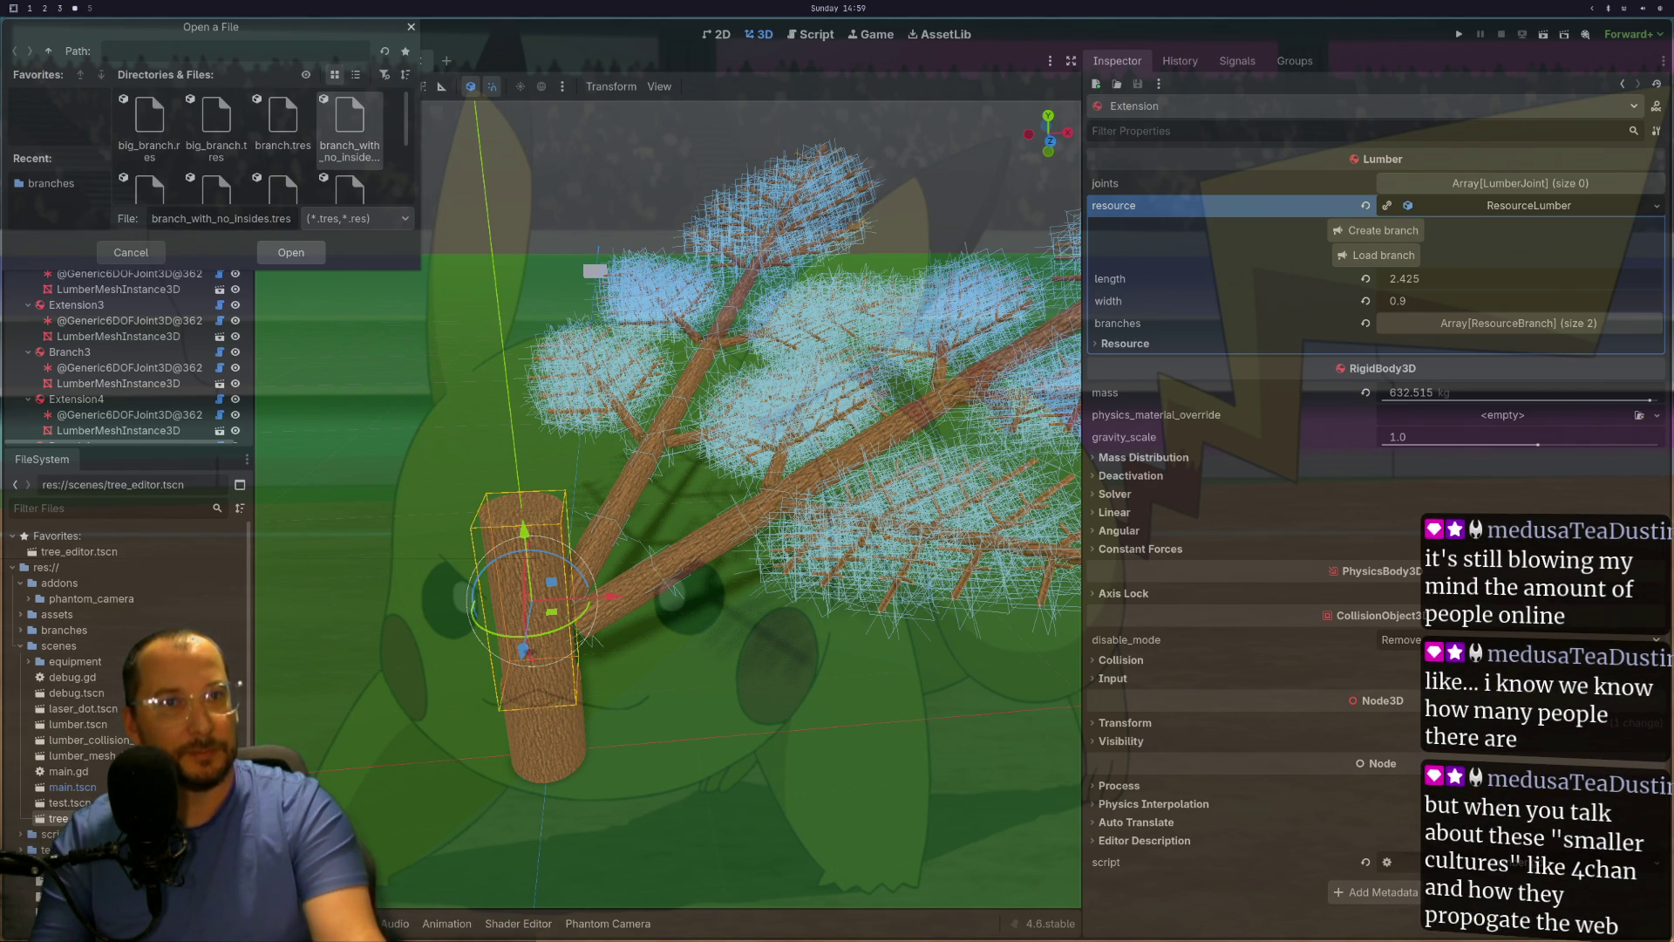
pyautogui.press('super+1')
pyautogui.scroll(3, 777, 483)
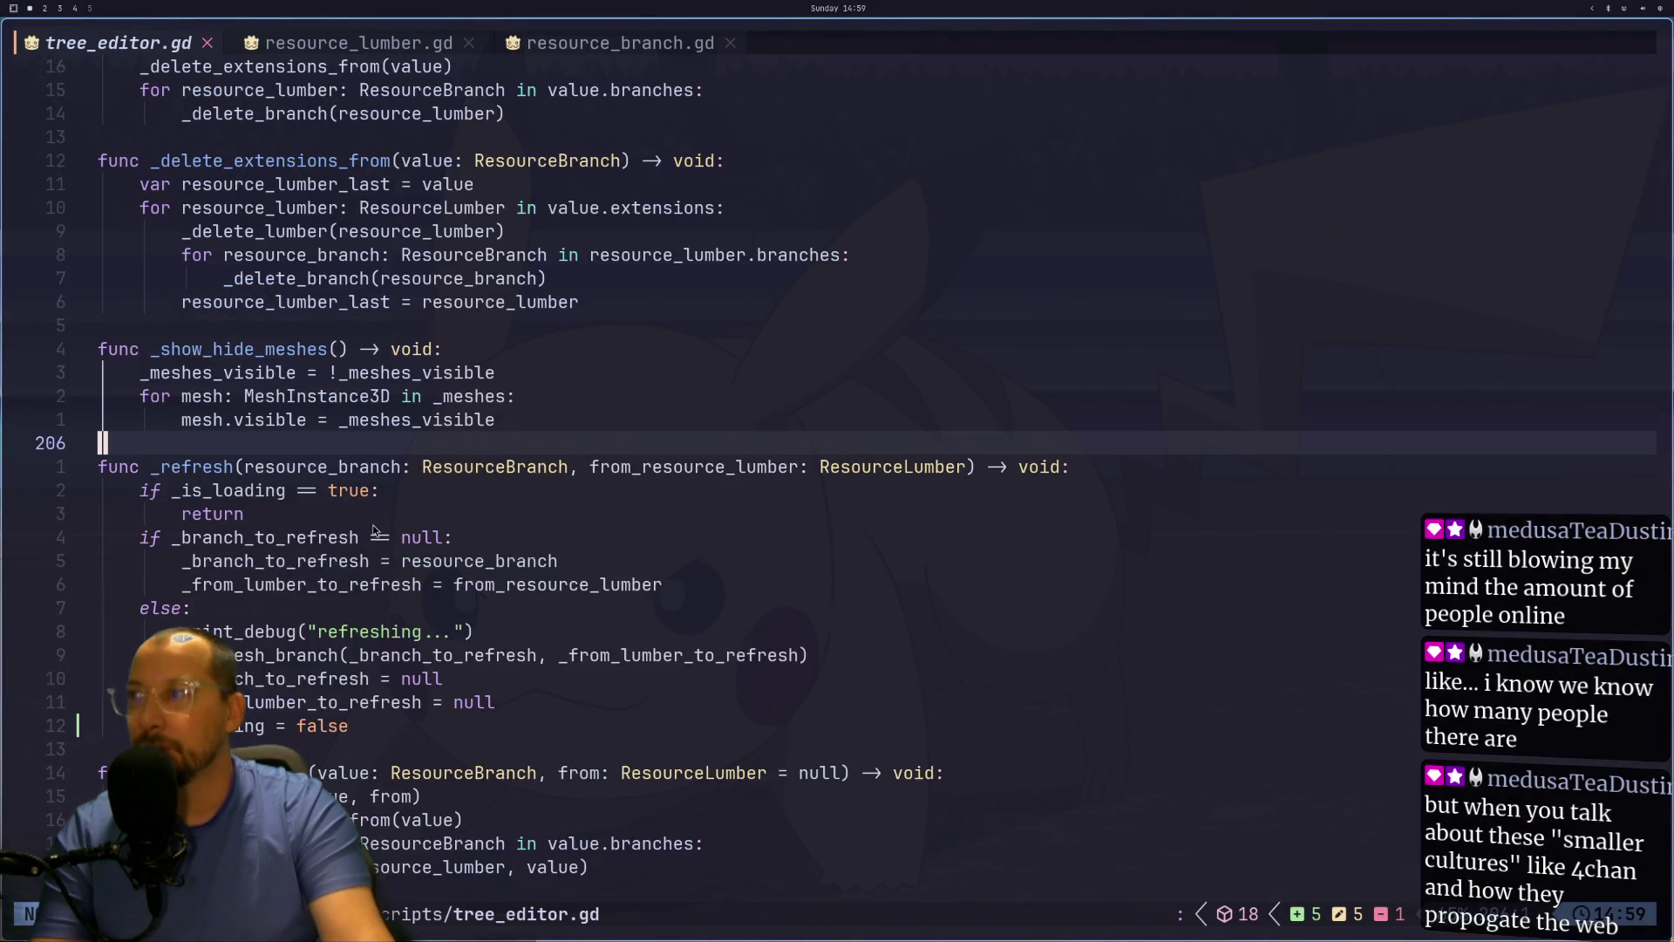
# Step: Inspect the ResourceLumber and TreeEditorLumber types in tree_editor.gd's declarations around line 53
pyautogui.press('g')
pyautogui.press('g')
pyautogui.click(233, 90)
pyautogui.click(375, 420)
pyautogui.press('j')
pyautogui.press('j')
pyautogui.press('j')
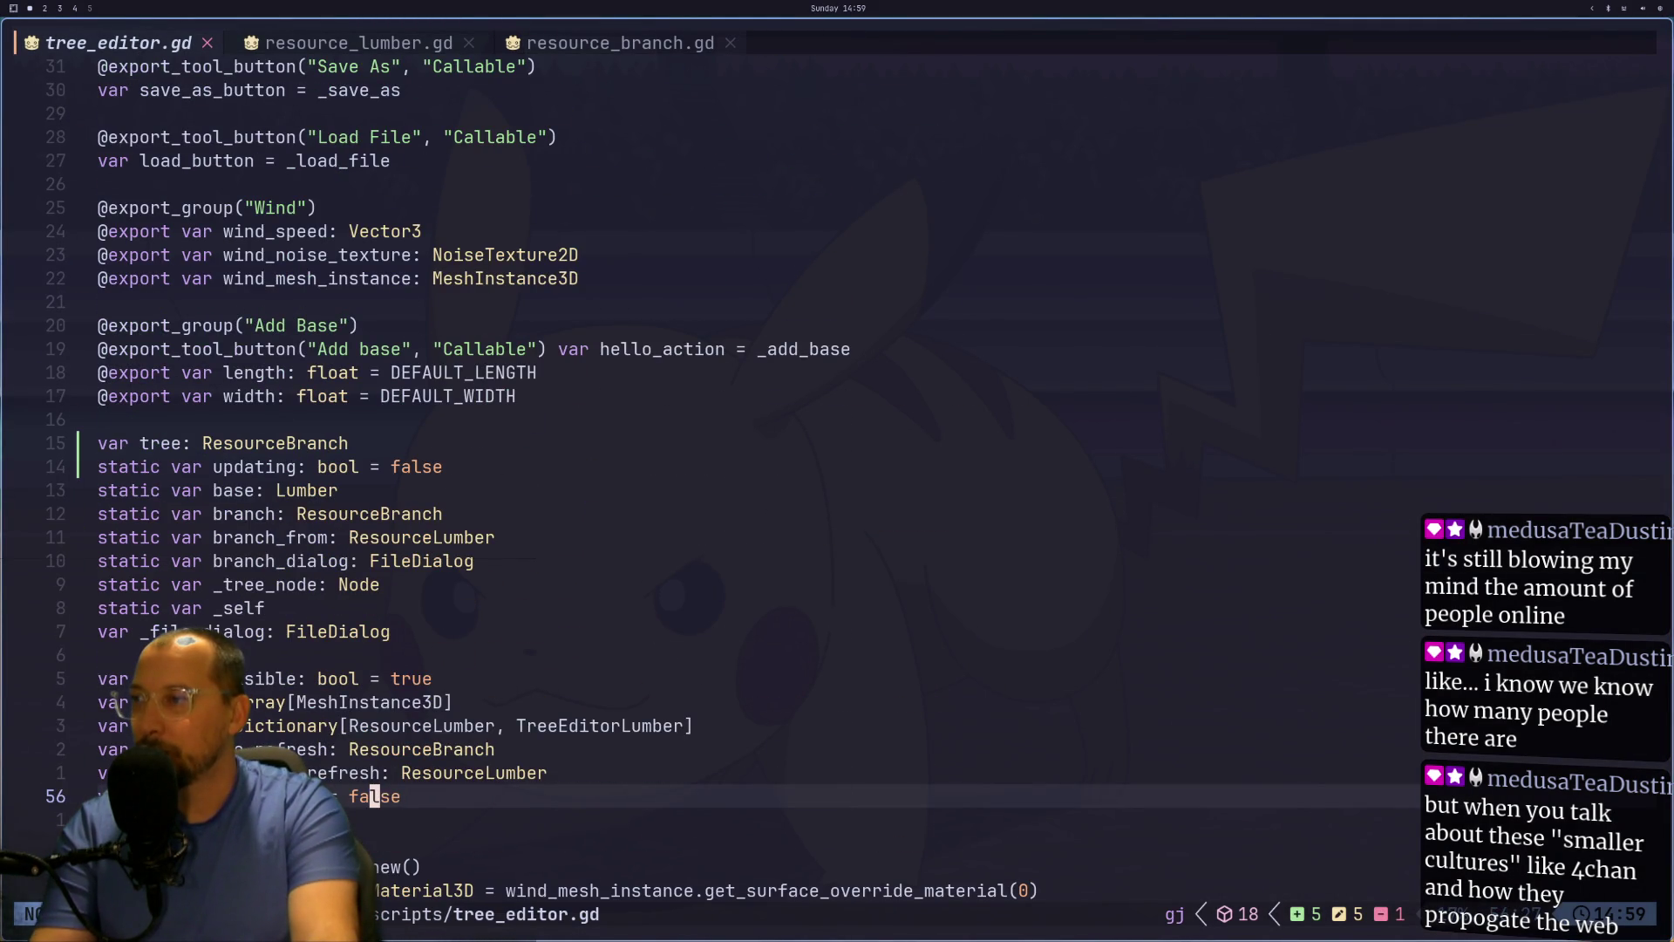
pyautogui.press('k')
pyautogui.press('k')
pyautogui.press('k')
pyautogui.press('j')
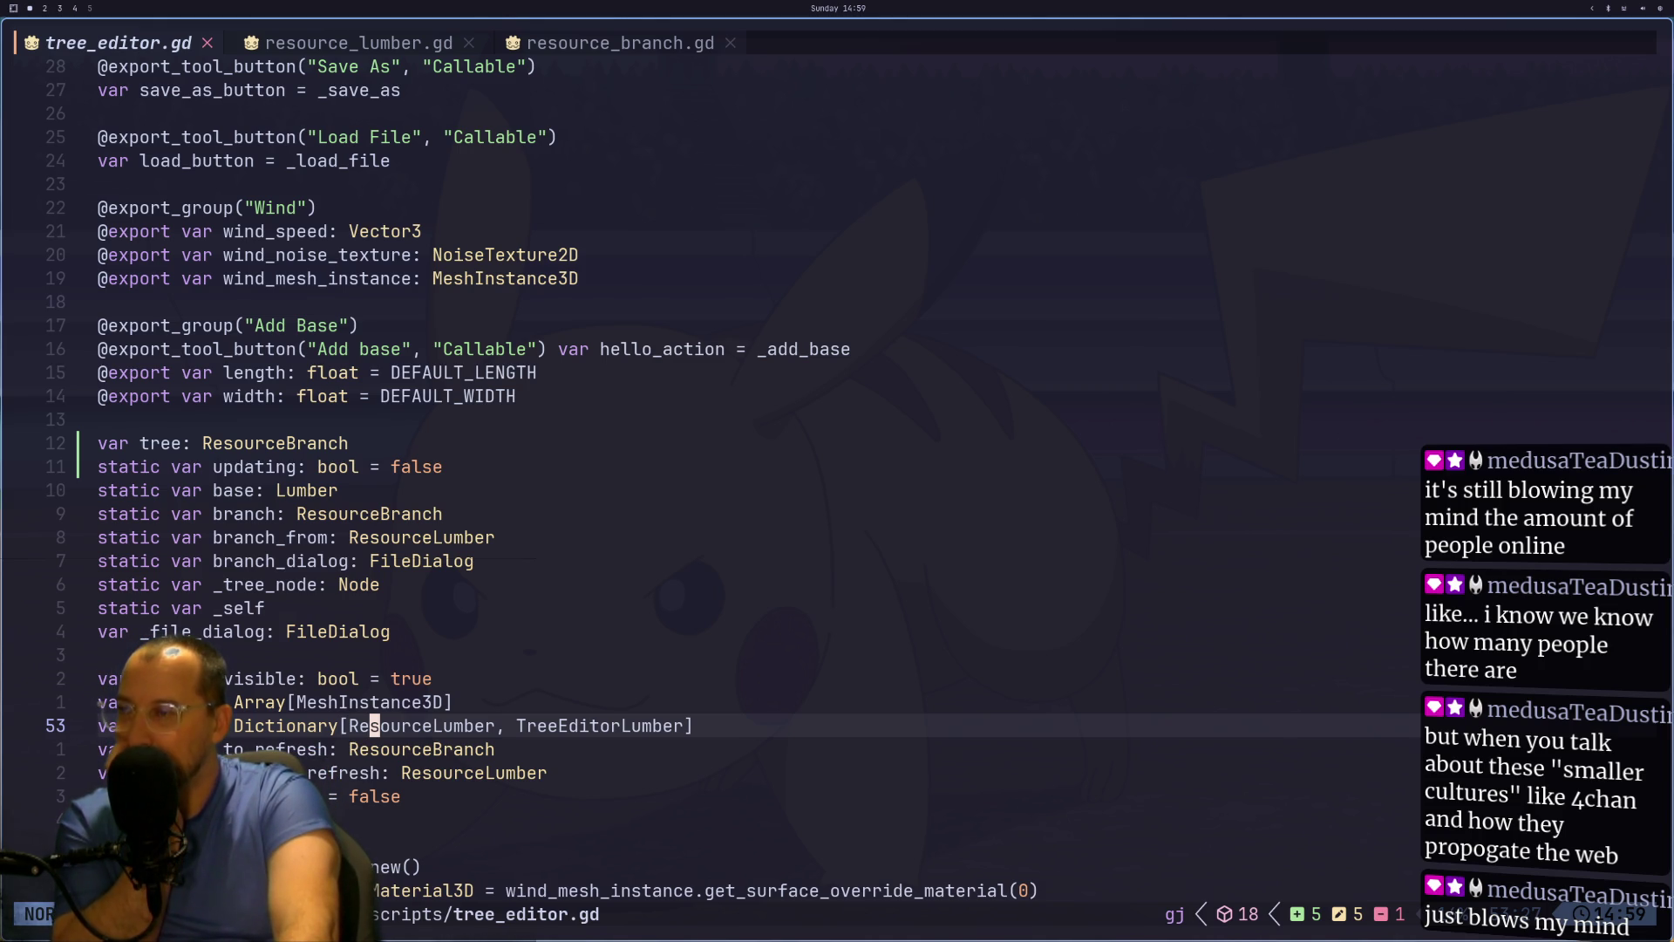
pyautogui.press('k')
pyautogui.press('j')
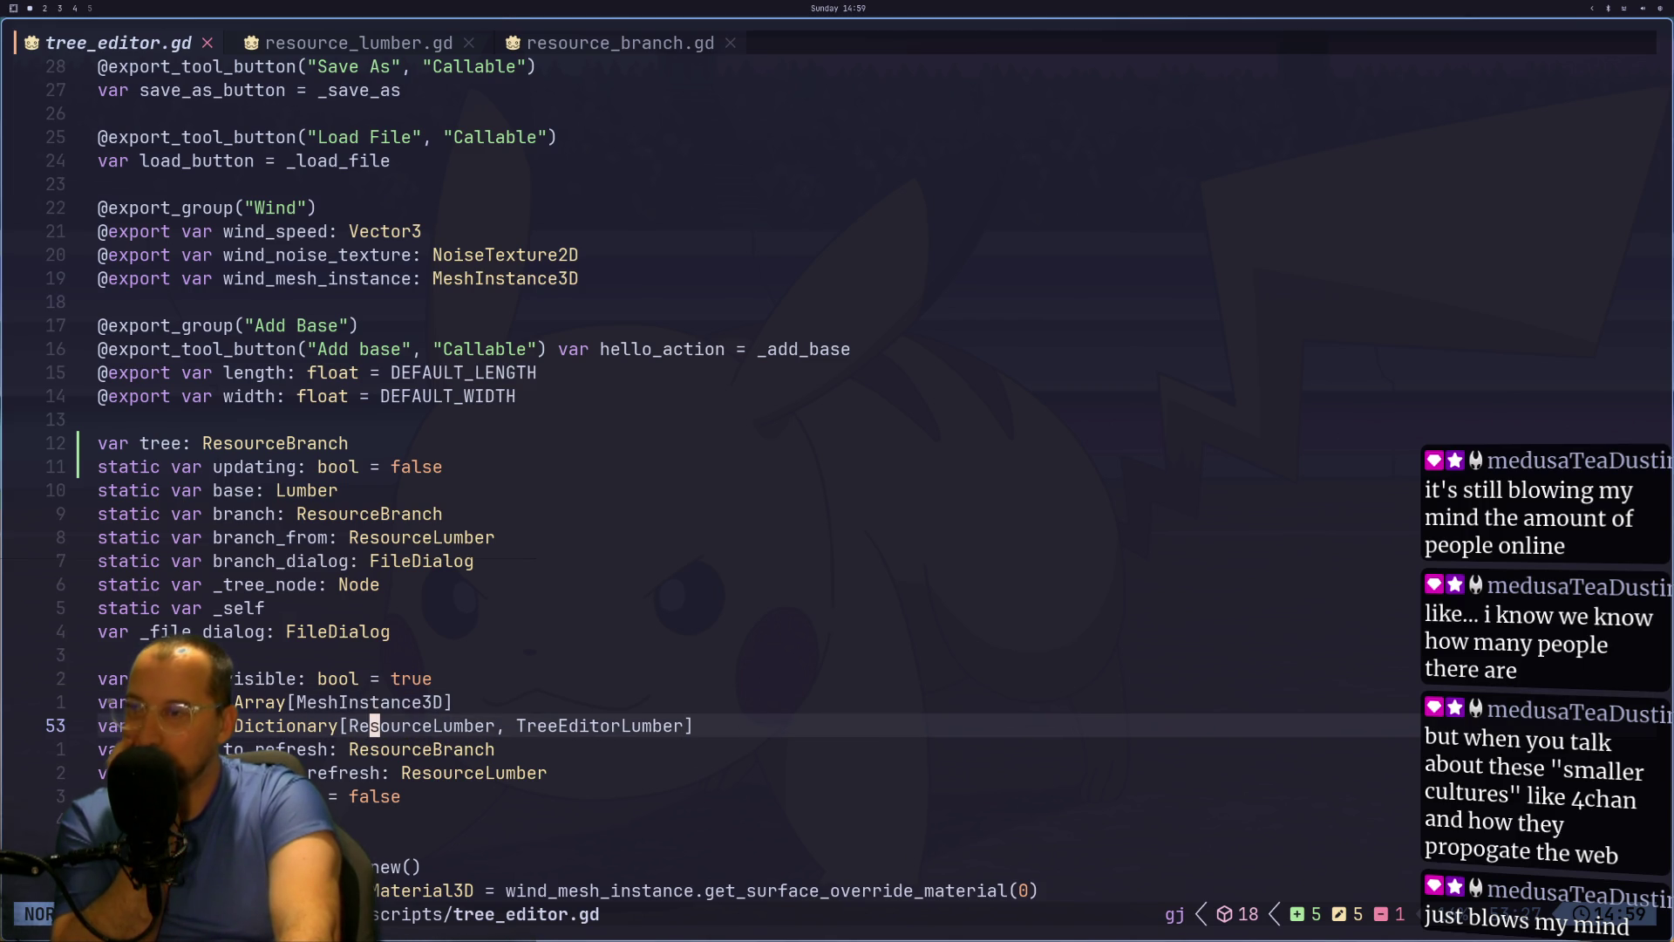
pyautogui.press('l')
pyautogui.press('l')
pyautogui.press('l')
pyautogui.press('l')
pyautogui.press('l')
pyautogui.press('l')
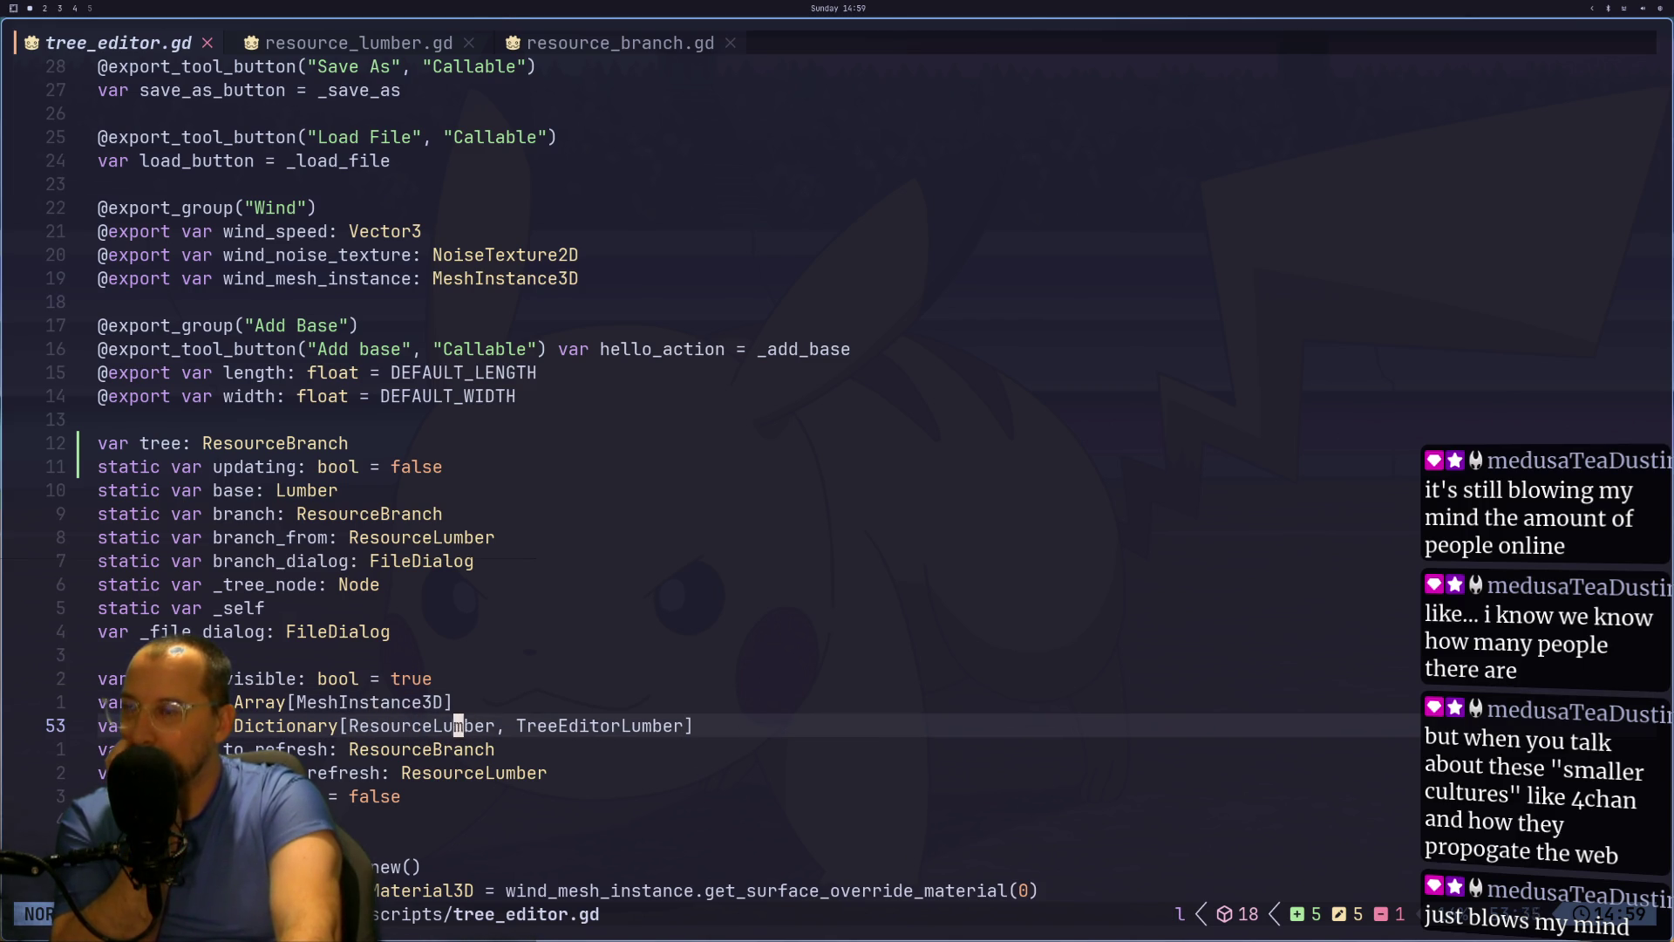
pyautogui.press('h')
pyautogui.press('h')
pyautogui.press('h')
pyautogui.hotkey('shift', 'f')
pyautogui.press('u')
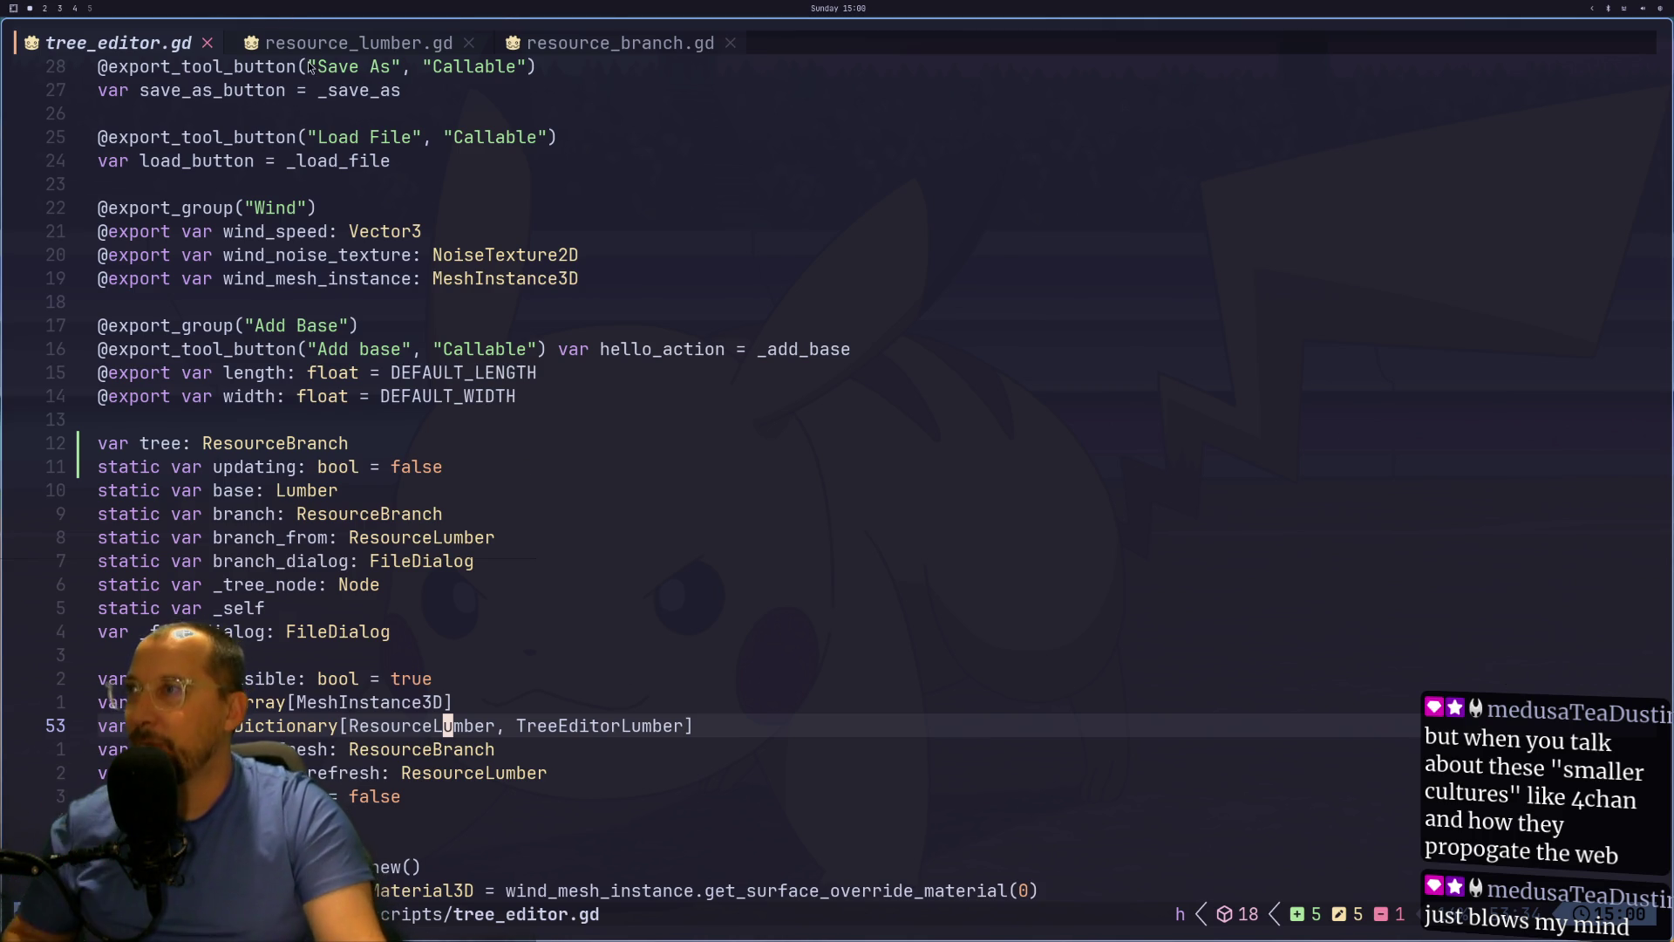
# Step: Jump to resource_lumber.gd, return to tree_editor.gd, then switch to the Godot scene
pyautogui.hotkey('ctrl', 'o')
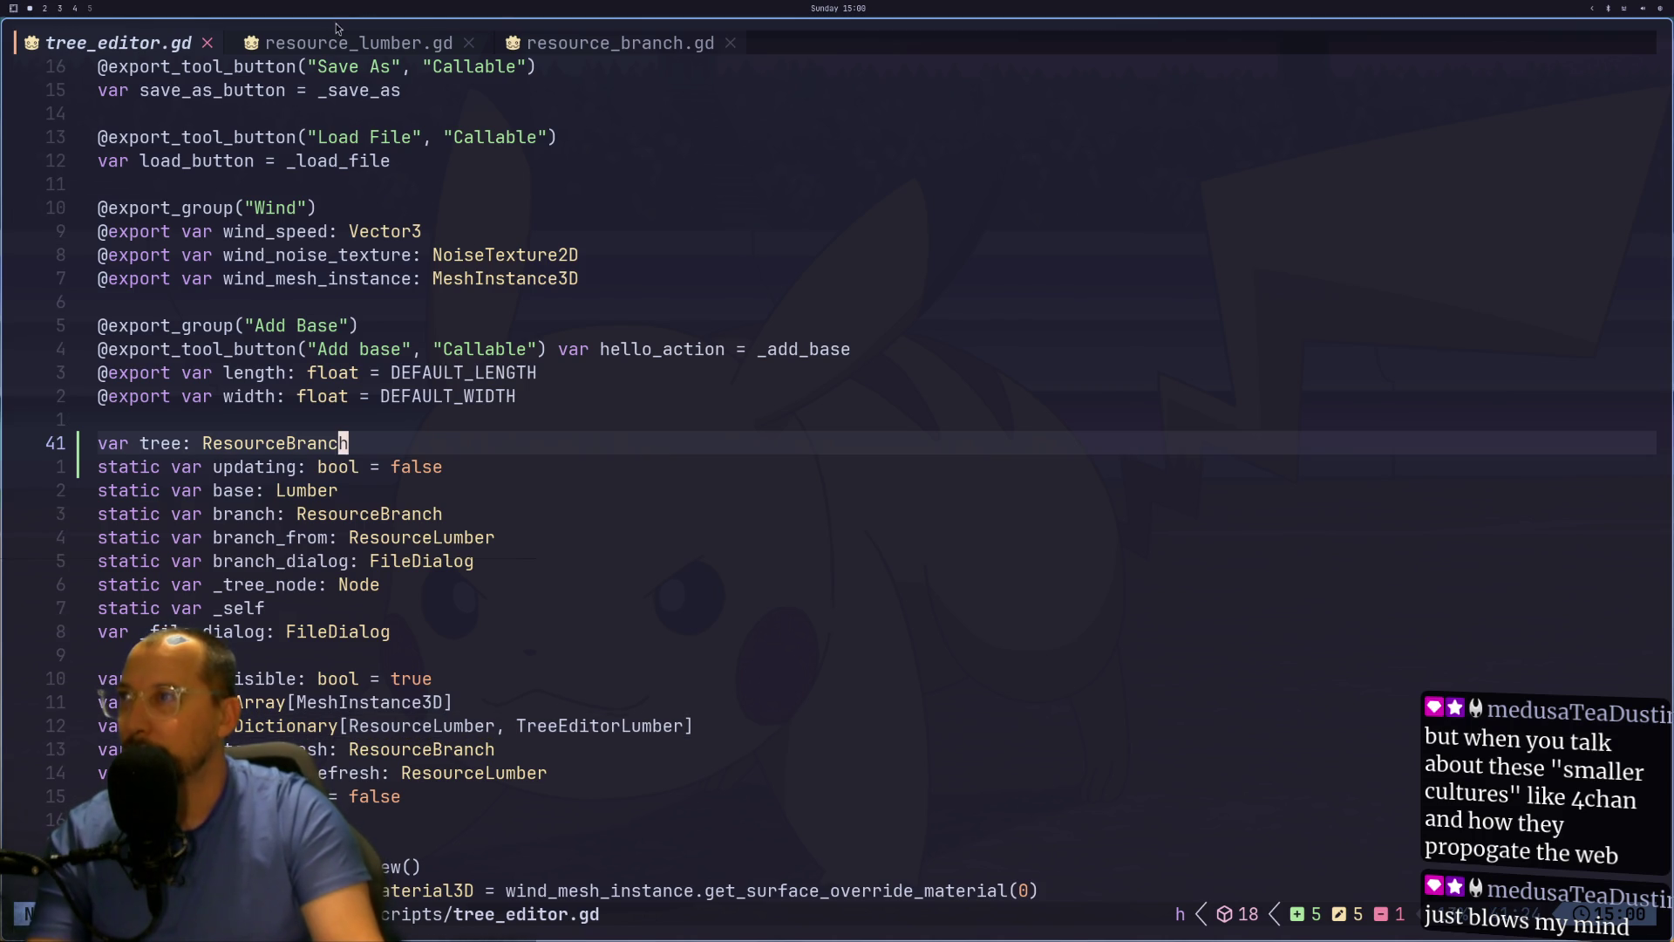
pyautogui.hotkey('ctrl', 'o')
pyautogui.scroll(3, 153, 174)
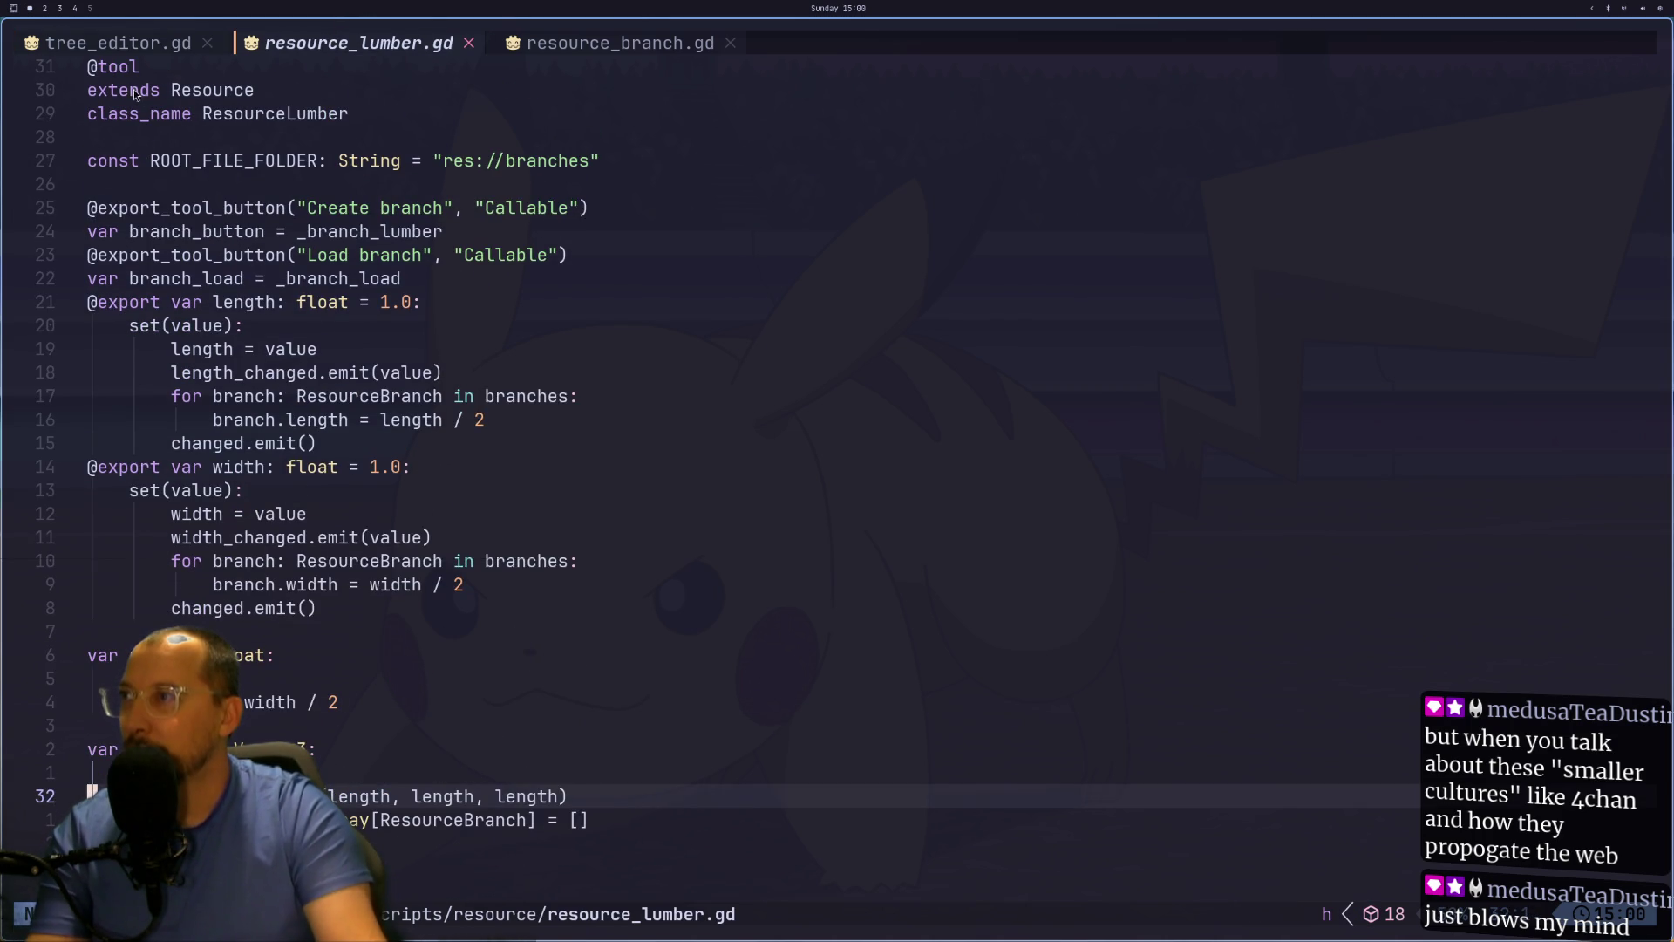
pyautogui.click(75, 44)
pyautogui.press('super+2')
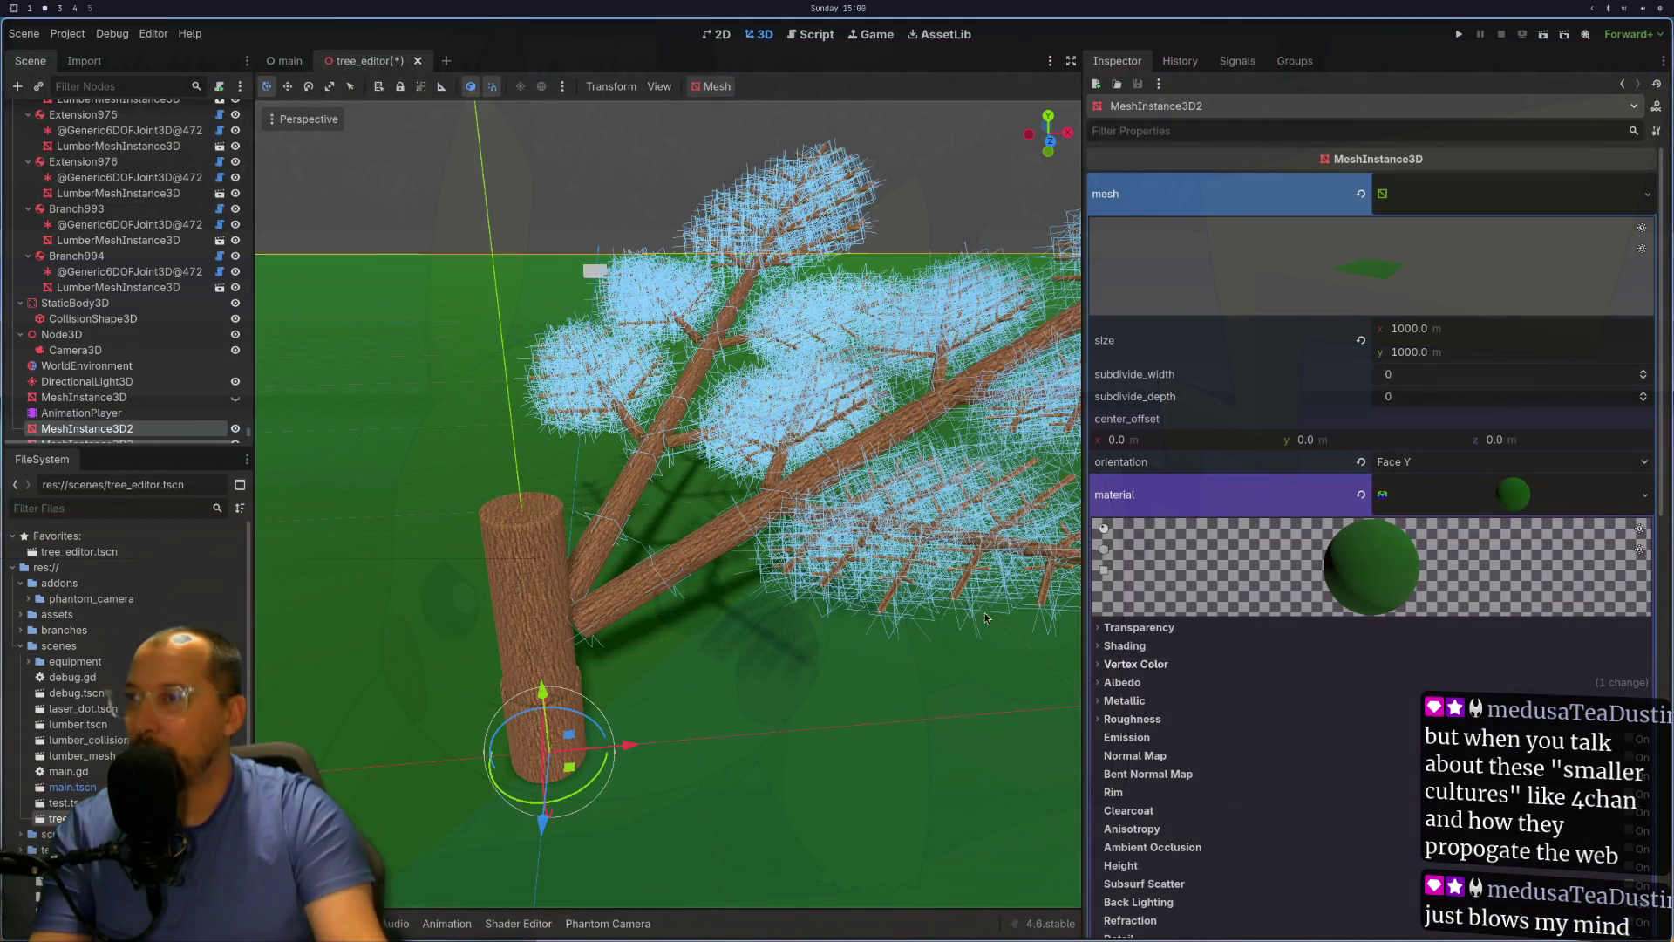
# Step: Drag Branch333's rotation to 2.305 so the branch stands upright, then return to Neovim
pyautogui.scroll(10, 804, 577)
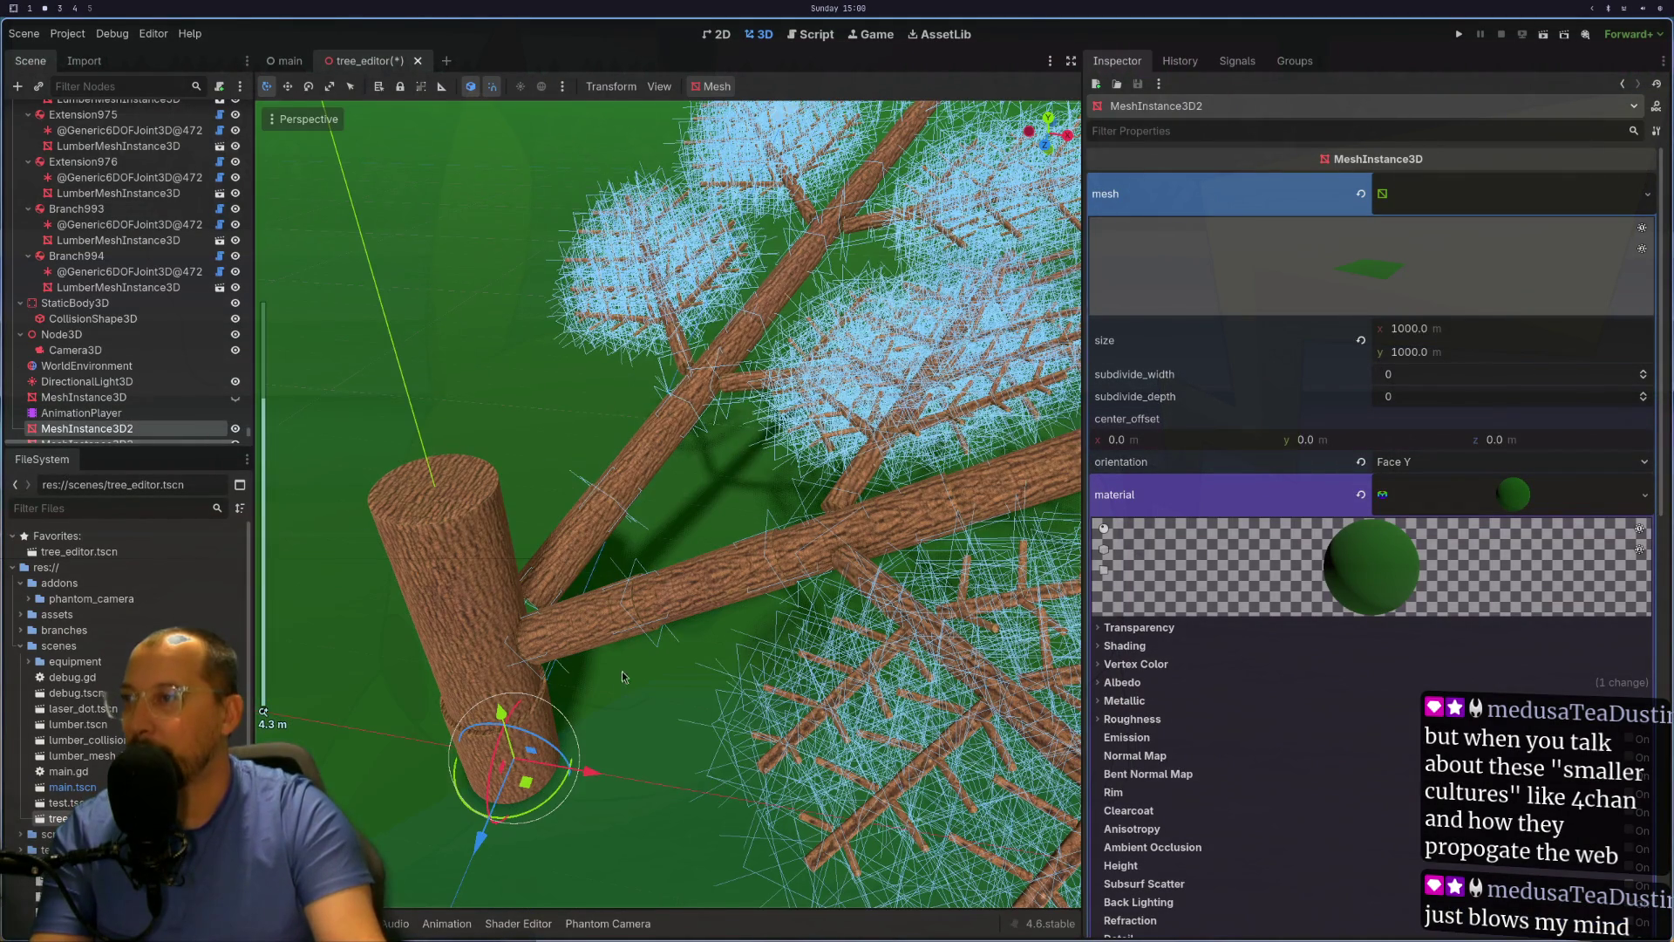
pyautogui.click(581, 558)
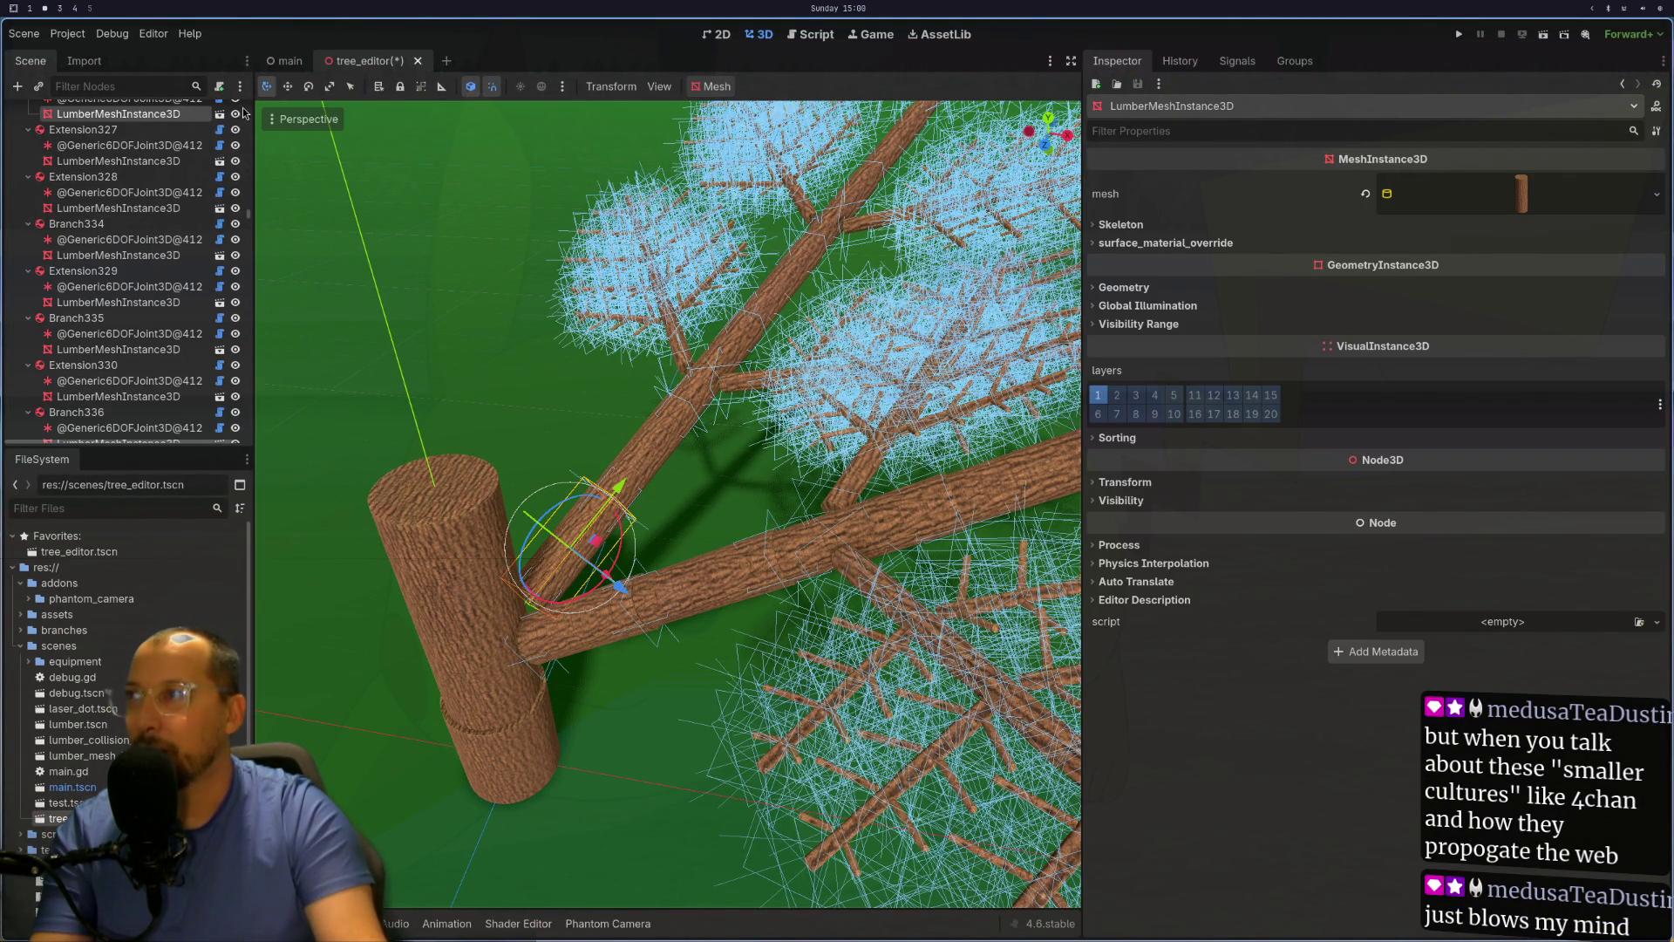
pyautogui.click(129, 163)
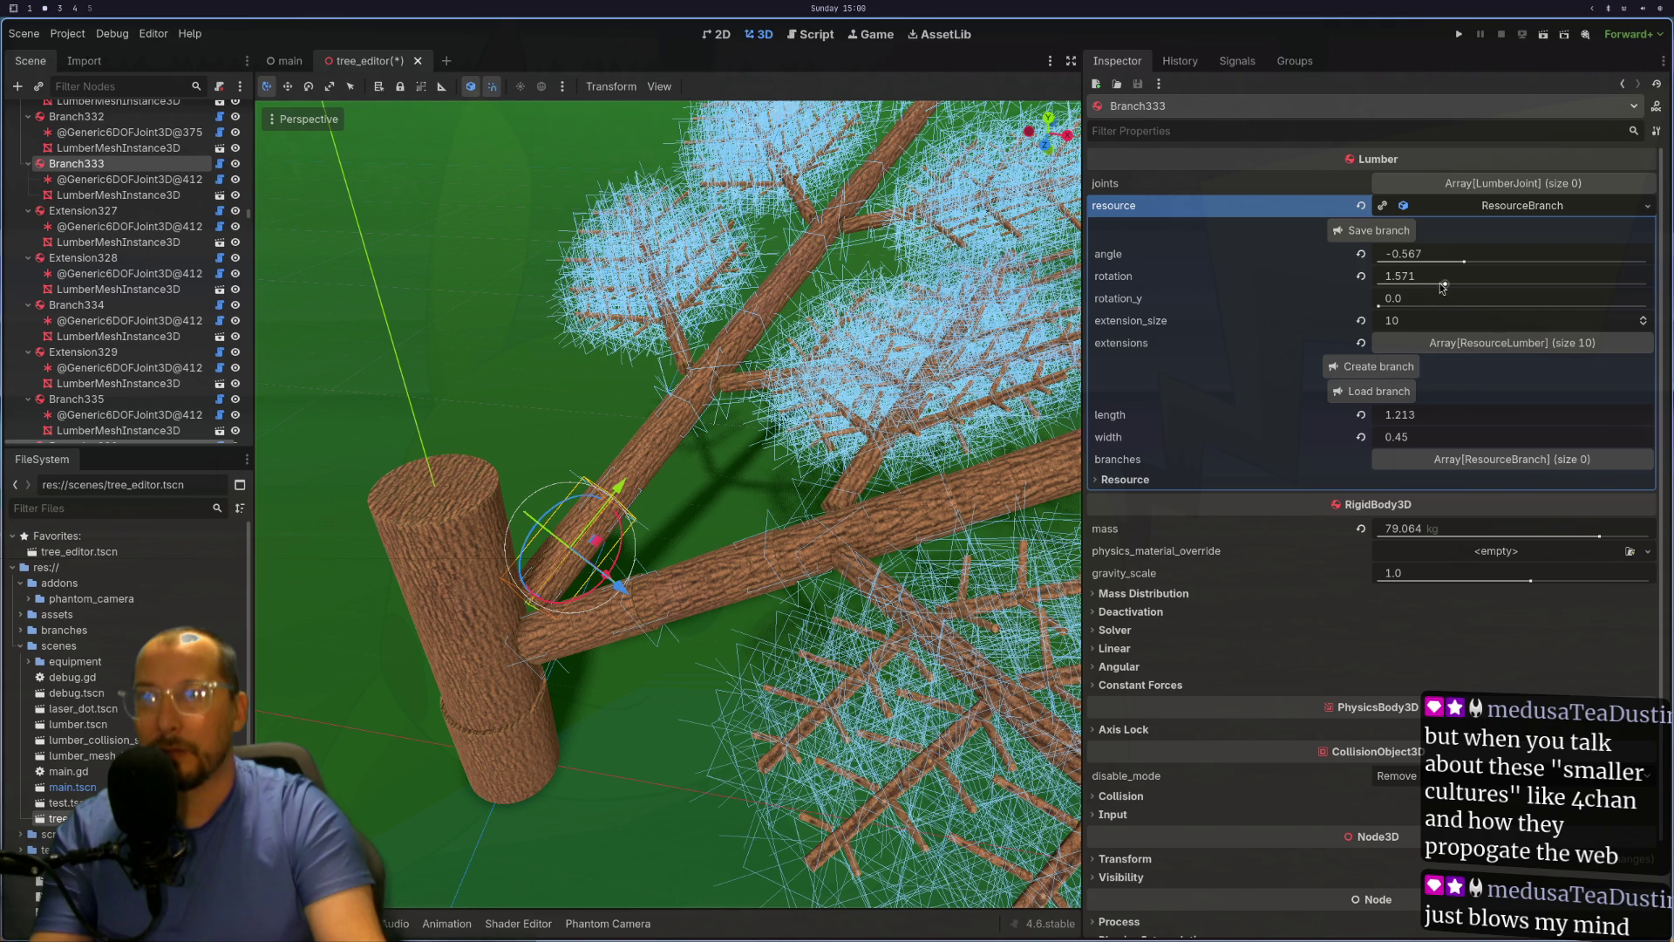
pyautogui.moveTo(1445, 286); pyautogui.dragTo(1475, 286)
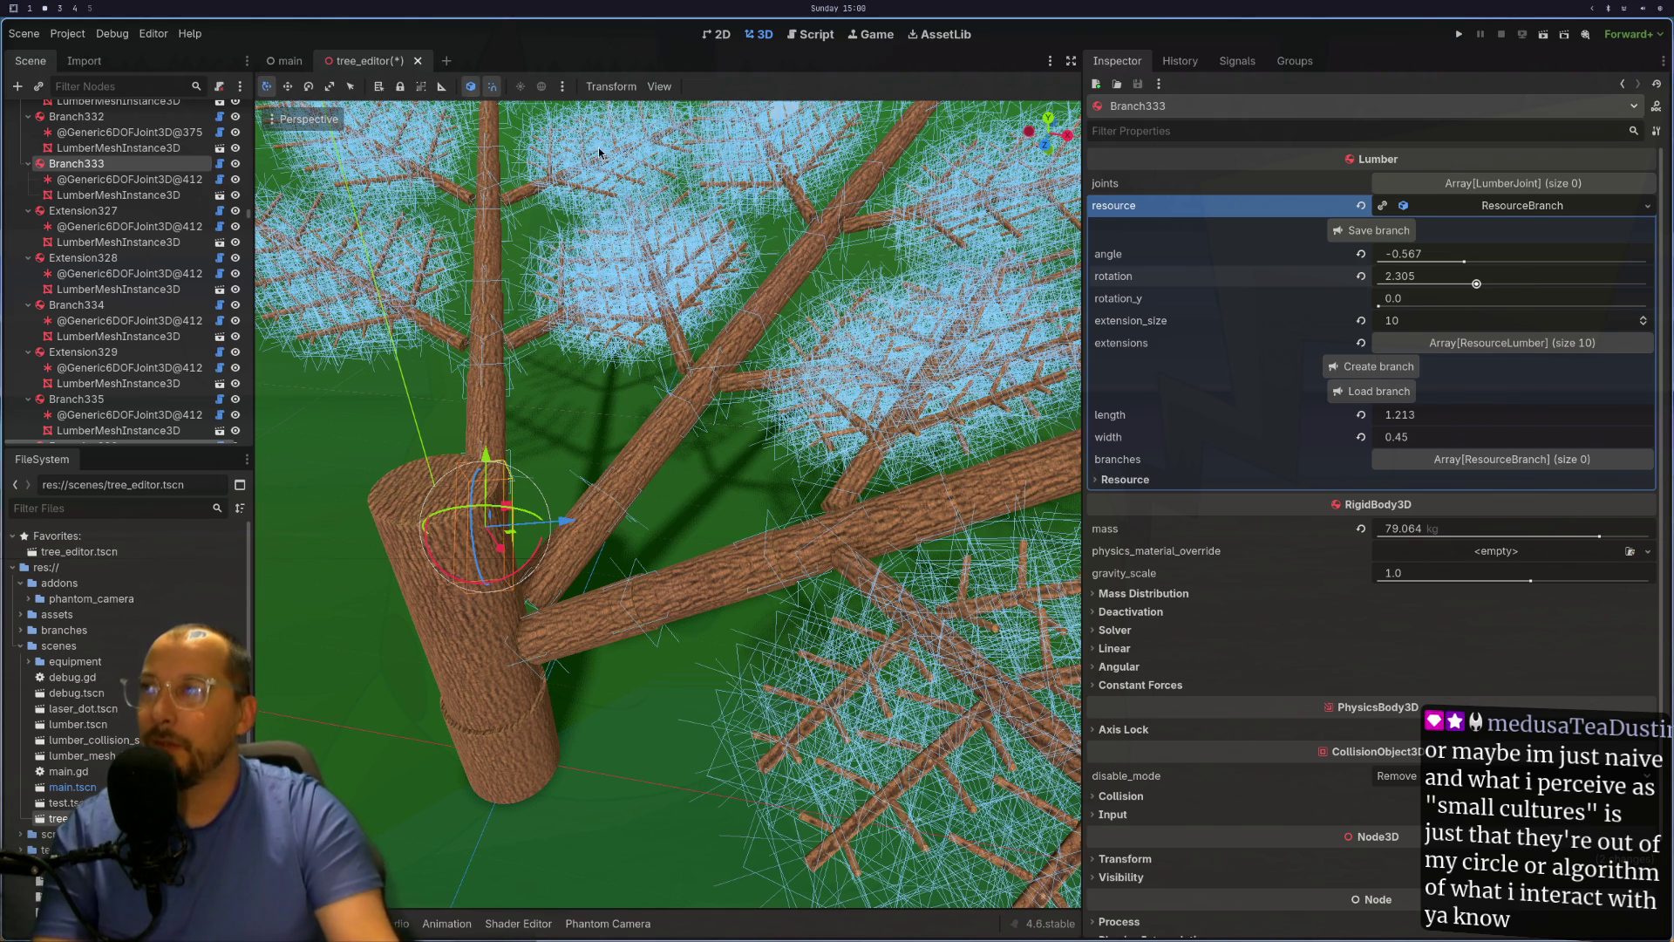
pyautogui.press('super+1')
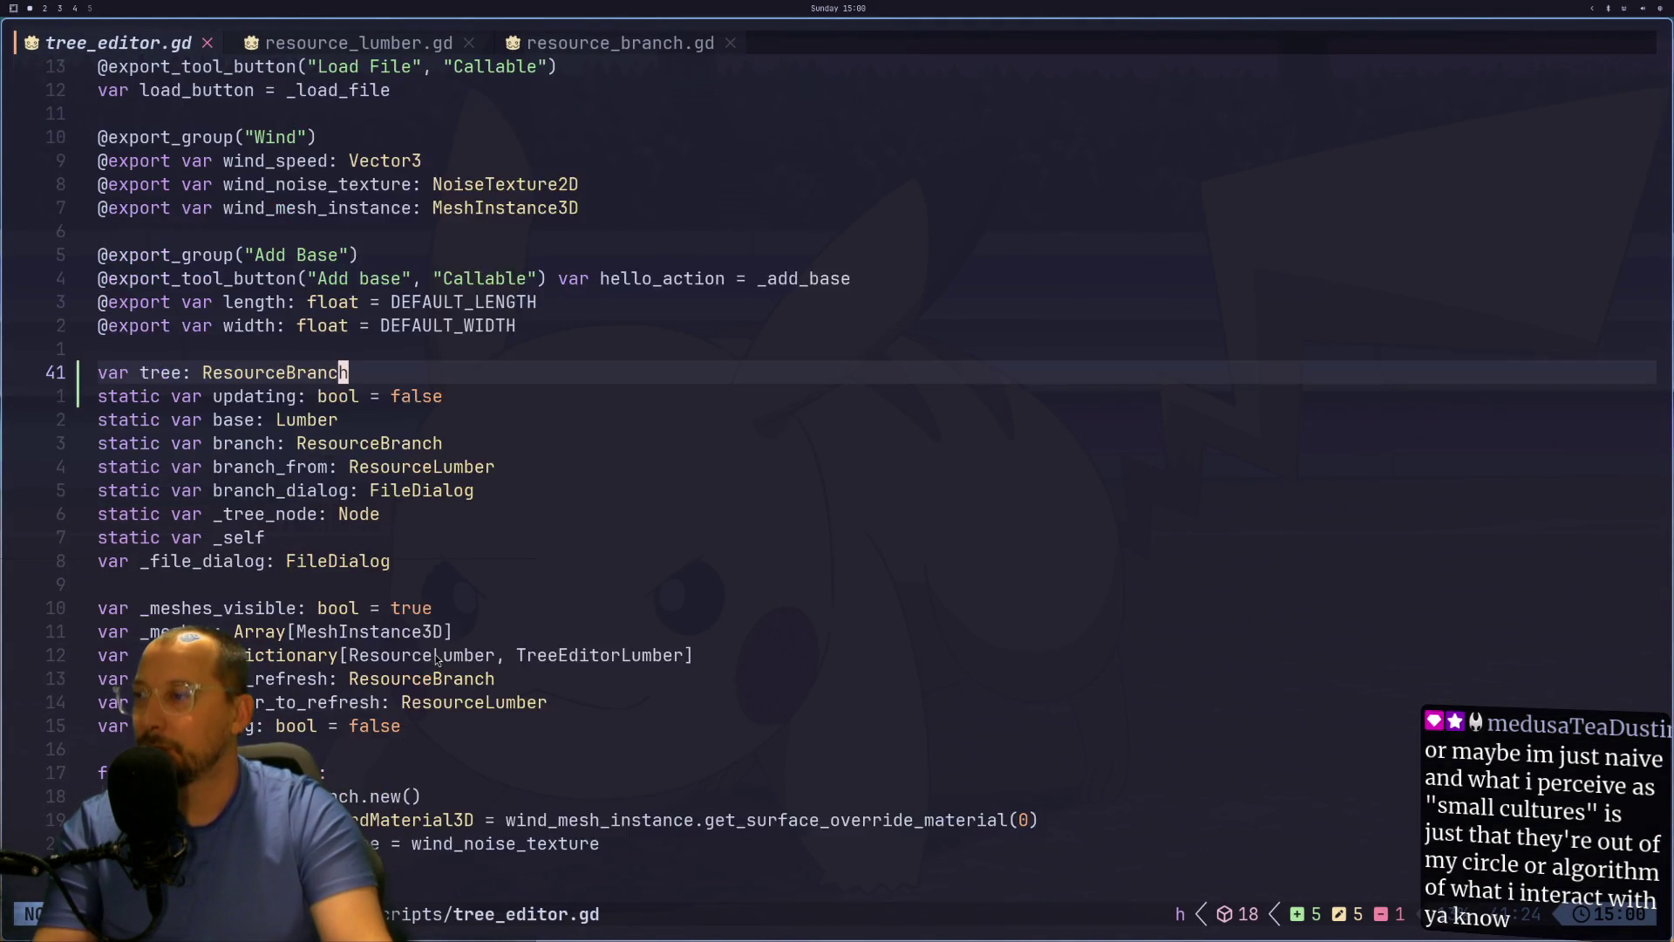
# Step: Search for uses of the _lookup dictionary with * and step back through matches
pyautogui.scroll(-2, 436, 660)
pyautogui.click(265, 538)
pyautogui.click(185, 514)
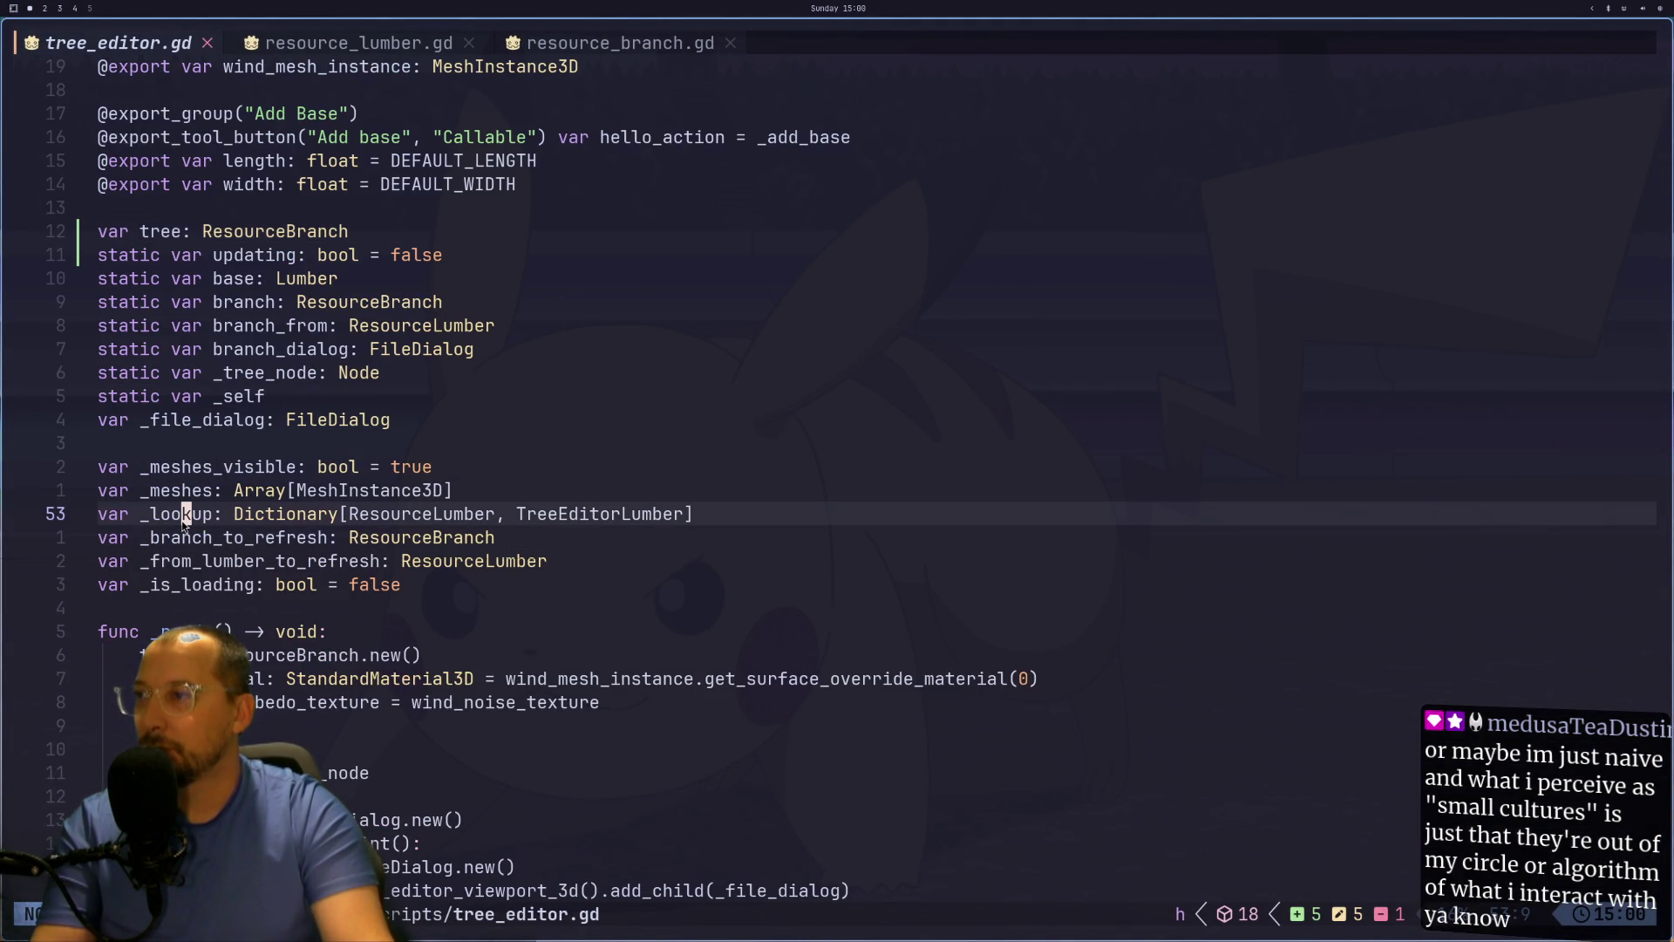
pyautogui.press('*')
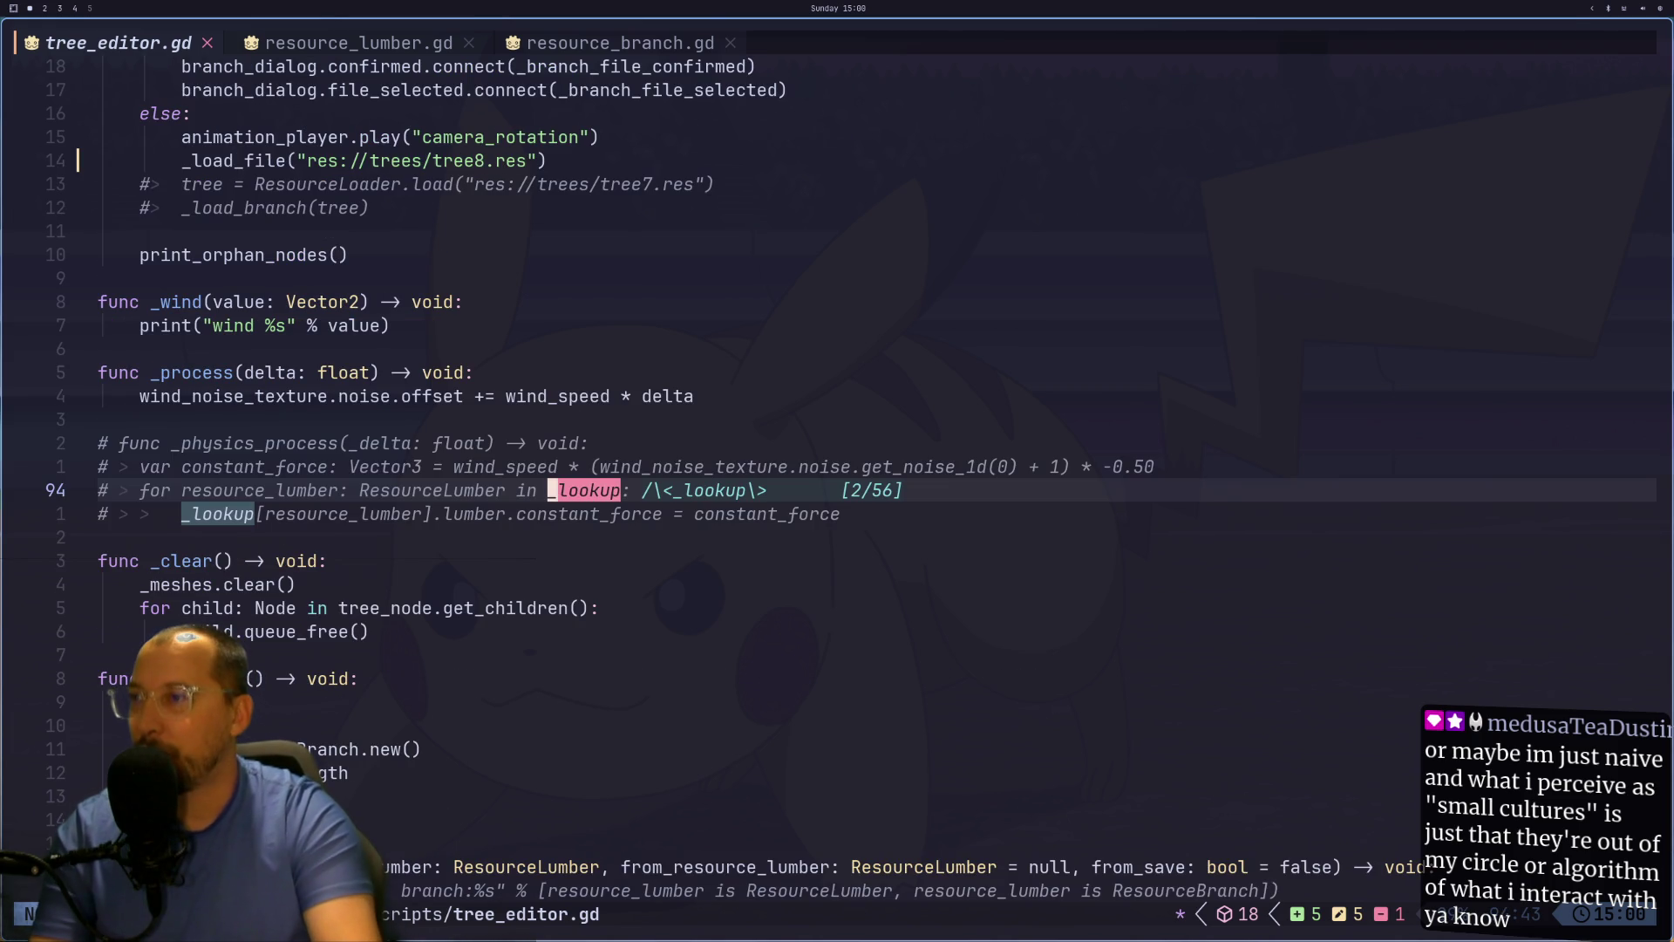
pyautogui.press('N')
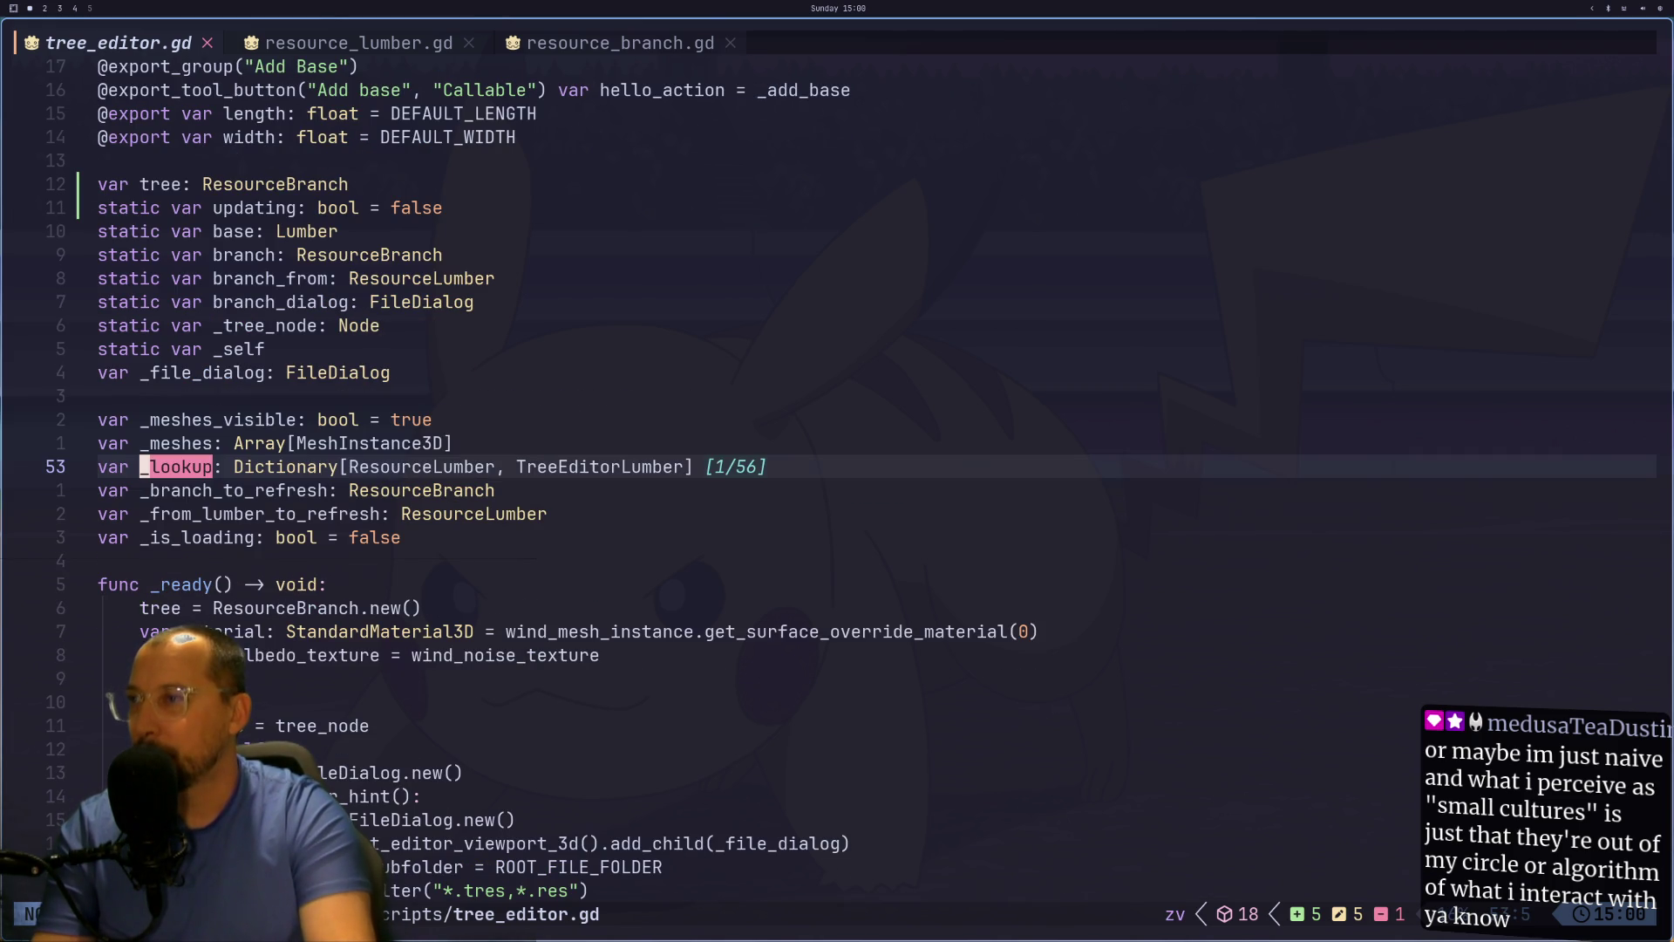
pyautogui.press('N')
pyautogui.press('N')
pyautogui.press('N')
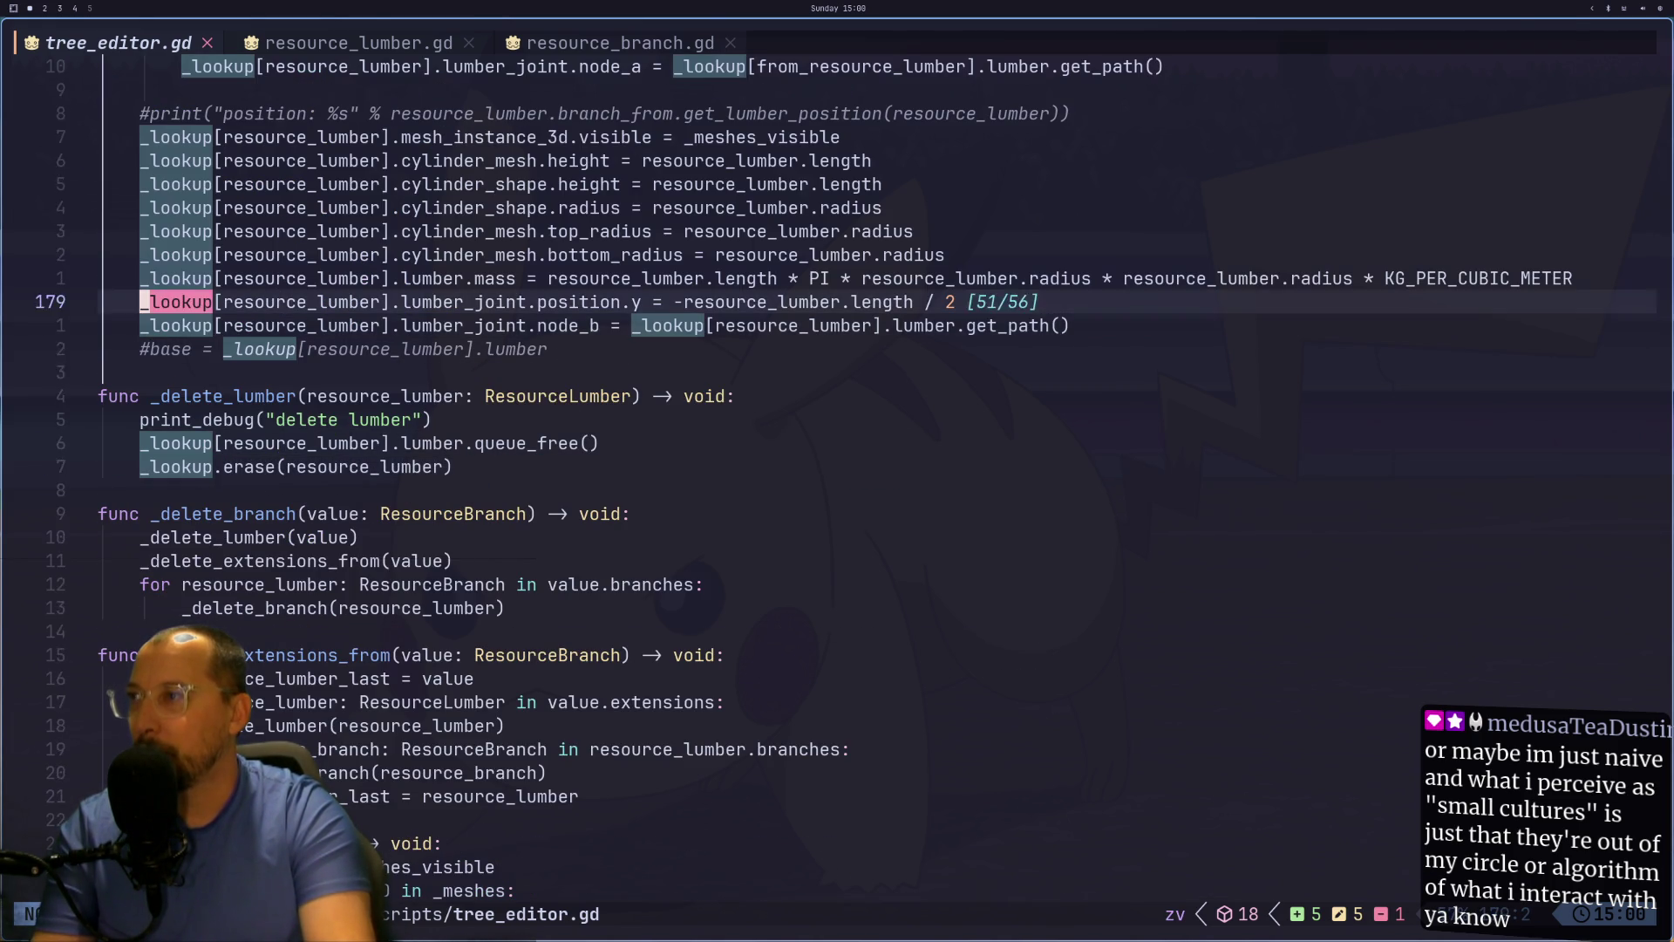
pyautogui.press('N')
# Step: Move up to the lumber_joint line in the _add_lumber function
pyautogui.press('k')
pyautogui.press('k')
pyautogui.press('k')
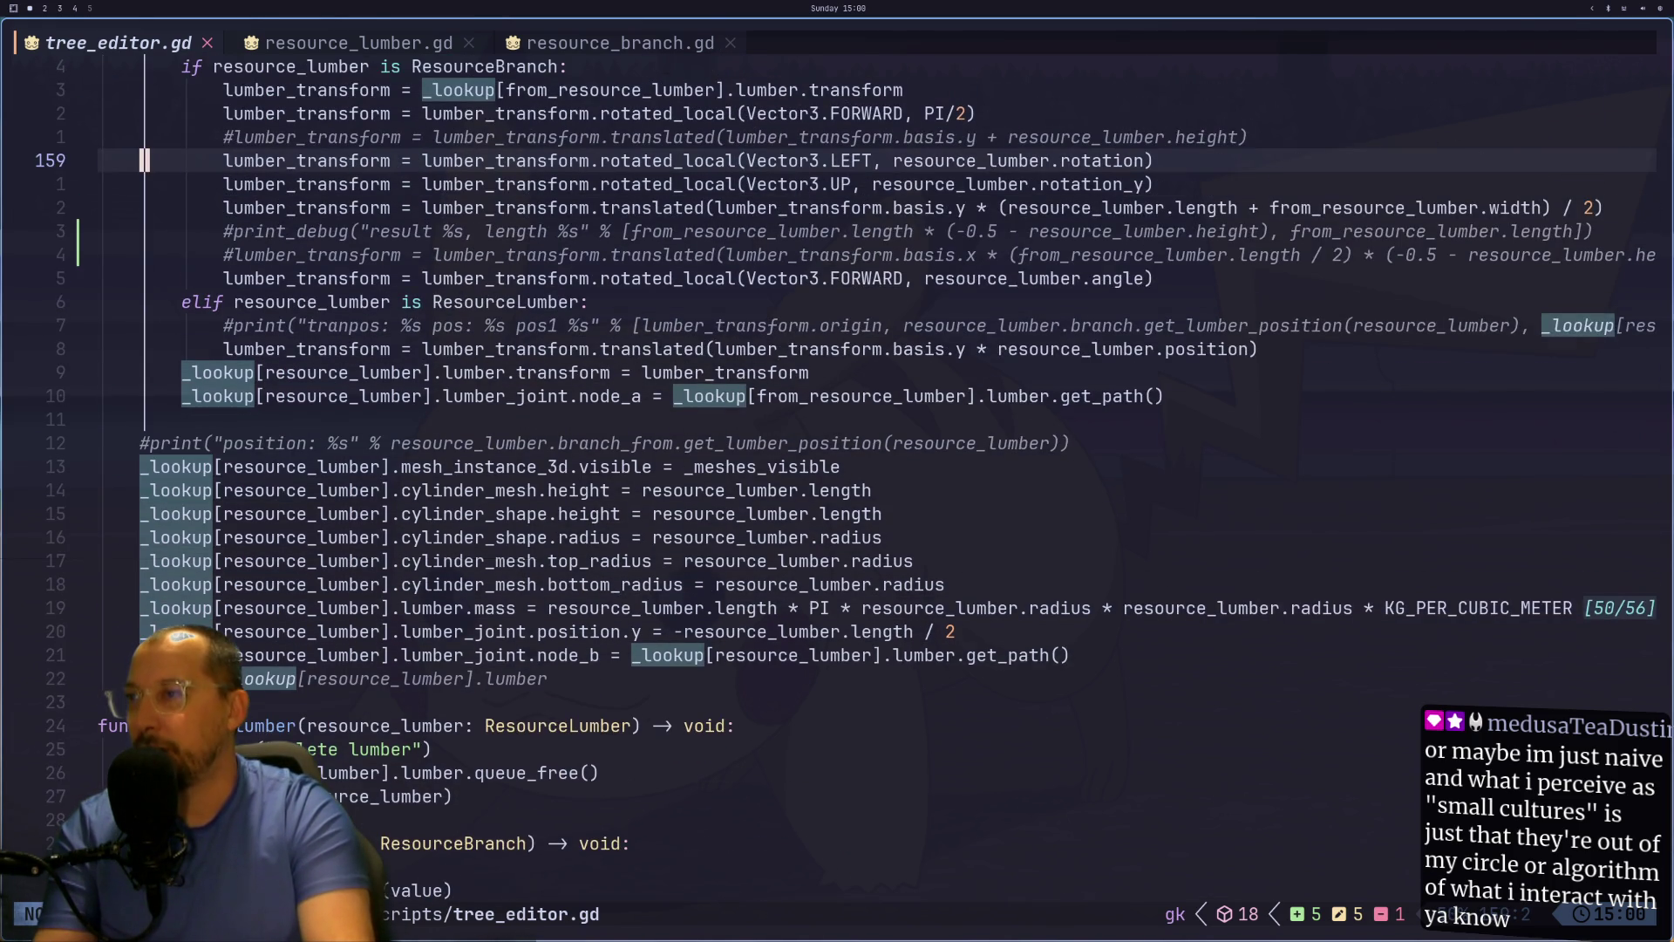
pyautogui.press('k')
pyautogui.press('k')
pyautogui.press('k')
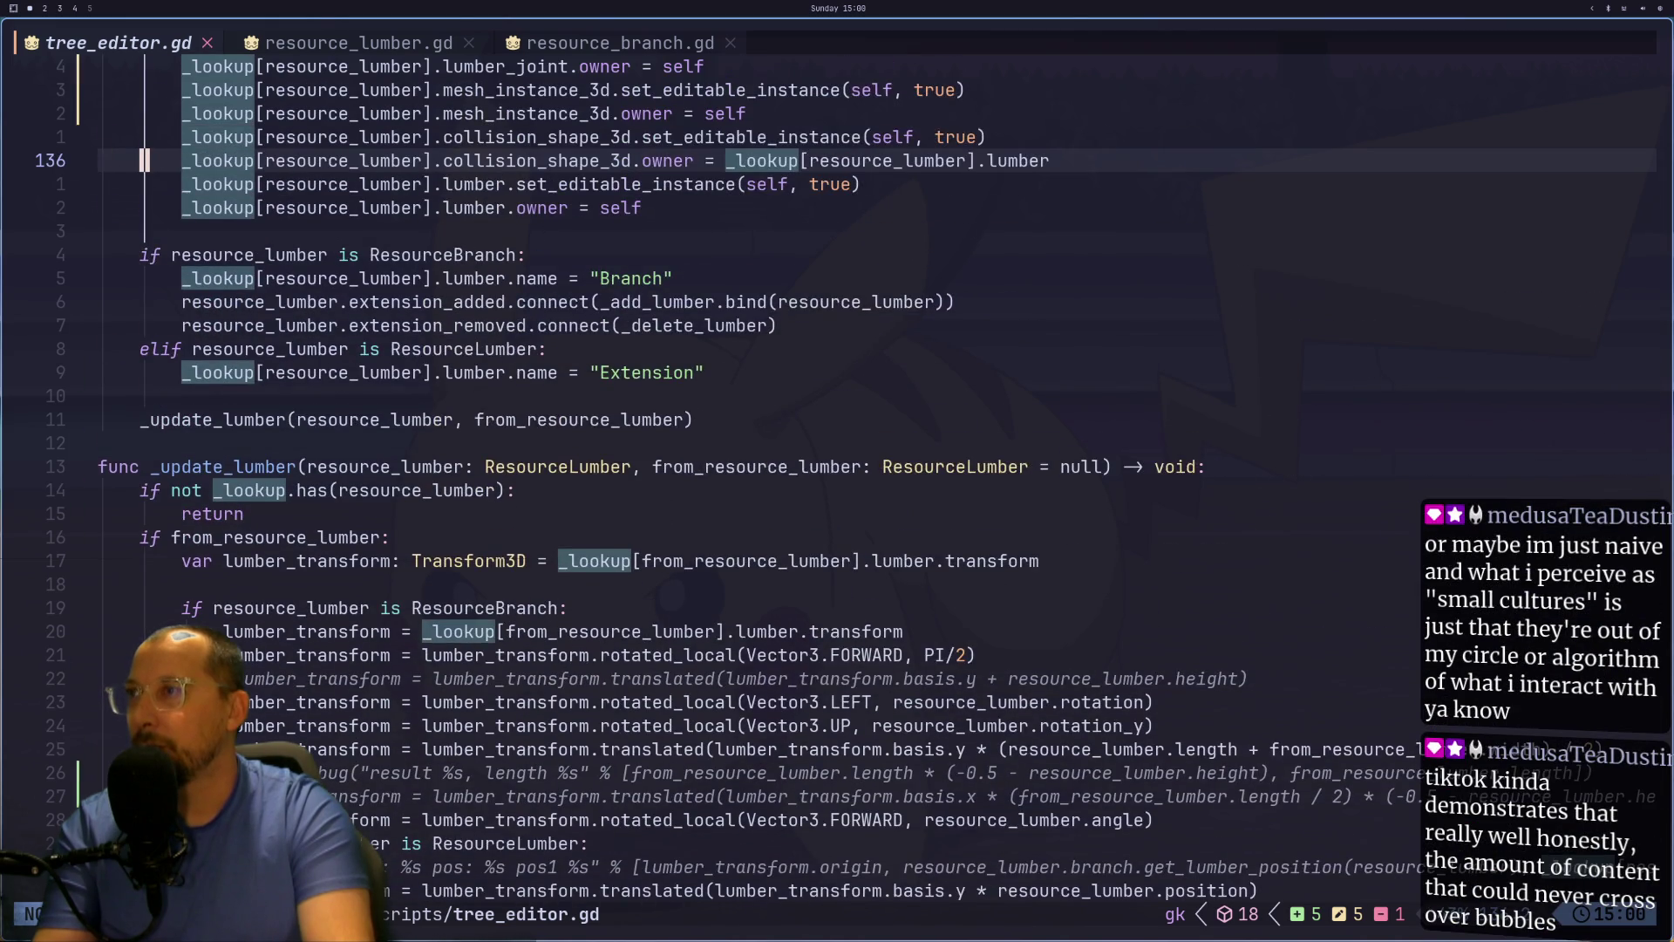
pyautogui.press('k')
pyautogui.press('k')
pyautogui.press('k')
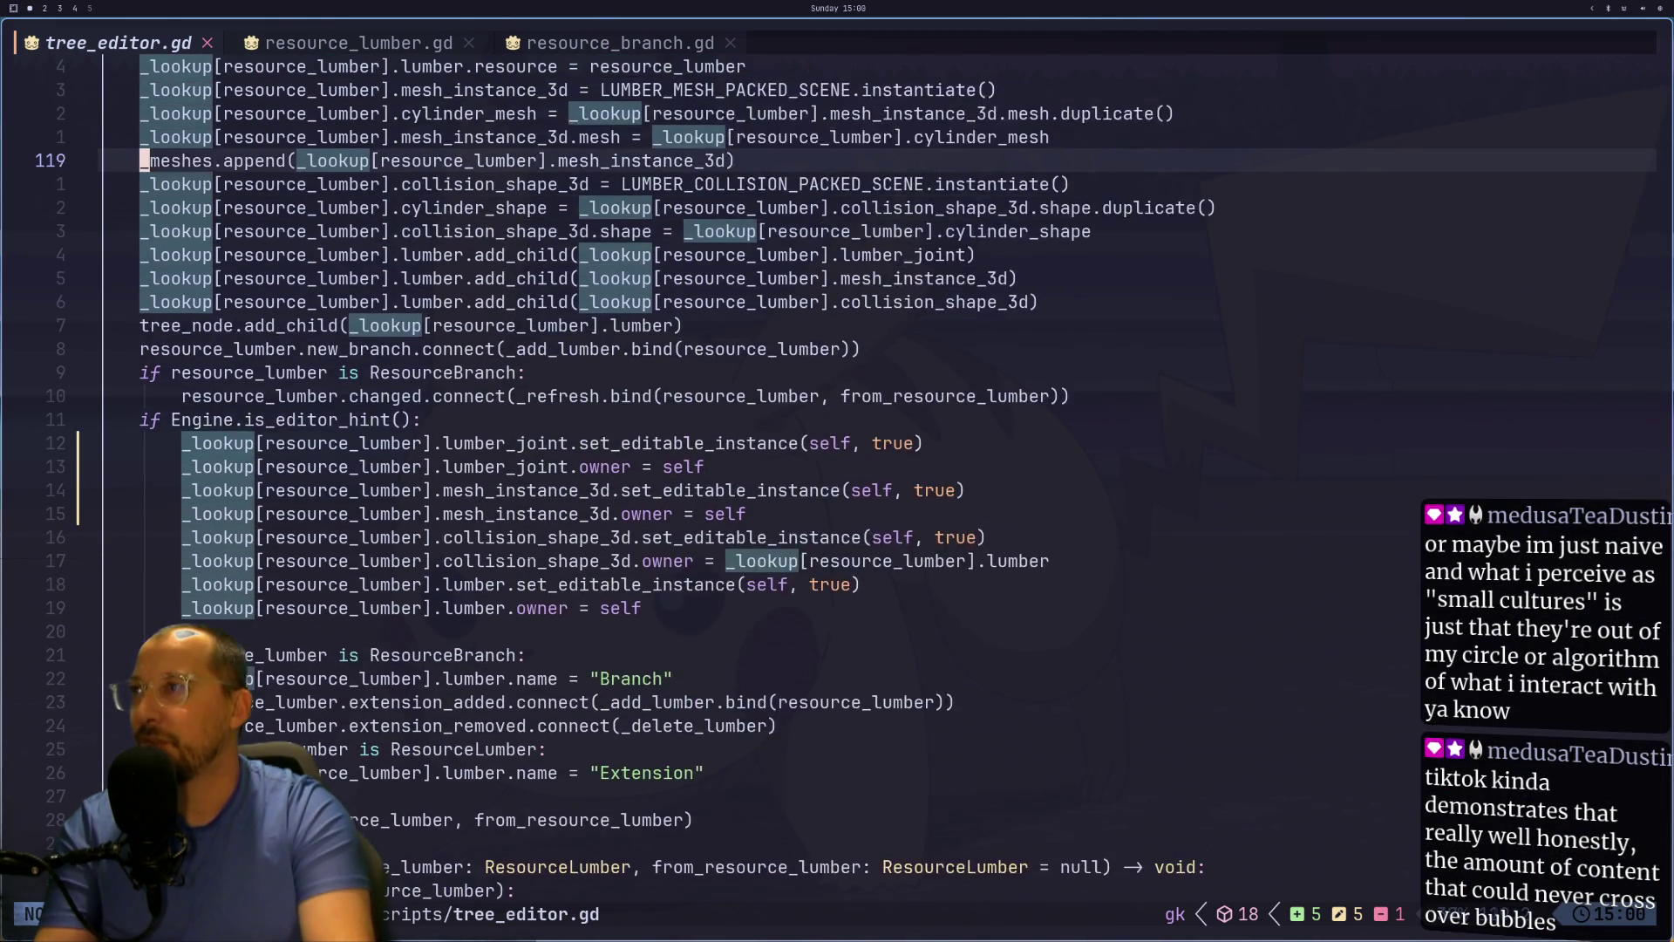
pyautogui.press('k')
pyautogui.press('k')
pyautogui.press('k')
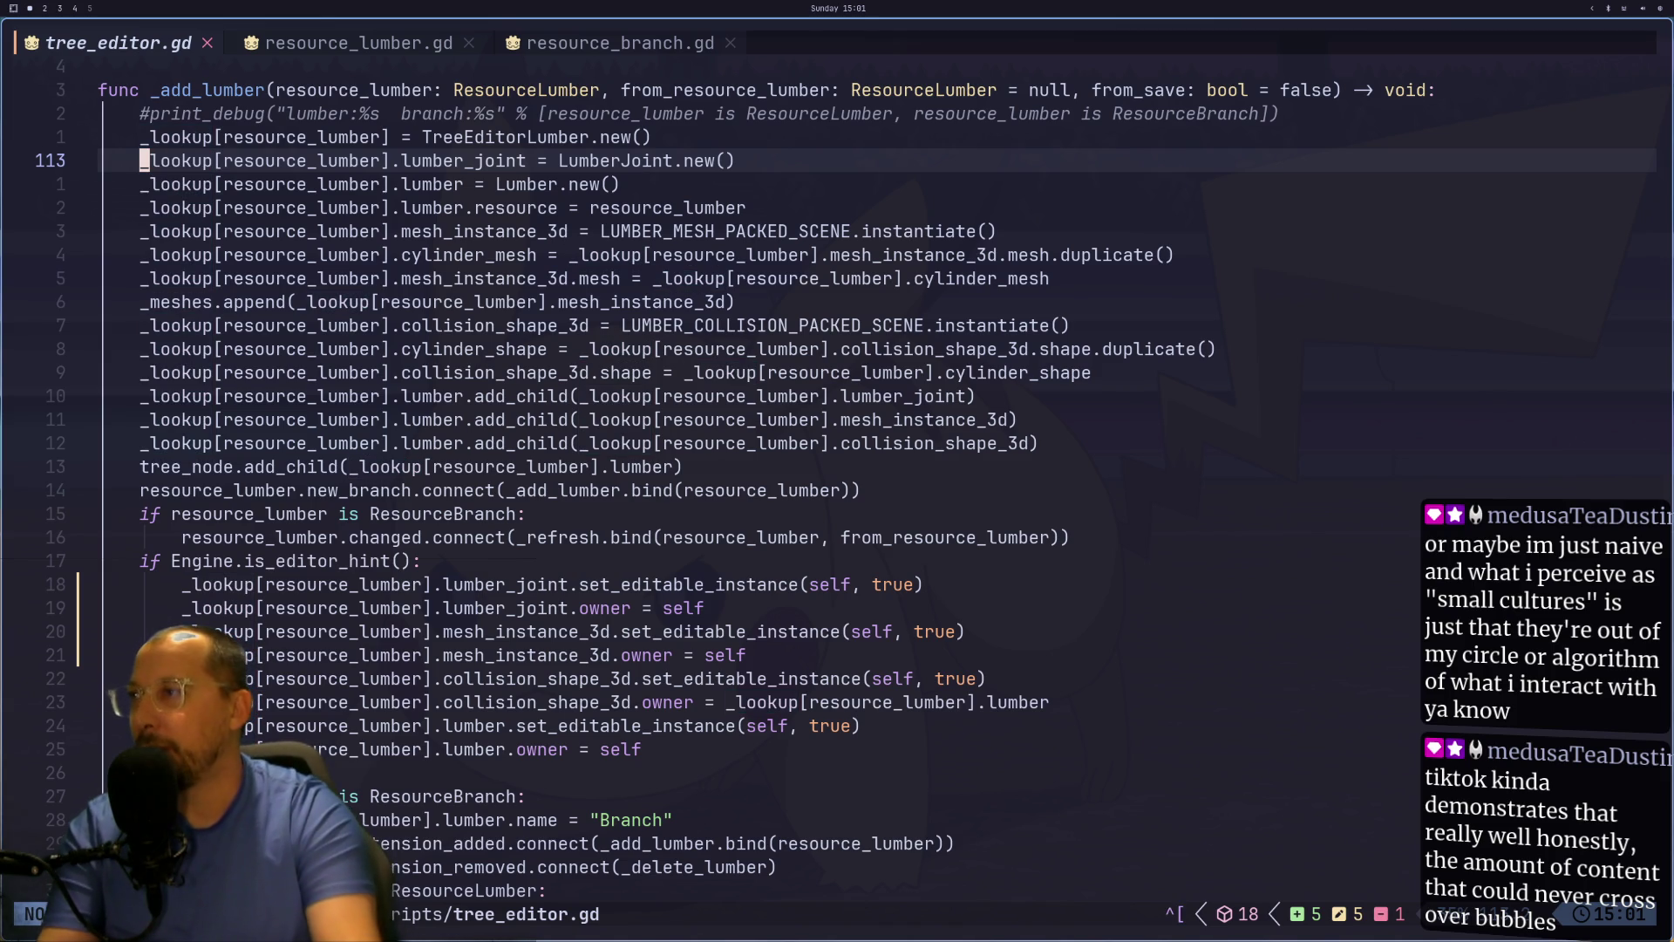
# Step: Yank _lookup[resource_lumber] from _add_lumber's line 112, undoing an accidental paste
pyautogui.press('j')
pyautogui.press('j')
pyautogui.press('j')
pyautogui.press('k')
pyautogui.press('k')
pyautogui.press('k')
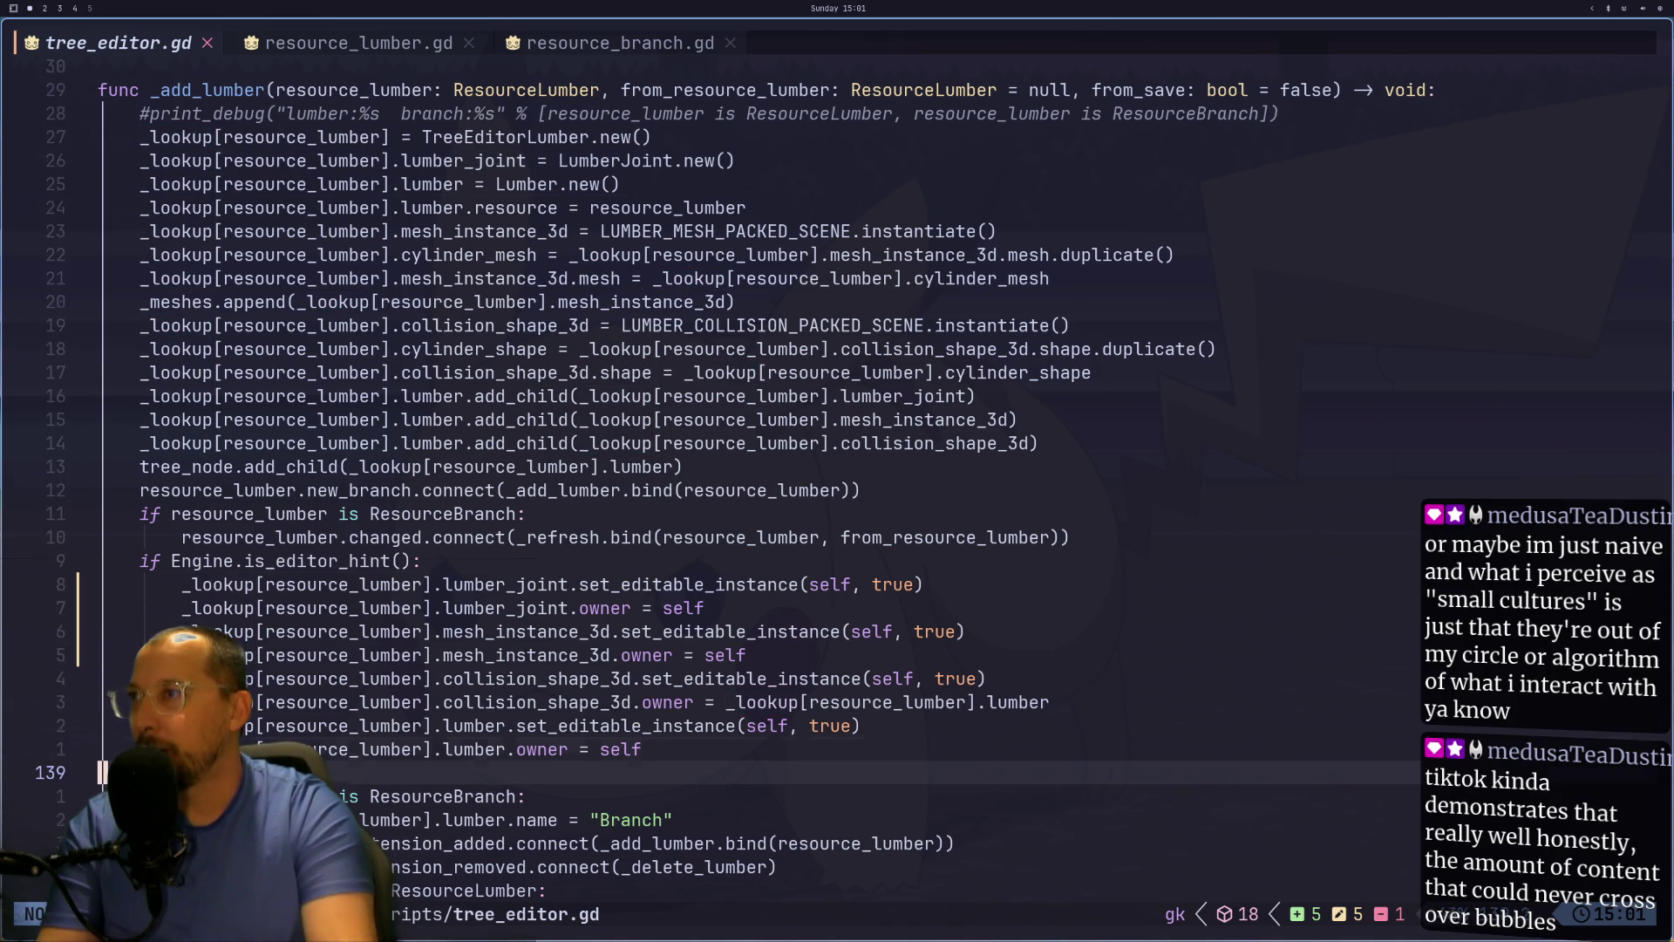
pyautogui.press('k')
pyautogui.press('v')
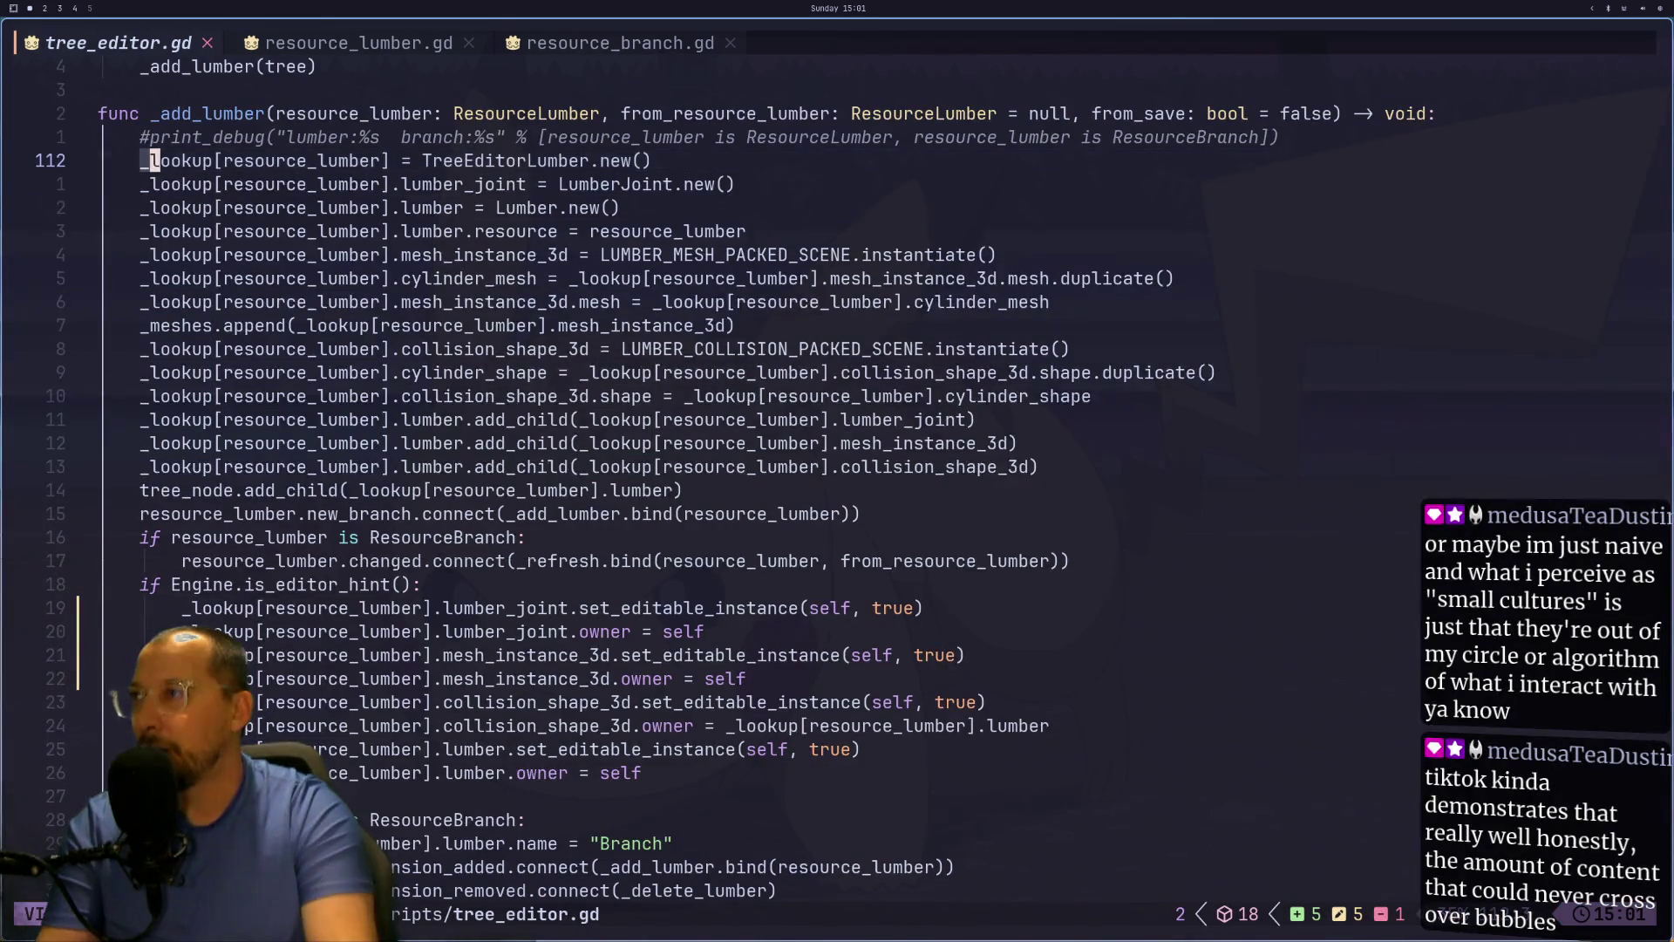
pyautogui.press('l')
pyautogui.press('l')
pyautogui.press('l')
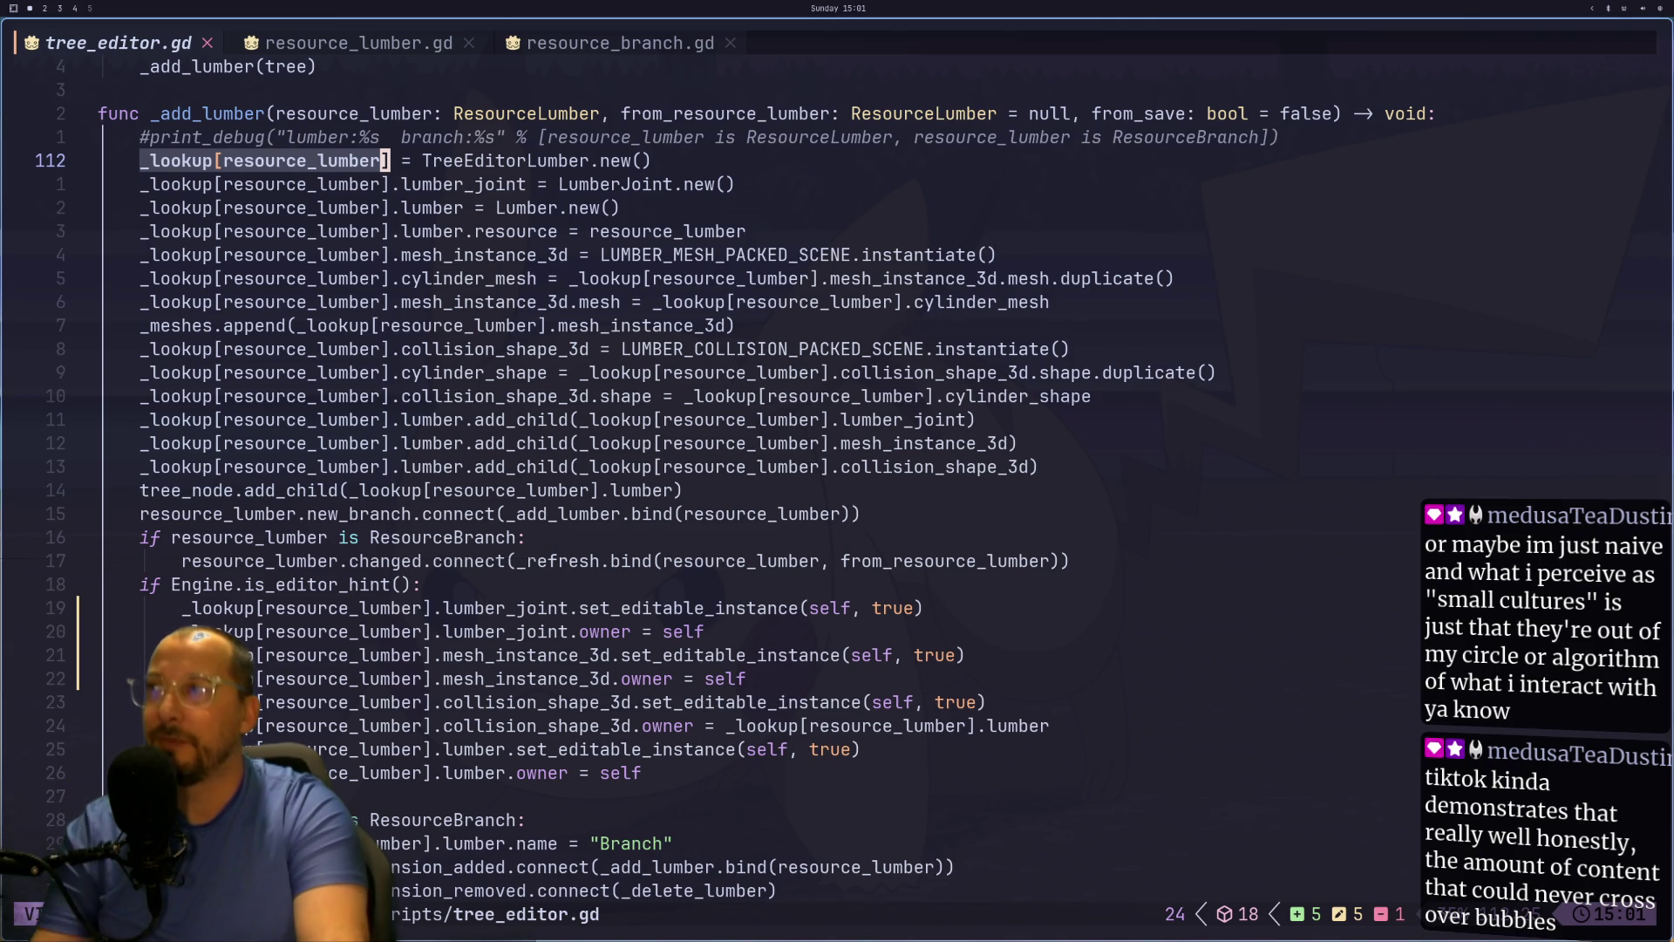
pyautogui.press('y')
pyautogui.press('p')
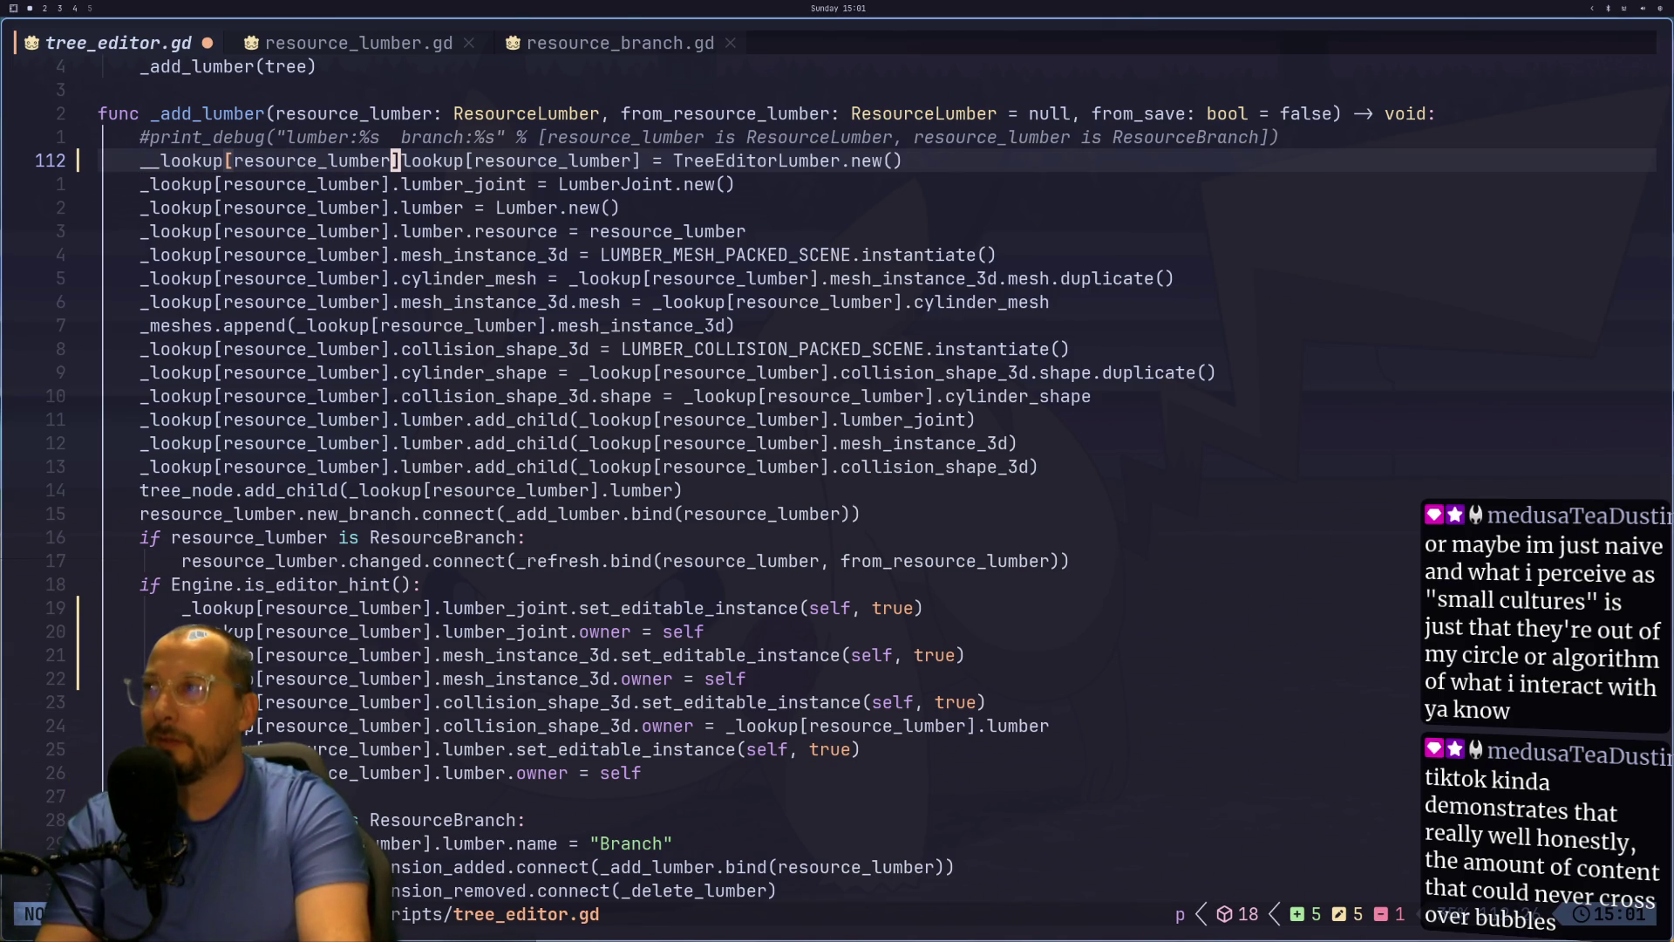
pyautogui.press('u')
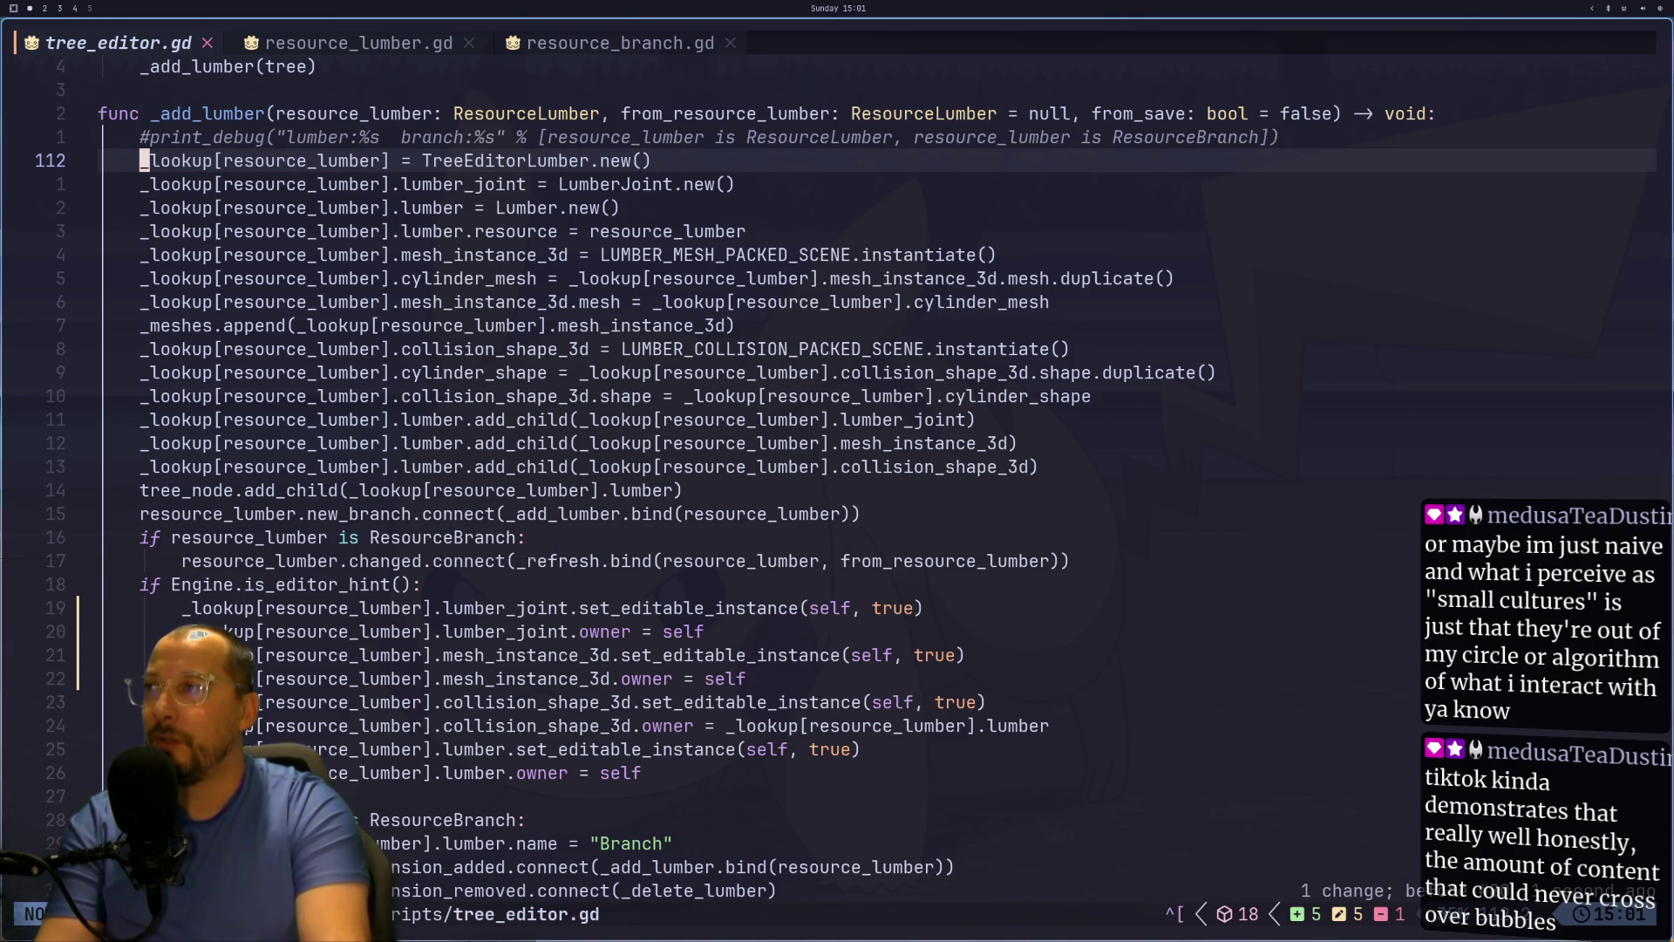
pyautogui.press('g')
pyautogui.press('j')
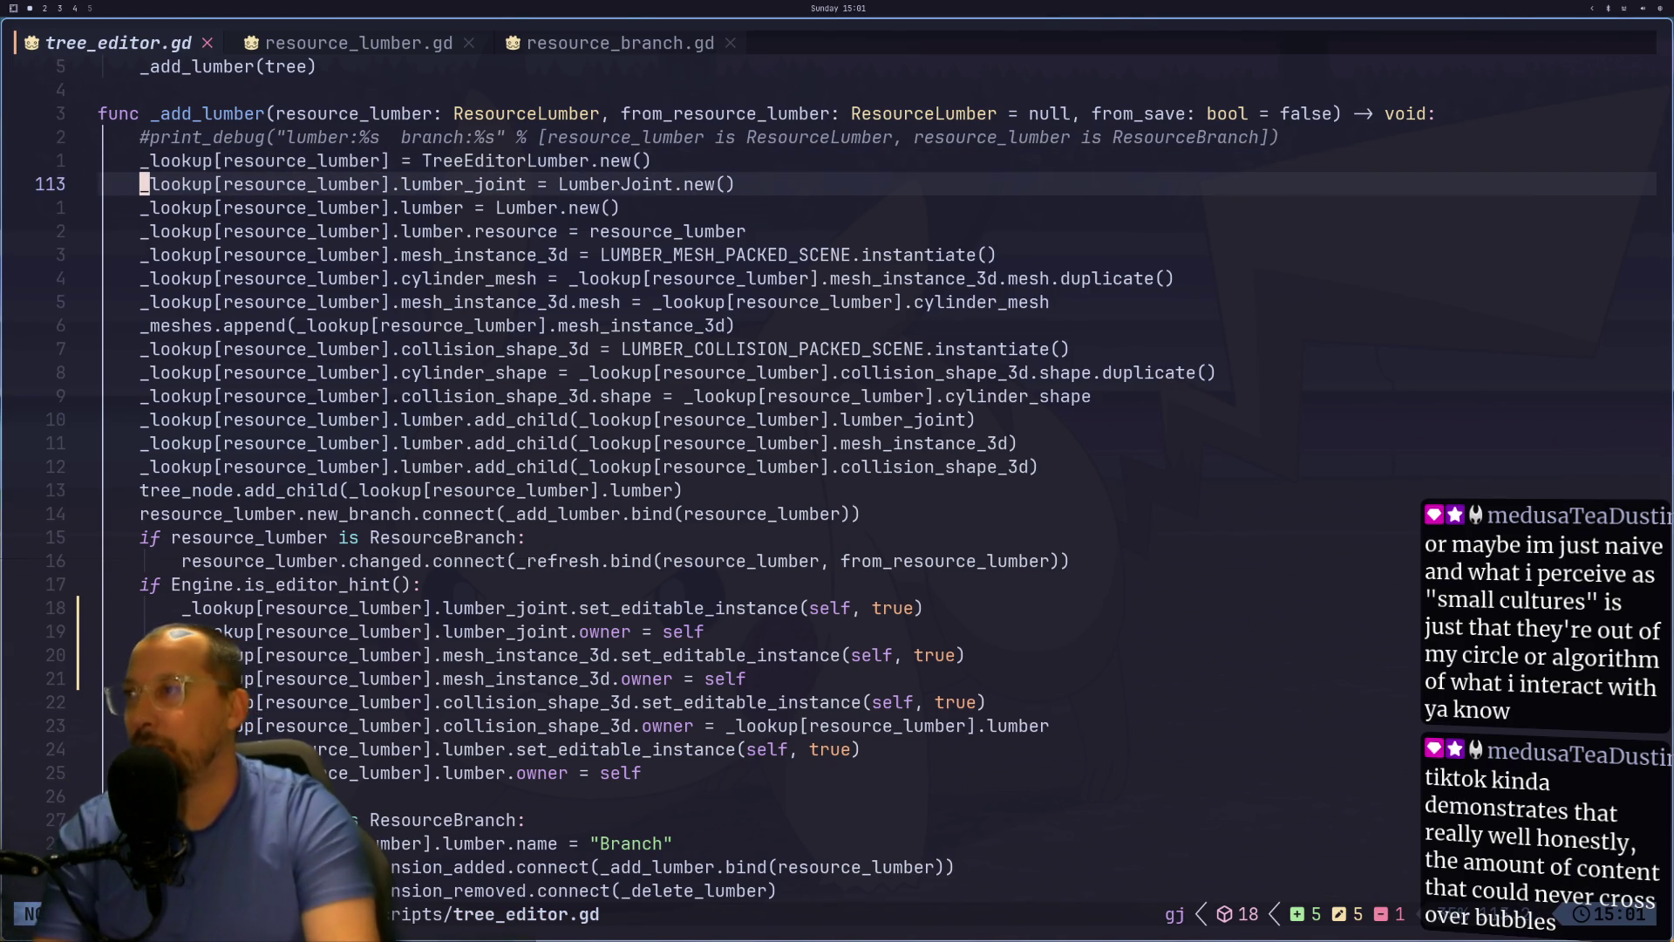
pyautogui.press('j')
pyautogui.press('j')
pyautogui.press('j')
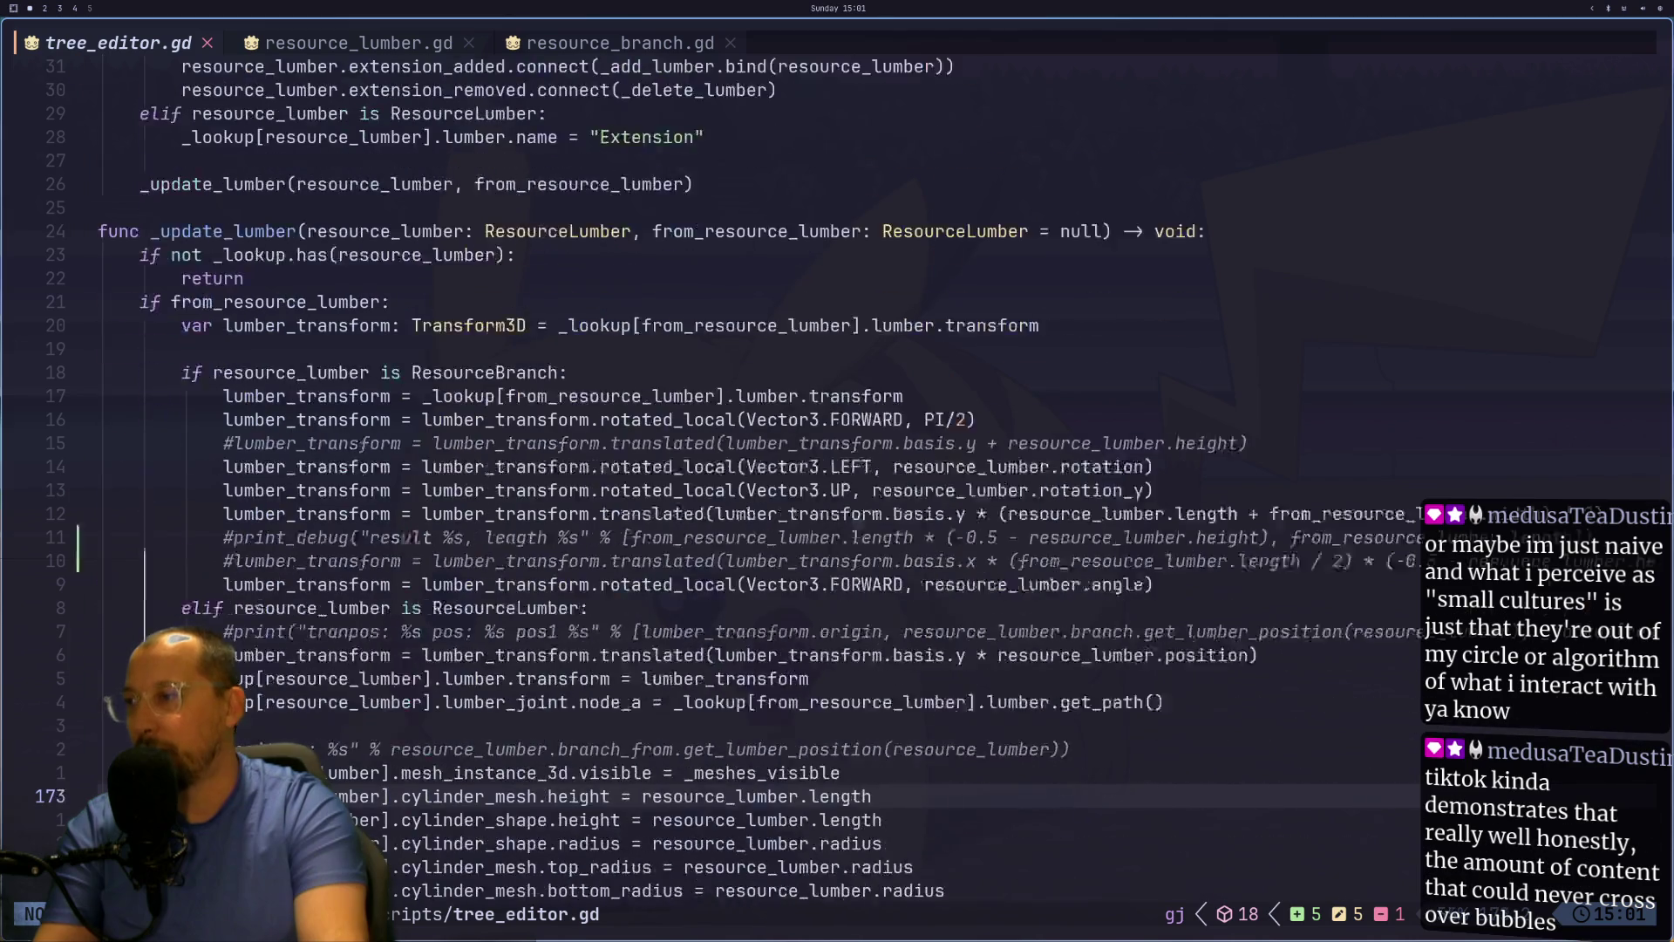
# Step: Copy the _lookup[resource_lumber] expression from the first _lookup assignment again
pyautogui.press('k')
pyautogui.press('k')
pyautogui.press('k')
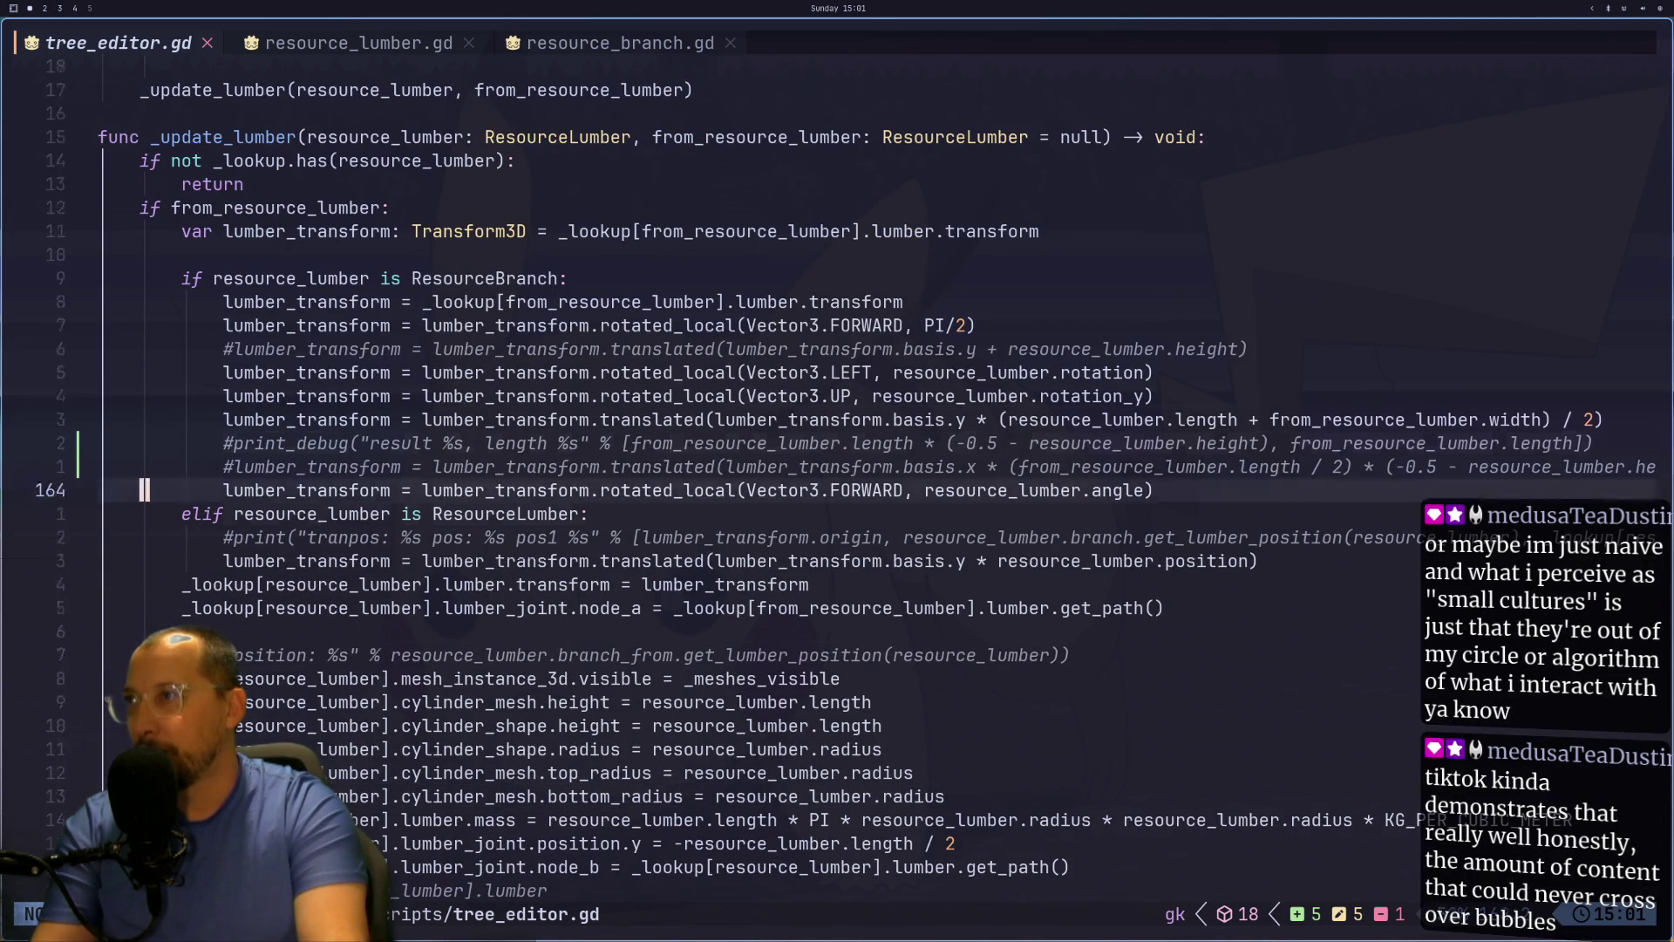
pyautogui.press('k')
pyautogui.press('k')
pyautogui.press('k')
pyautogui.press('j')
pyautogui.press('j')
pyautogui.press('j')
pyautogui.press('j')
pyautogui.press('j')
pyautogui.press('2')
pyautogui.press('l')
pyautogui.press('l')
pyautogui.press('l')
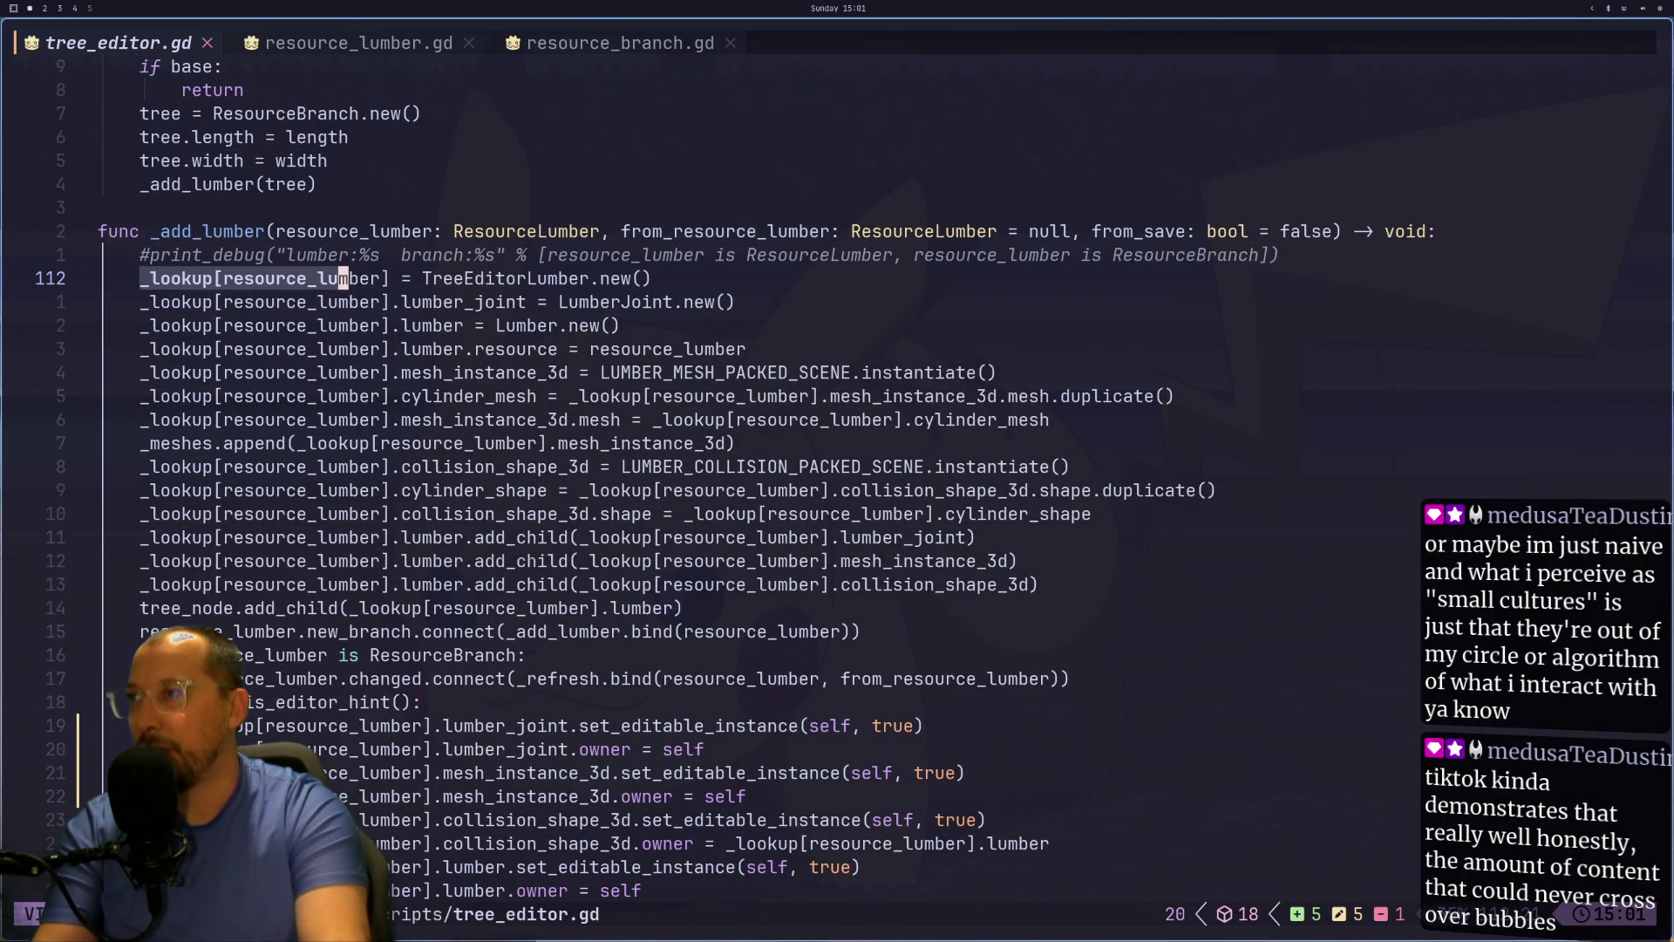
pyautogui.press('y')
# Step: Add a new line declaring var lookup: TreeEditorLumber = _lookup[resource_lumber]
pyautogui.press('o')
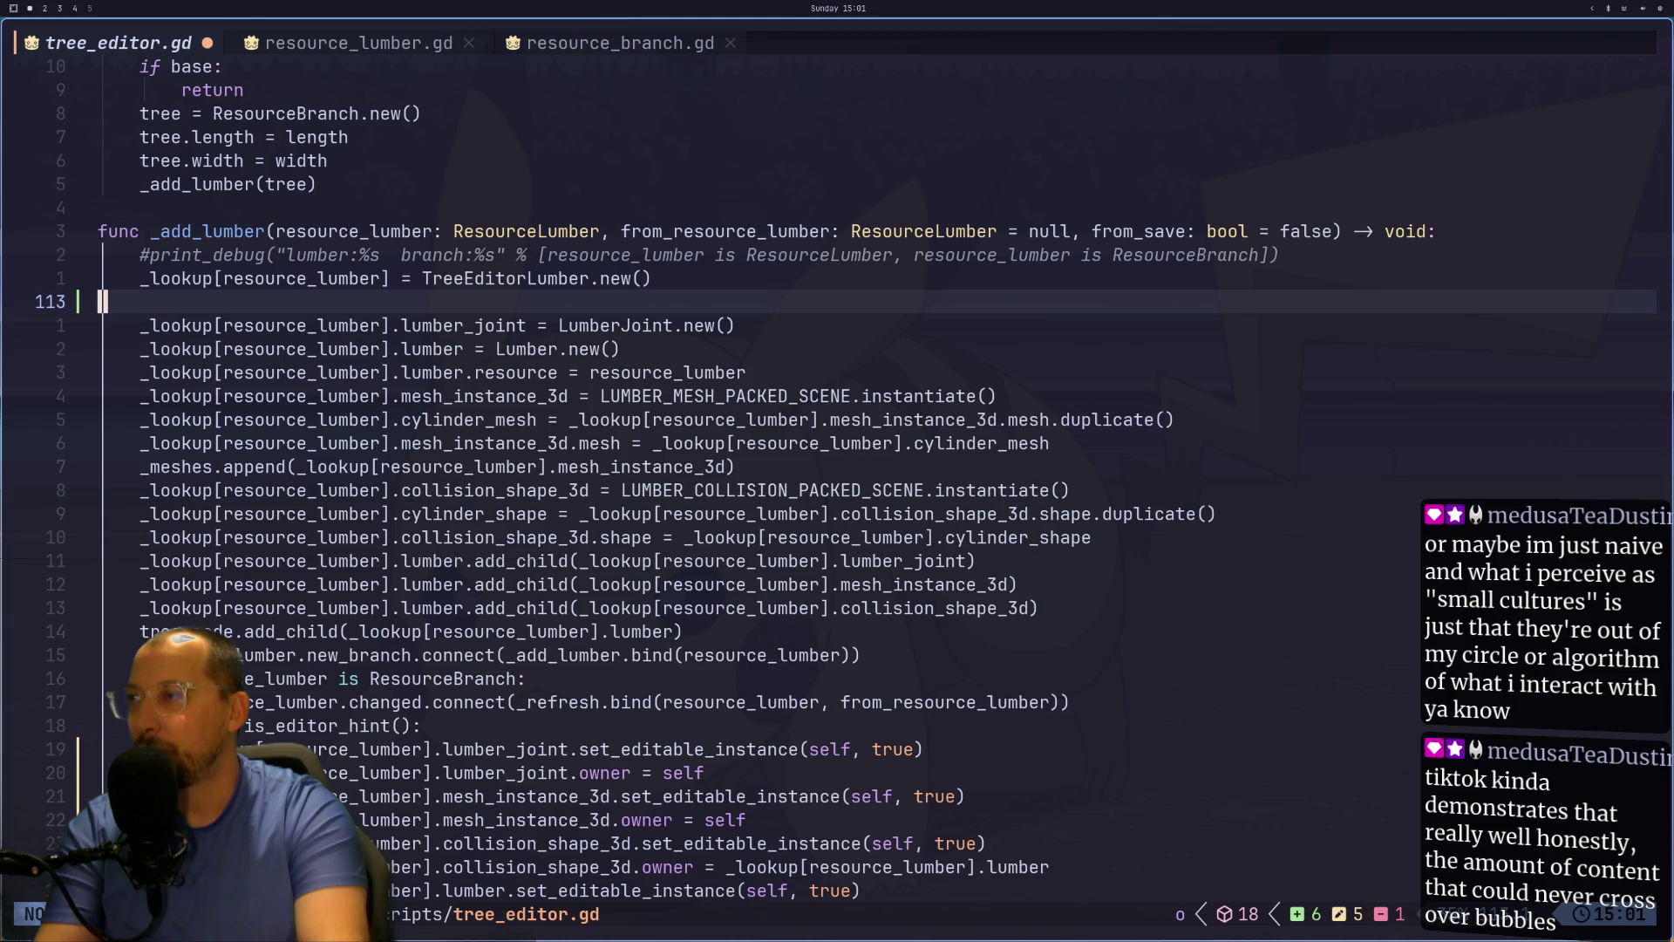
pyautogui.write('var loka')
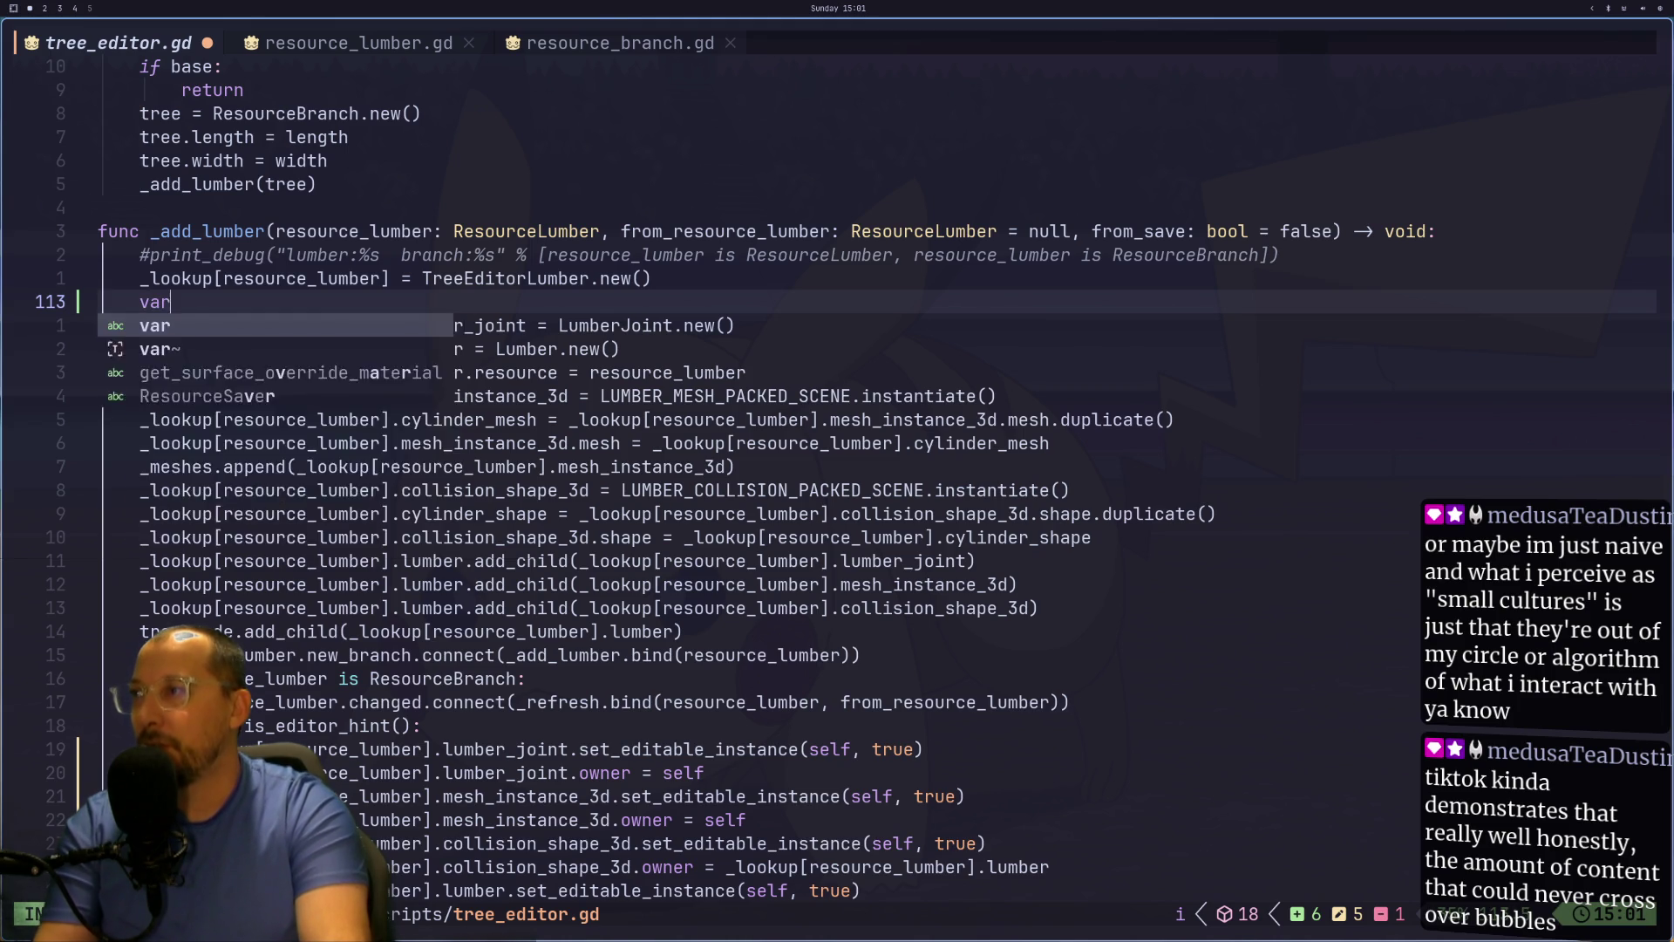
pyautogui.press('BackSpace')
pyautogui.press('BackSpace')
pyautogui.write('oku')
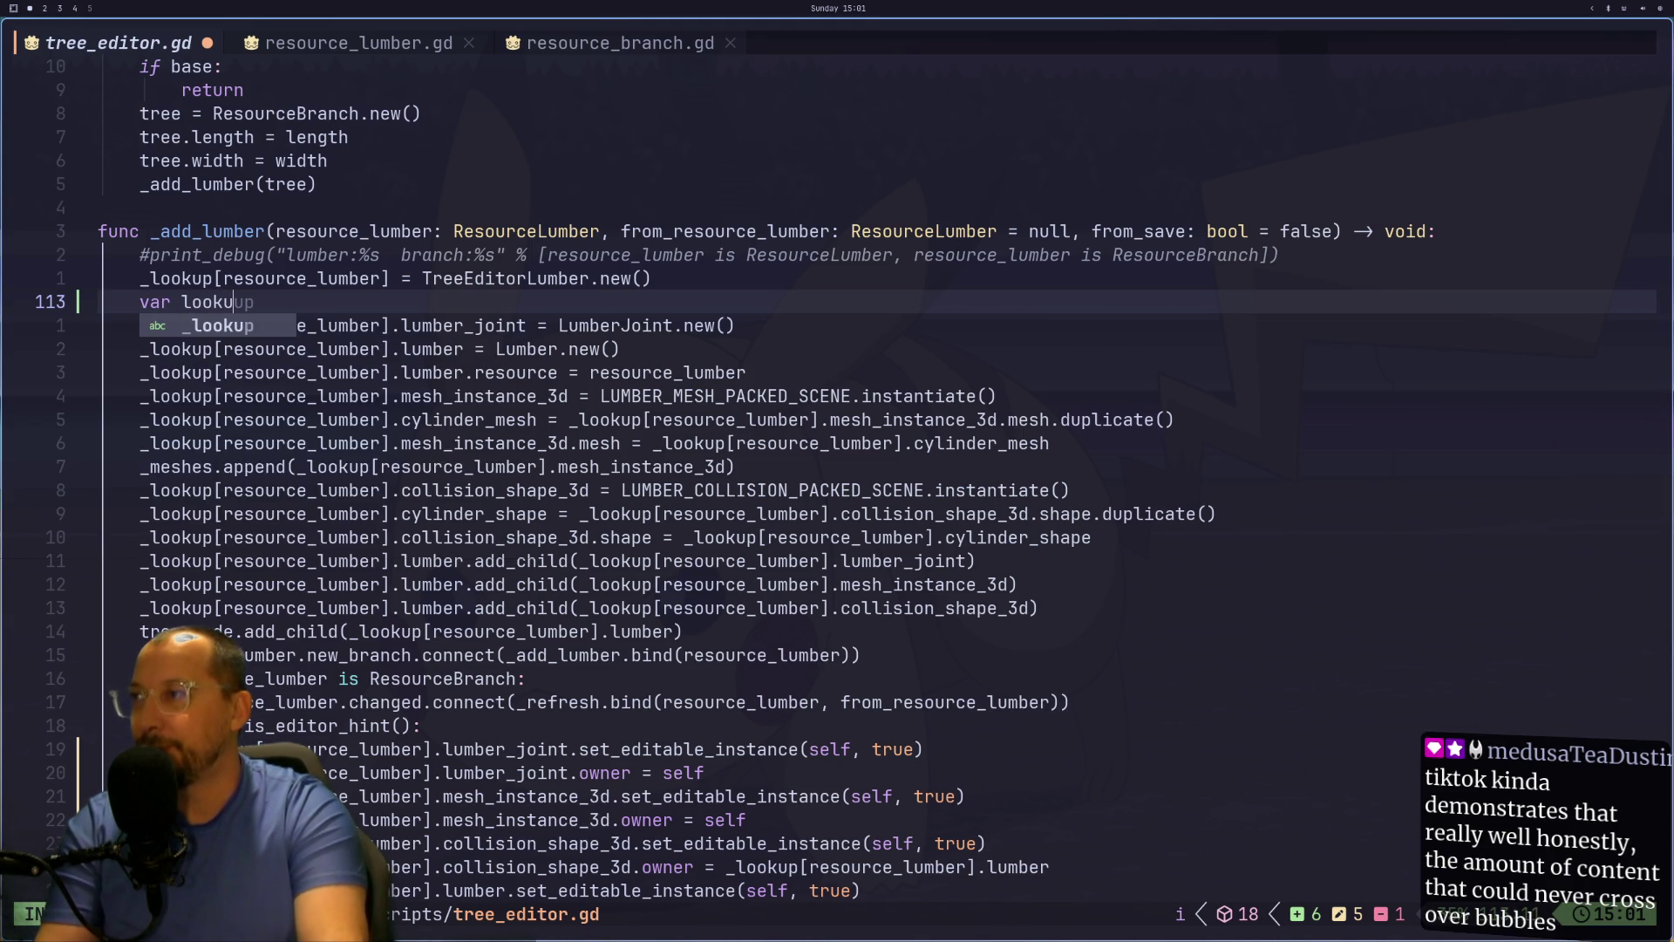
pyautogui.write('p: Tree')
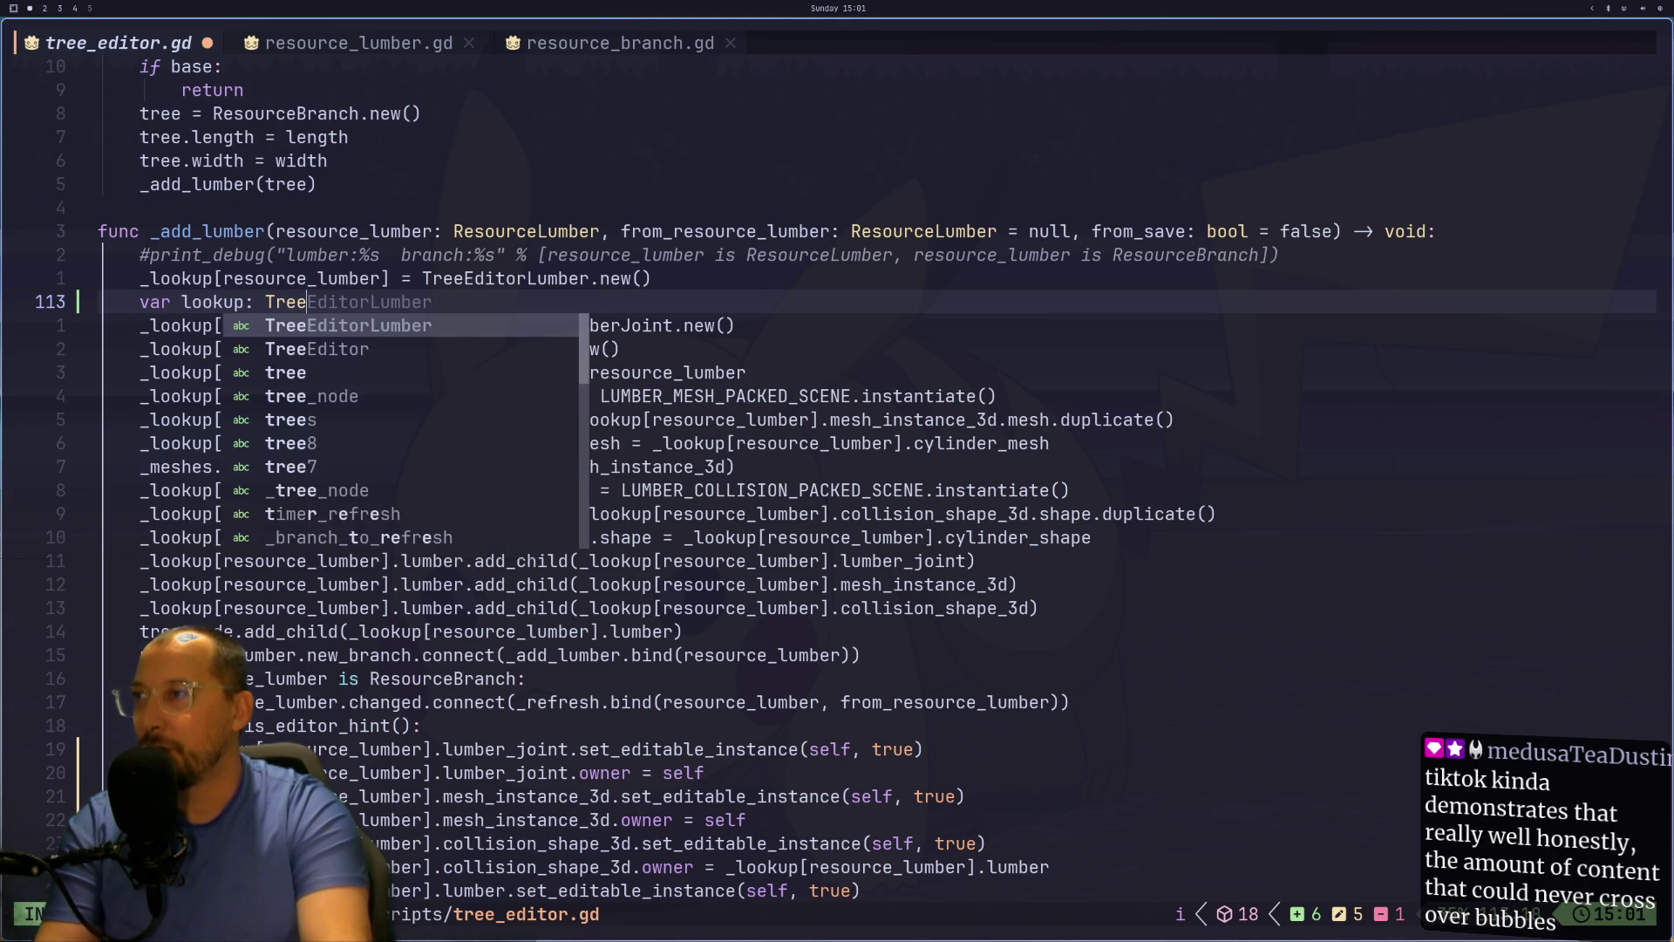
pyautogui.press('Return')
pyautogui.write('=')
pyautogui.press('Escape')
pyautogui.press('p')
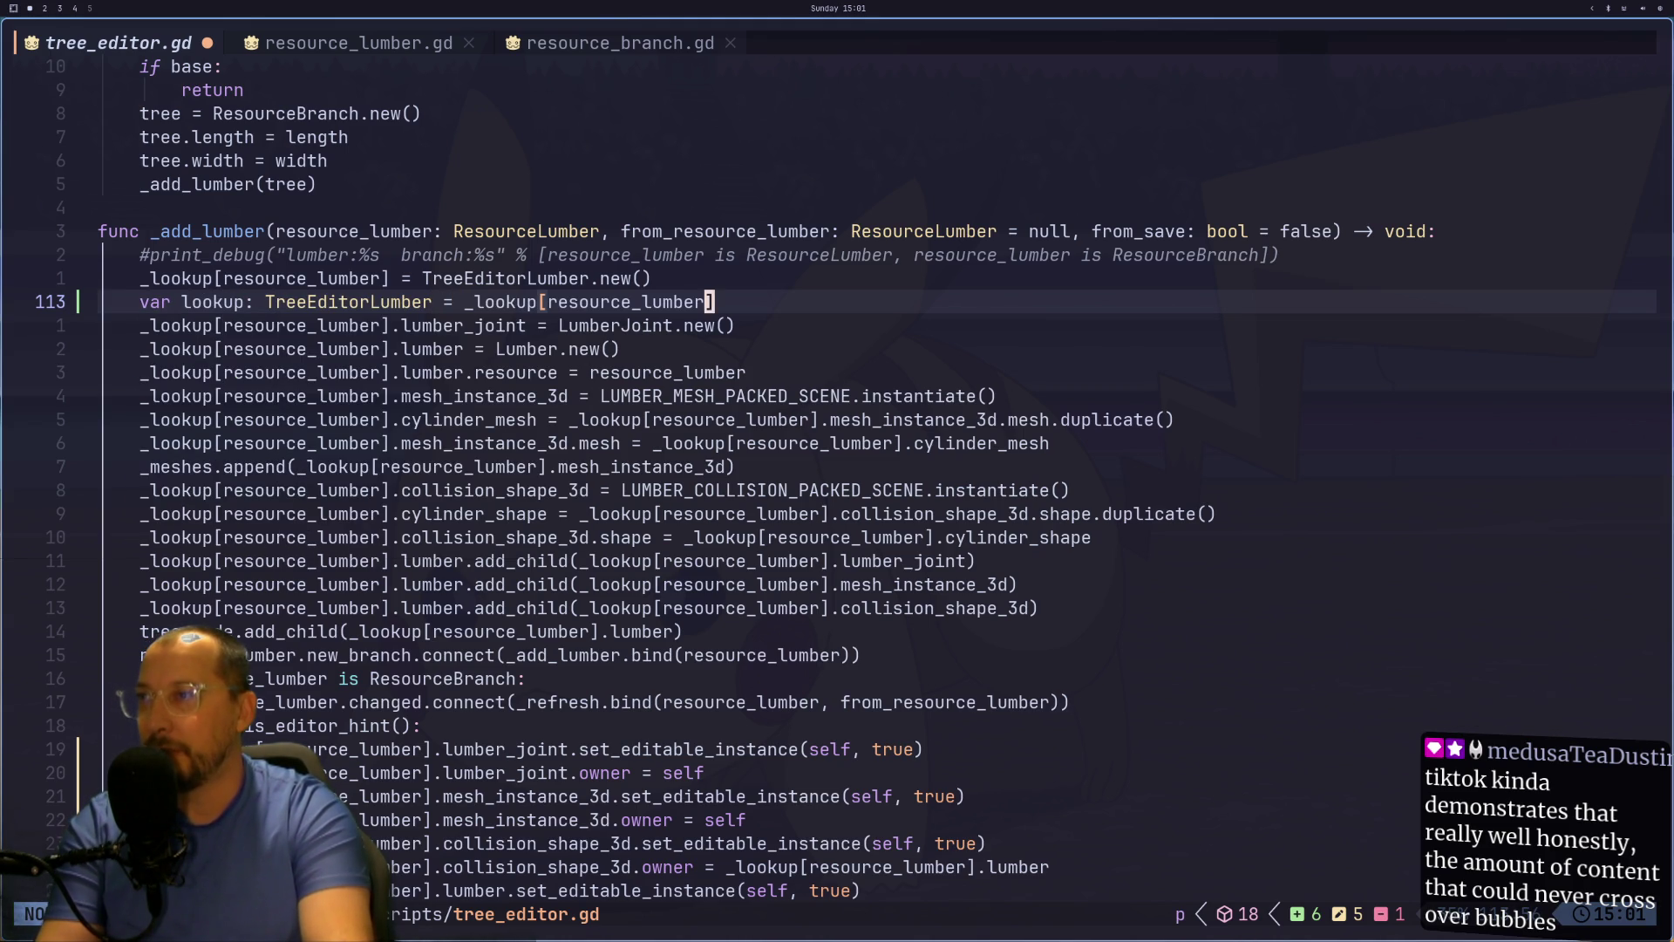
pyautogui.press('h')
pyautogui.press('h')
pyautogui.press('h')
pyautogui.press('h')
pyautogui.press('h')
pyautogui.press('h')
pyautogui.press('h')
pyautogui.press('h')
# Step: Select lines 114–145 and start a substitute command replacing _lookup[resource_lumber]
pyautogui.press('j')
pyautogui.hotkey('shift', 'v')
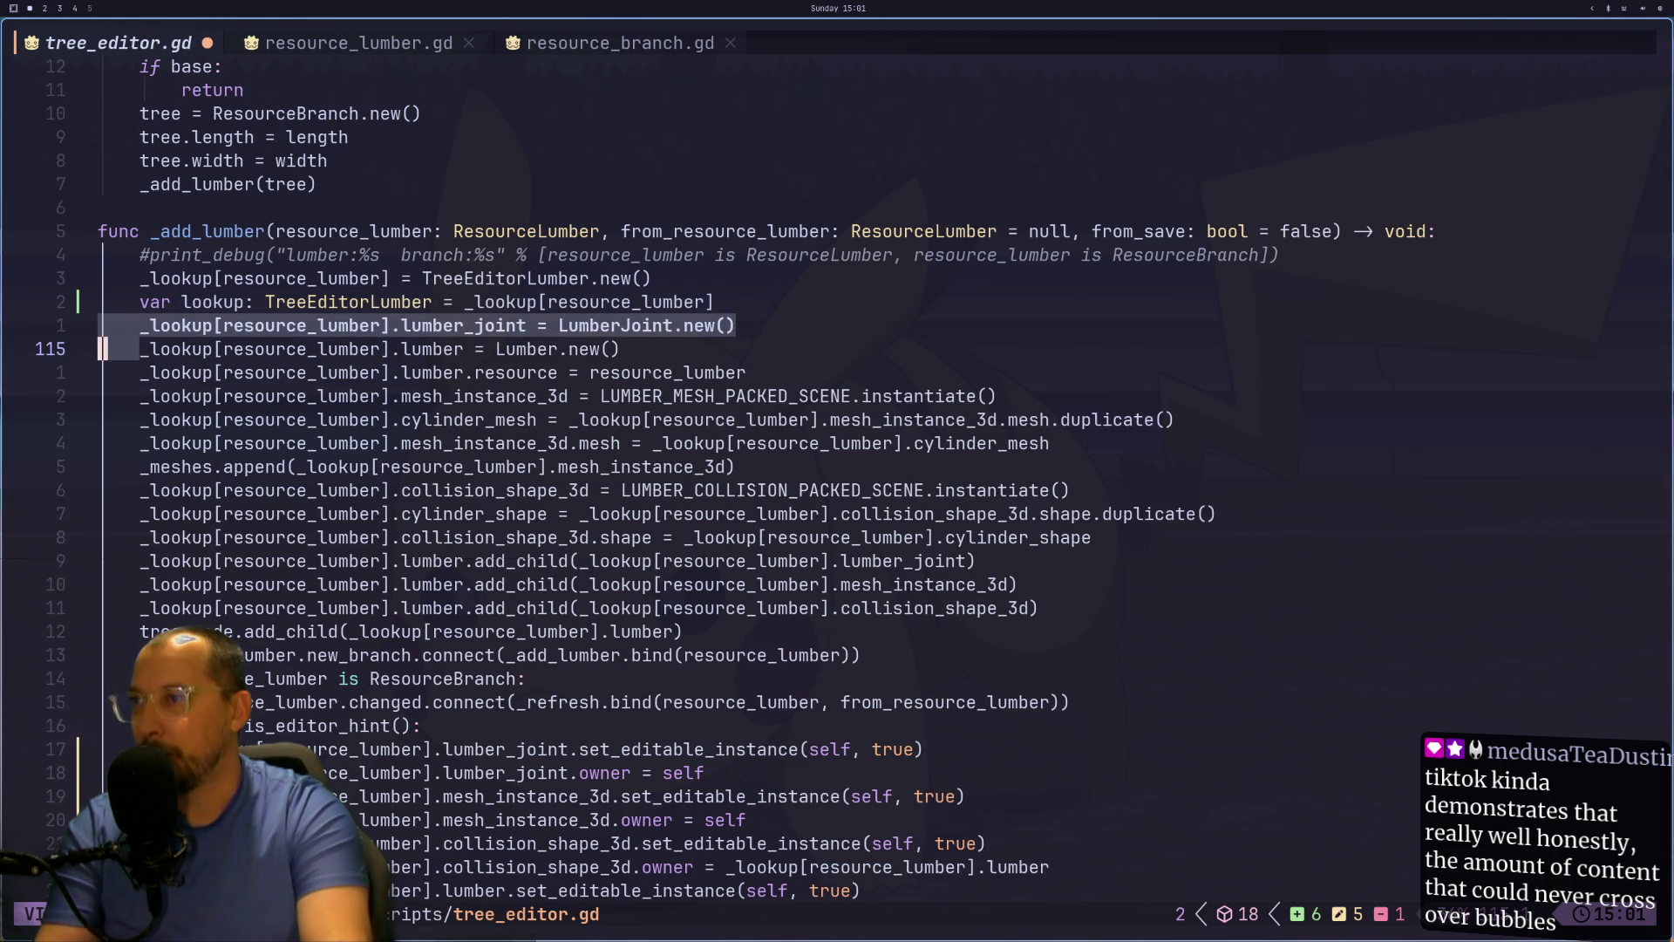
pyautogui.press('j')
pyautogui.press('j')
pyautogui.press('j')
pyautogui.press('j')
pyautogui.press('j')
pyautogui.press('j')
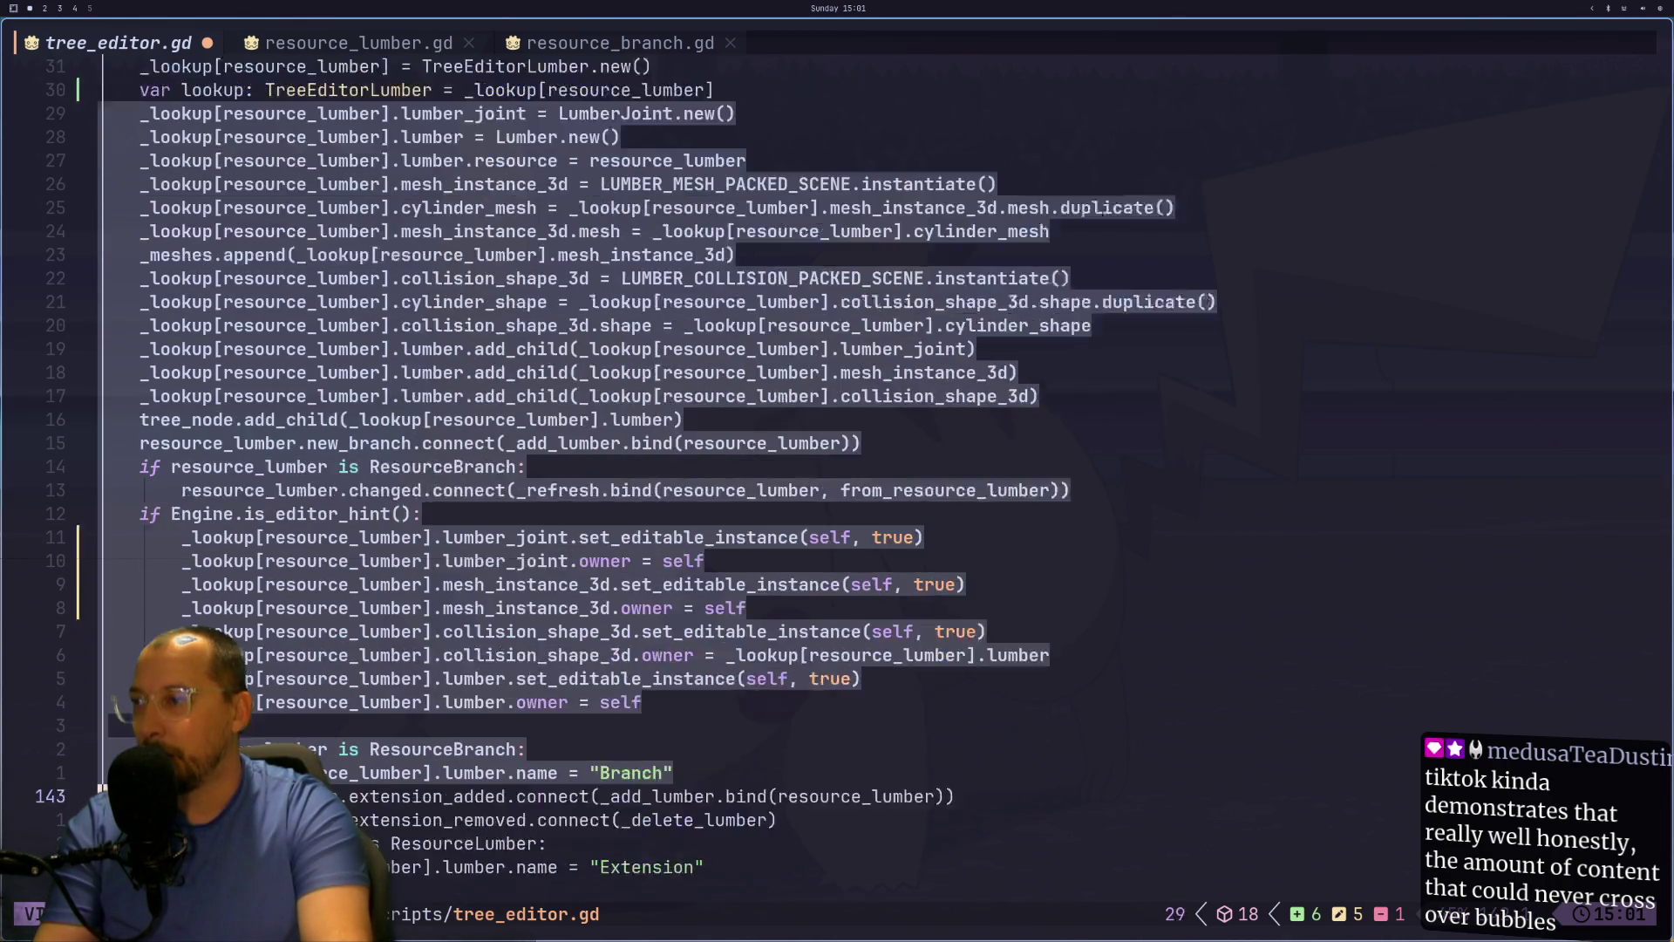
pyautogui.press('j')
pyautogui.press('j')
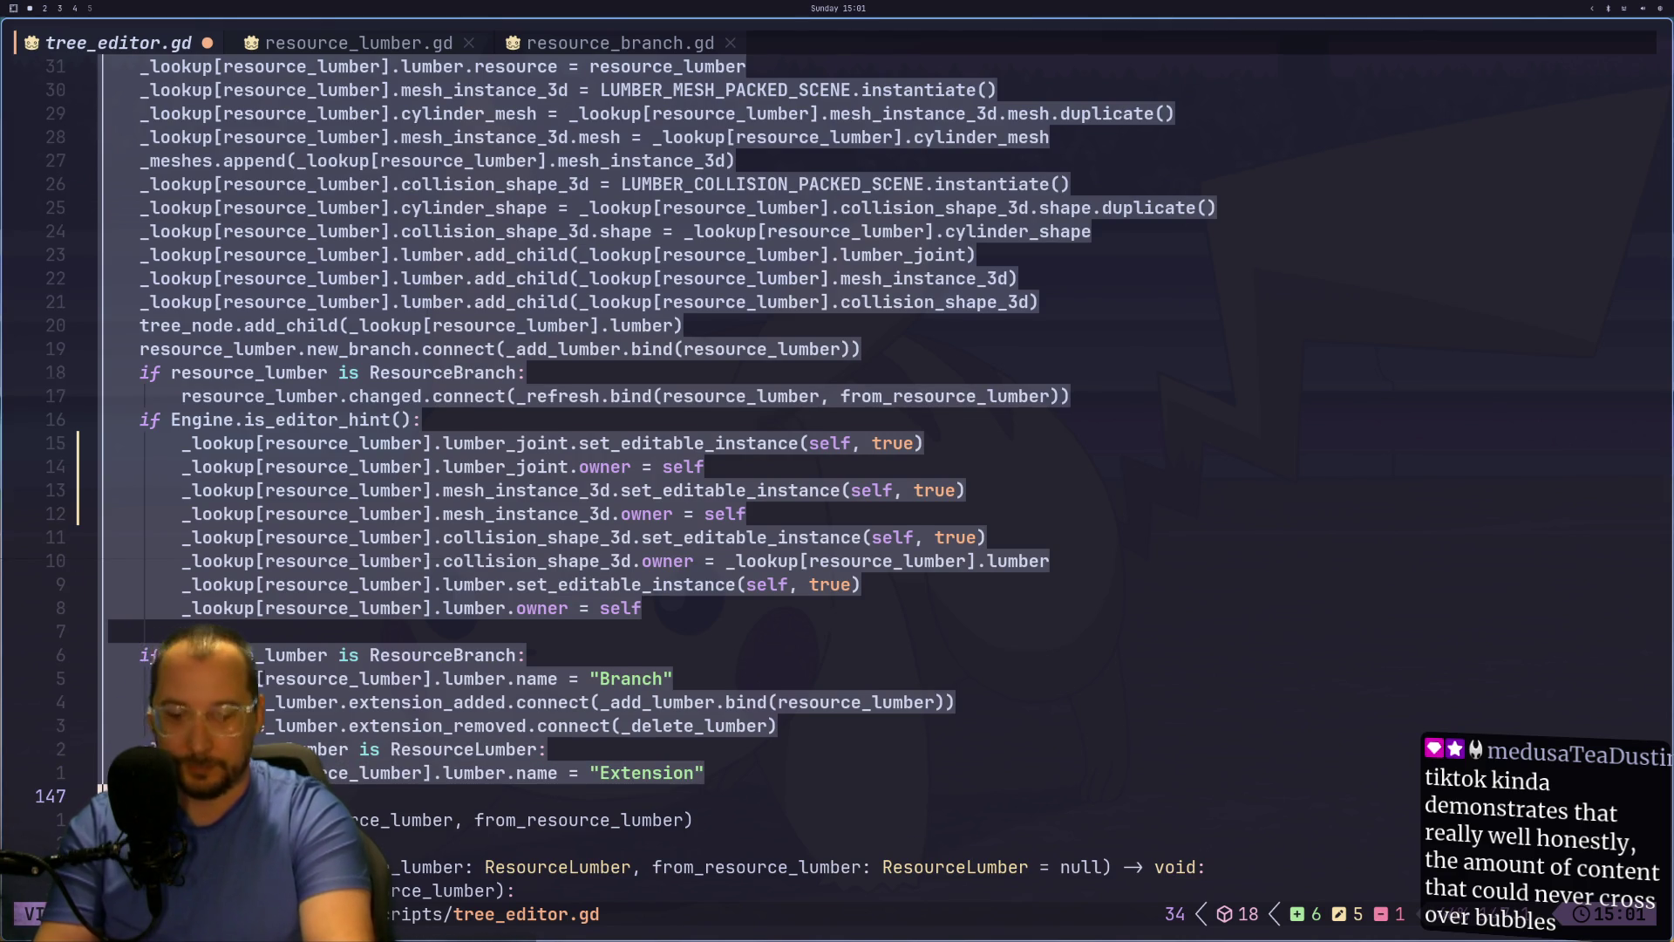
pyautogui.press(':')
pyautogui.write('s/')
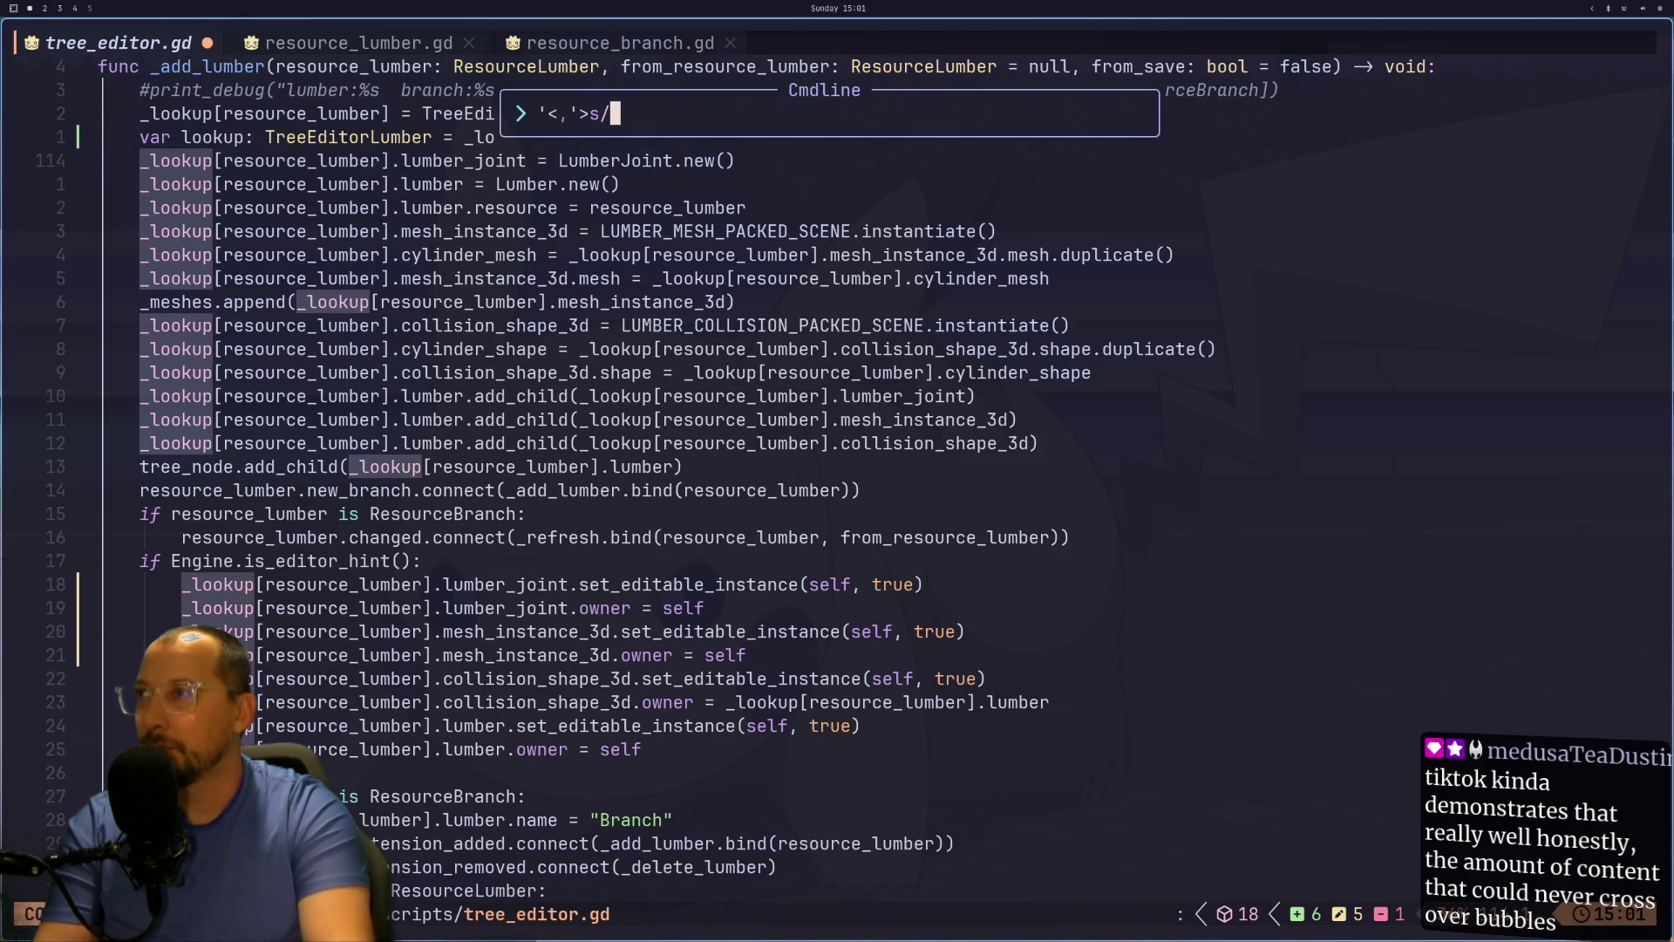
pyautogui.write('_l')
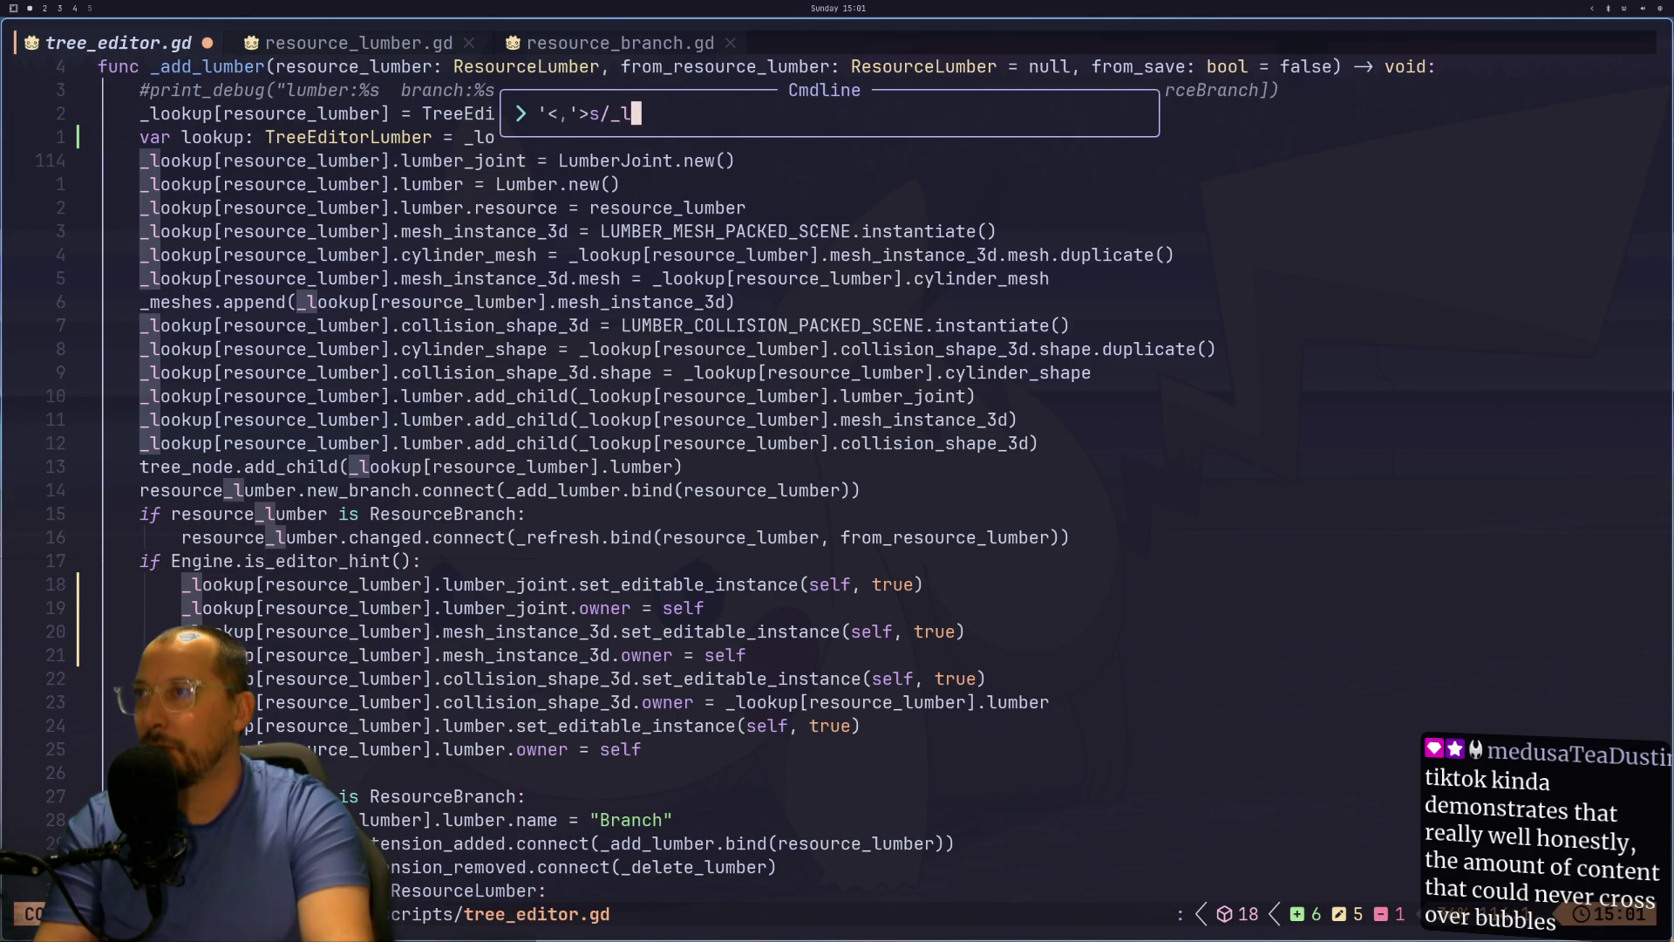
pyautogui.write('ookup')
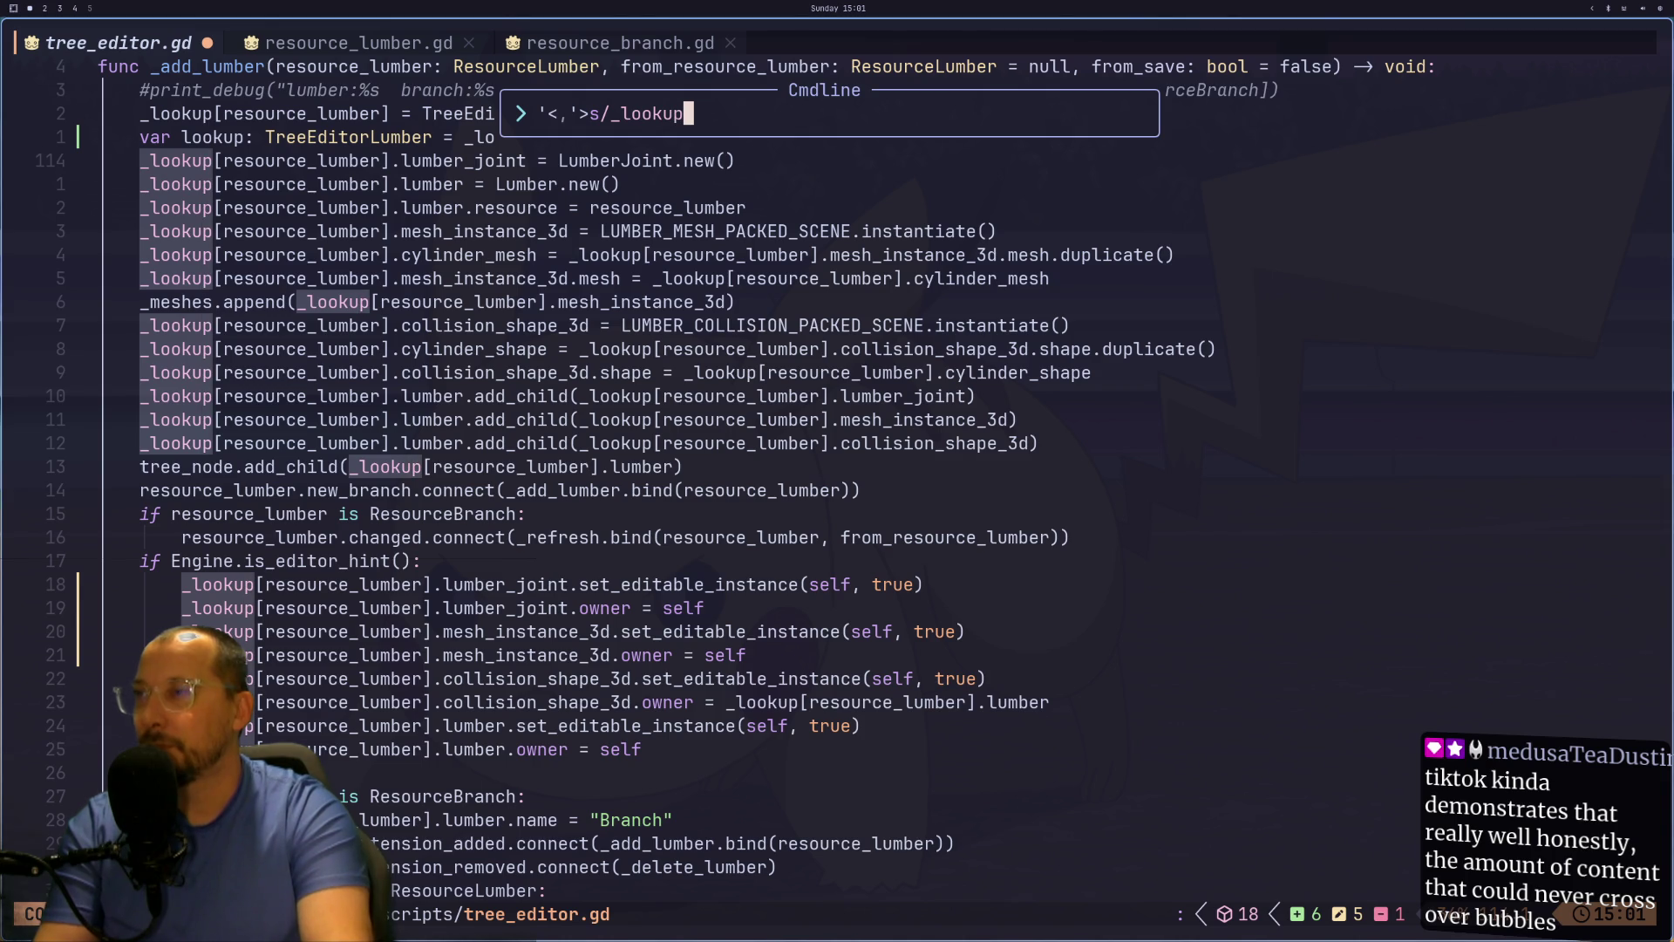
pyautogui.write('[resourc')
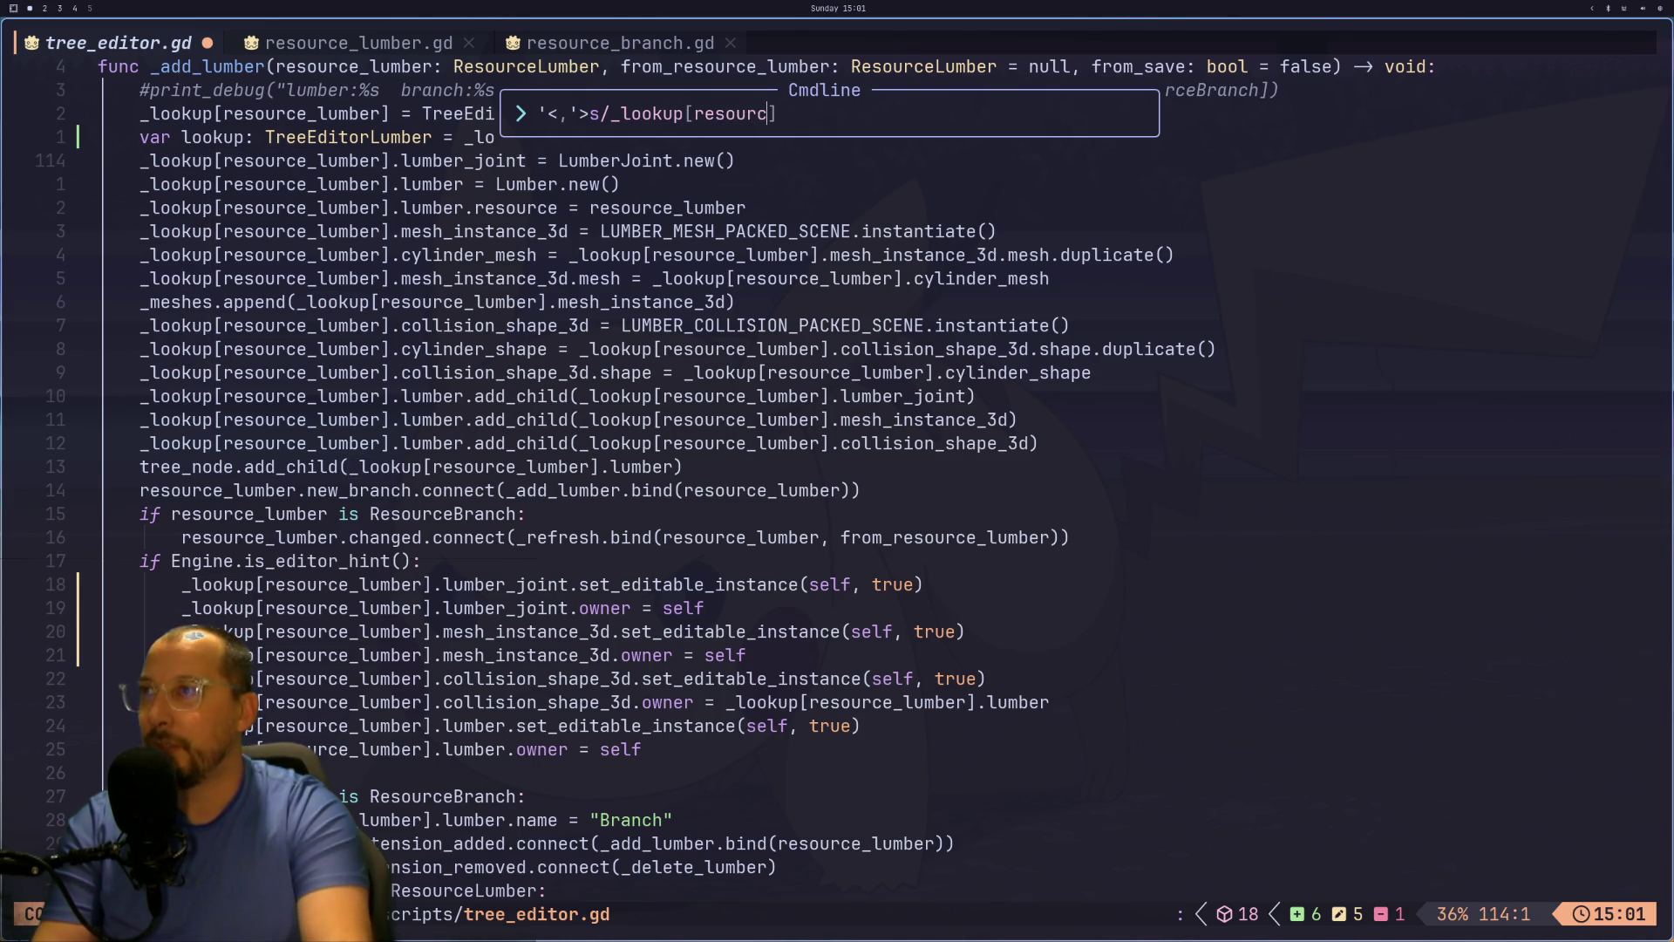
# Step: Fix the substitution pattern to escape _lookup\[resource_lumber\] and replace it with lookup
pyautogui.press('BackSpace')
pyautogui.press('BackSpace')
pyautogui.press('BackSpace')
pyautogui.write('\\[R')
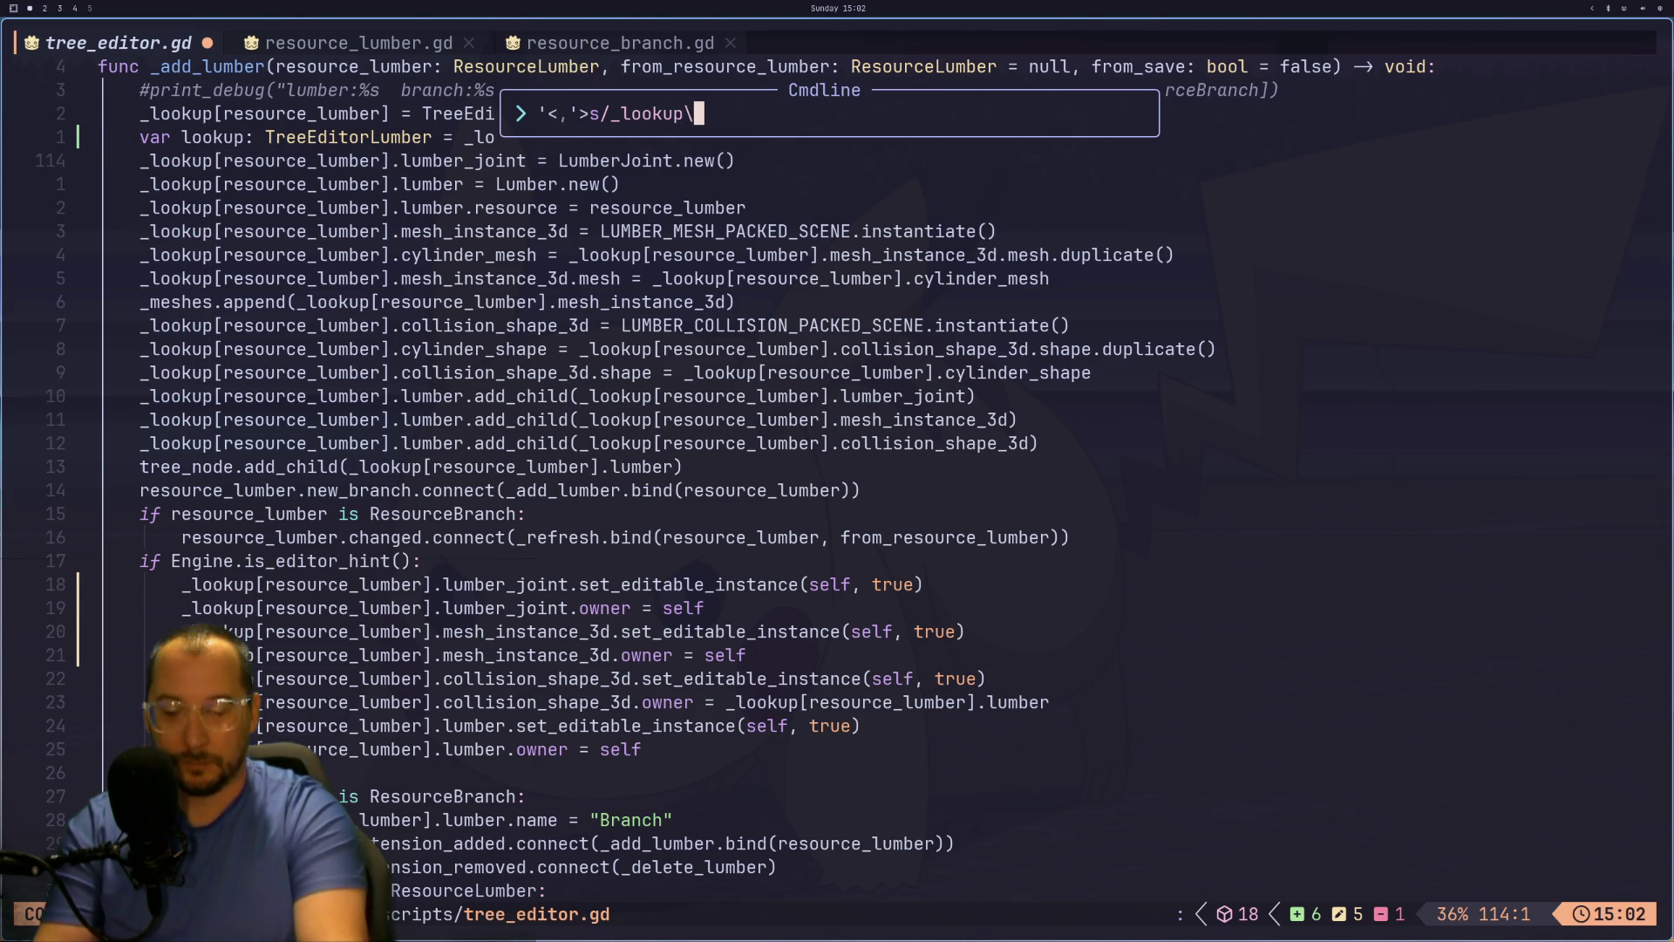
pyautogui.press('BackSpace')
pyautogui.write('reso')
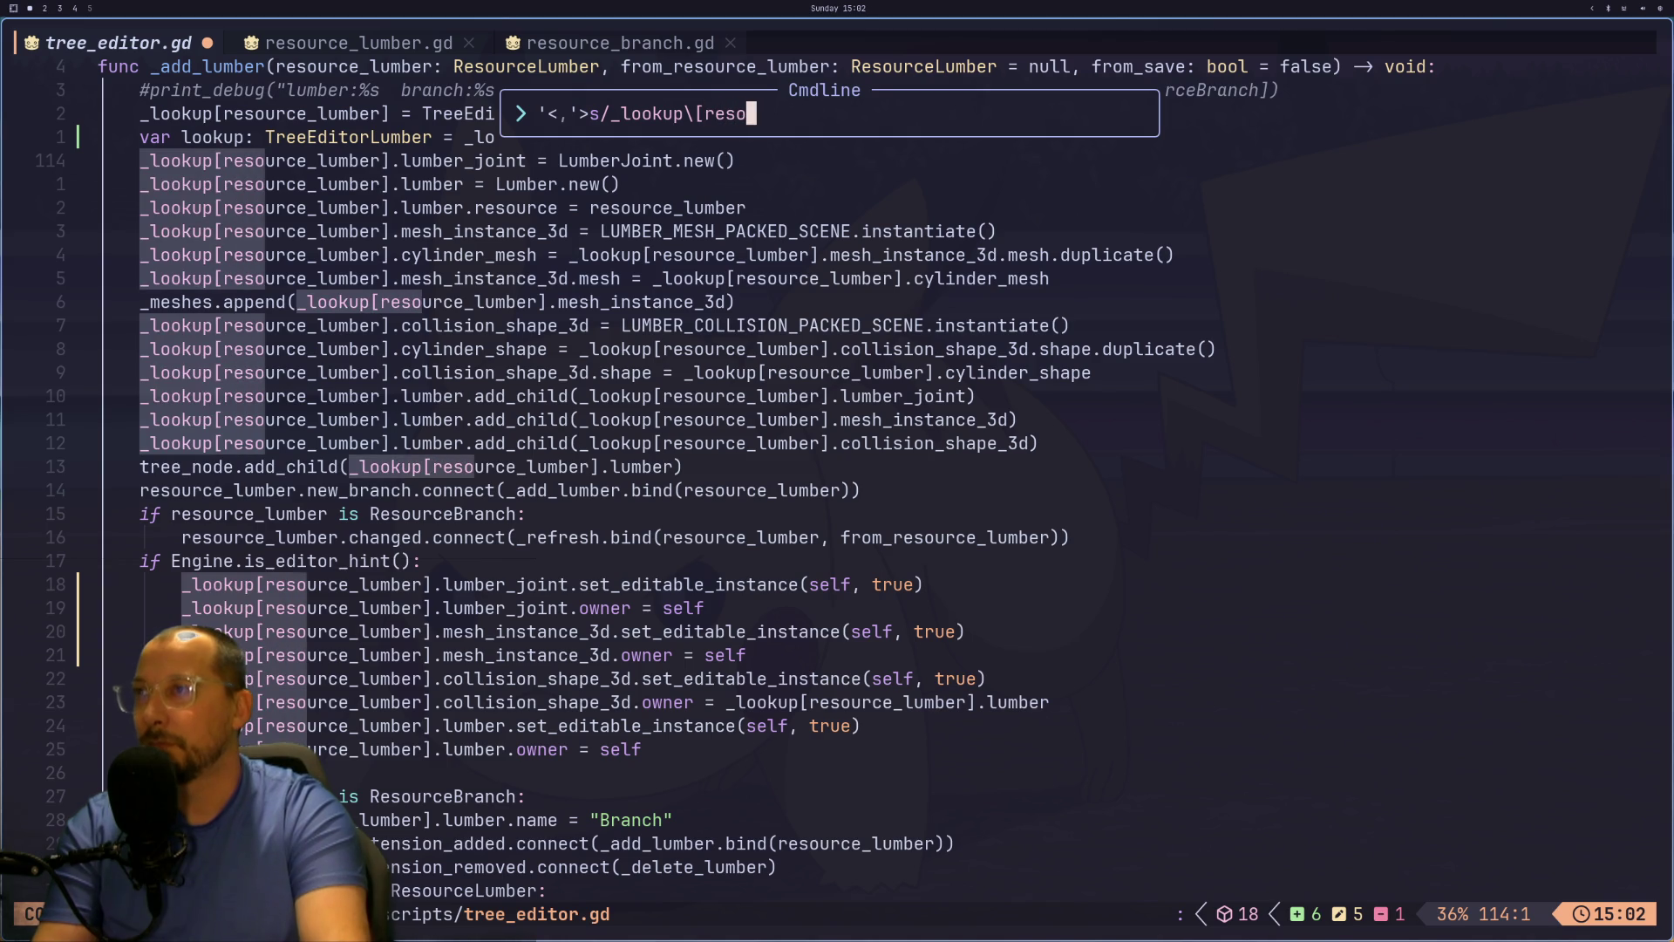
pyautogui.write('urce_lunb')
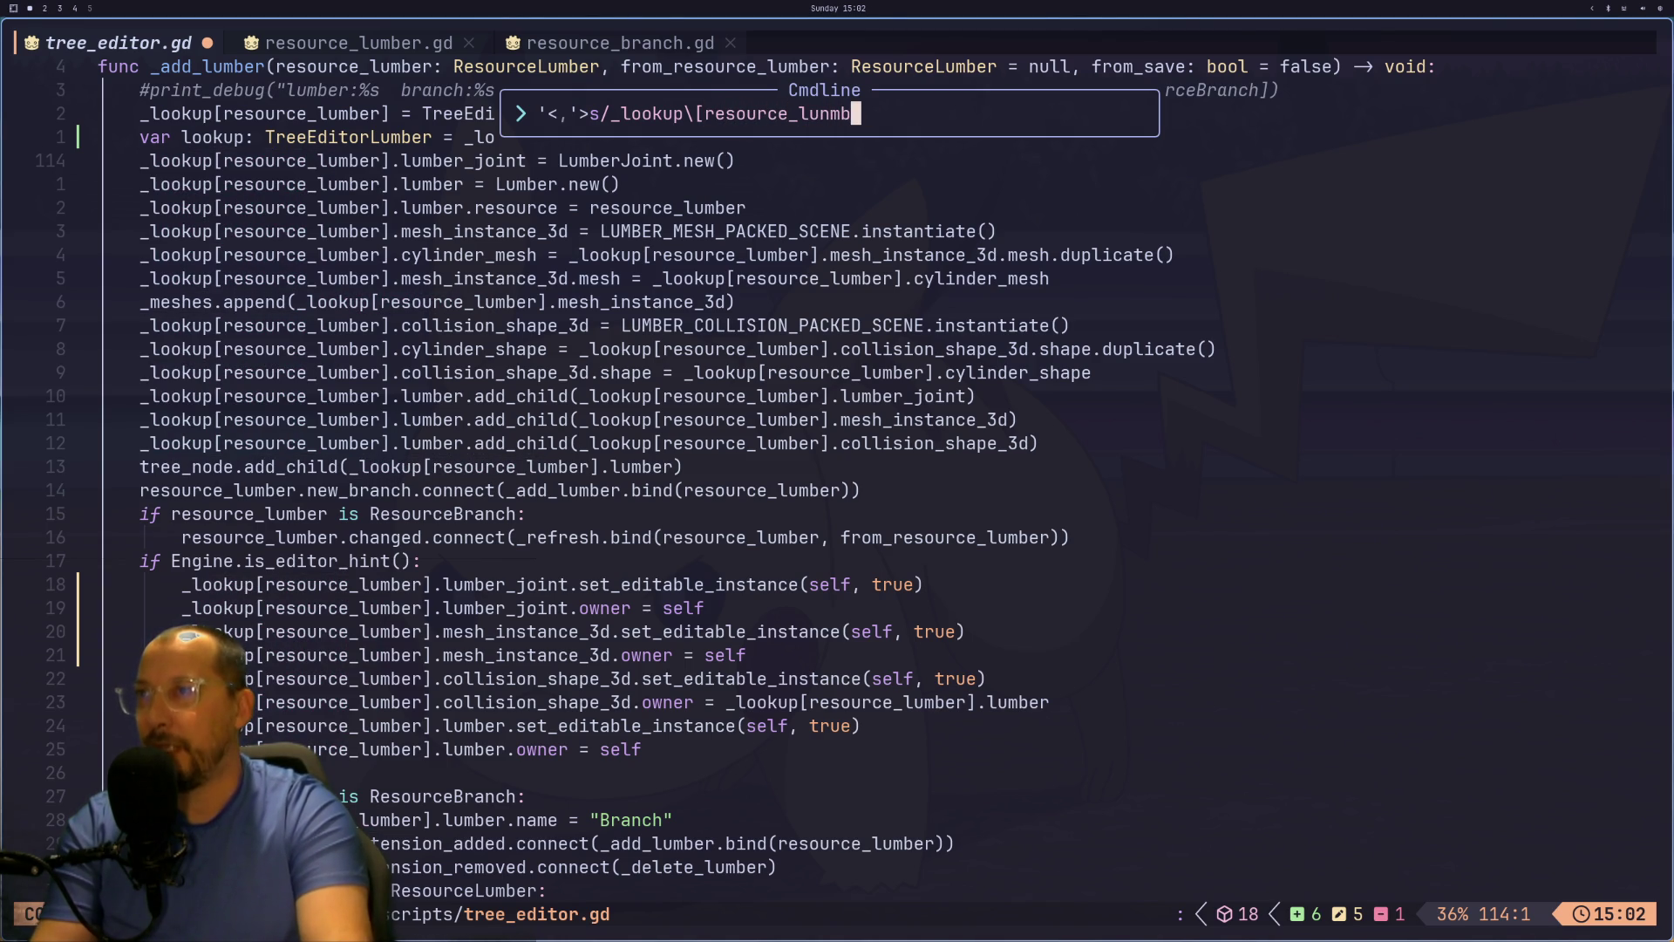
pyautogui.press('BackSpace')
pyautogui.press('BackSpace')
pyautogui.write('mber')
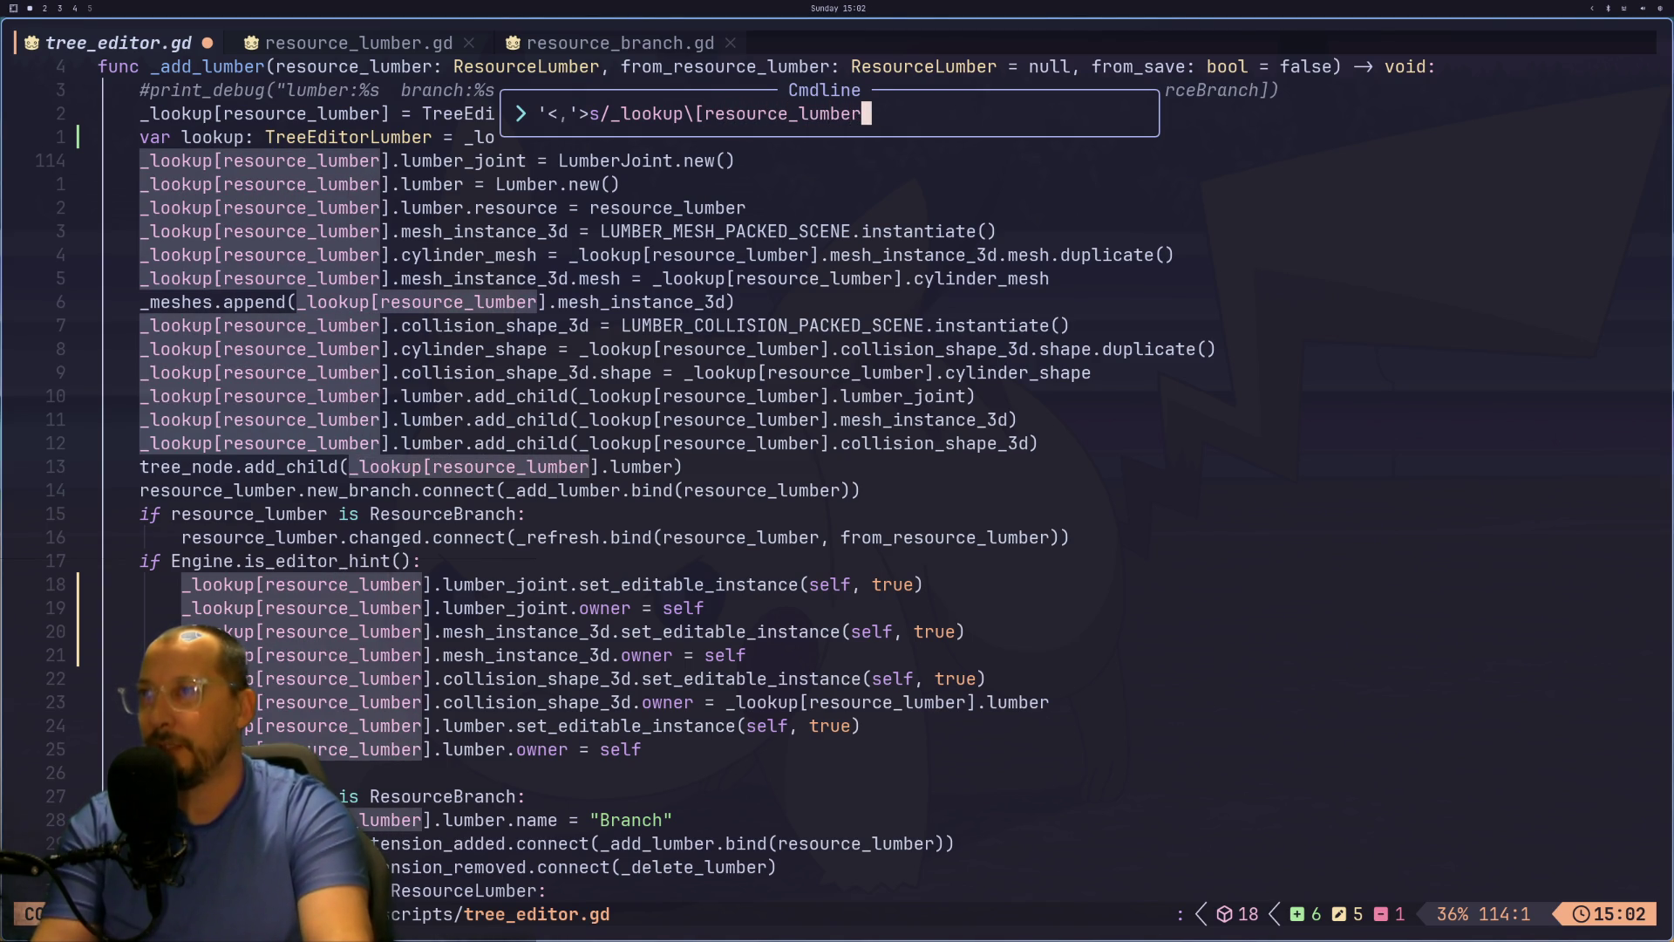
pyautogui.write('\\]')
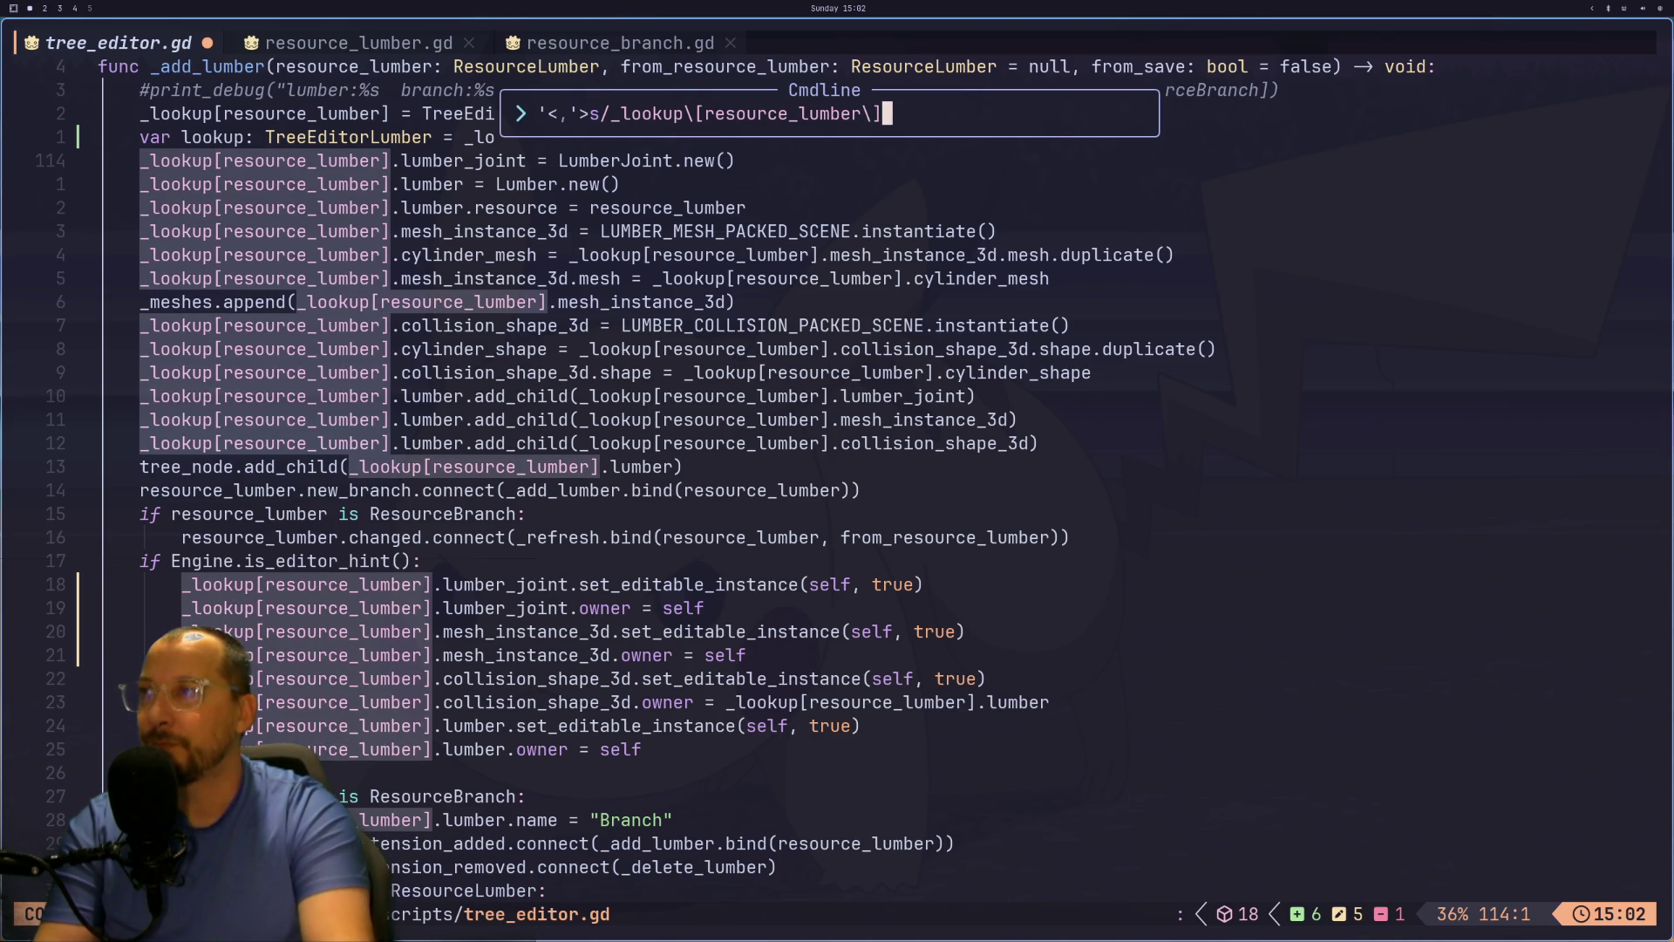
pyautogui.write('/')
pyautogui.write('loook')
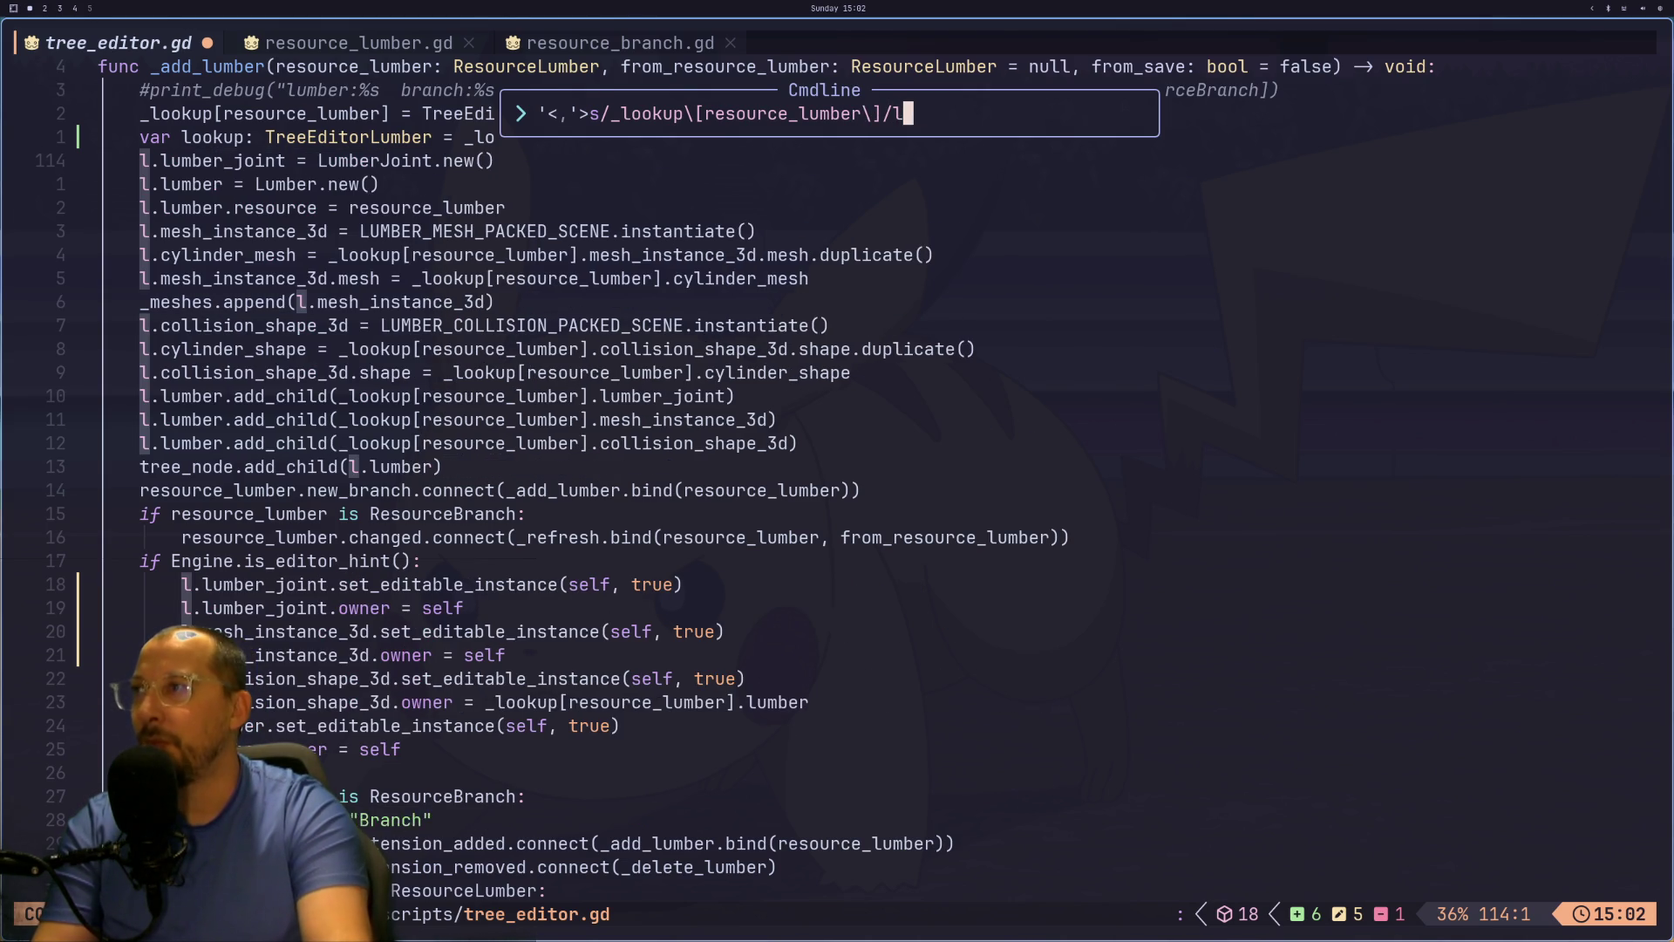
pyautogui.press('BackSpace')
pyautogui.press('BackSpace')
pyautogui.write('kup')
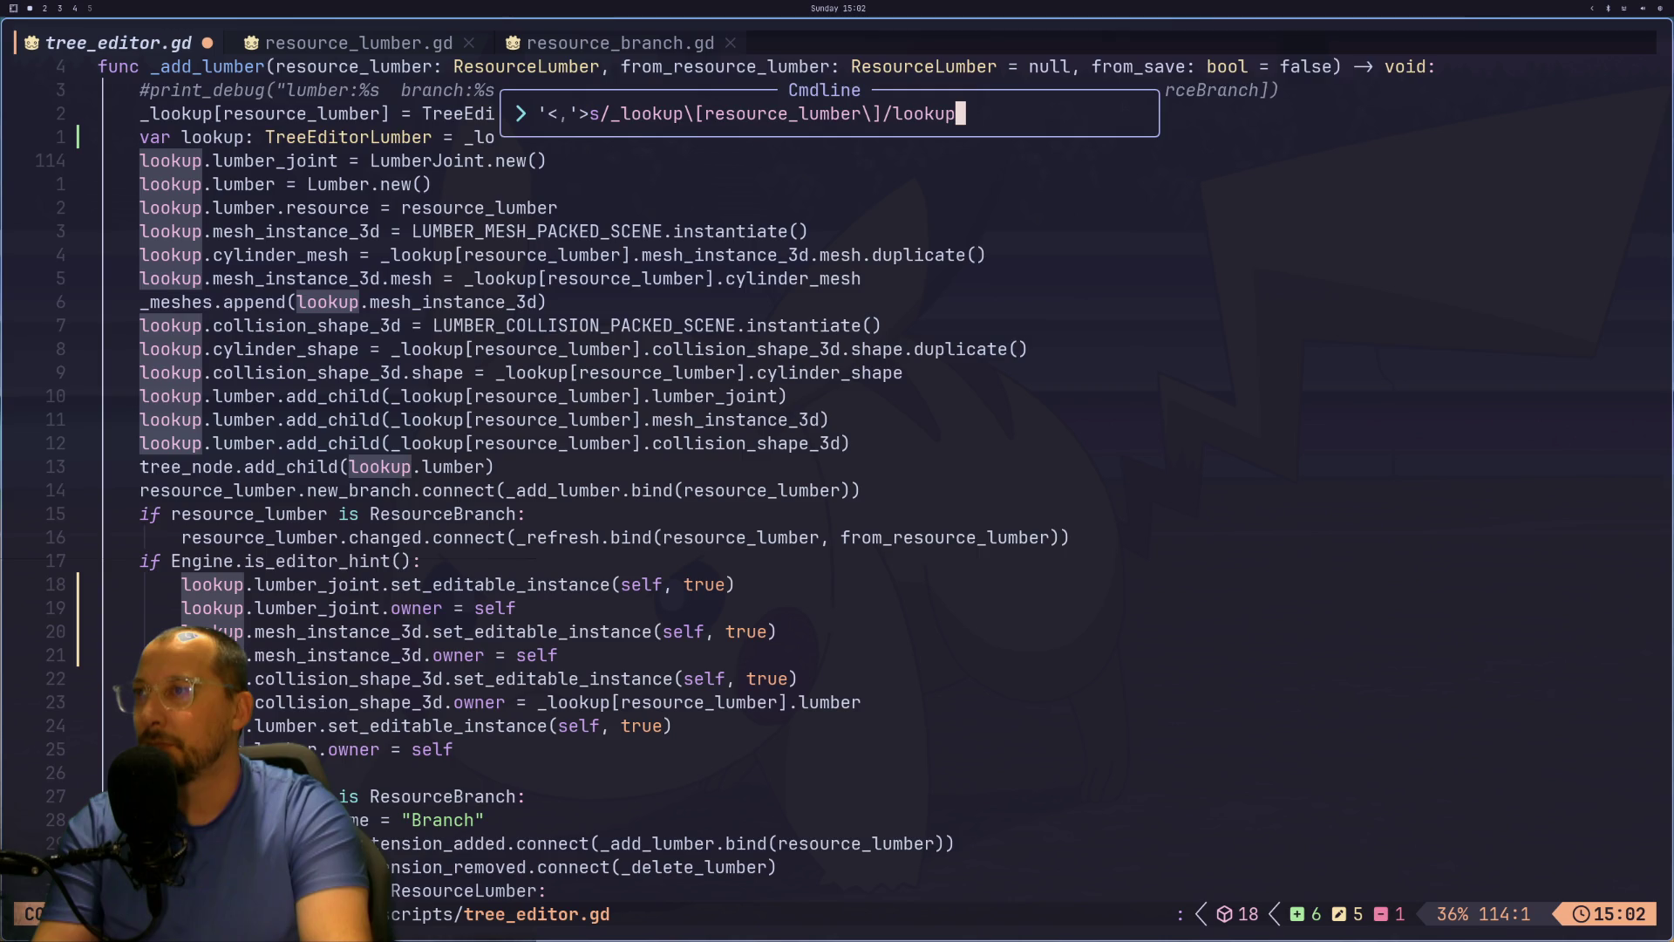
pyautogui.press('Return')
# Step: Select lines 115–146 of _add_lumber and replace remaining _lookup[resource_lumber] uses with lookup
pyautogui.press('k')
pyautogui.press('k')
pyautogui.press('k')
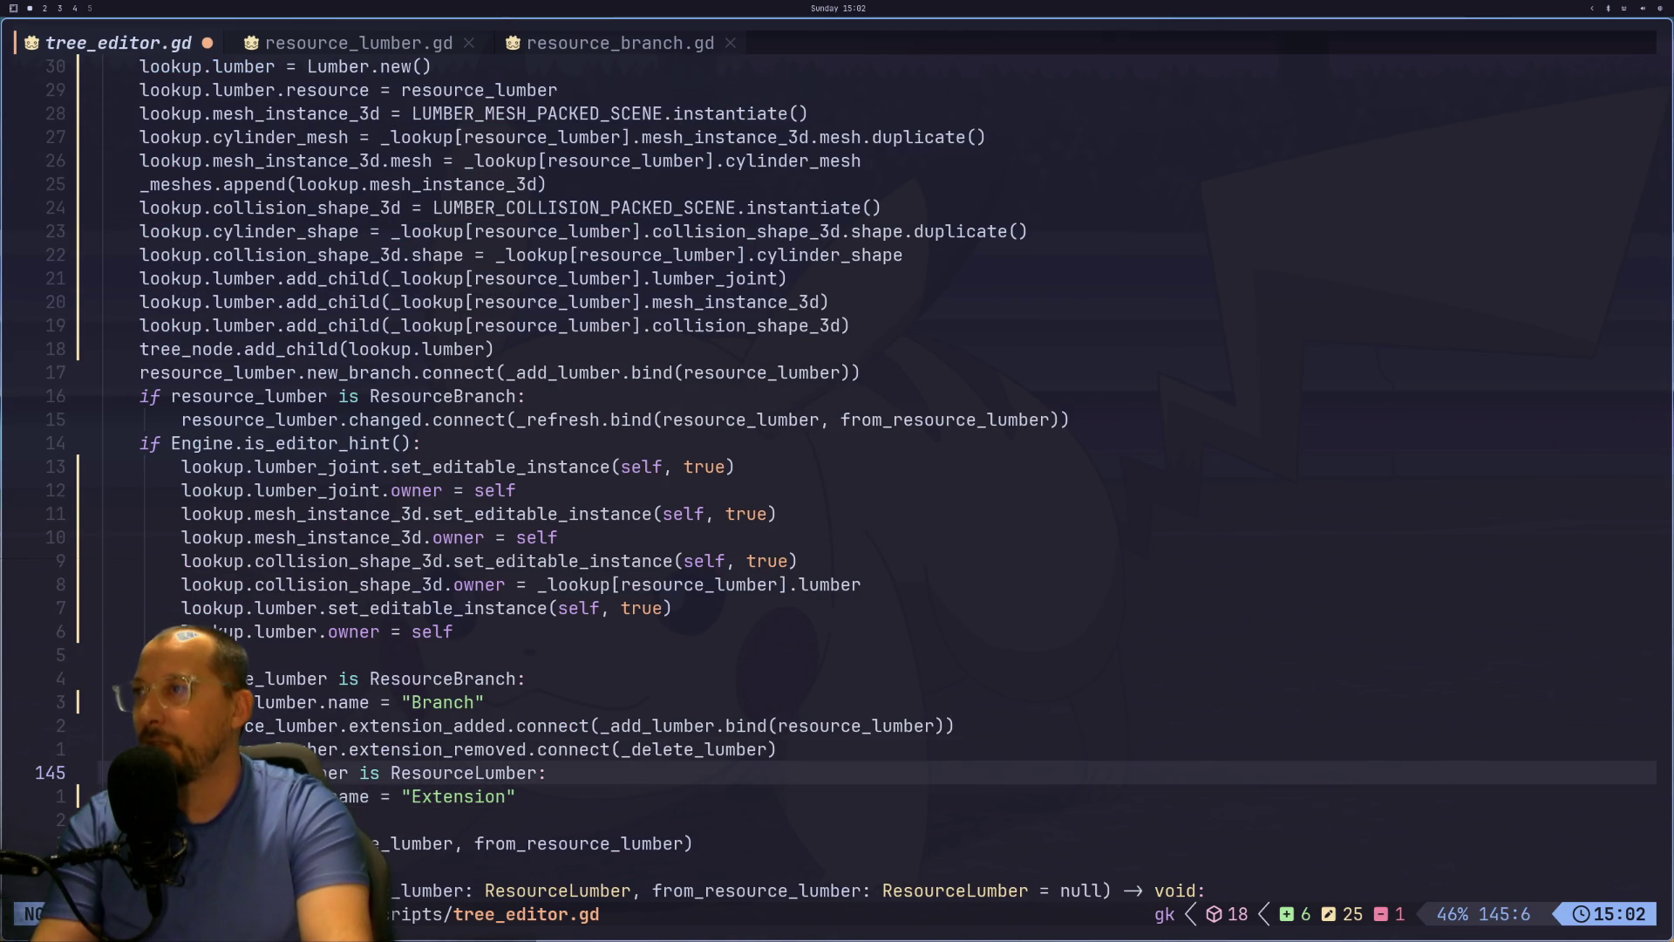
pyautogui.press('k')
pyautogui.press('k')
pyautogui.press('k')
pyautogui.press('h')
pyautogui.press('h')
pyautogui.press('h')
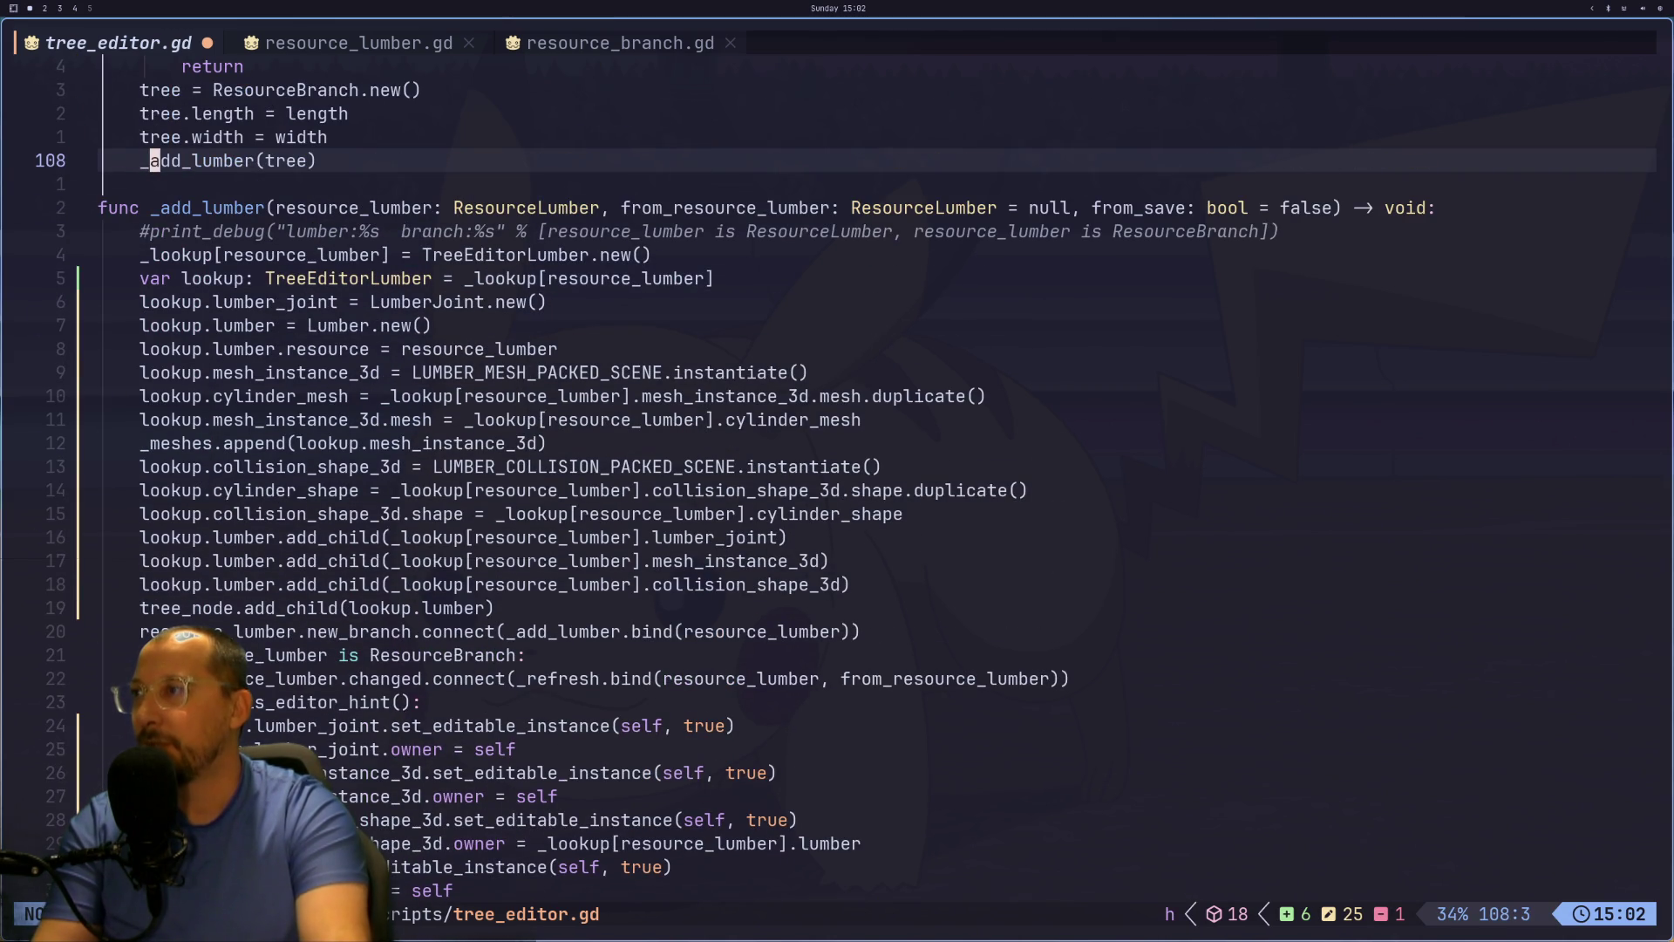
pyautogui.press('0')
pyautogui.press('j')
pyautogui.press('j')
pyautogui.press('j')
pyautogui.press('v')
pyautogui.press('j')
pyautogui.press('j')
pyautogui.press('j')
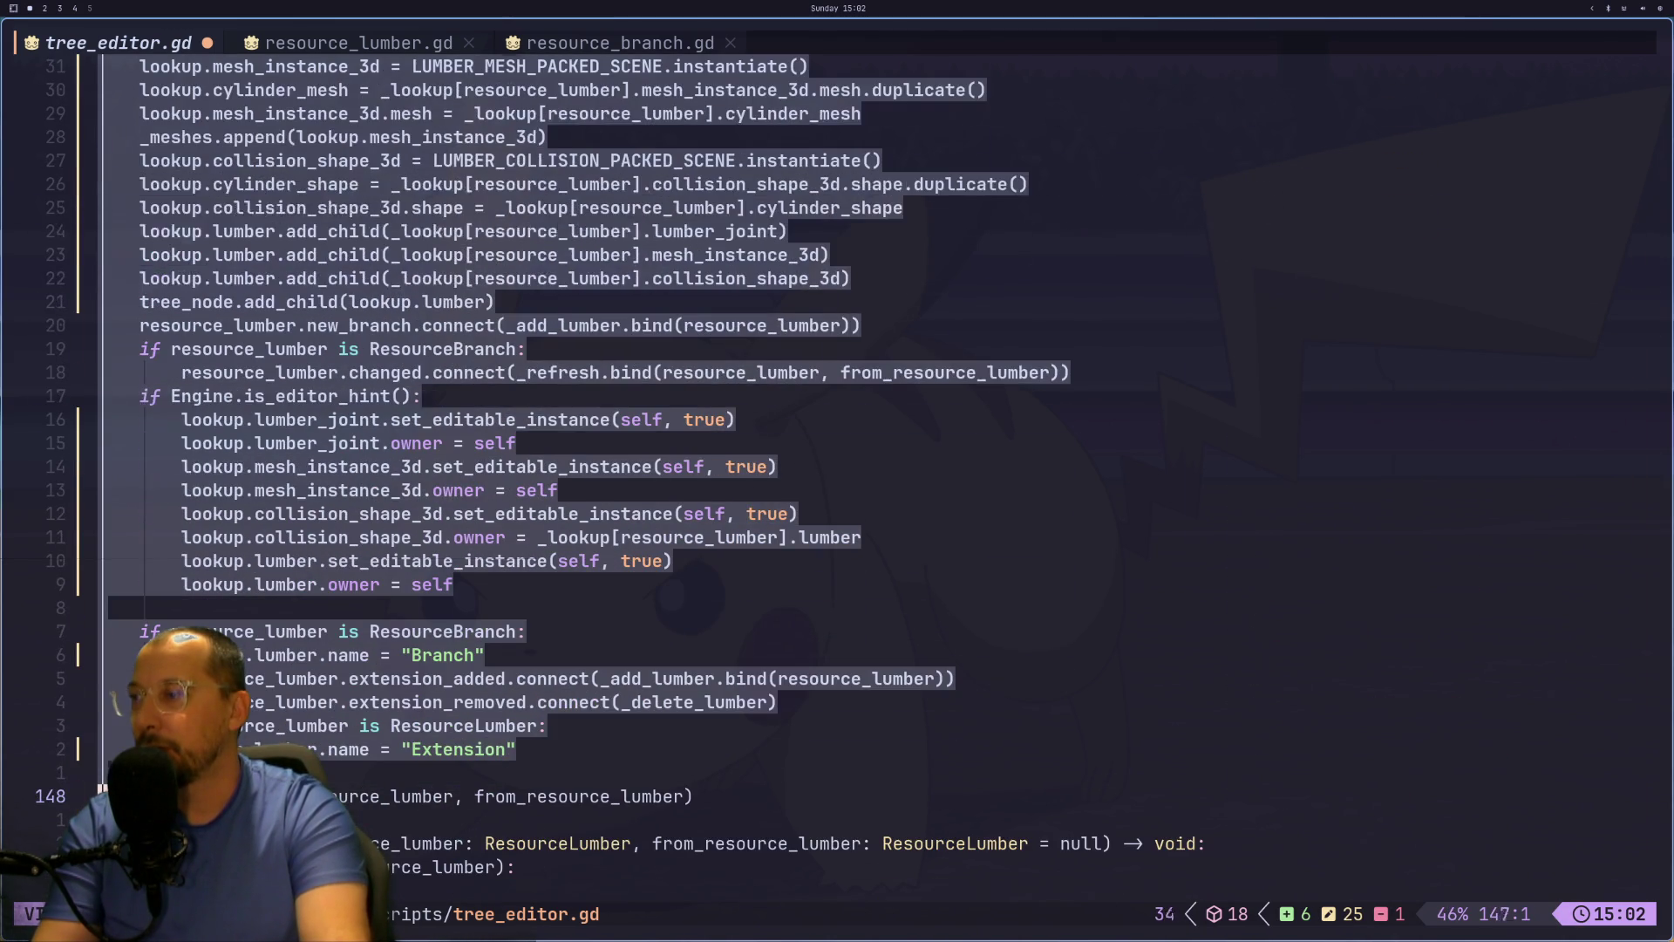
pyautogui.press('j')
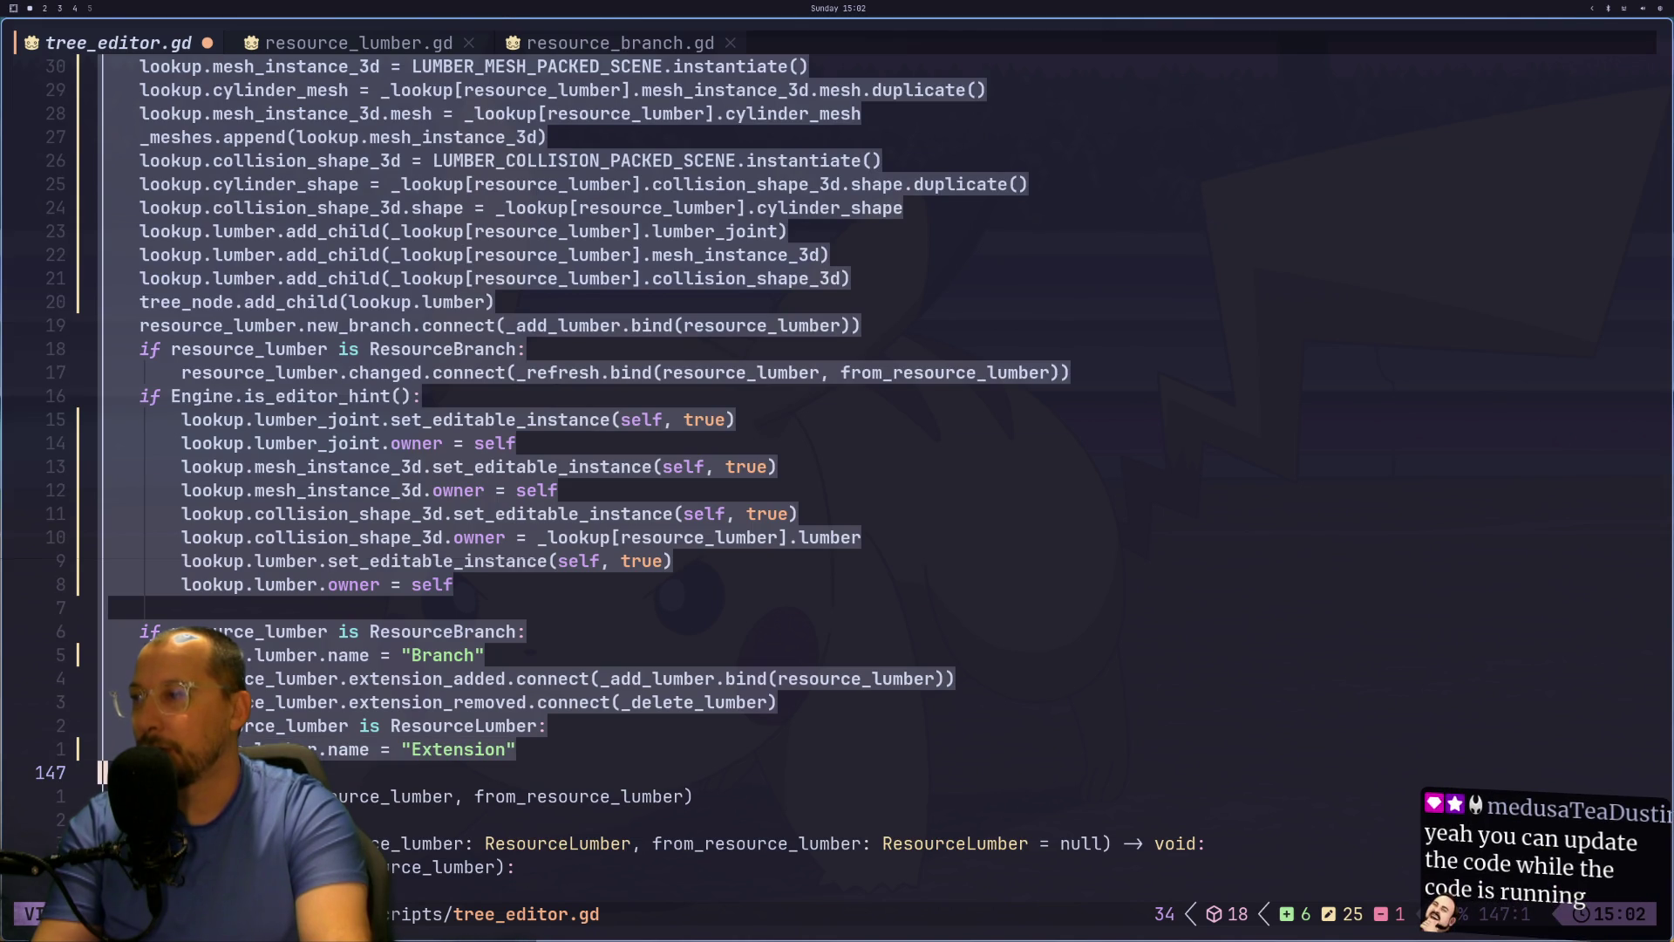
pyautogui.write(':')
pyautogui.write('s/_lookup\\[resource_lumber\\]/lookup')
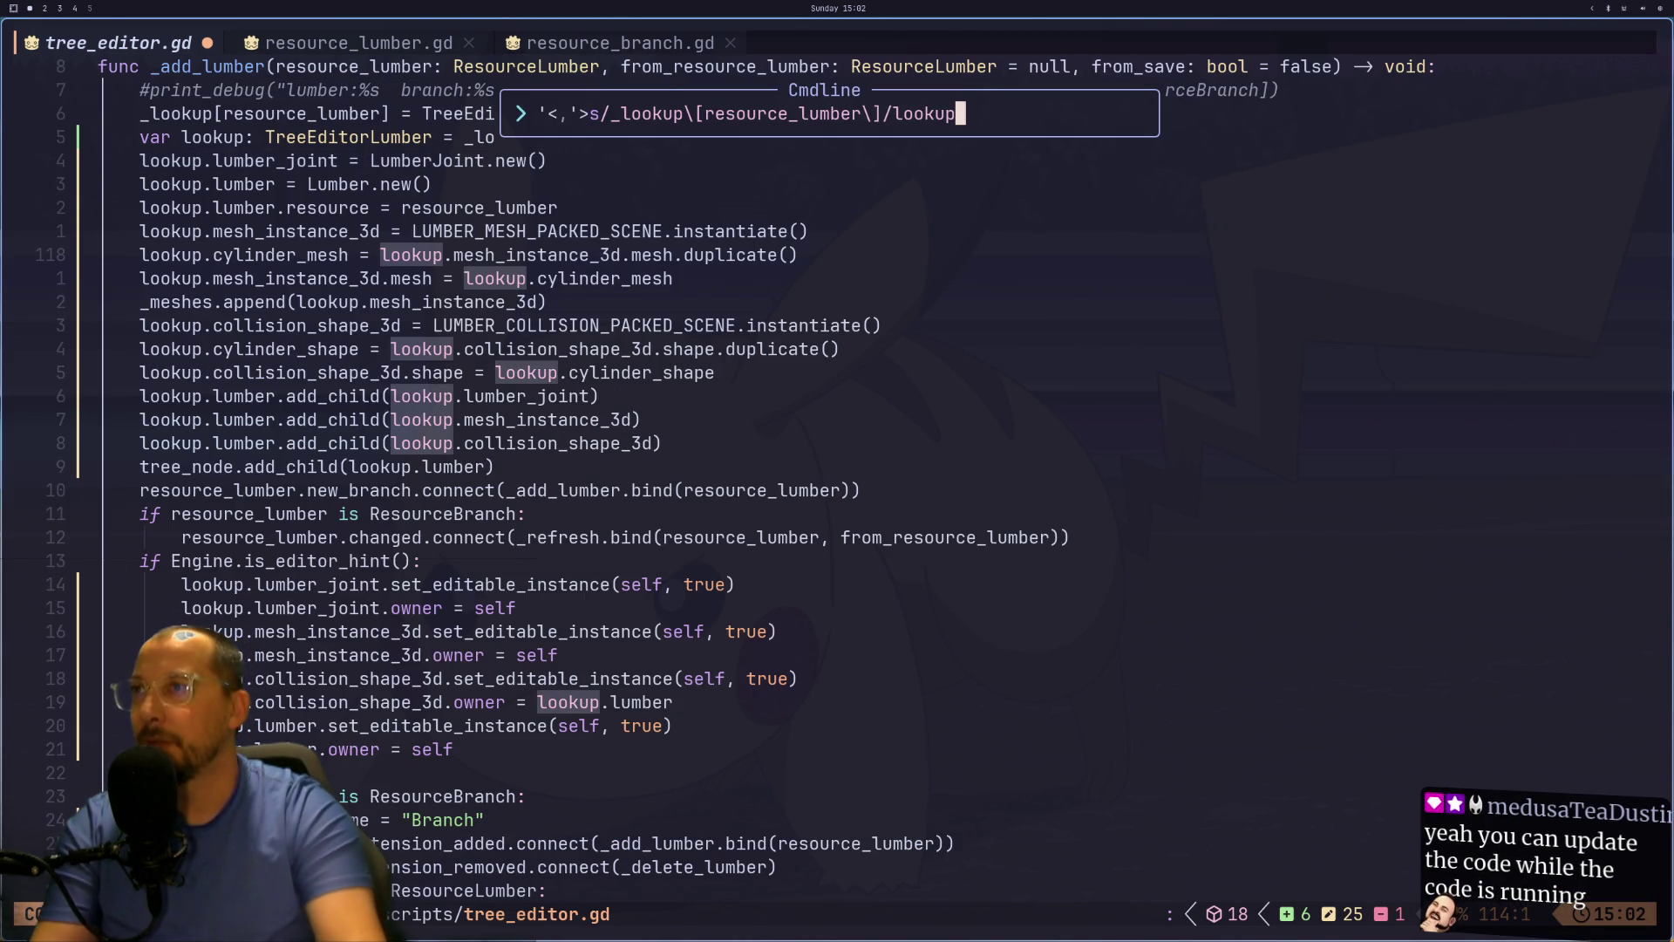
pyautogui.press('Return')
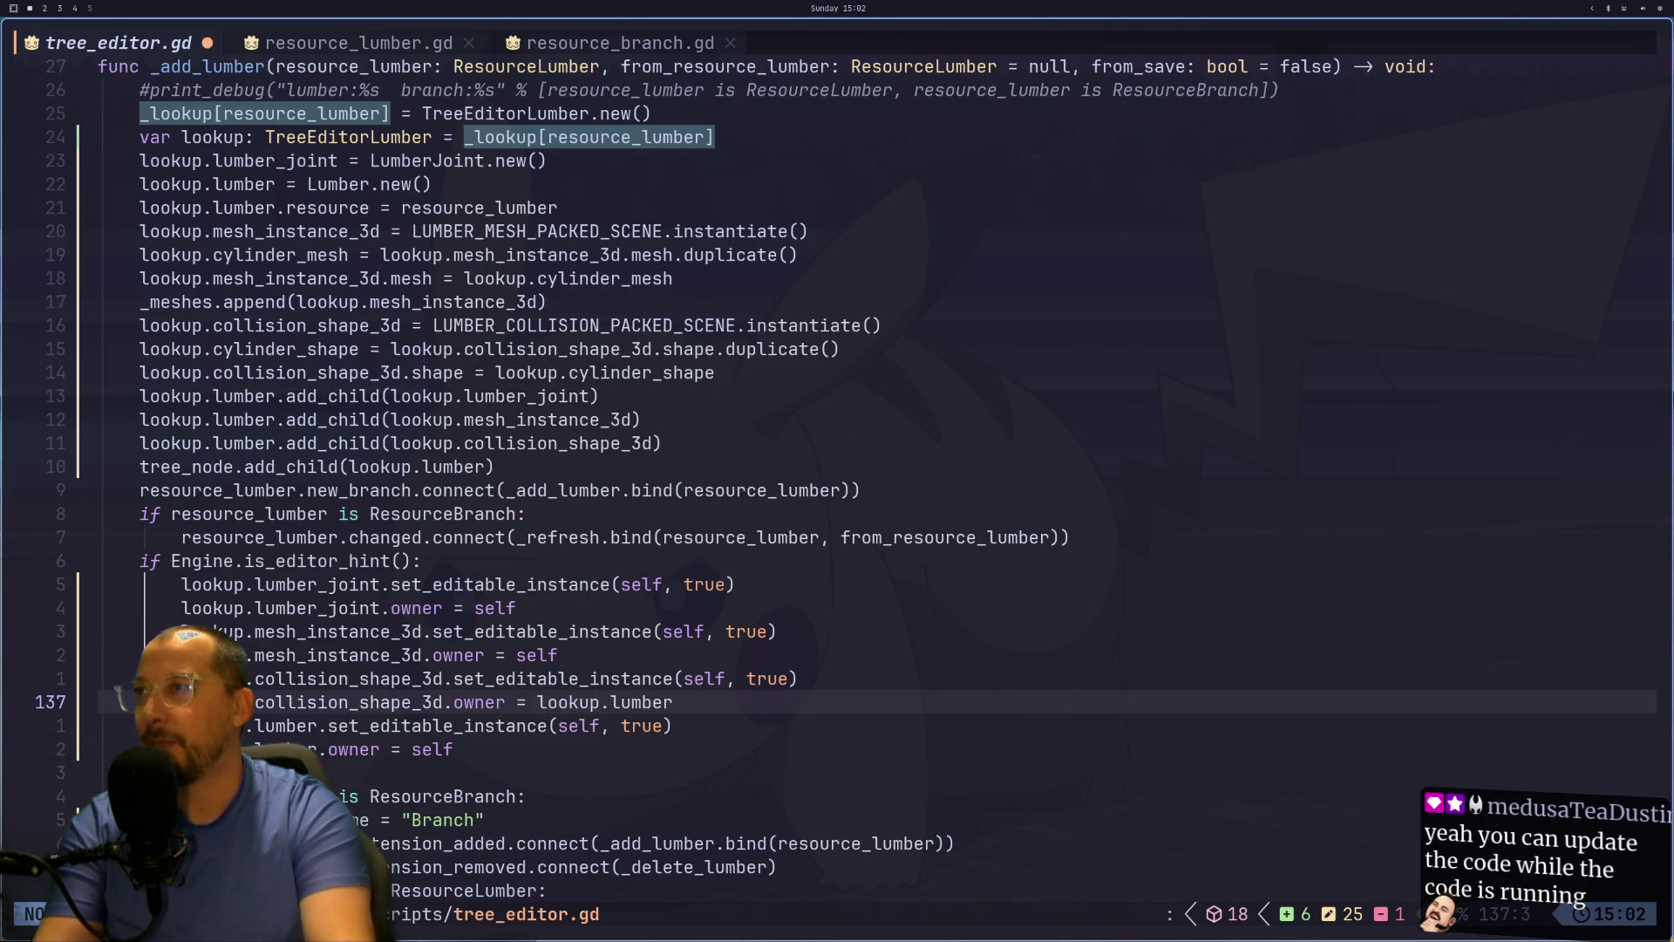
# Step: Clear the search highlights and save tree_editor.gd with :w
pyautogui.press('Escape')
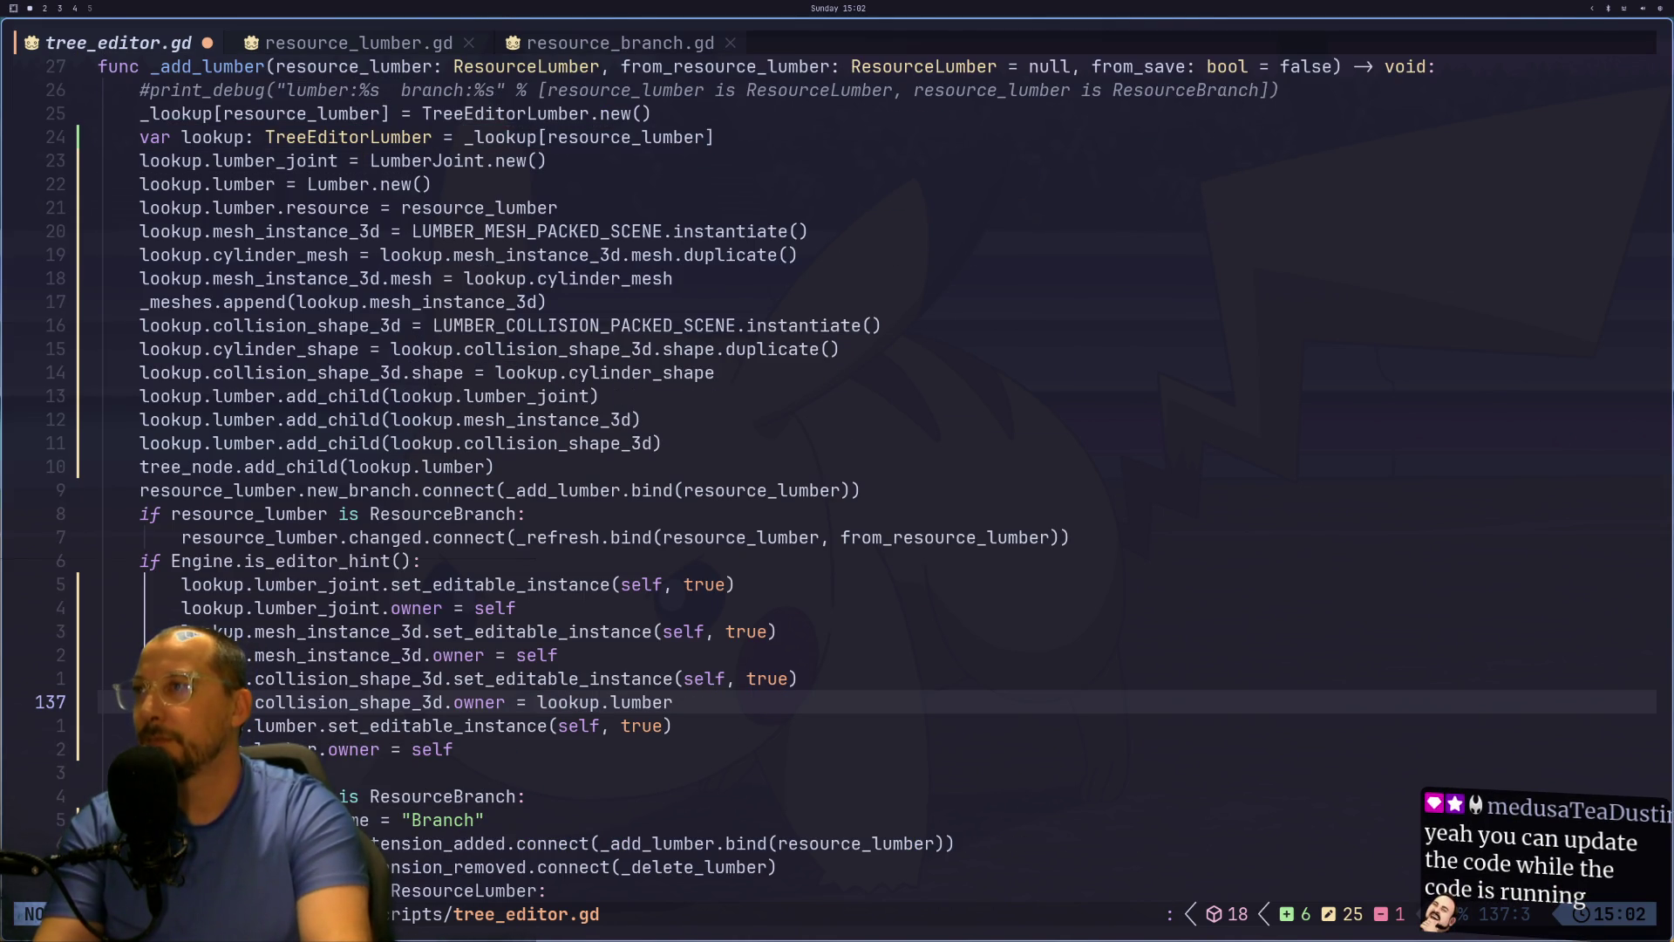
pyautogui.write(':w')
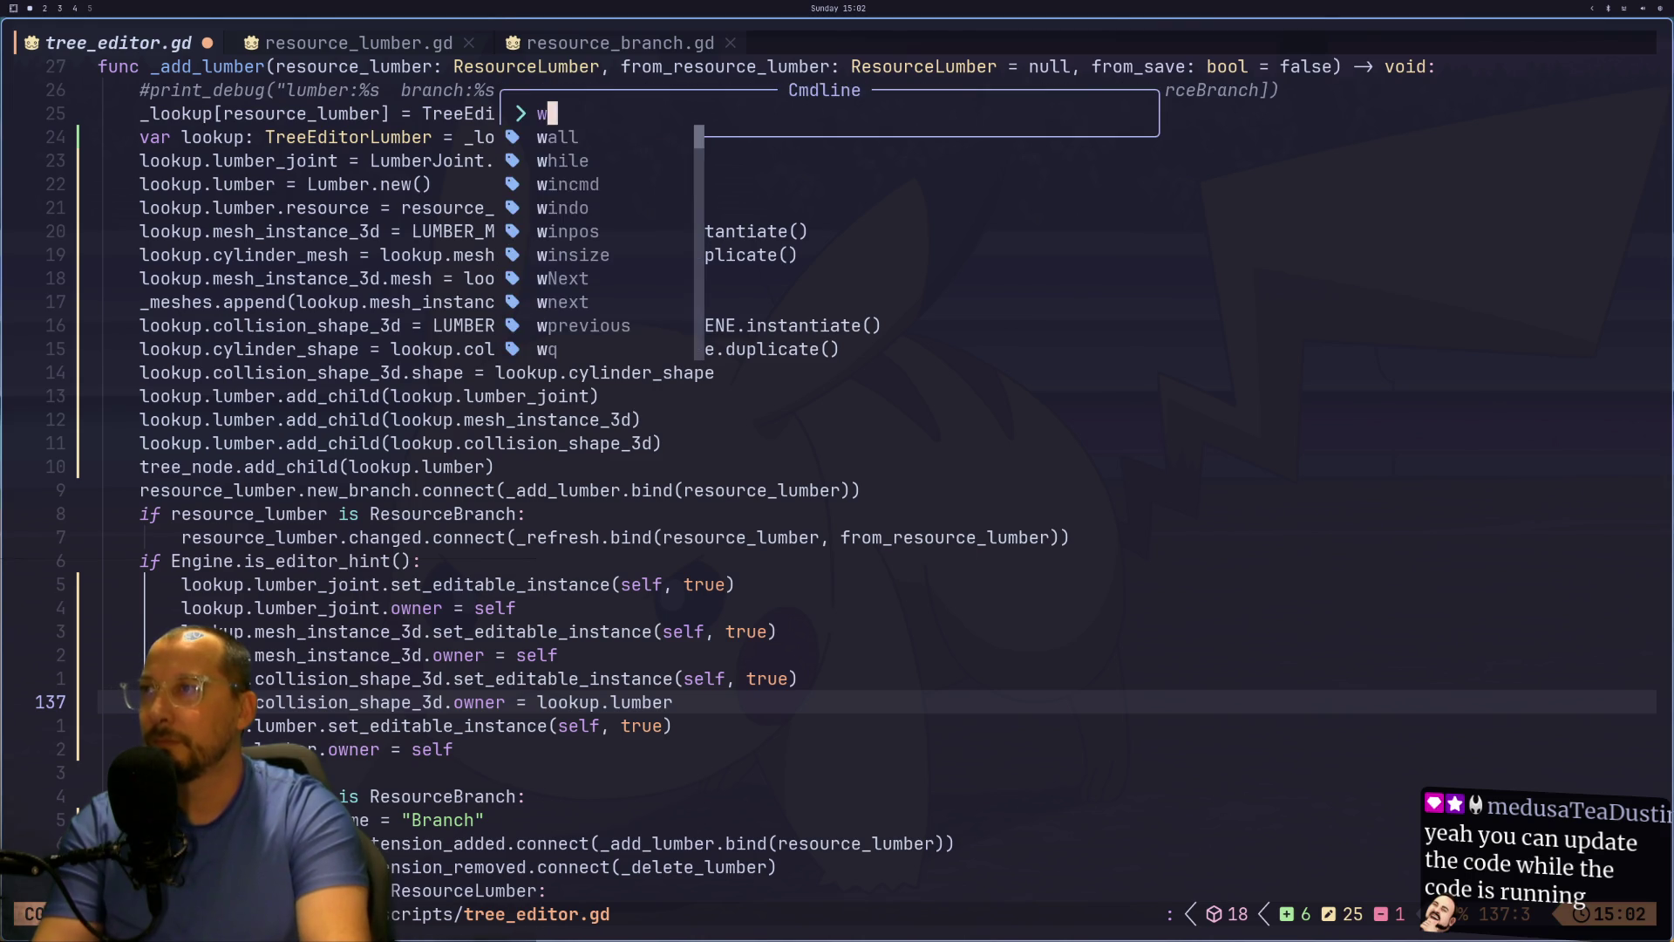
pyautogui.press('Return')
# Step: Locate _update_lumber, then copy the var lookup declaration line from _add_lumber
pyautogui.press('j')
pyautogui.press('2')
pyautogui.press('0')
pyautogui.press('j')
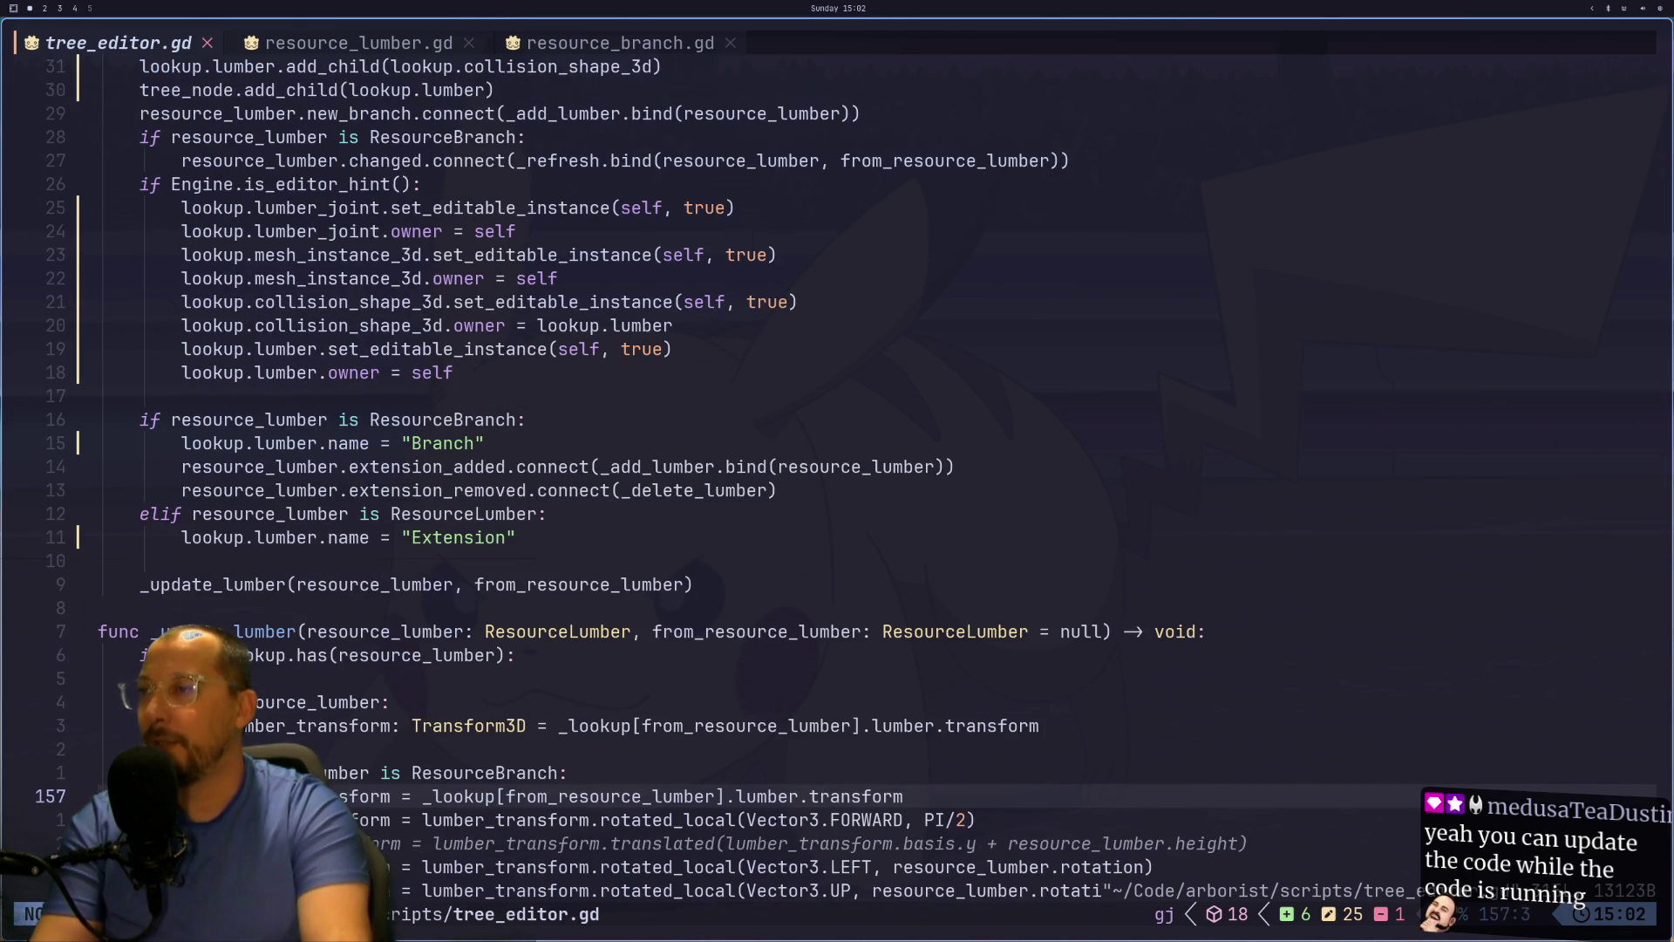
pyautogui.press('2')
pyautogui.press('0')
pyautogui.press('j')
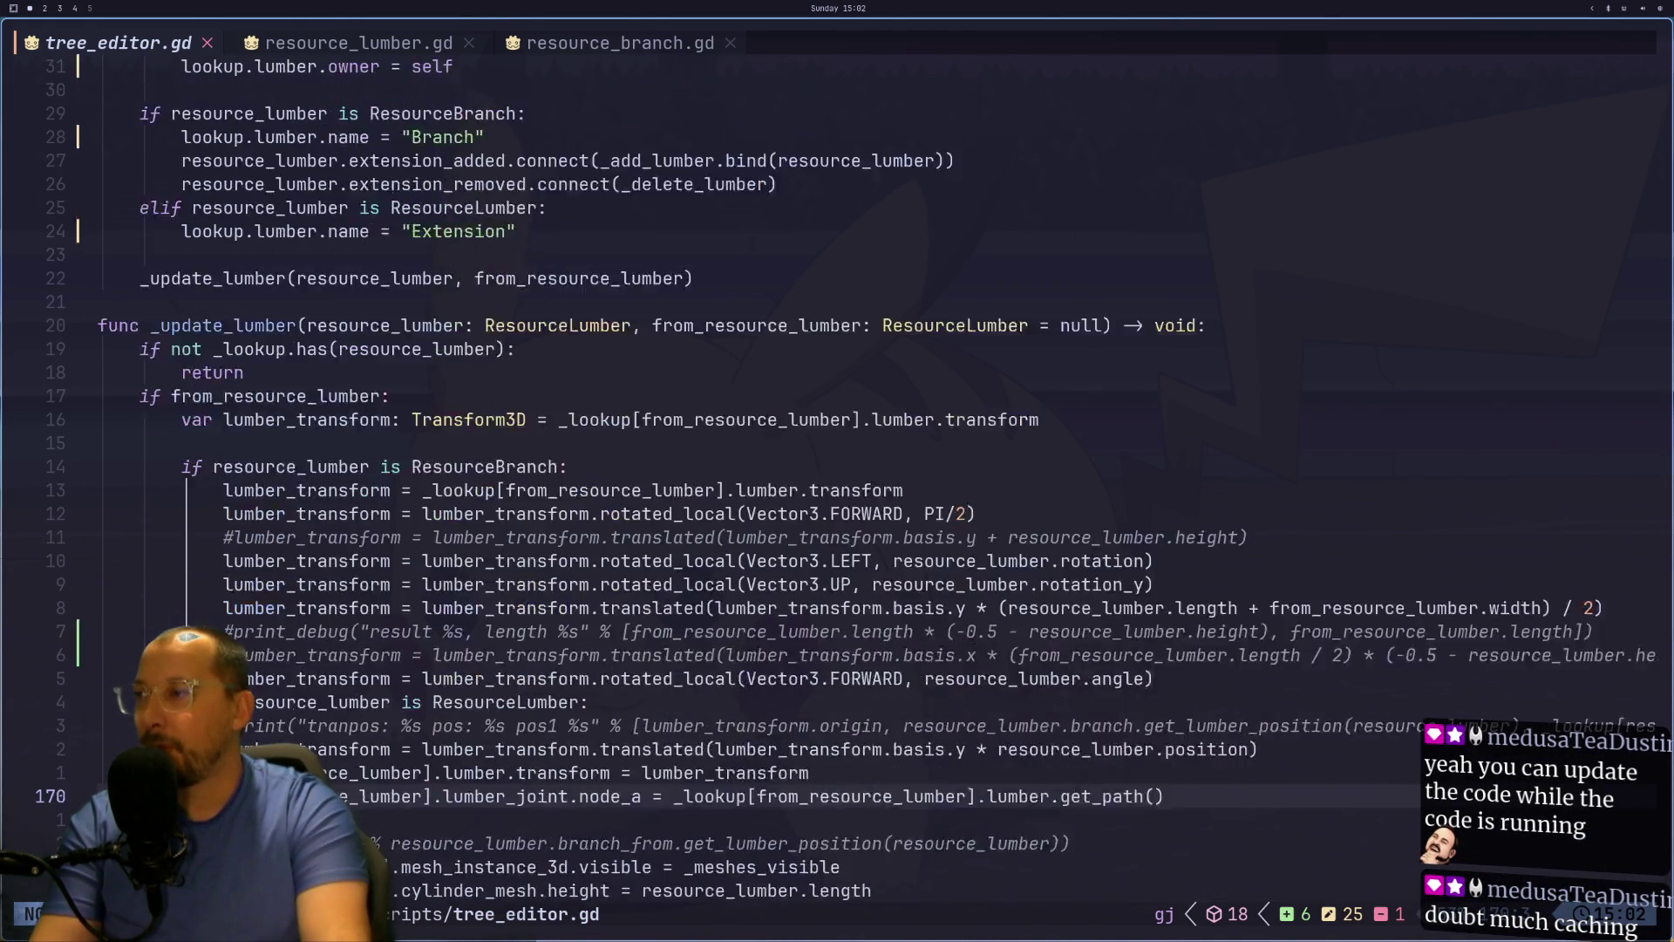
pyautogui.press('k')
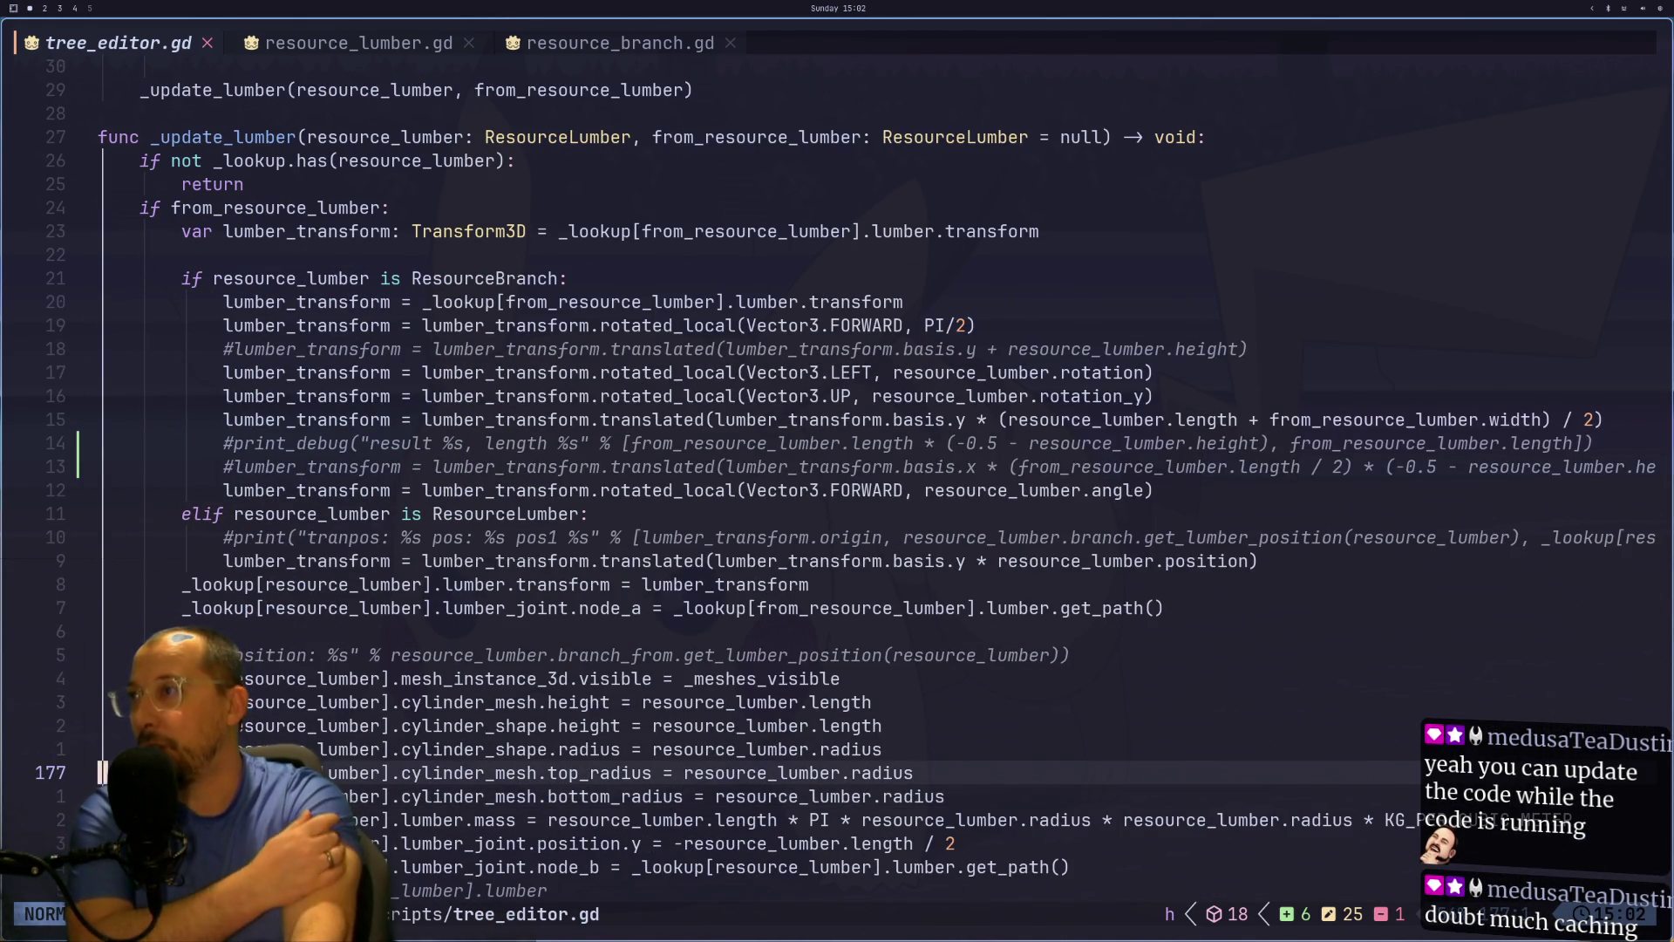
pyautogui.press('k')
pyautogui.press('k')
pyautogui.press('k')
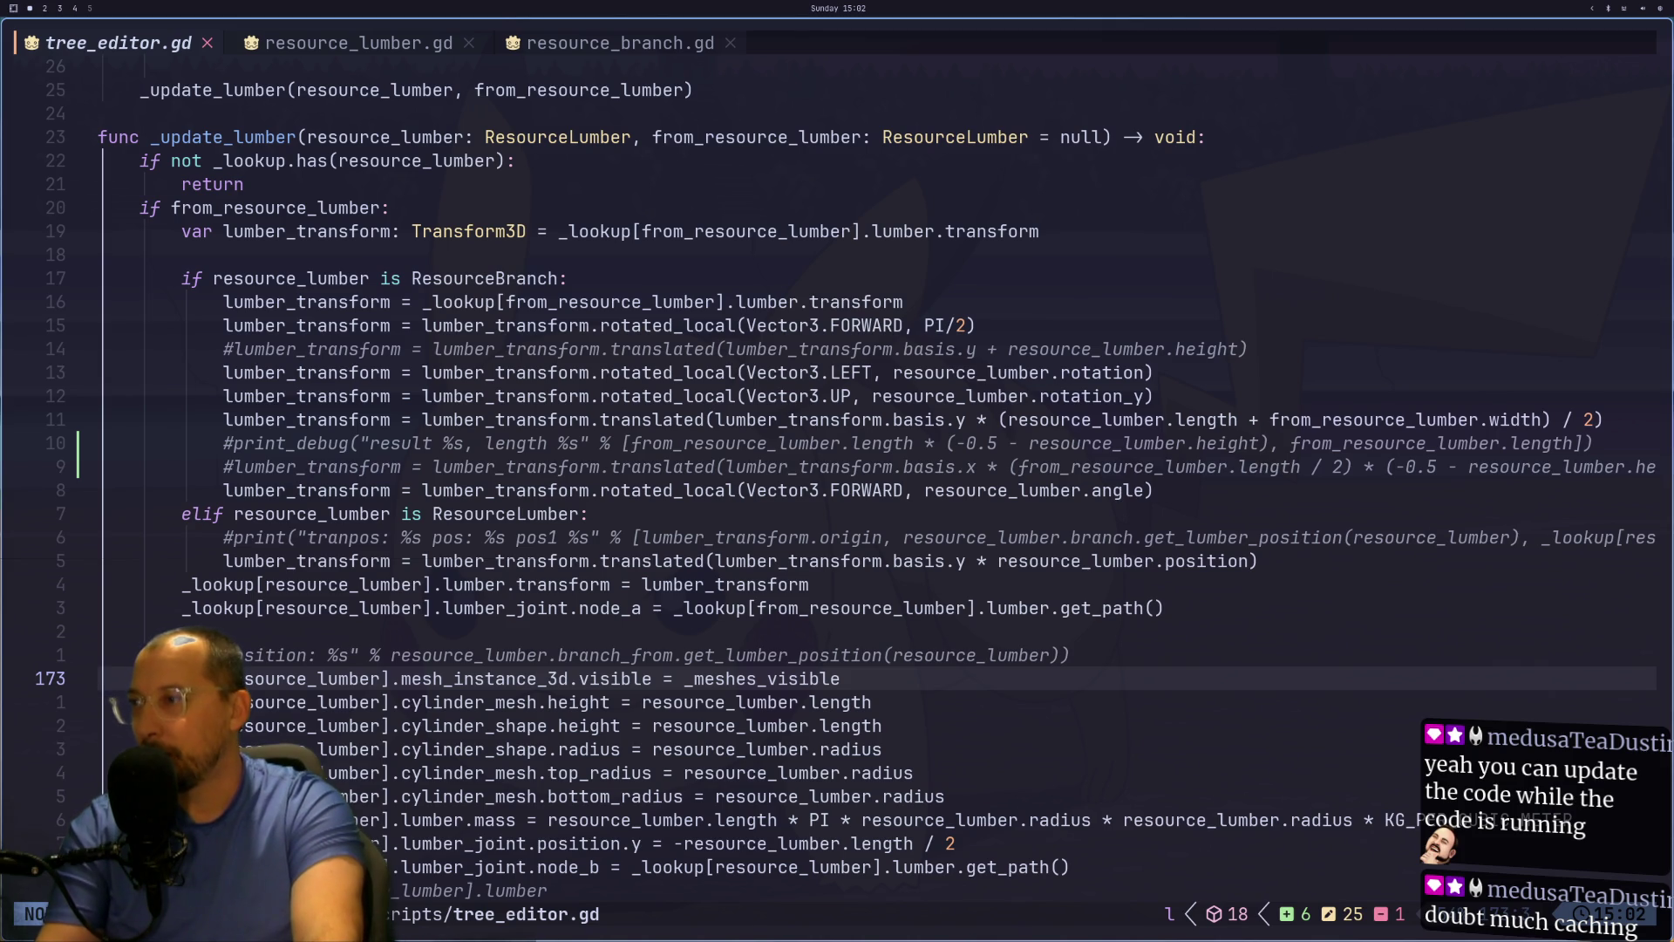
pyautogui.press('k')
pyautogui.press('1')
pyautogui.press('0')
pyautogui.press('k')
pyautogui.press('1')
pyautogui.press('0')
pyautogui.press('k')
pyautogui.press('1')
pyautogui.press('0')
pyautogui.press('k')
pyautogui.press('1')
pyautogui.press('0')
pyautogui.press('k')
pyautogui.press('1')
pyautogui.press('0')
pyautogui.press('k')
pyautogui.press('1')
pyautogui.press('0')
pyautogui.press('k')
pyautogui.press('j')
pyautogui.press('j')
pyautogui.press('j')
pyautogui.press('k')
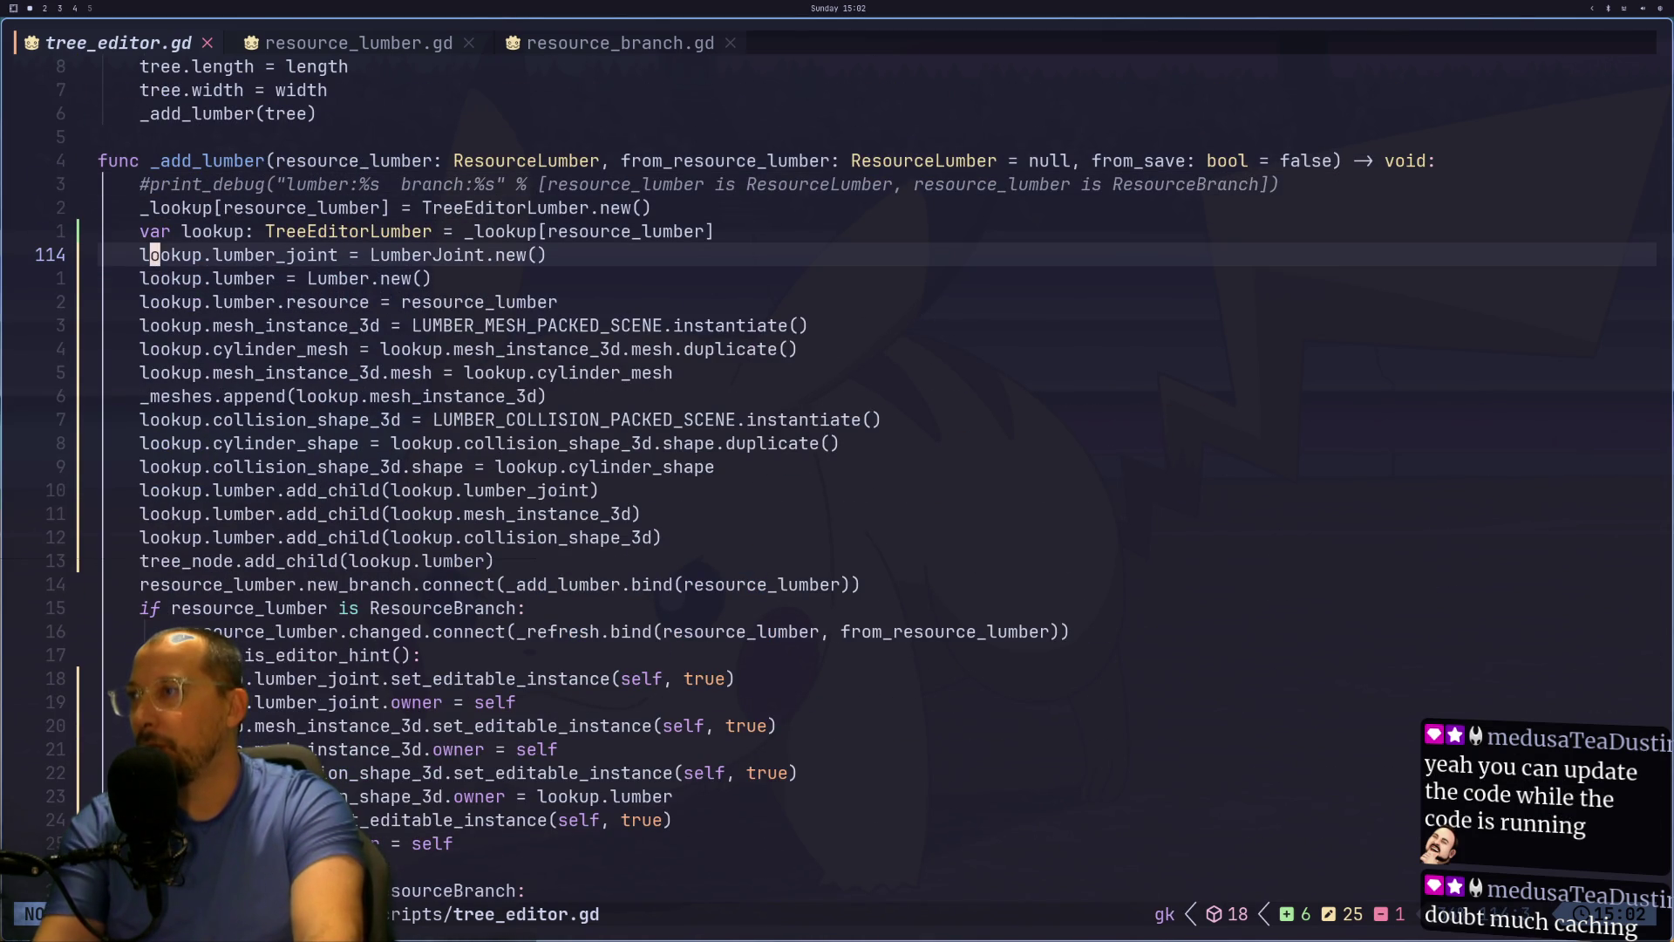
pyautogui.press('j')
pyautogui.press('j')
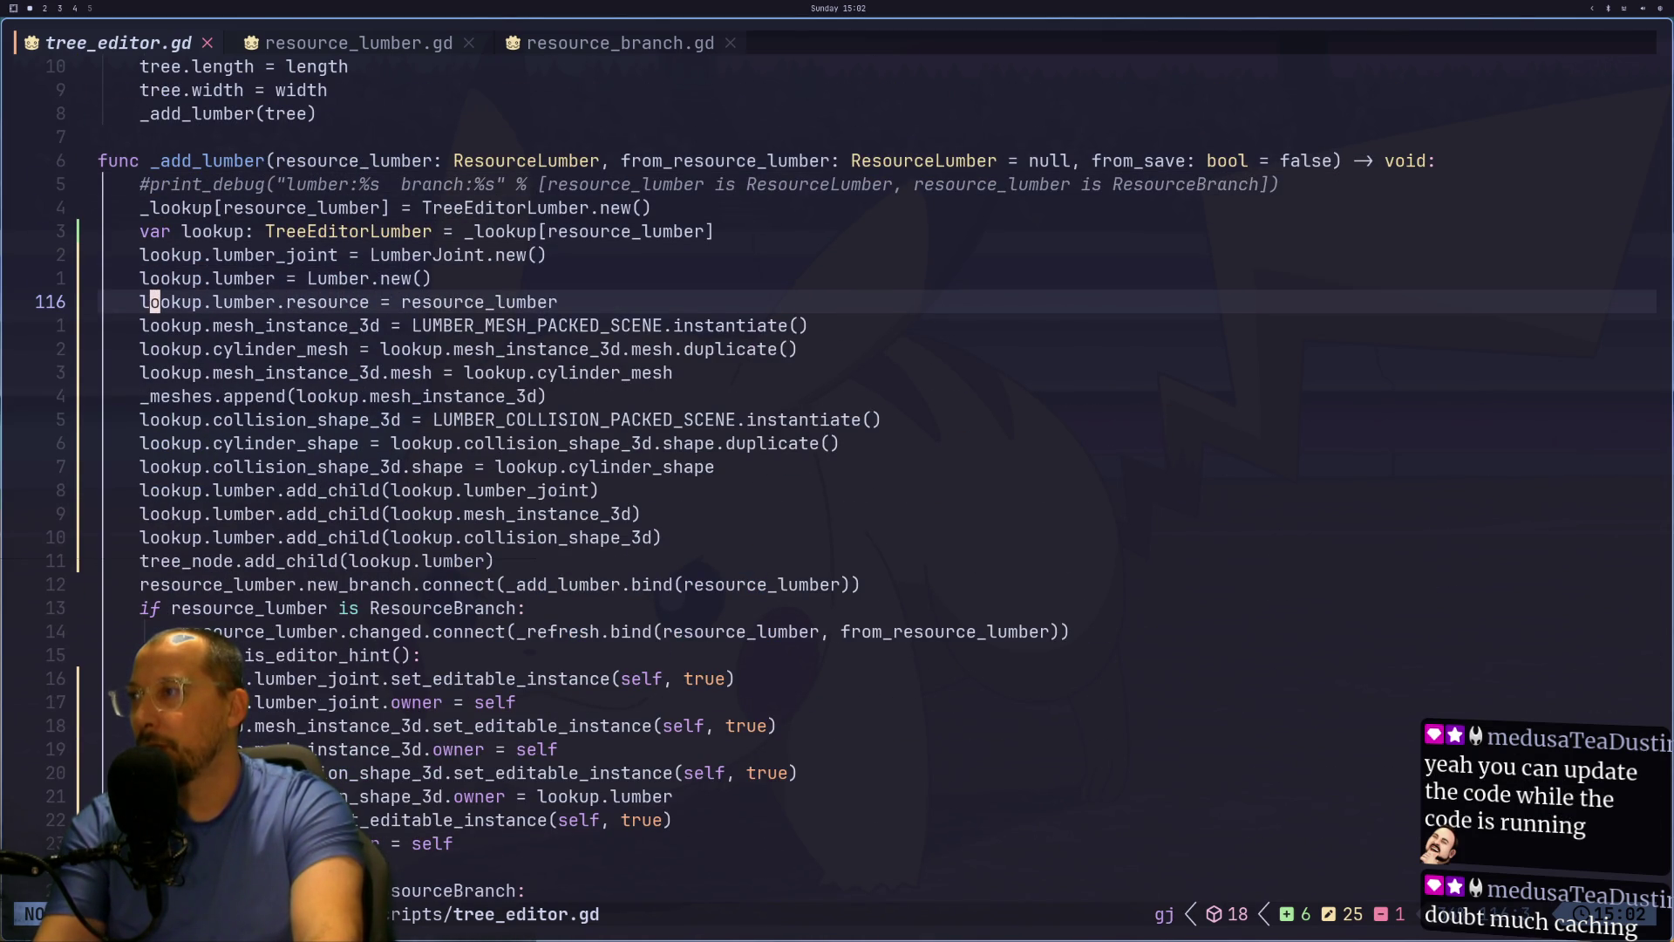
pyautogui.press('k')
pyautogui.press('k')
pyautogui.press('k')
pyautogui.press('j')
pyautogui.press('j')
pyautogui.press('j')
pyautogui.press('j')
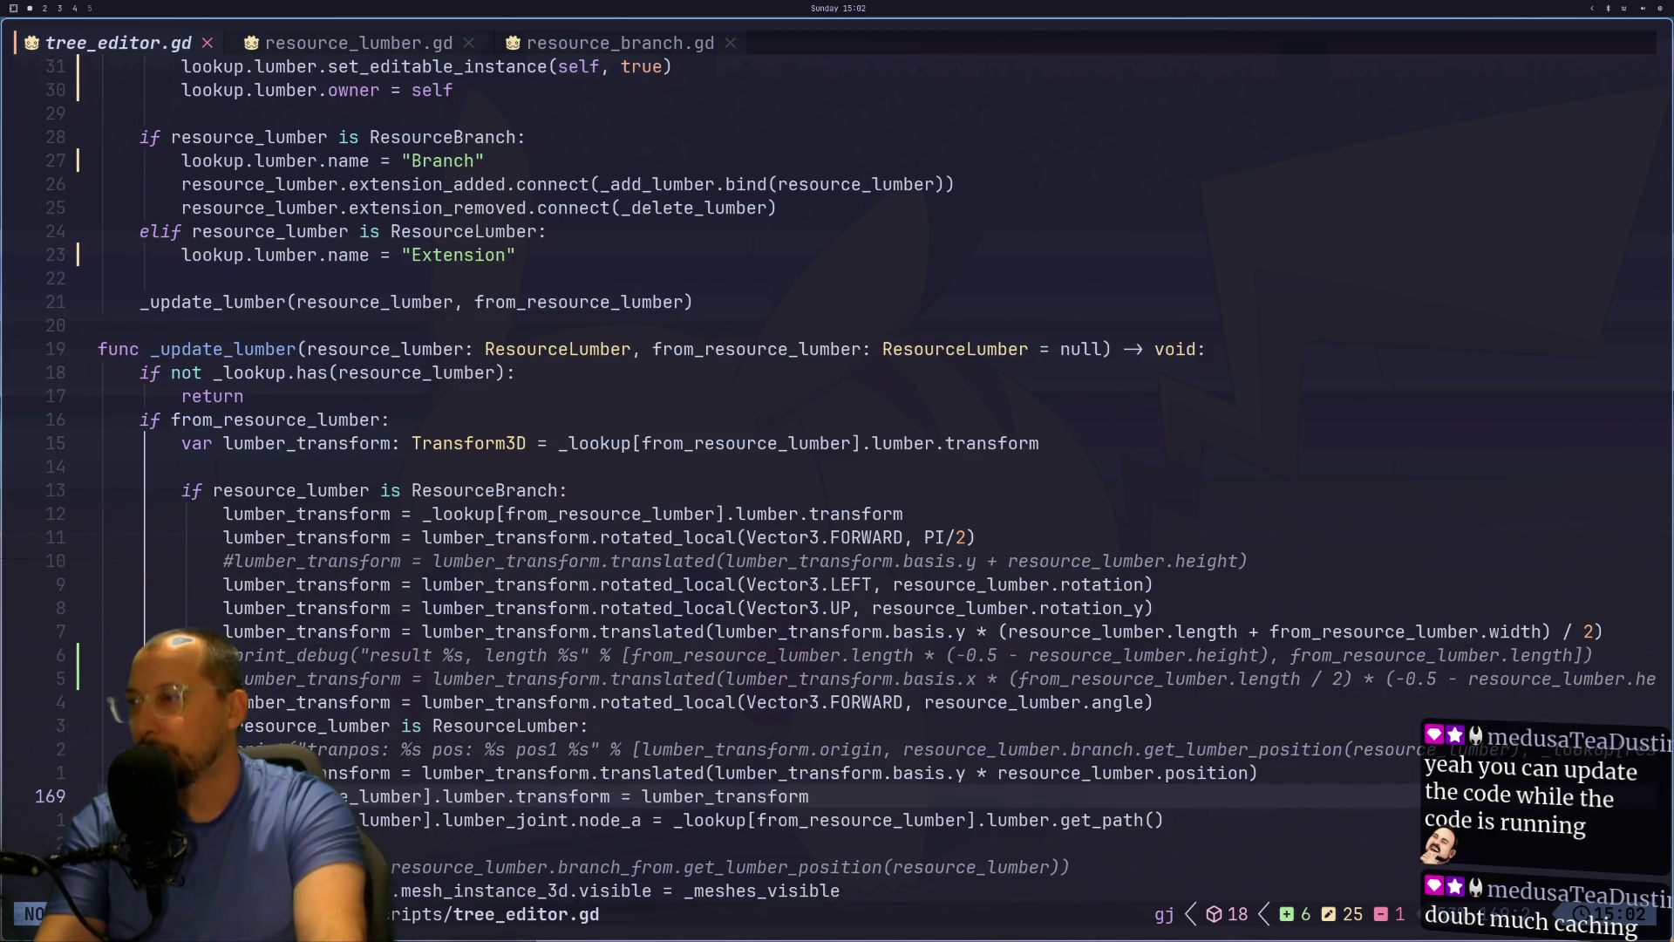
# Step: Paste the var lookup declaration below the early return in _update_lumber
pyautogui.press('k')
pyautogui.press('k')
pyautogui.press('k')
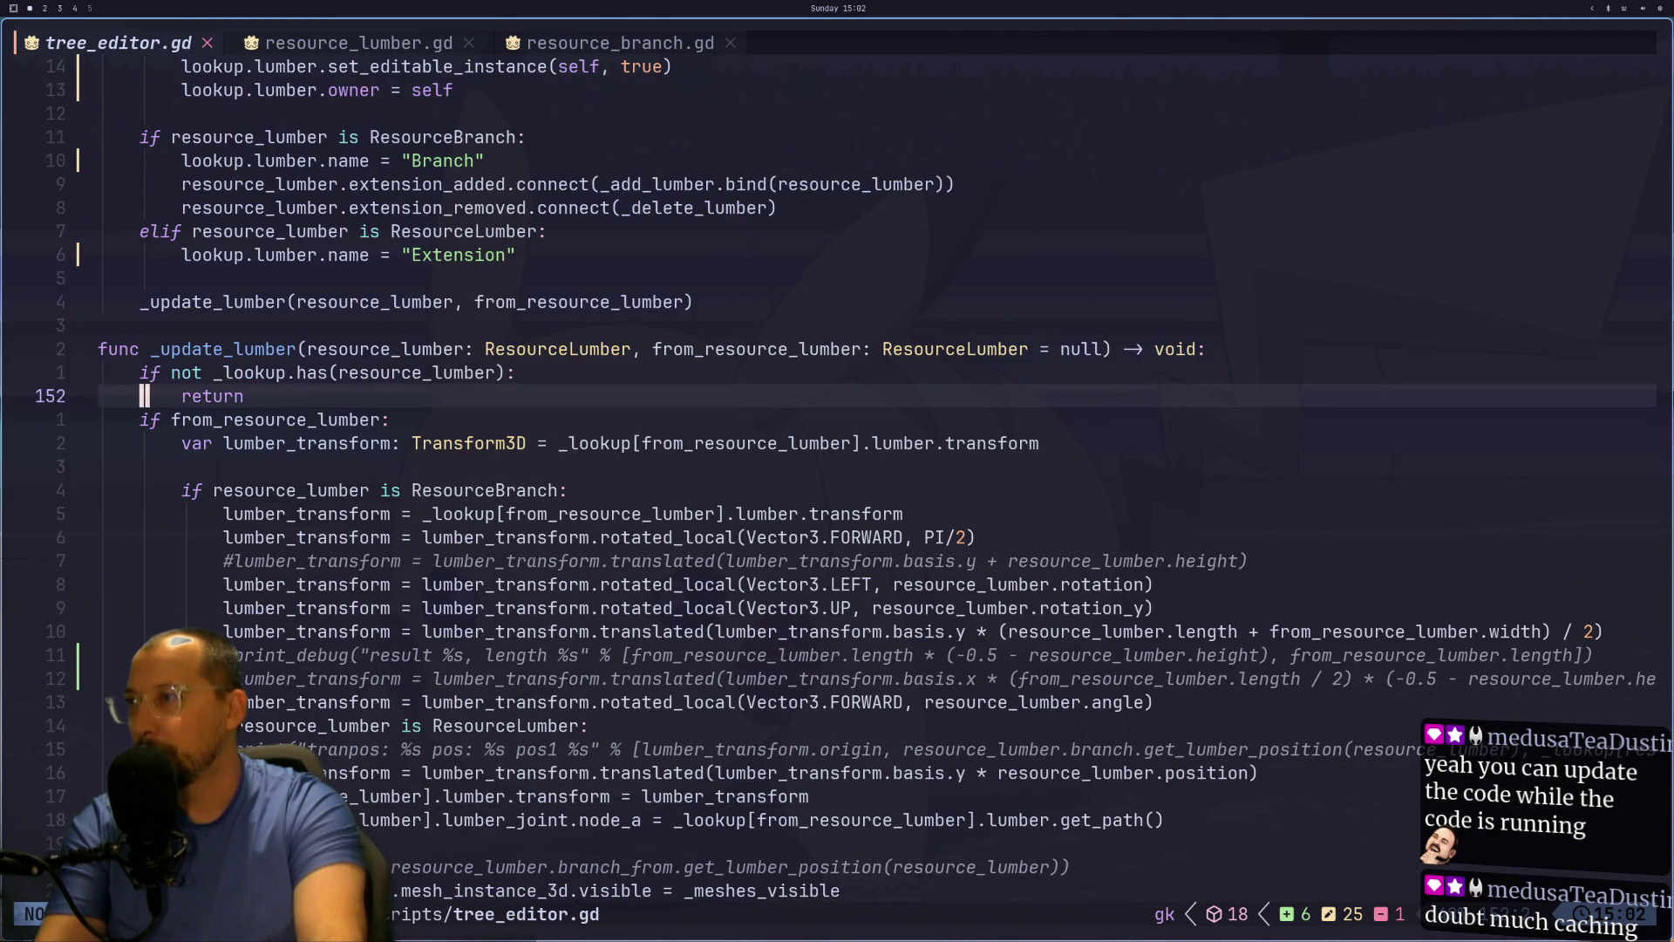
pyautogui.press('o')
pyautogui.press('Escape')
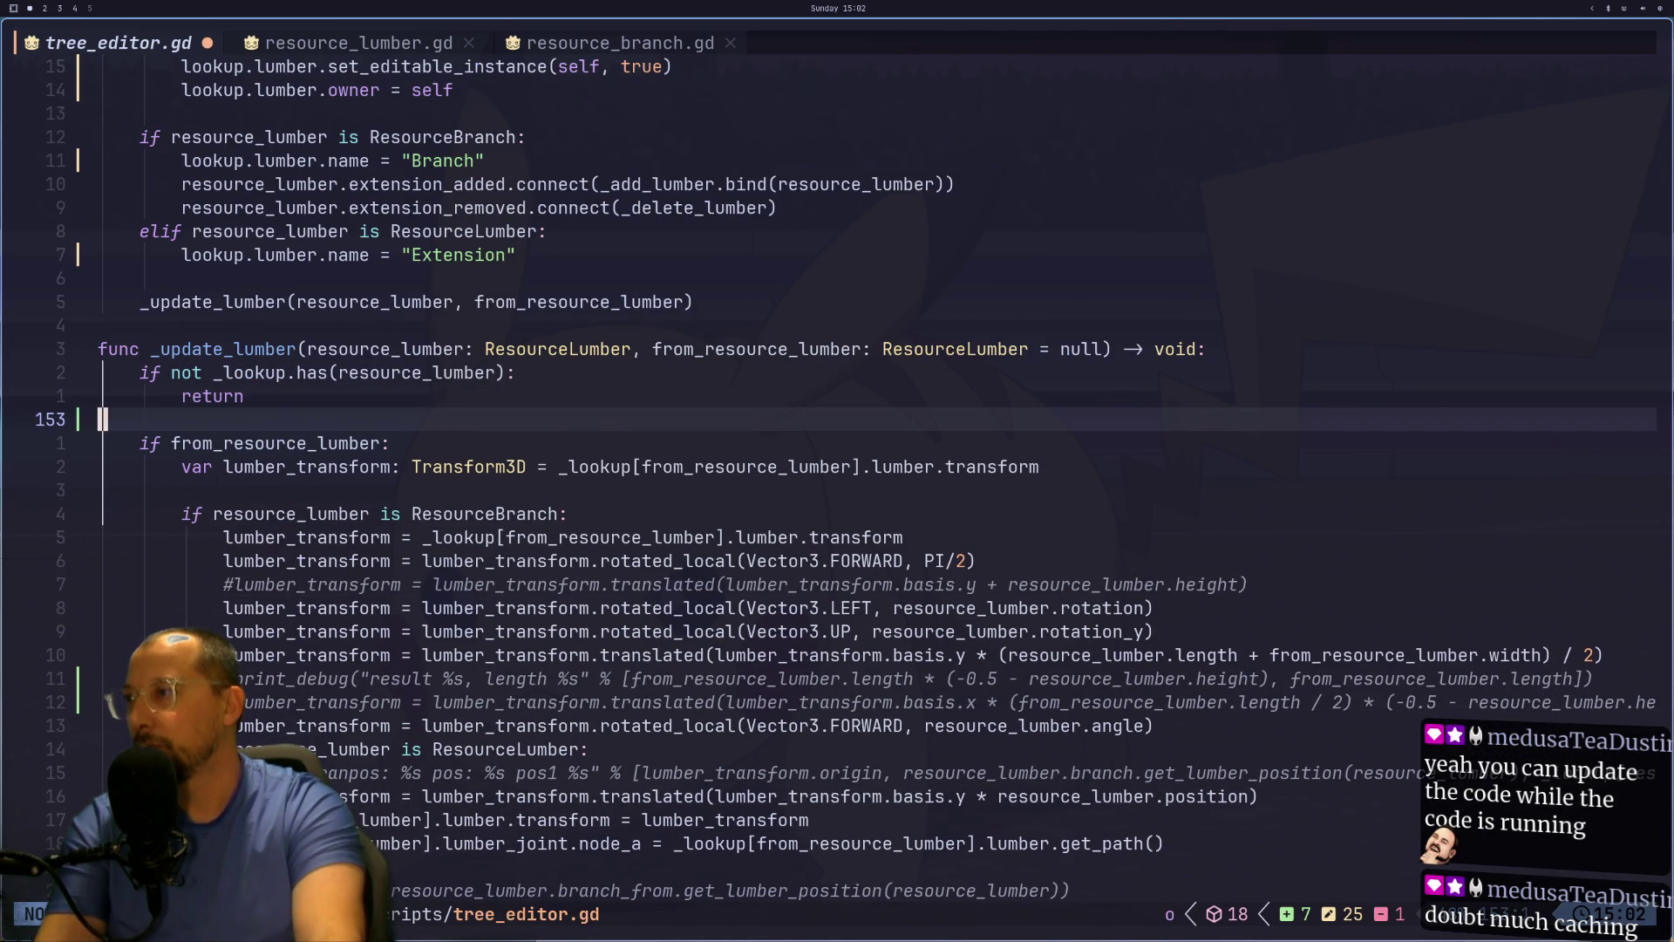
pyautogui.press('p')
pyautogui.press('k')
pyautogui.press('d')
pyautogui.press('d')
pyautogui.press('l')
pyautogui.press('l')
pyautogui.press('l')
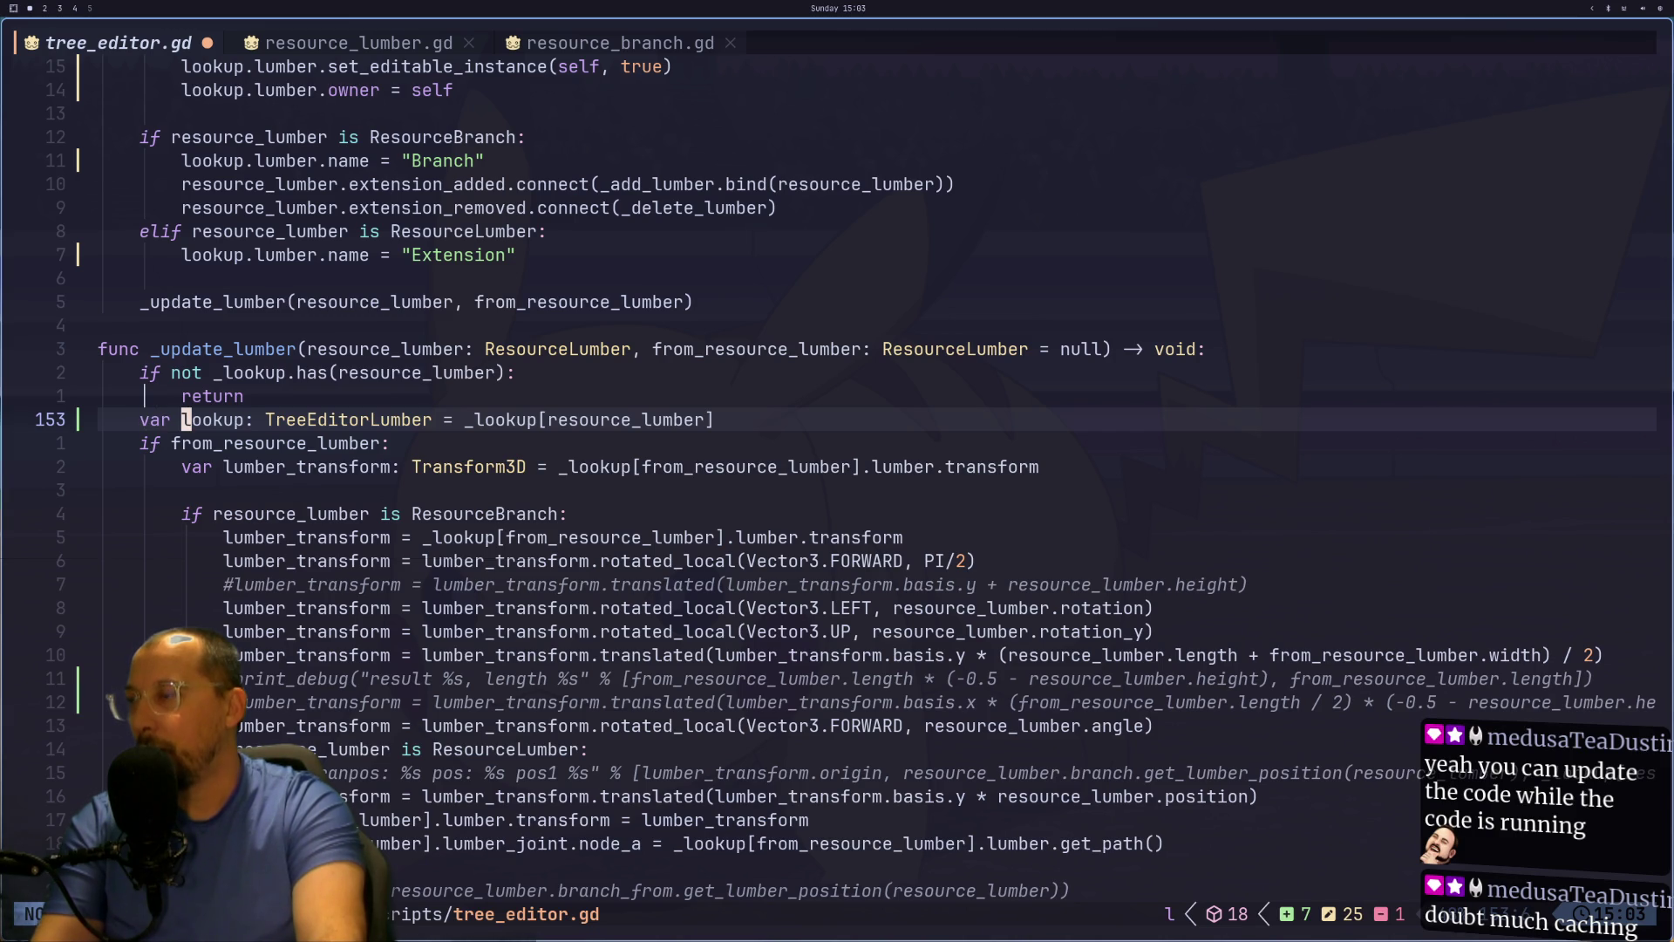
pyautogui.press('j')
pyautogui.press('j')
pyautogui.press('0')
pyautogui.press('k')
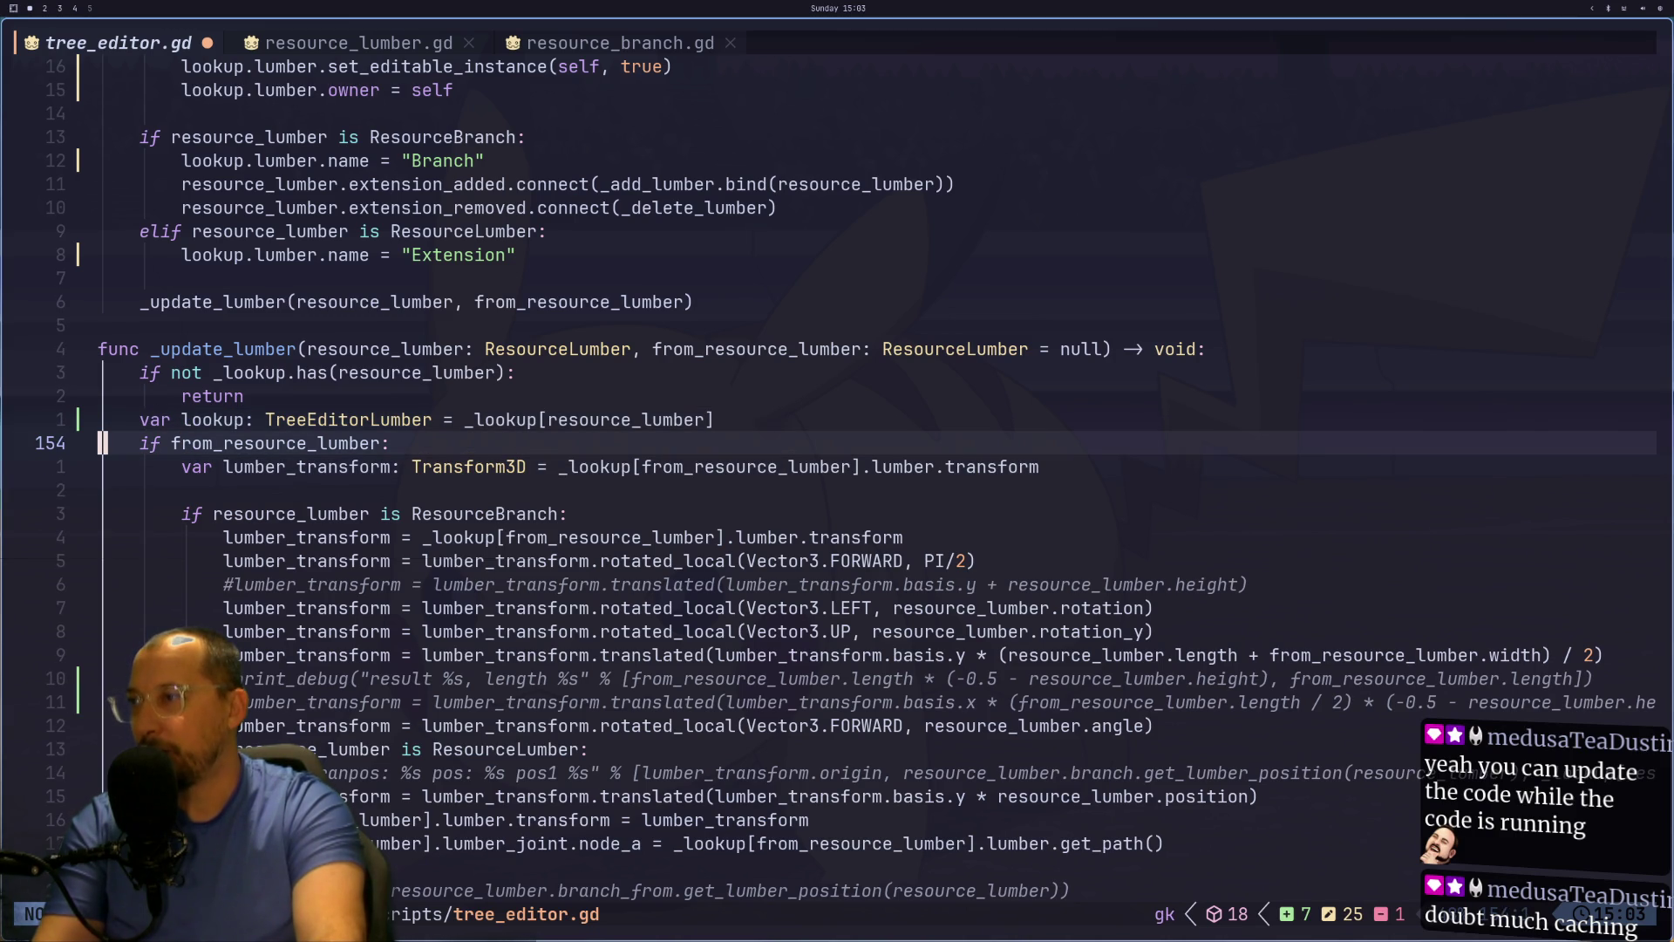
# Step: Select the _update_lumber body and rerun the _lookup[resource_lumber] → lookup substitution
pyautogui.press('k')
pyautogui.press('j')
pyautogui.press('v')
pyautogui.press('j')
pyautogui.press('j')
pyautogui.press('j')
pyautogui.press('j')
pyautogui.press('j')
pyautogui.press('j')
pyautogui.press('j')
pyautogui.press('k')
pyautogui.press('j')
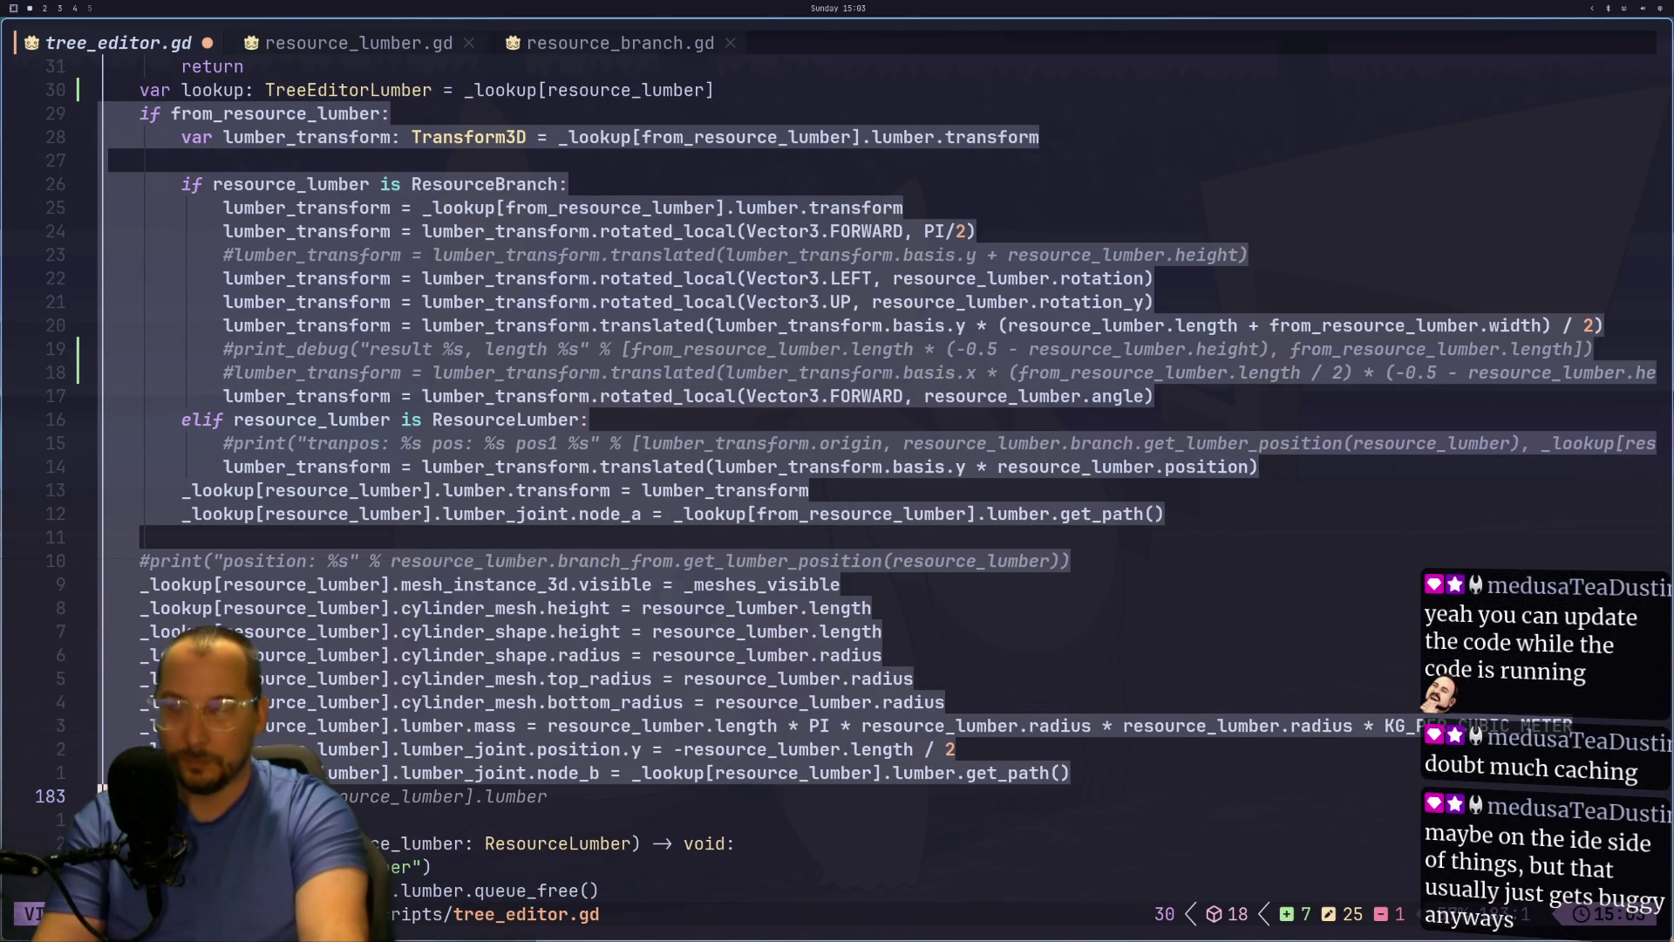
pyautogui.press(':')
pyautogui.press('Up')
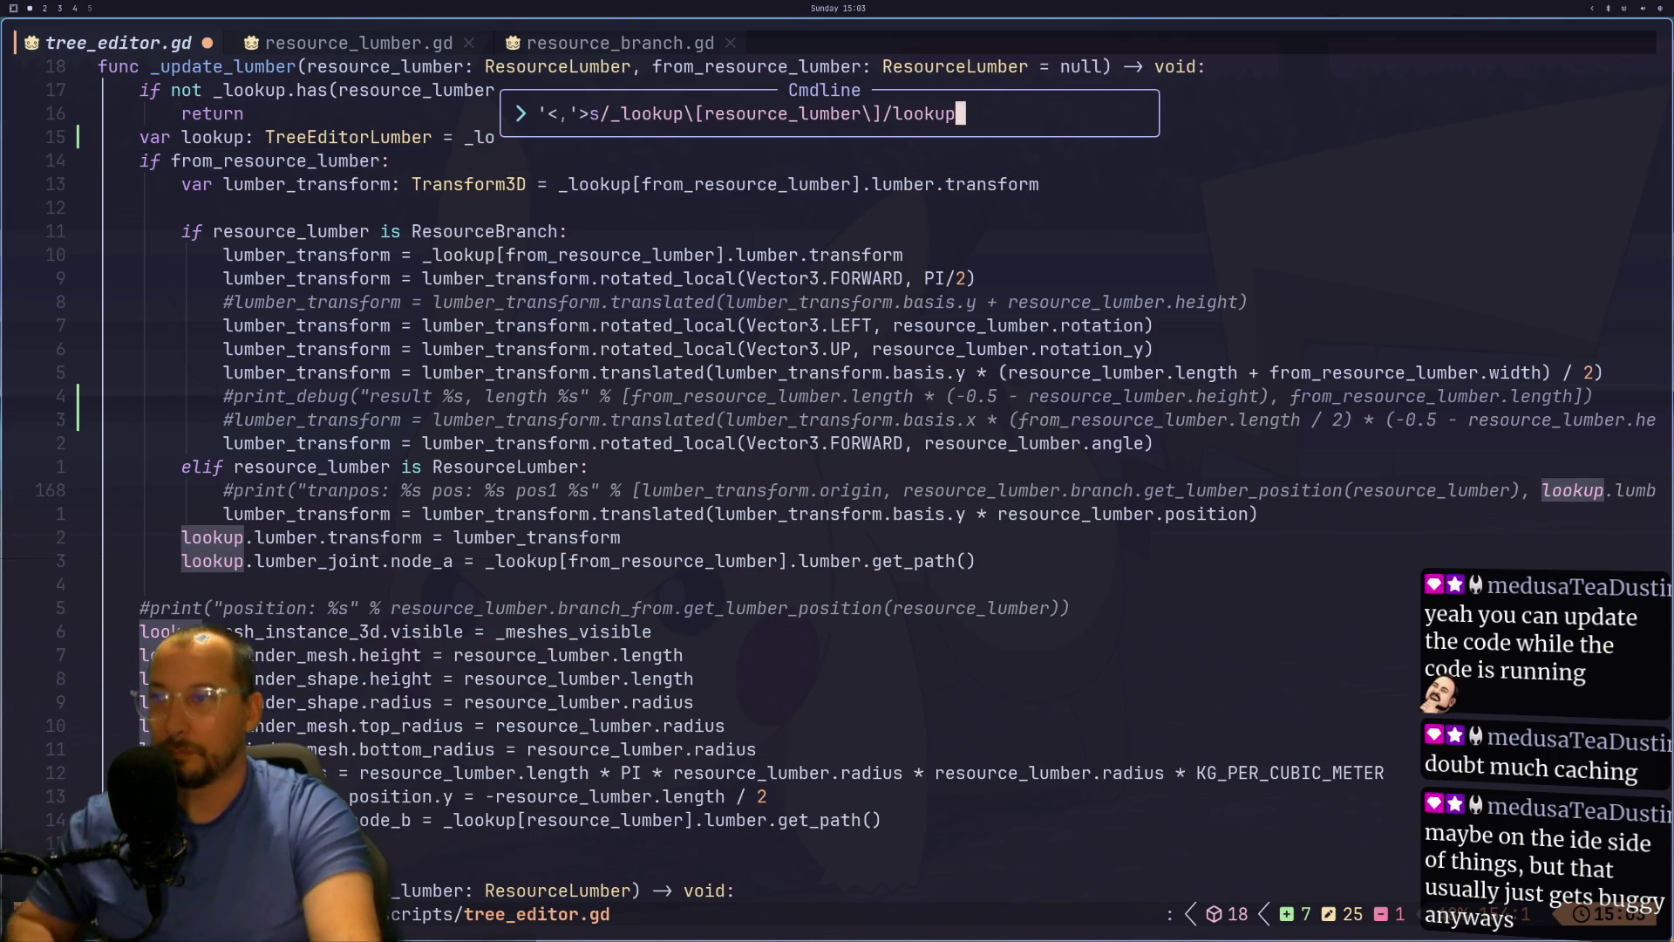
pyautogui.press('Return')
pyautogui.press('k')
pyautogui.press('k')
pyautogui.press('k')
pyautogui.press('k')
pyautogui.press('k')
pyautogui.press('k')
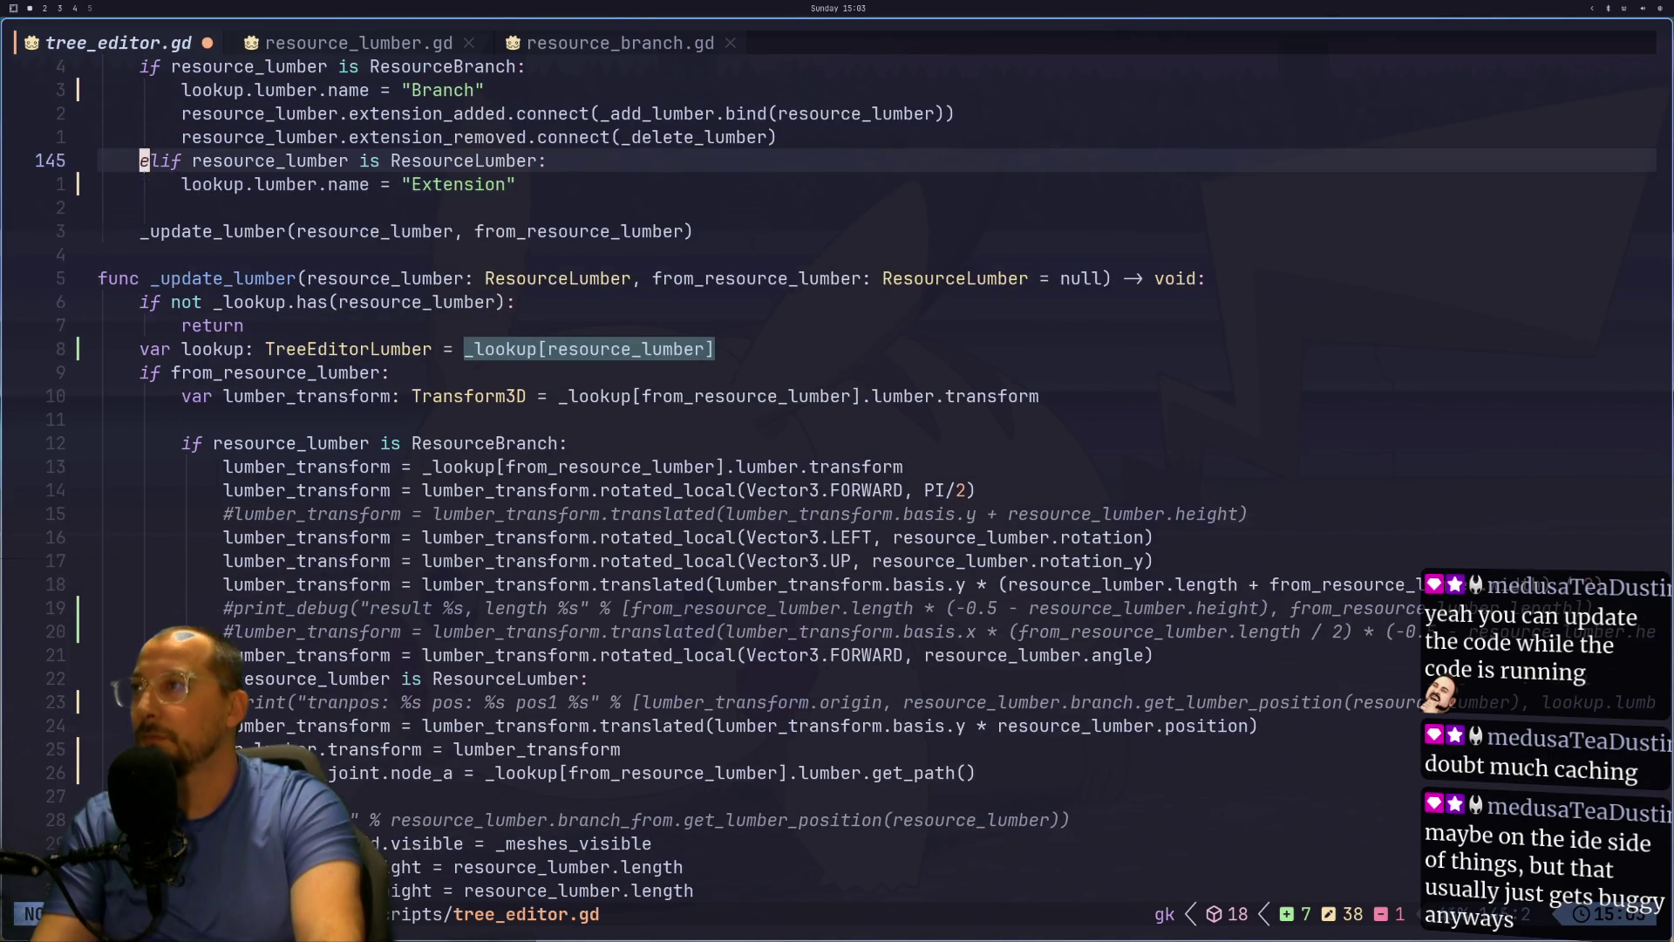
# Step: Reselect the lines below the declaration and replace remaining _lookup[resource_lumber] uses with lookup
pyautogui.press('j')
pyautogui.press('j')
pyautogui.press('j')
pyautogui.press('v')
pyautogui.press('j')
pyautogui.press('j')
pyautogui.press('j')
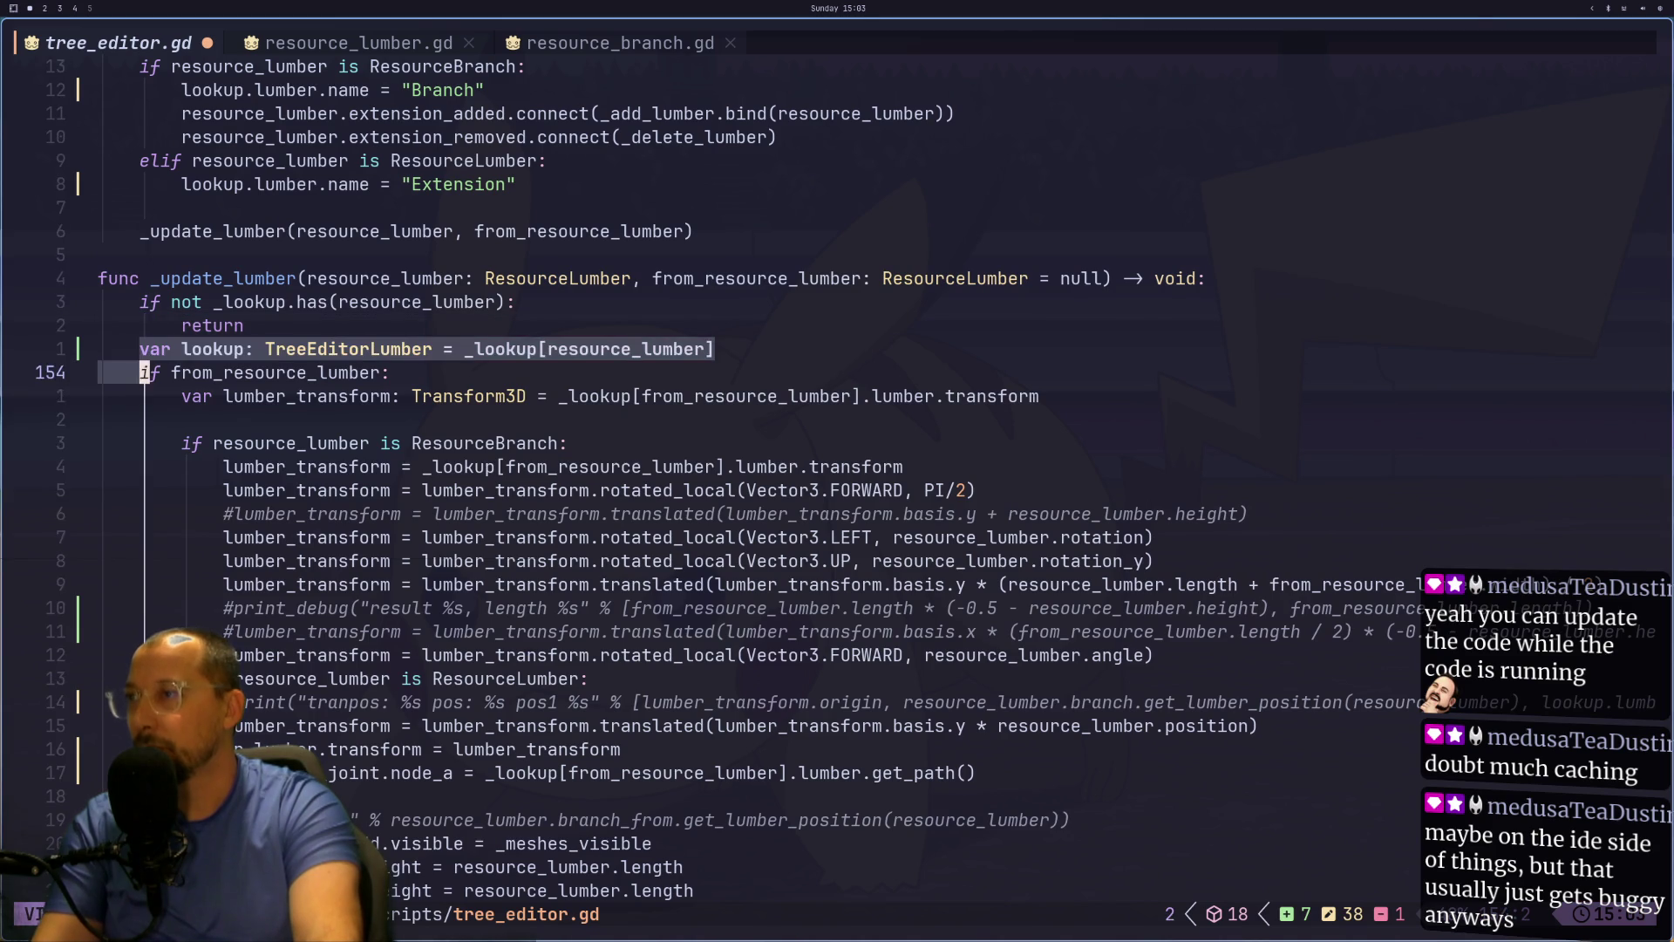
pyautogui.write('kup.lumber')
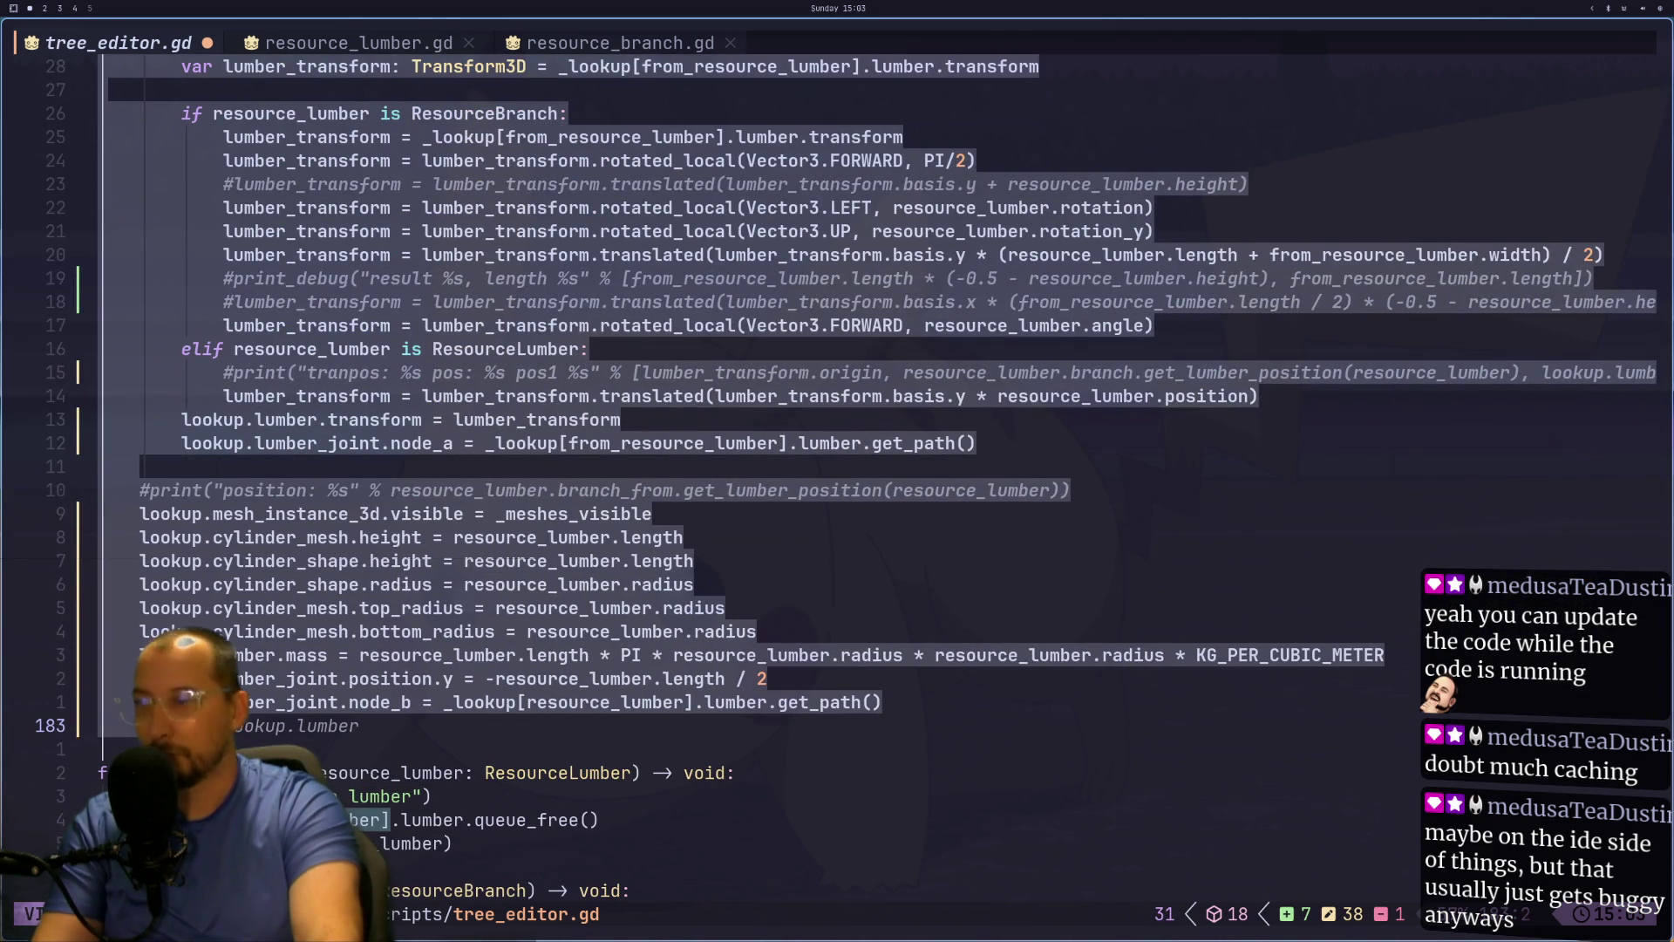
pyautogui.write(':s/_lookup\\[resource_lumber\\]/lookup')
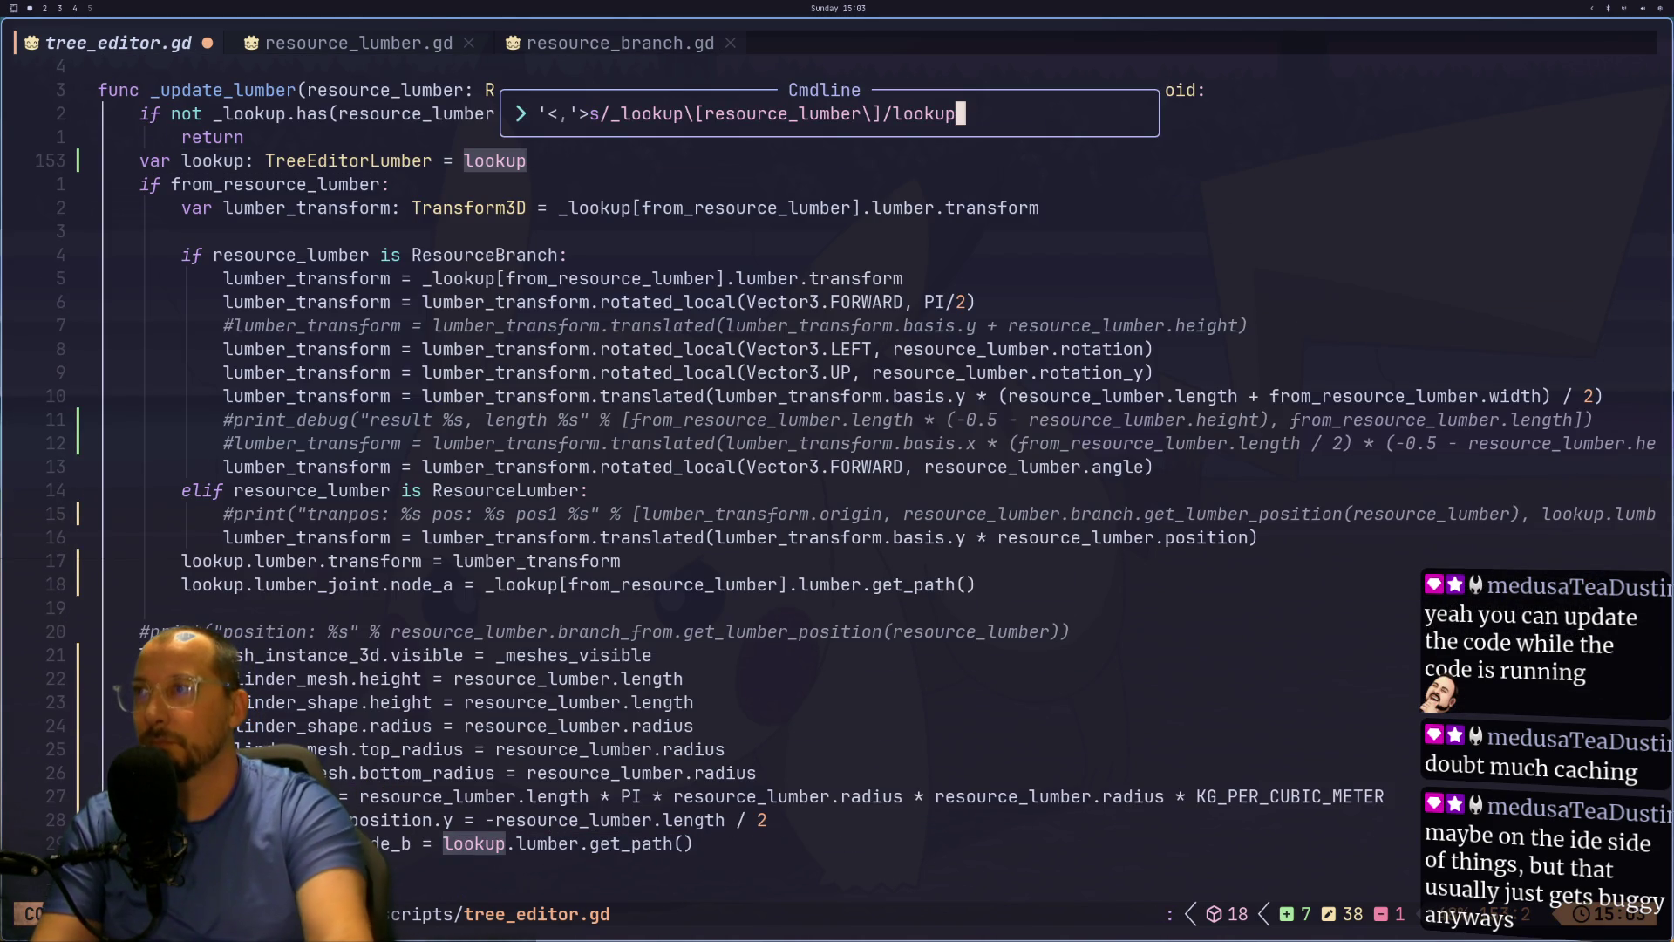
pyautogui.press('Escape')
pyautogui.press('j')
pyautogui.press('V')
pyautogui.press('j')
pyautogui.press('j')
pyautogui.press('j')
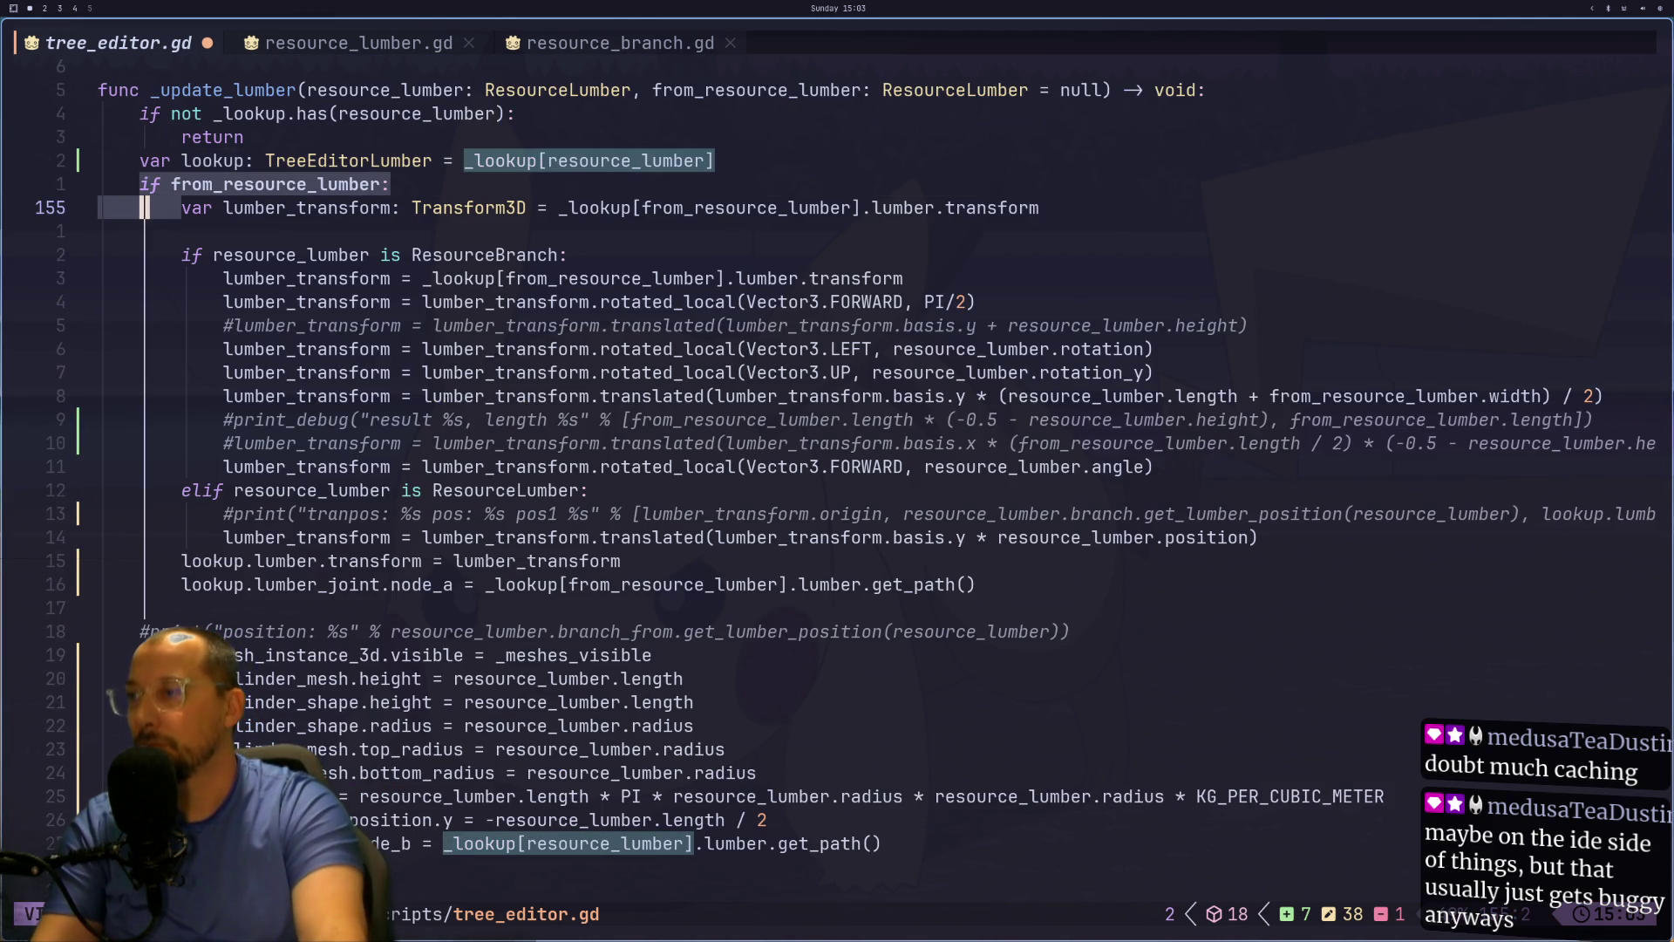
pyautogui.press('j')
pyautogui.press('j')
pyautogui.press('j')
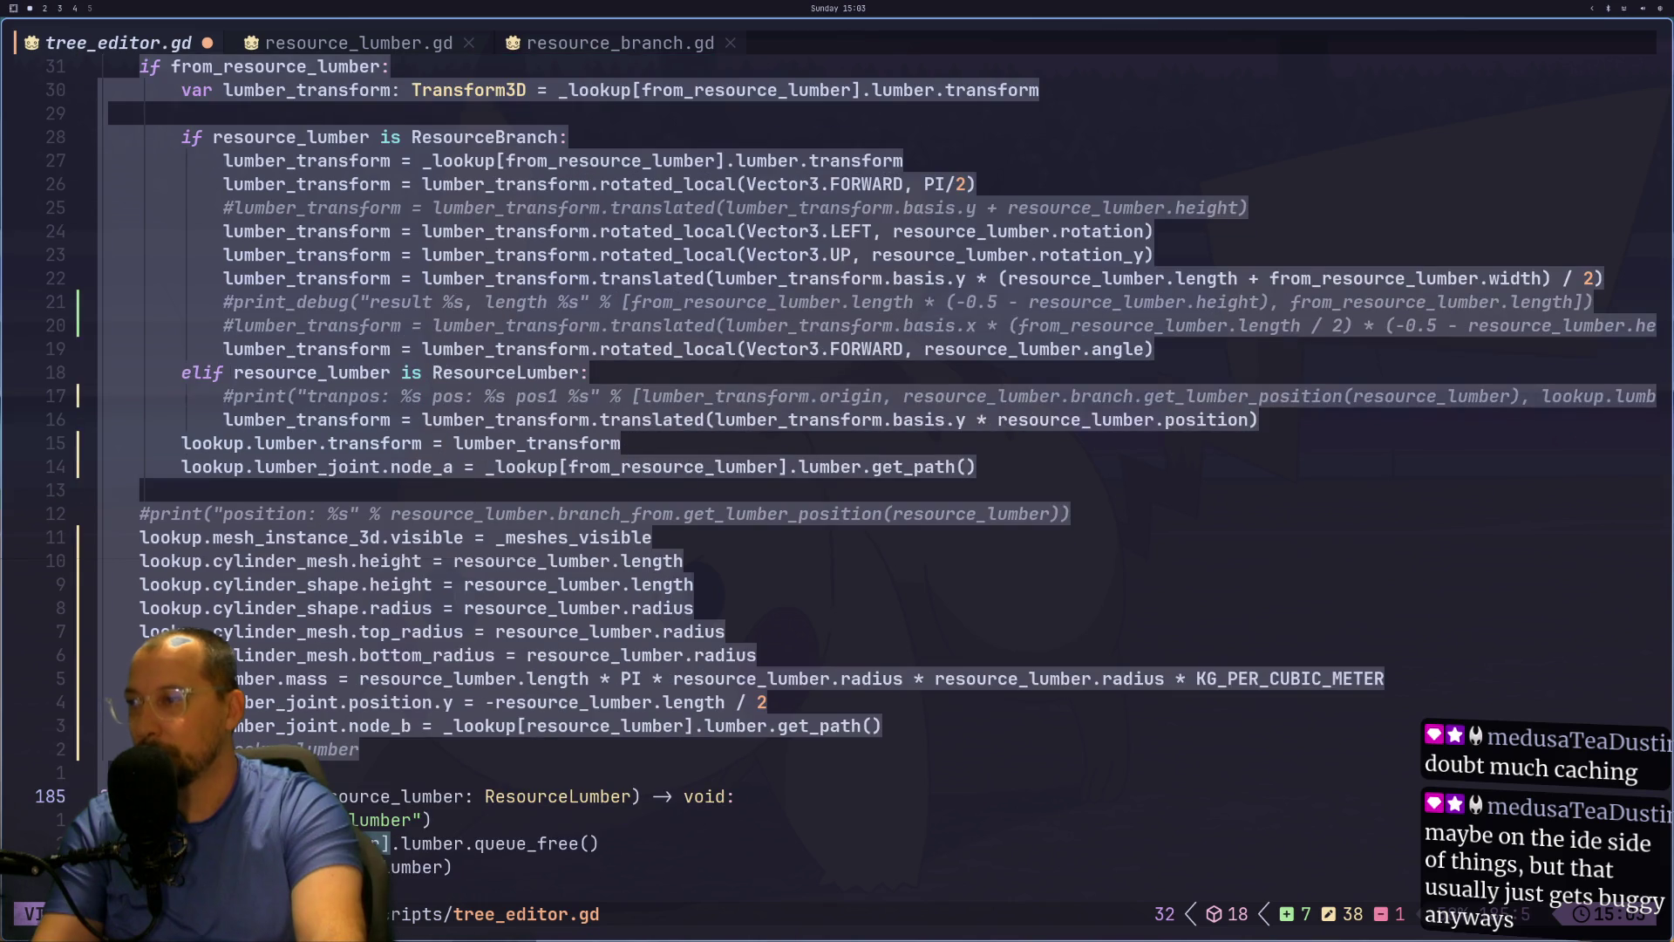
pyautogui.press(':')
pyautogui.press('Up')
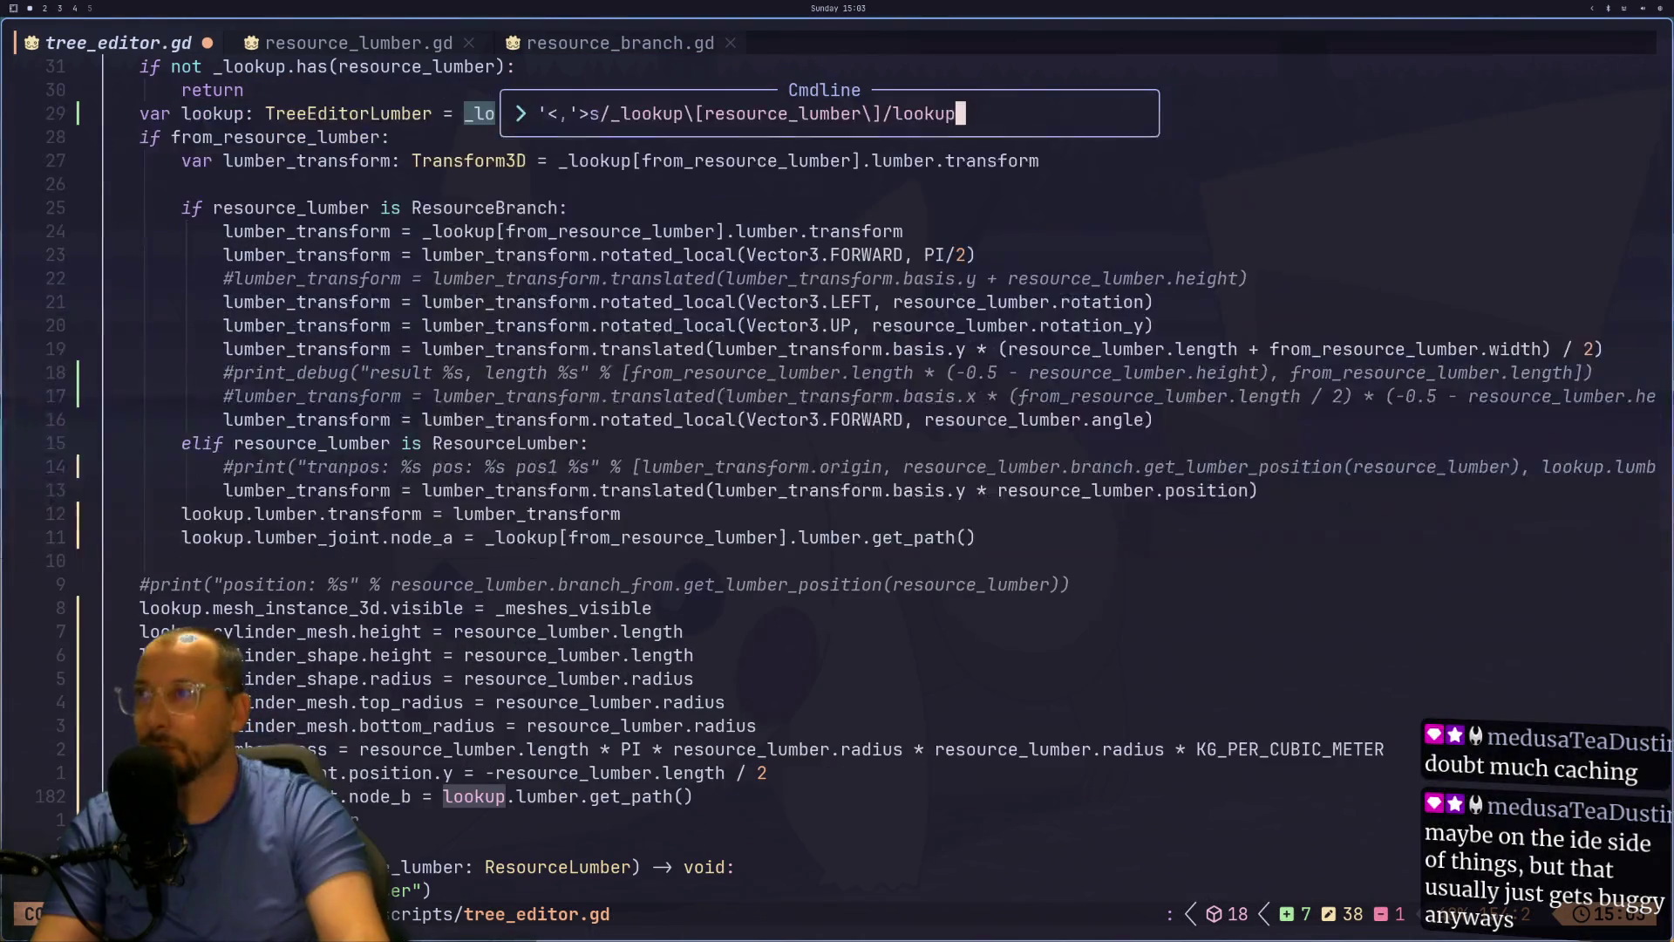
pyautogui.press('Return')
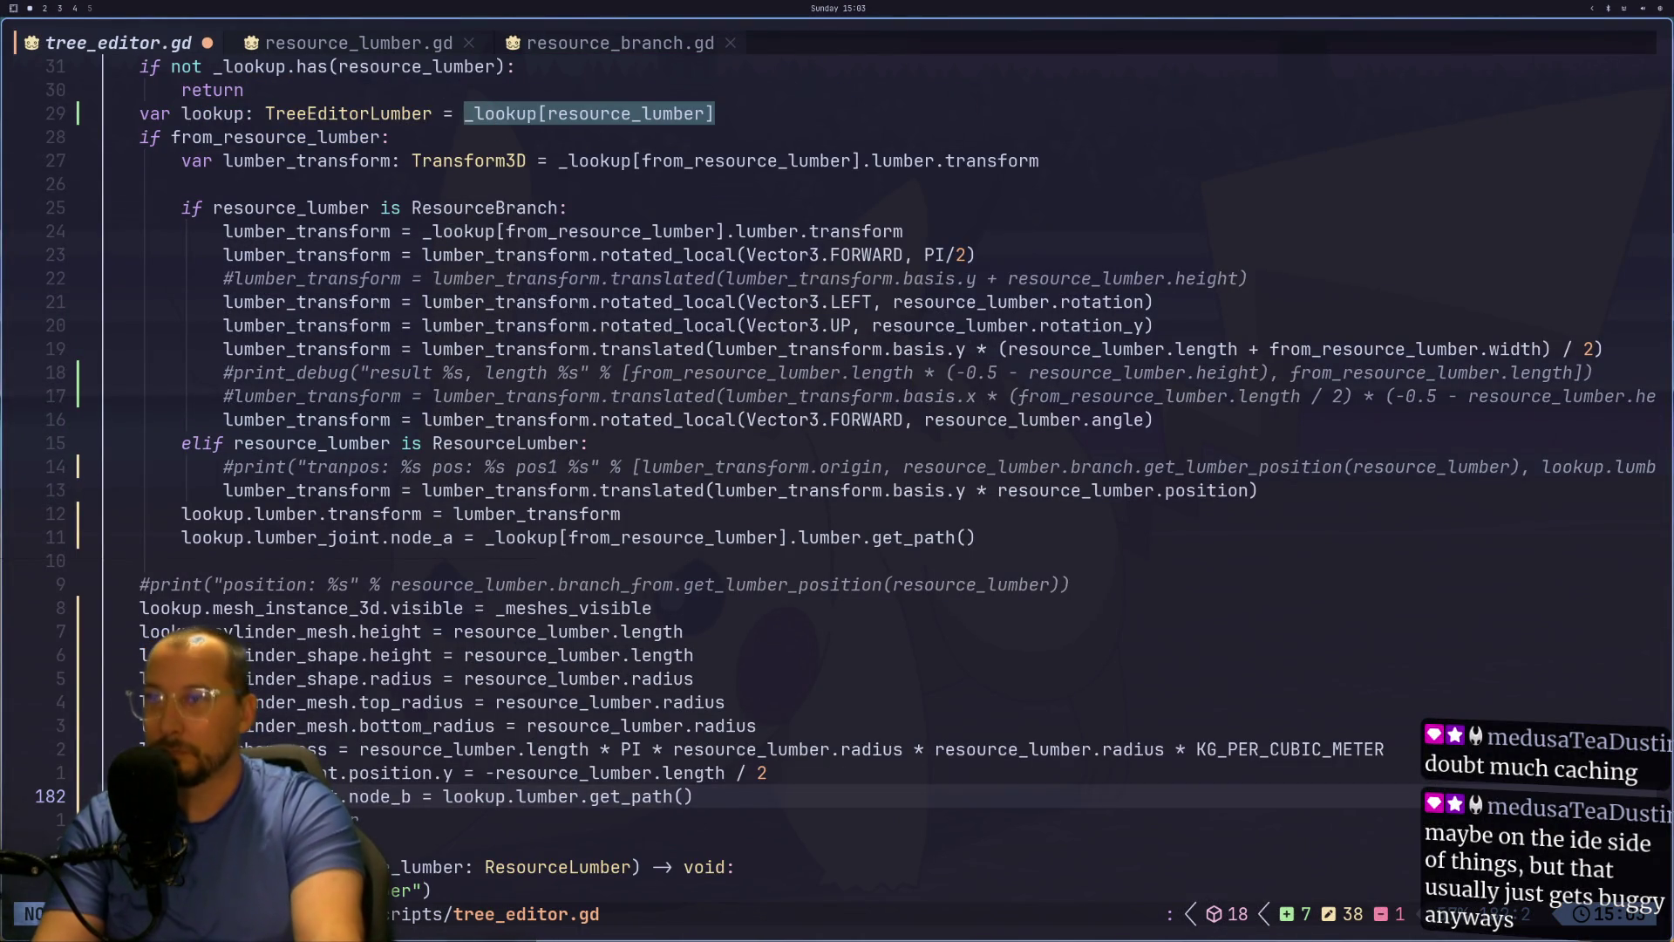
# Step: Clear highlights, save tree_editor.gd, and return to the Godot editor
pyautogui.press('Escape')
pyautogui.write(':w')
pyautogui.press('Return')
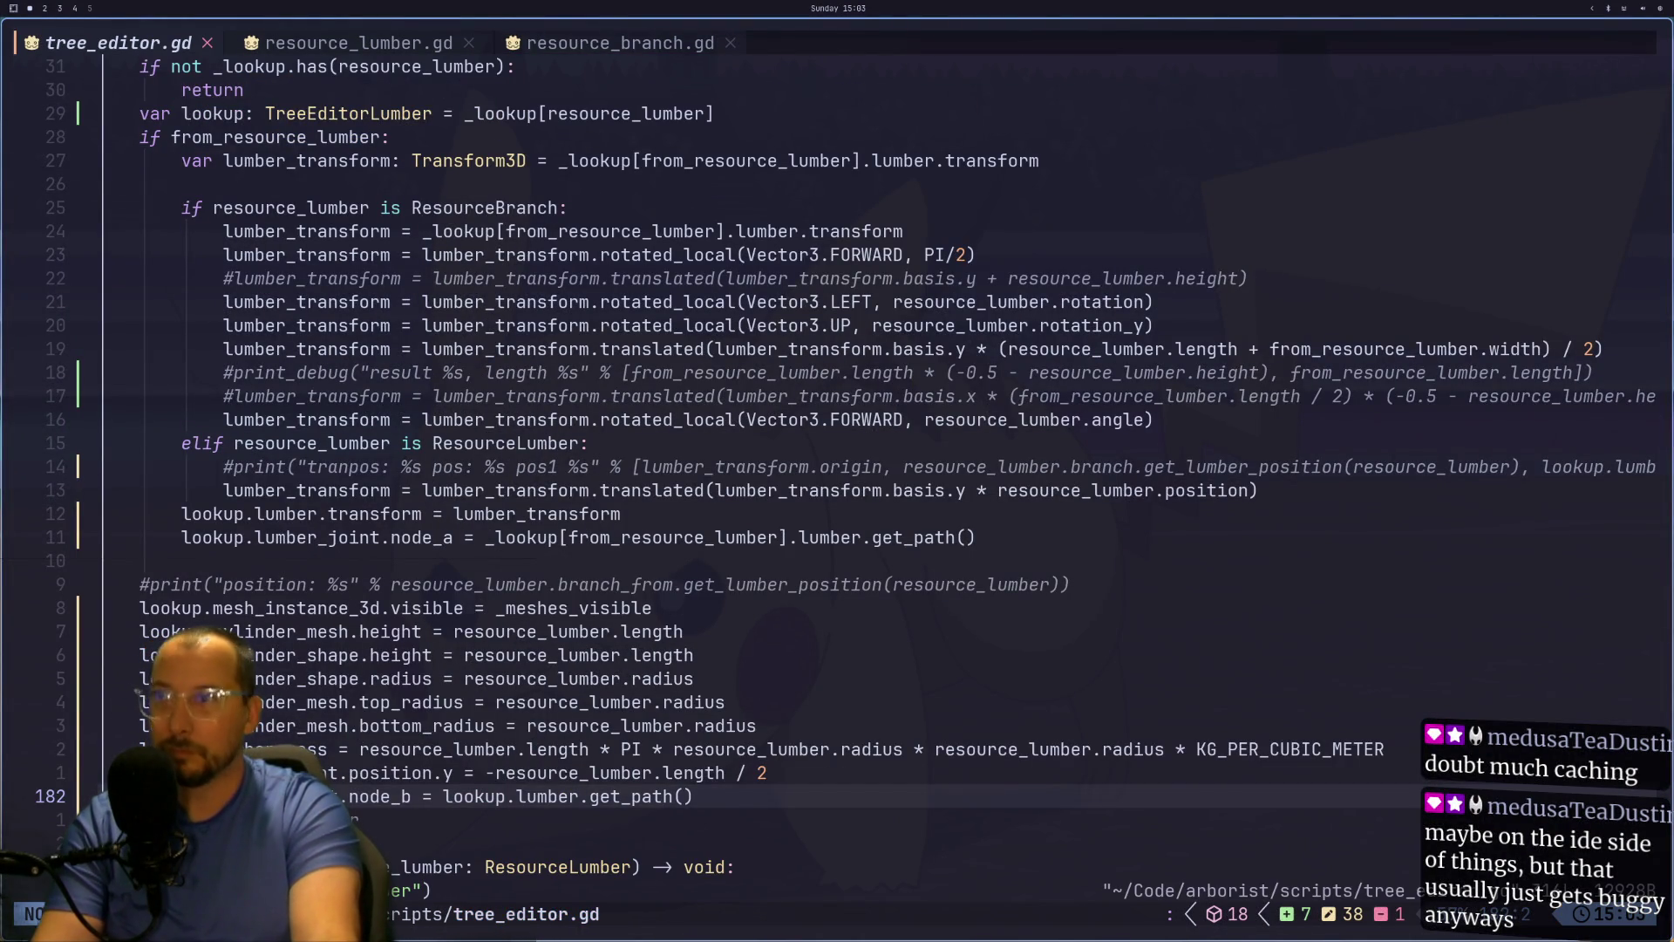
pyautogui.press('k')
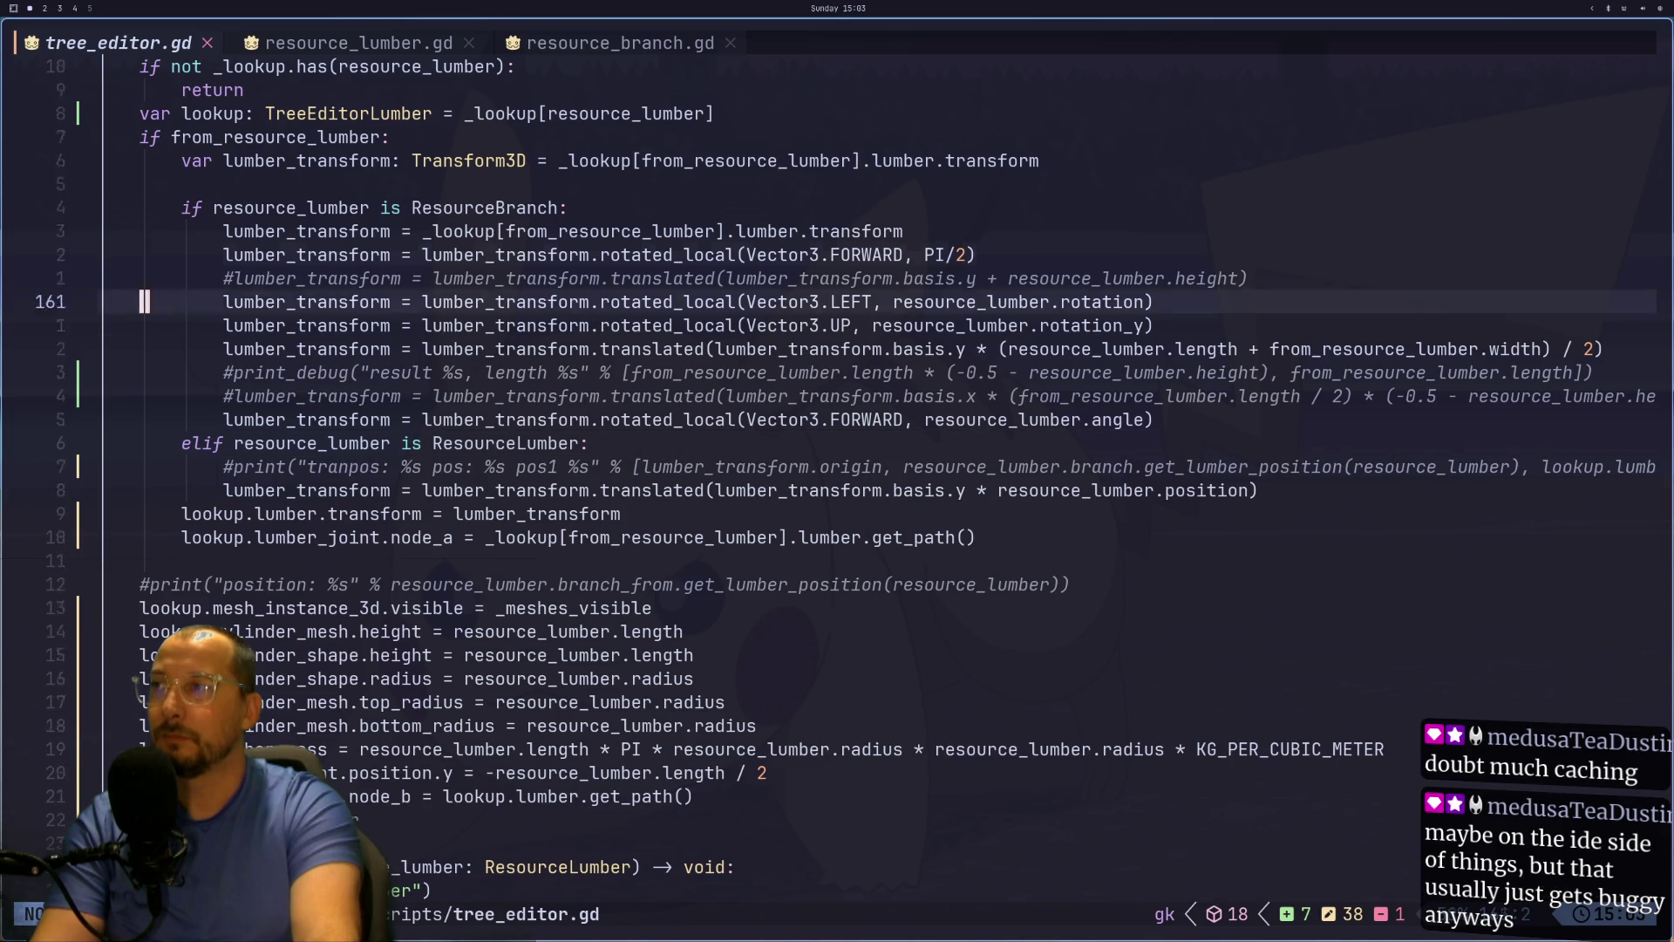
pyautogui.press('super+2')
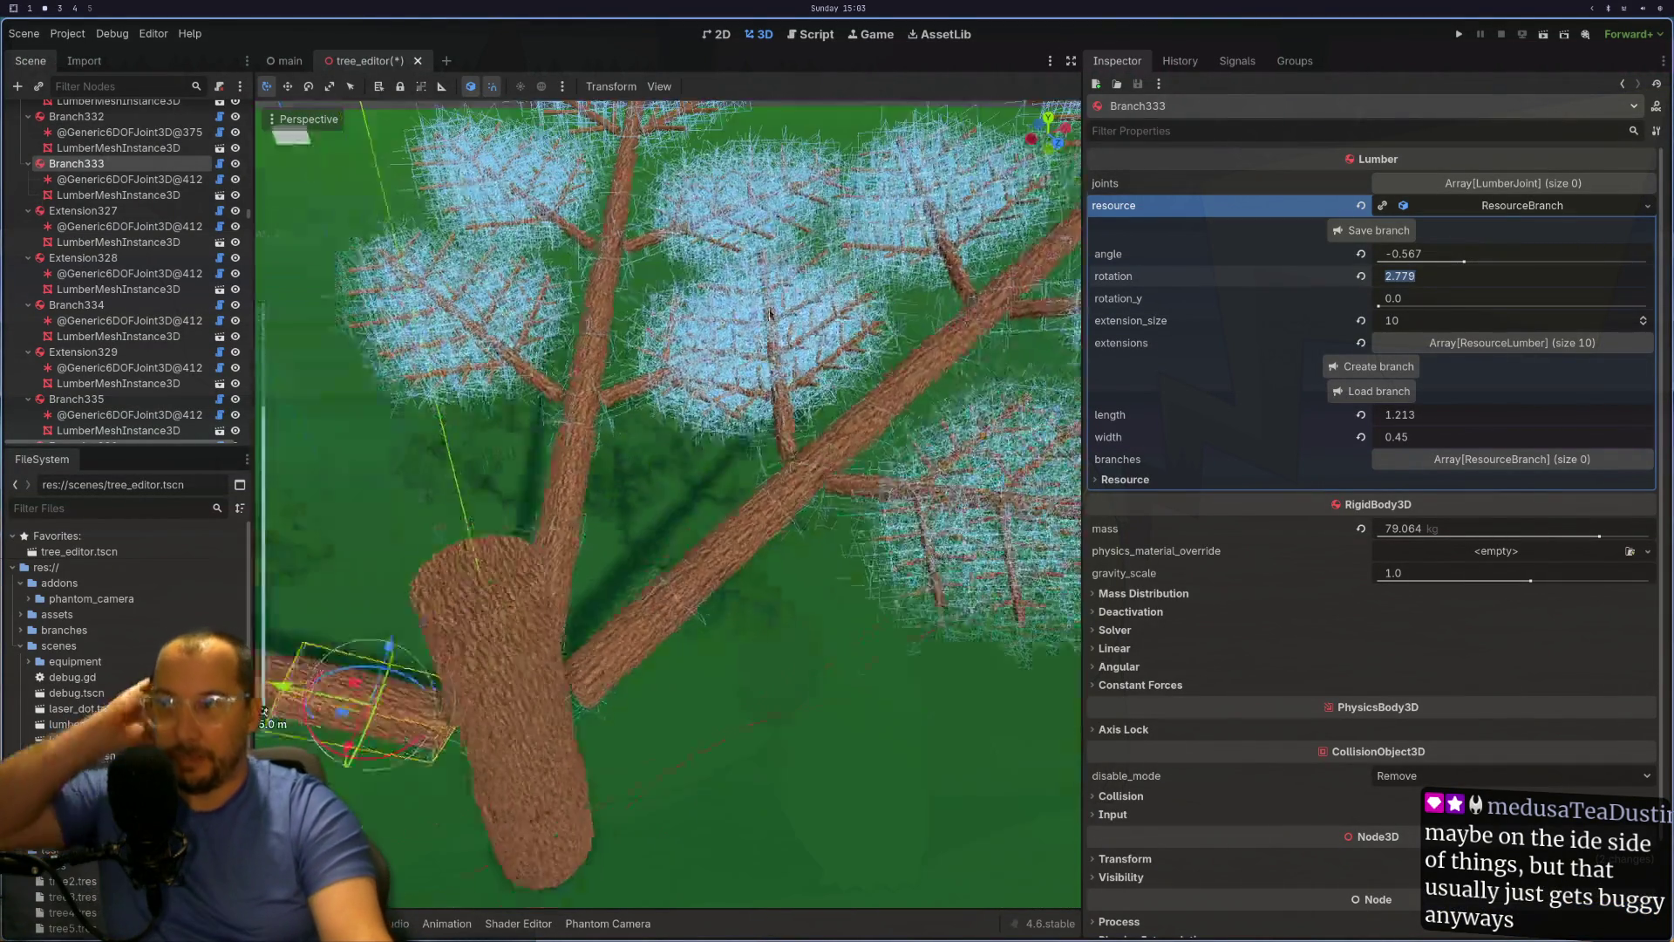
# Step: Select Branch664 and enter 1.571 in its ResourceBranch rotation field
pyautogui.scroll(-3, 758, 330)
pyautogui.moveTo(758, 330); pyautogui.dragTo(759, 384)
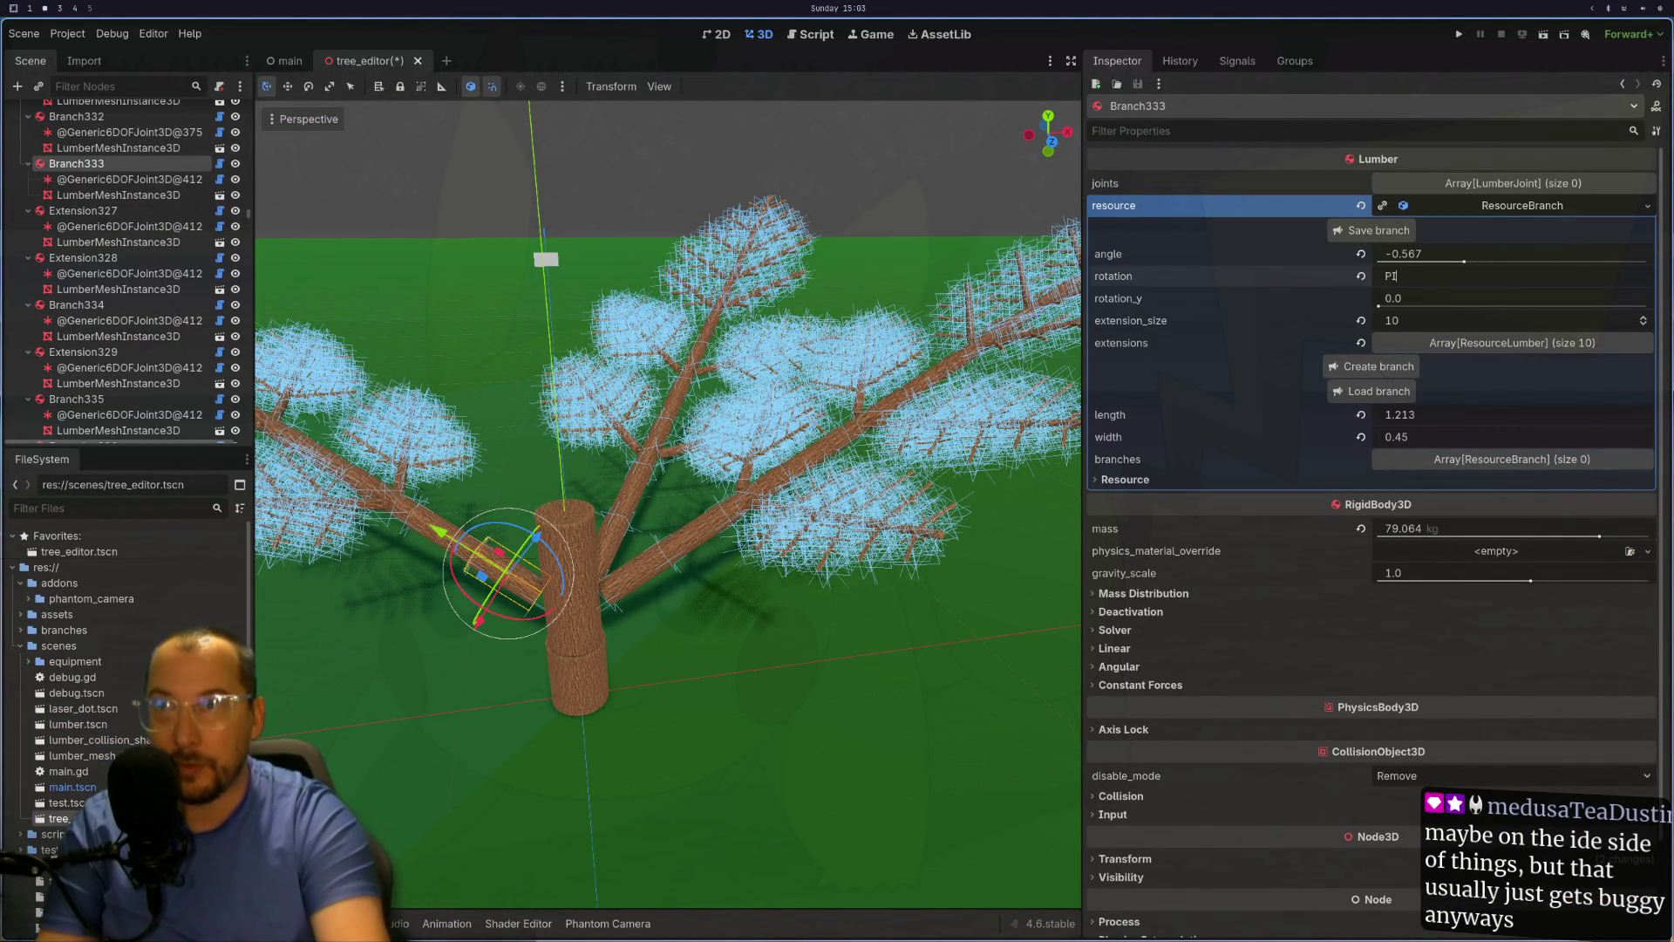
pyautogui.click(619, 554)
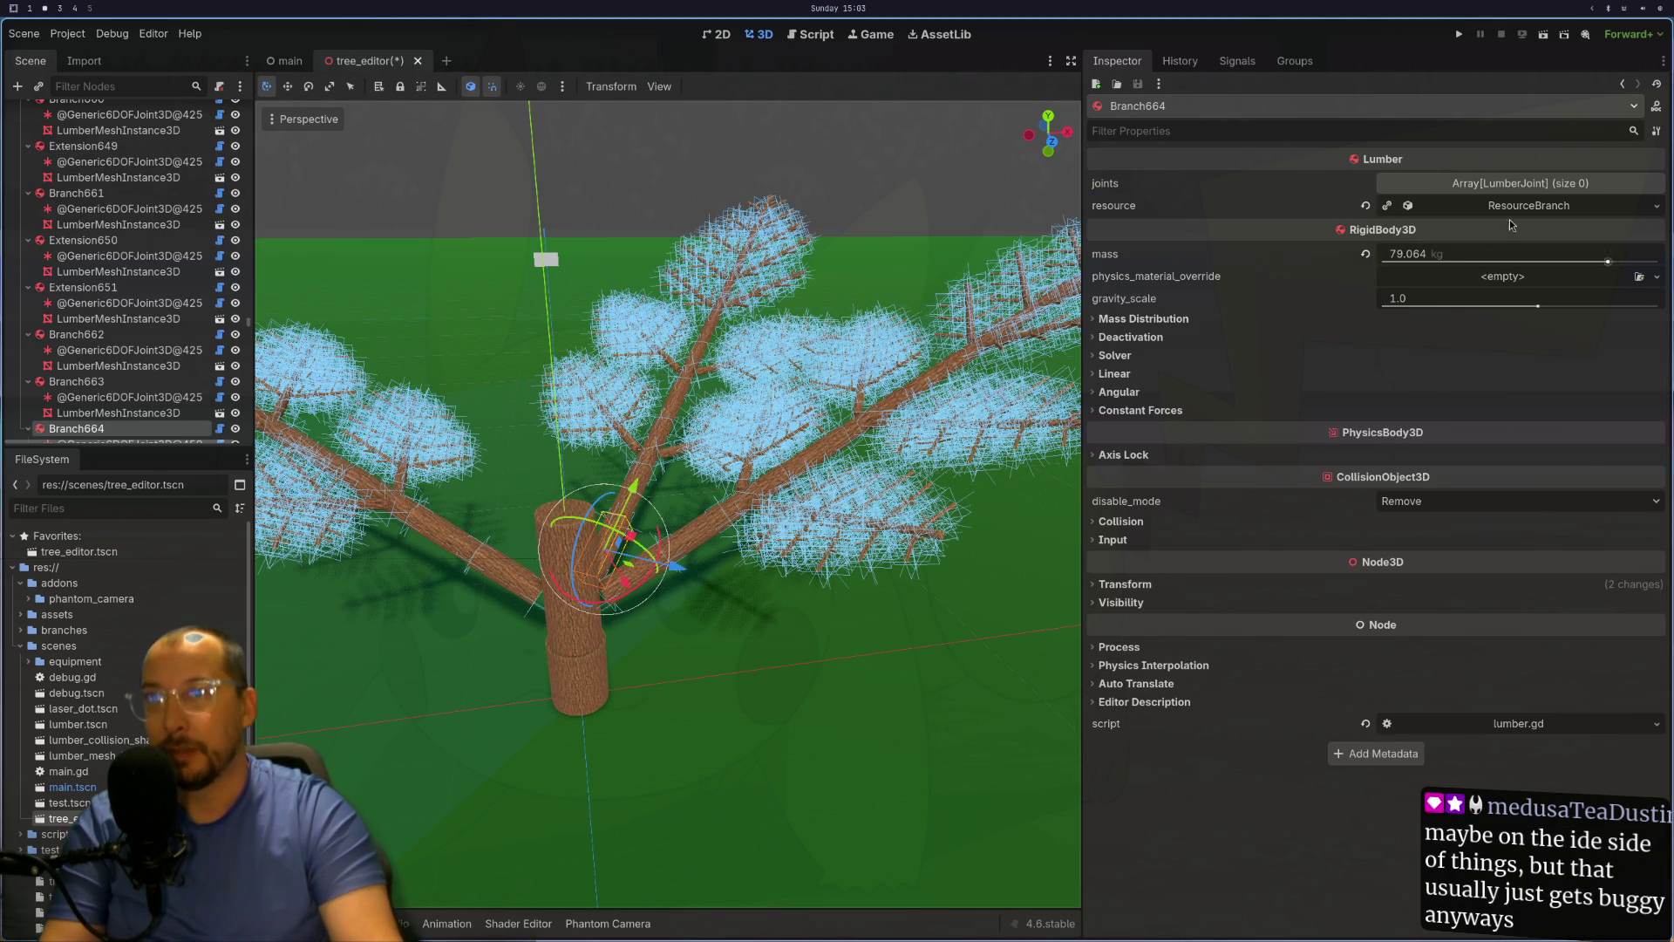
pyautogui.click(1526, 209)
pyautogui.click(1433, 280)
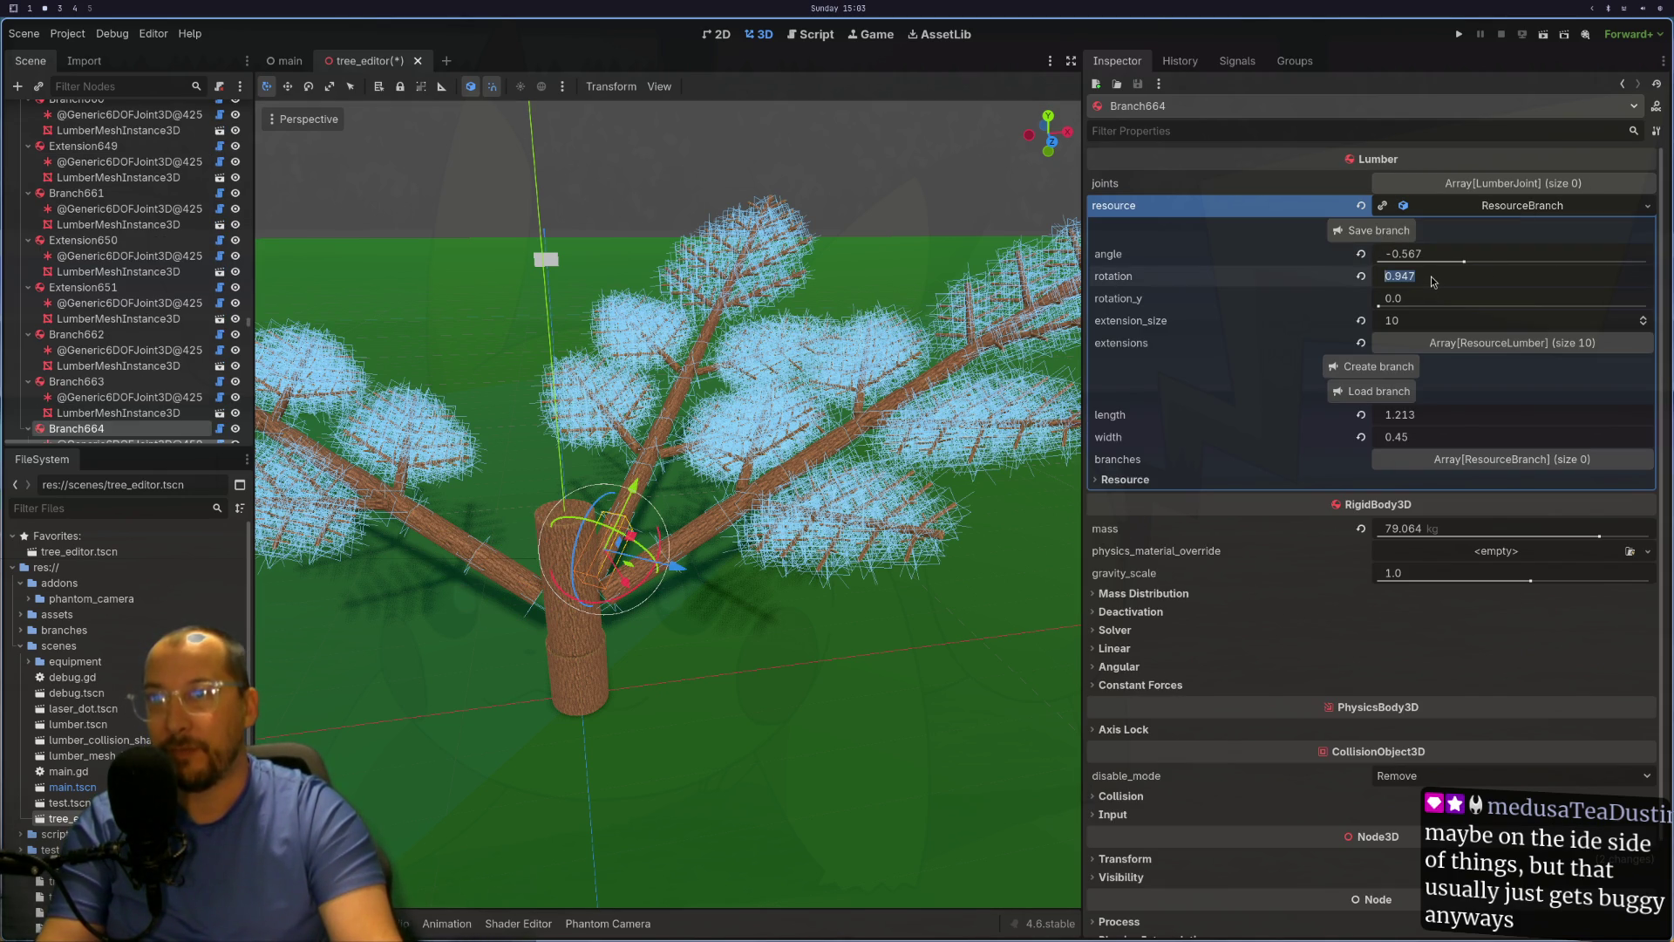
pyautogui.write('1.571')
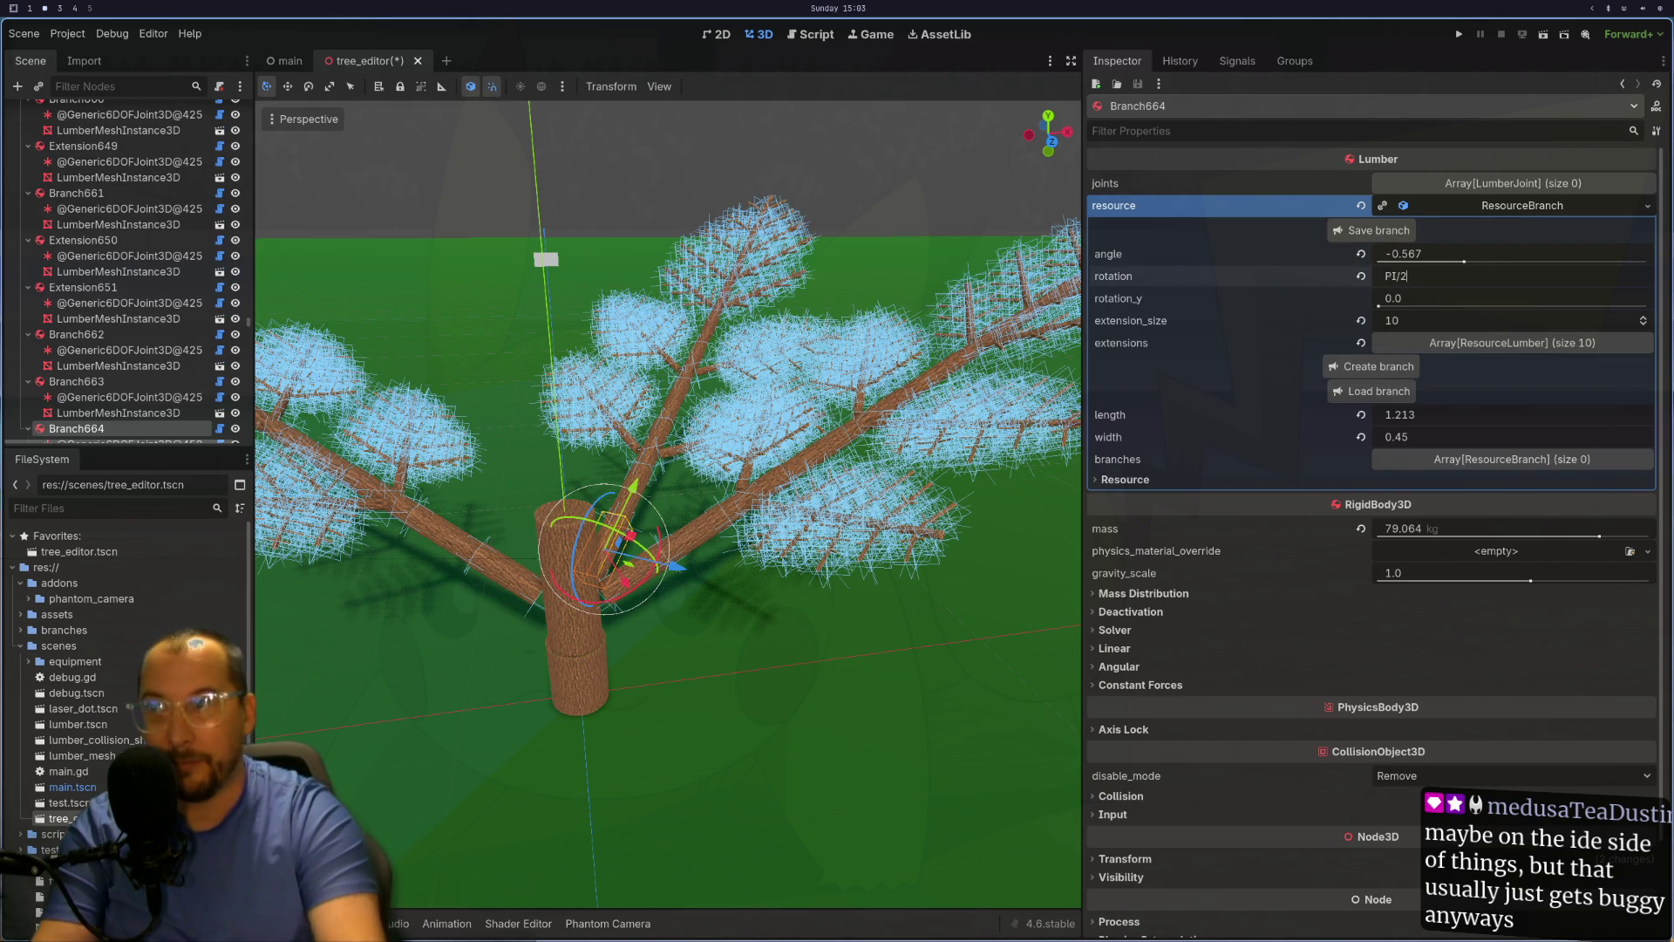
pyautogui.press('Return')
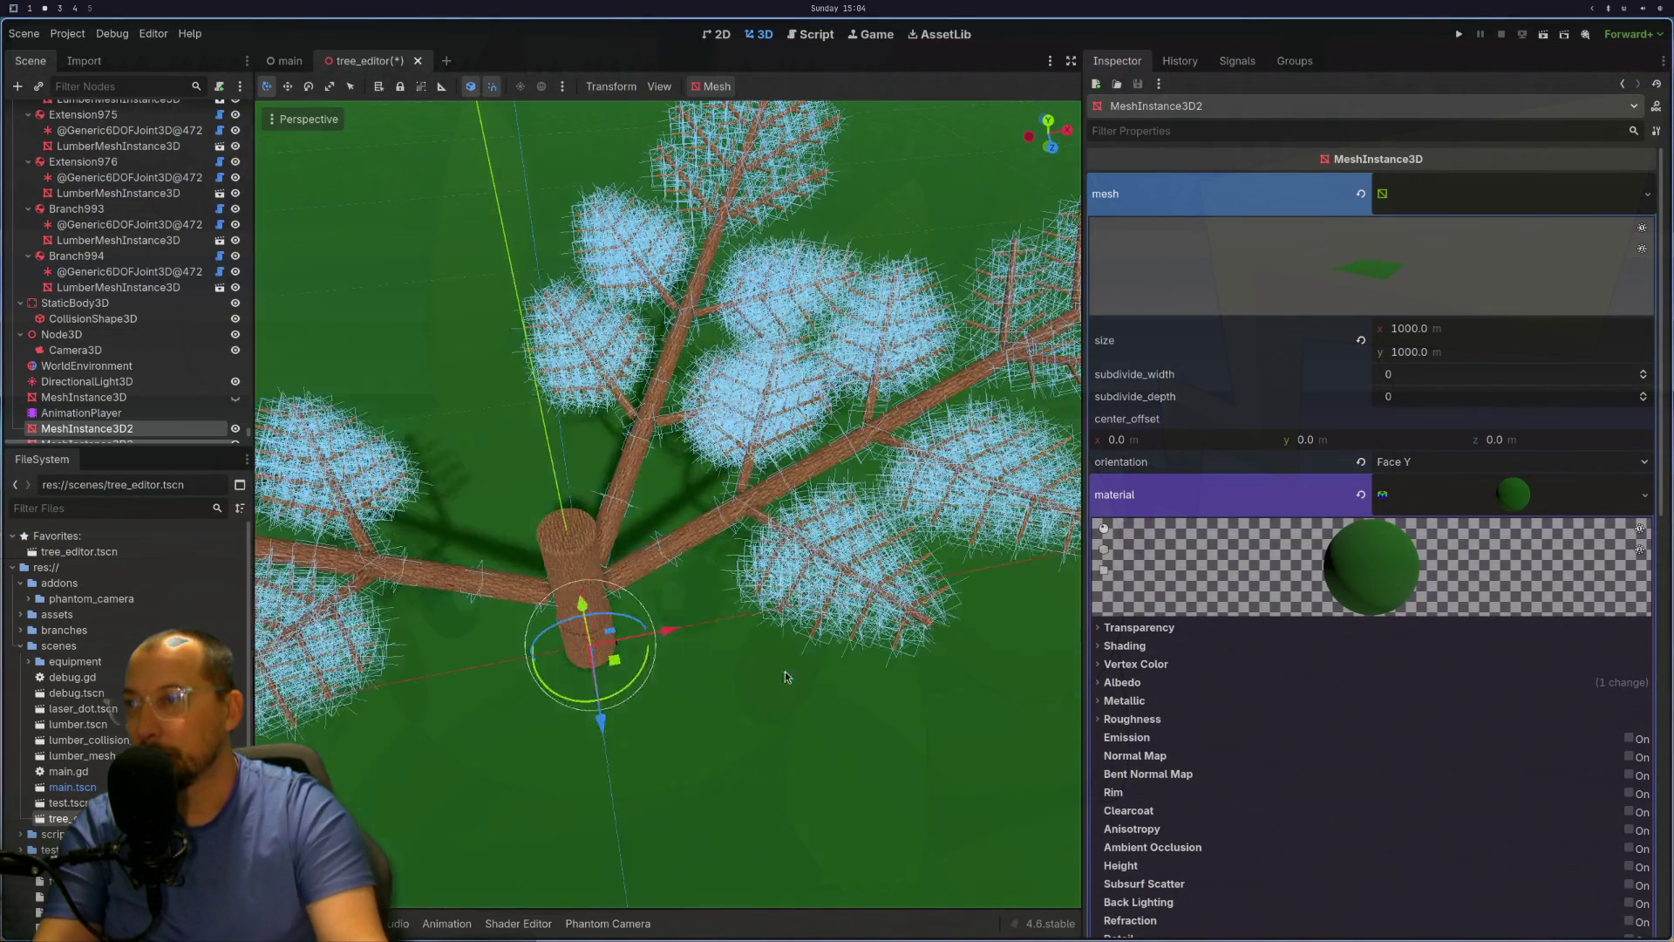
# Step: Reselect Branch664, nudge its rotation to 1.693, then restore the quarter turn
pyautogui.click(614, 523)
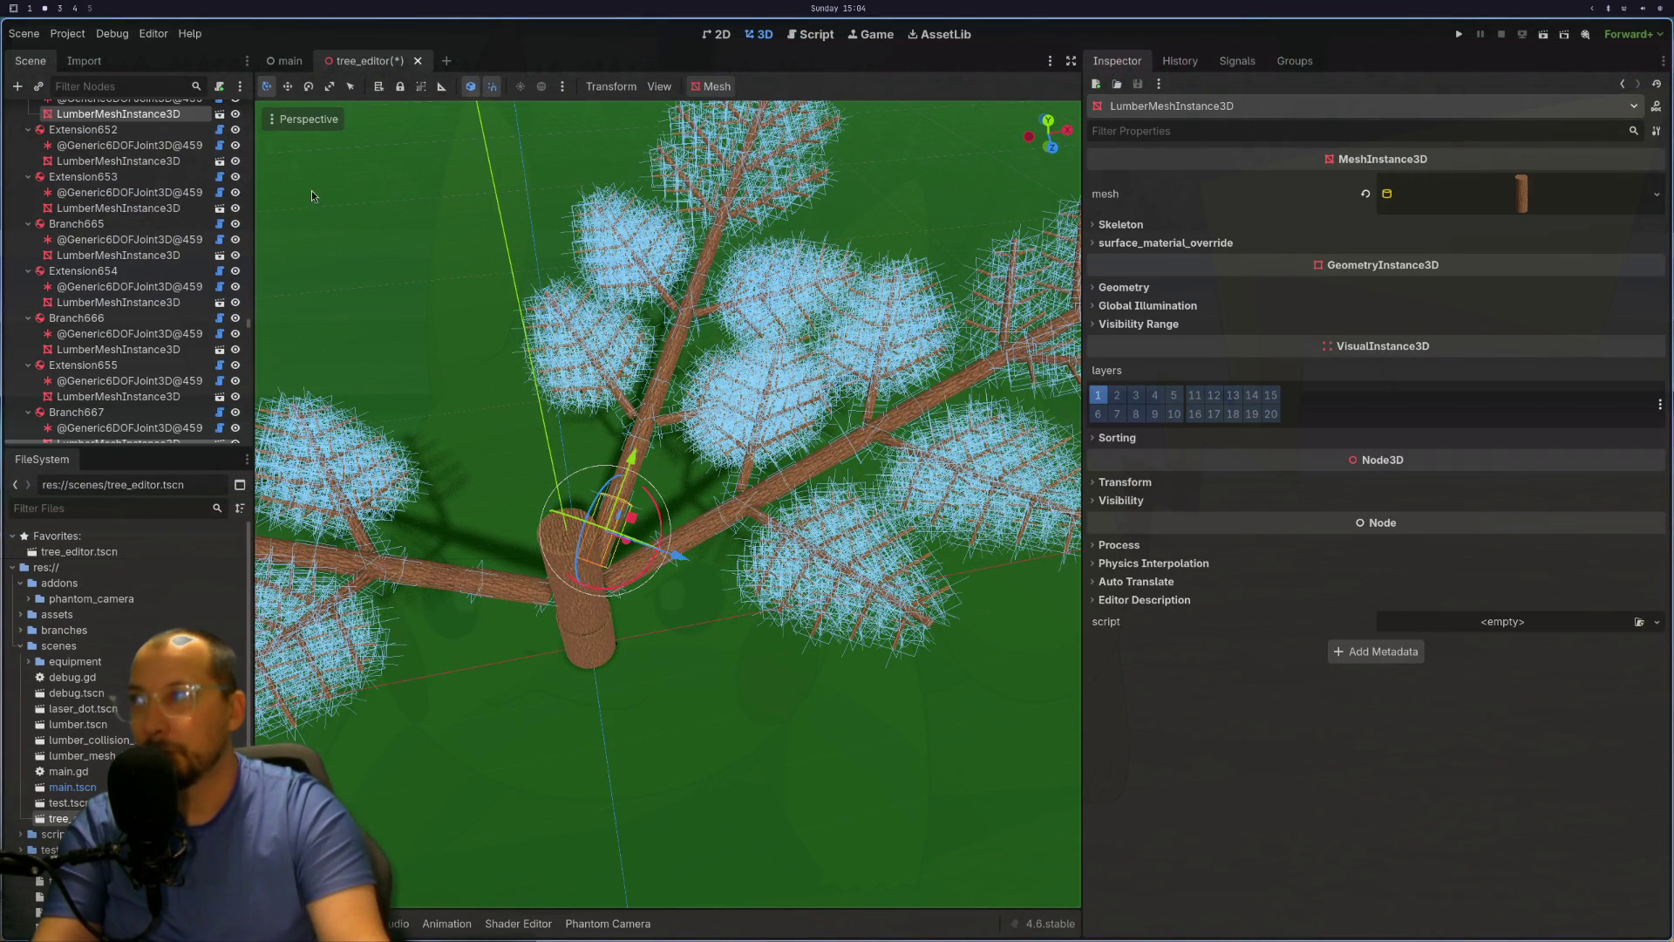
pyautogui.click(77, 164)
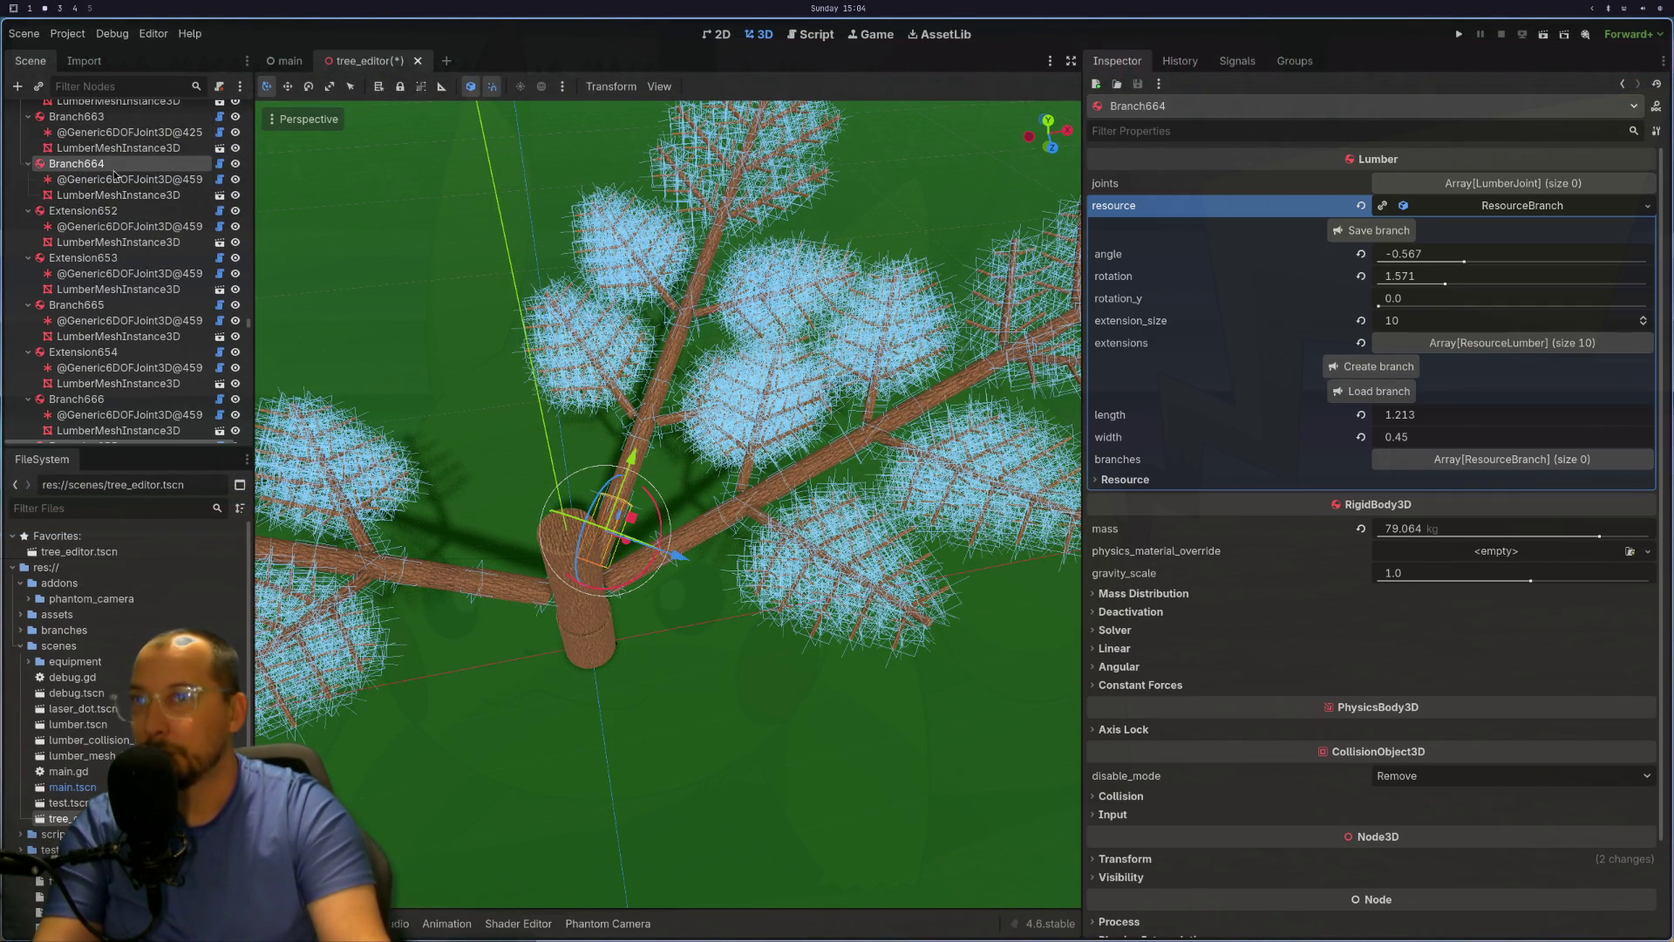
pyautogui.click(1435, 277)
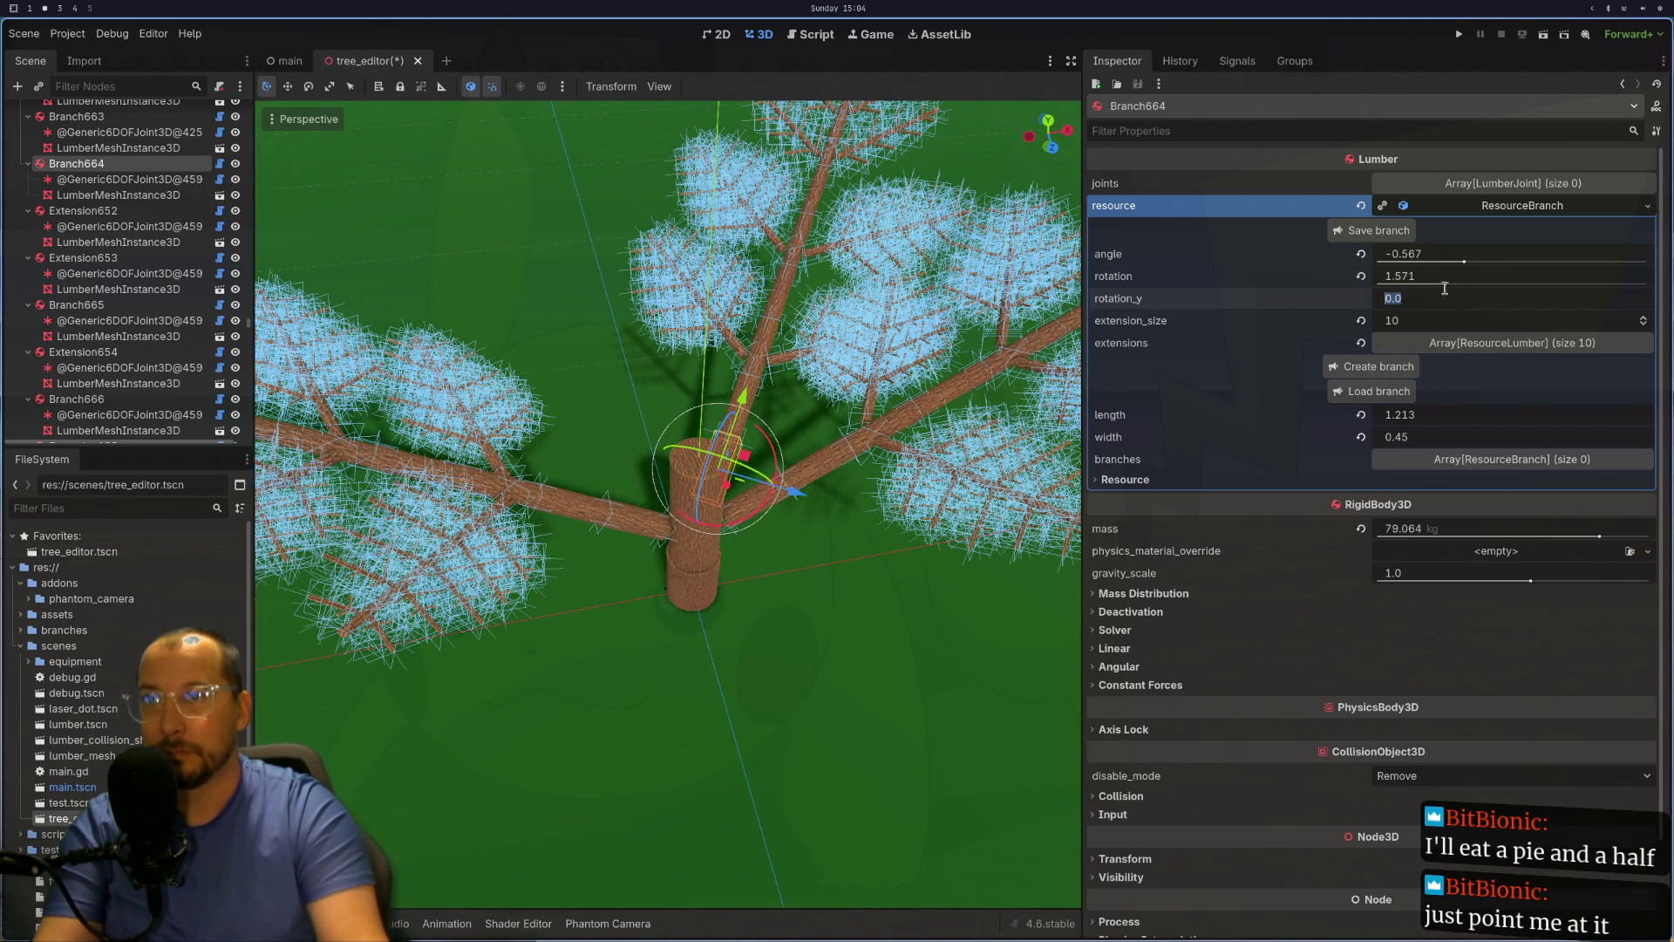
pyautogui.moveTo(1446, 286); pyautogui.dragTo(1452, 287)
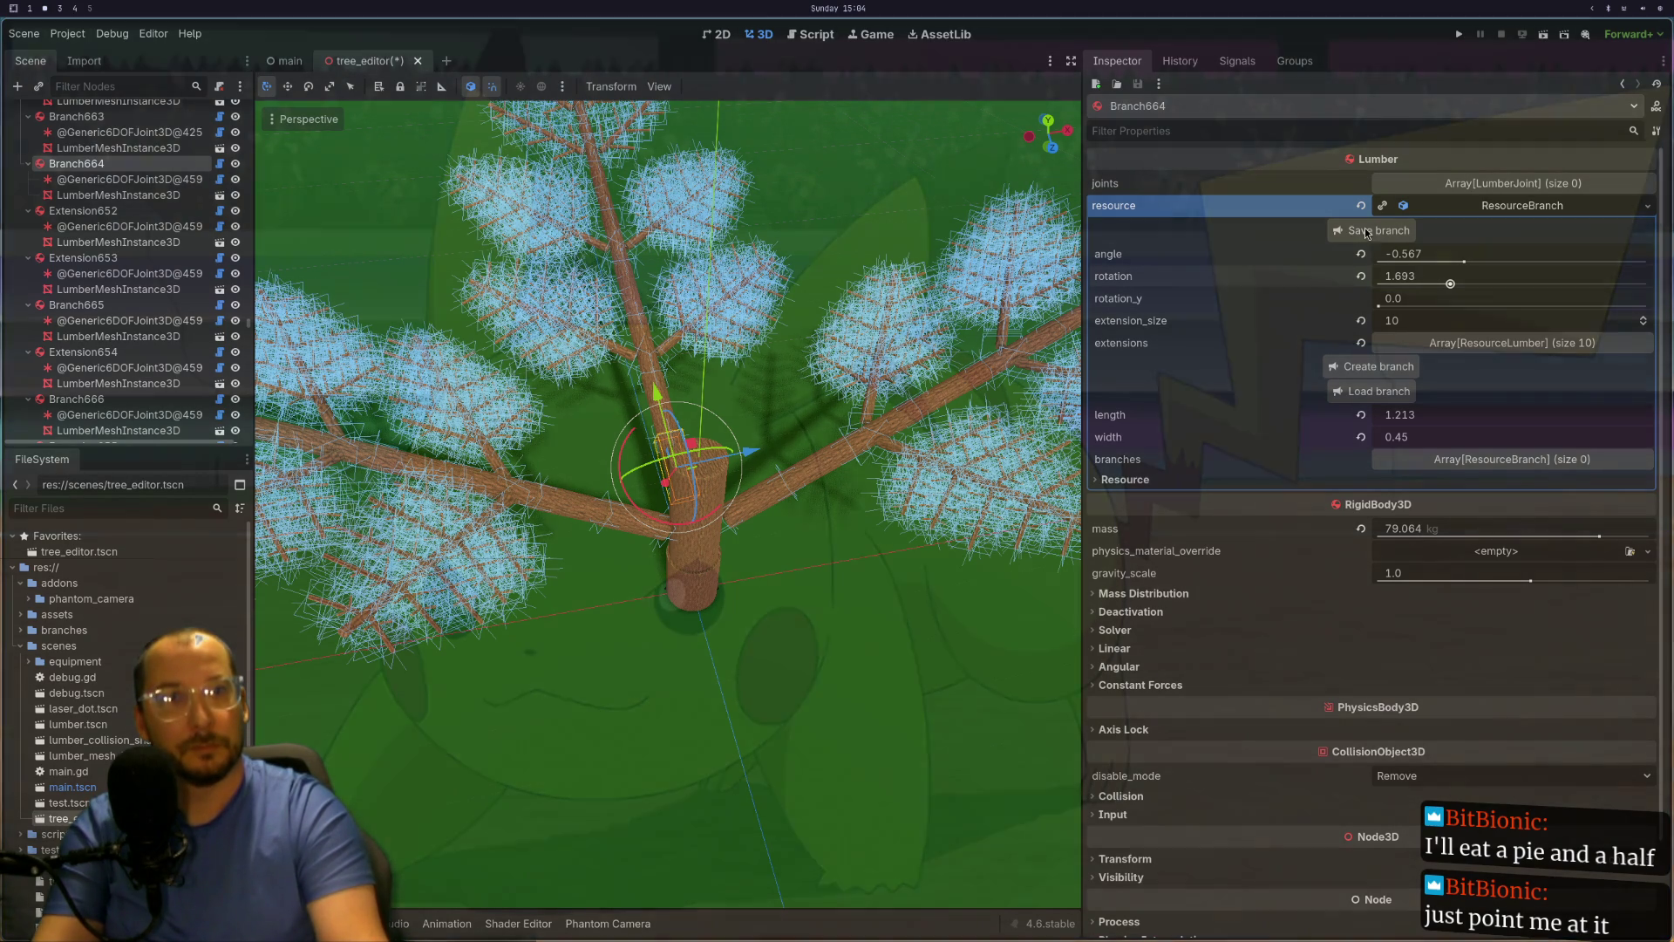
pyautogui.click(1407, 276)
pyautogui.write('PI/2')
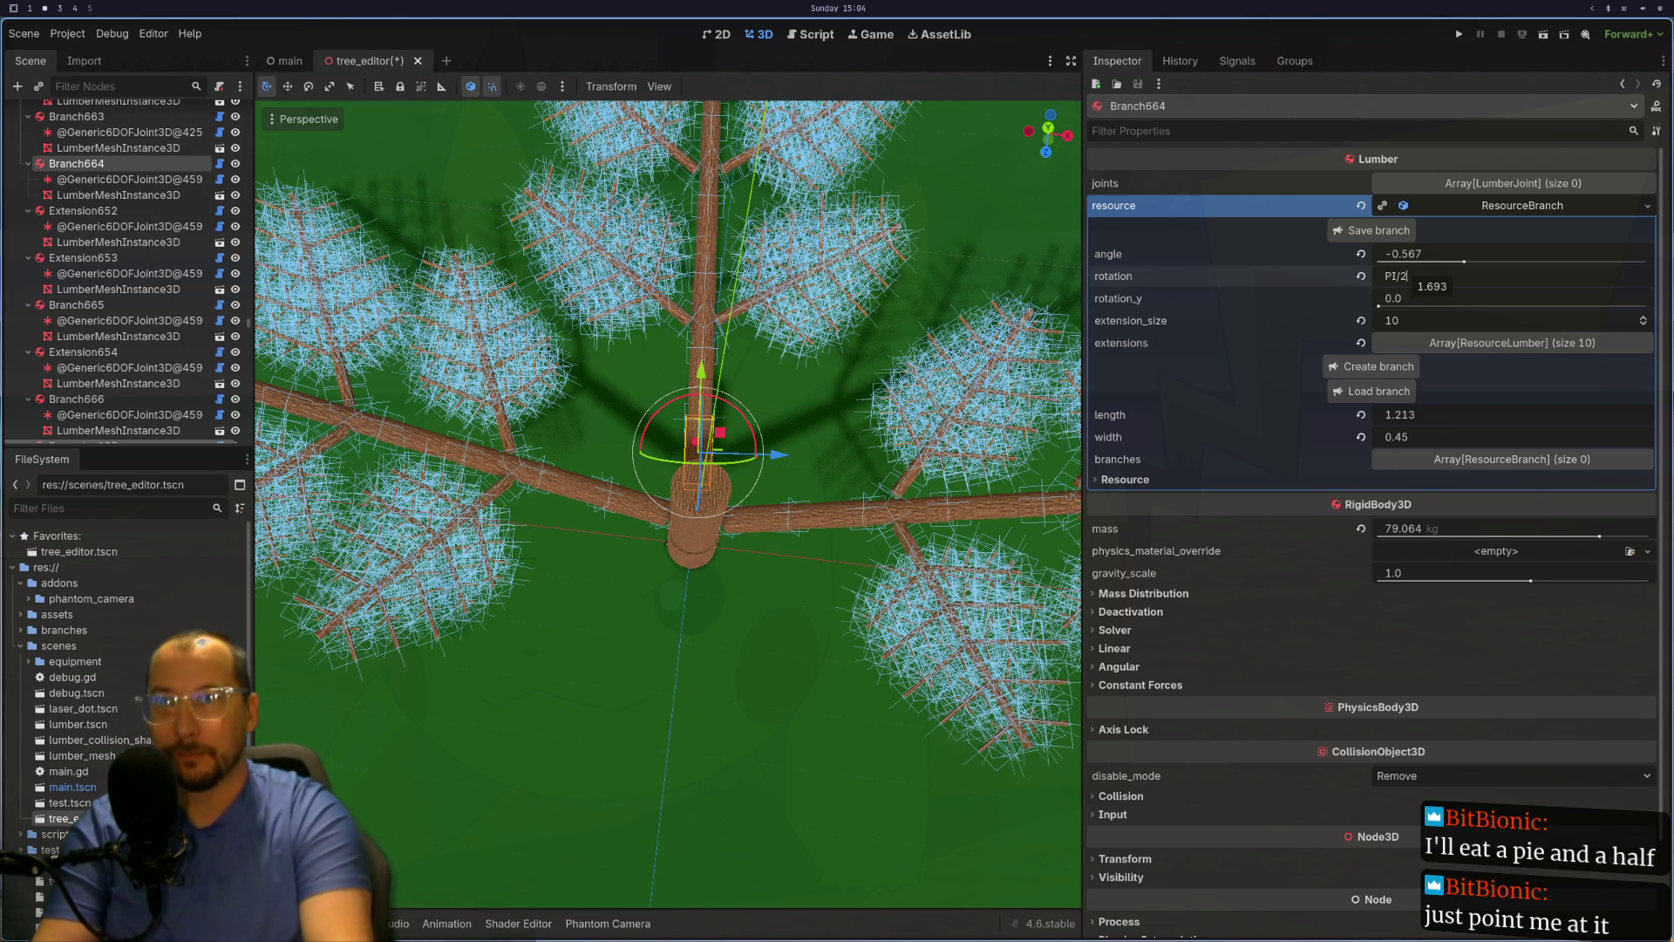
pyautogui.press('Return')
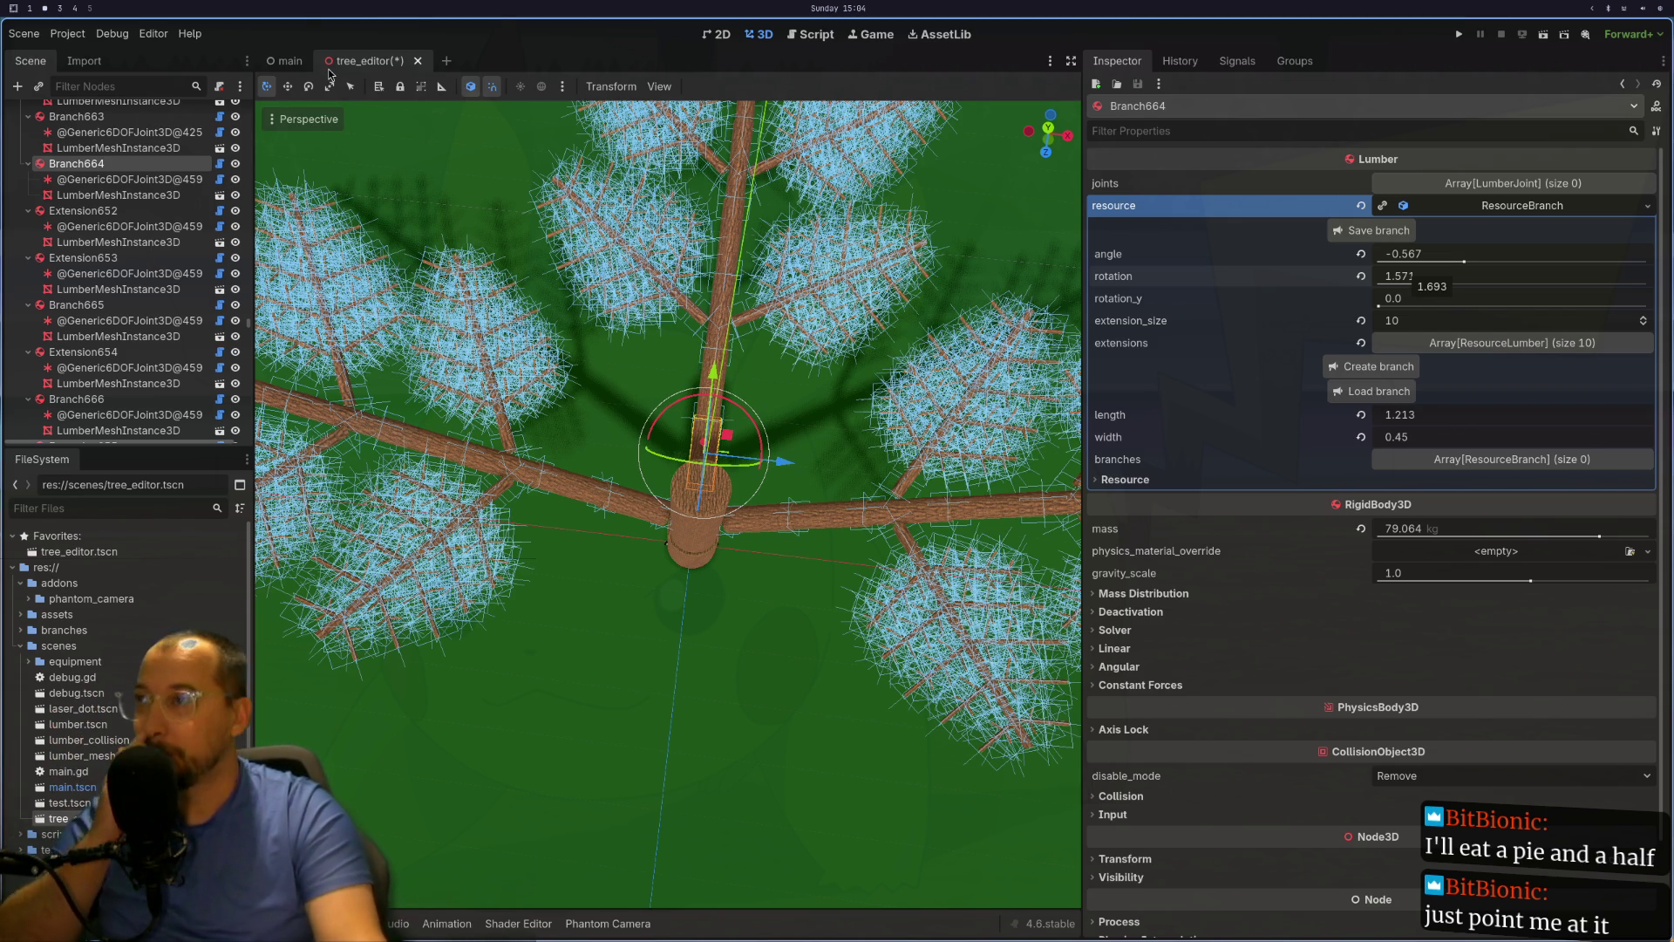
# Step: Scroll through _update_lumber in tree_editor.gd in Neovim
pyautogui.press('super+1')
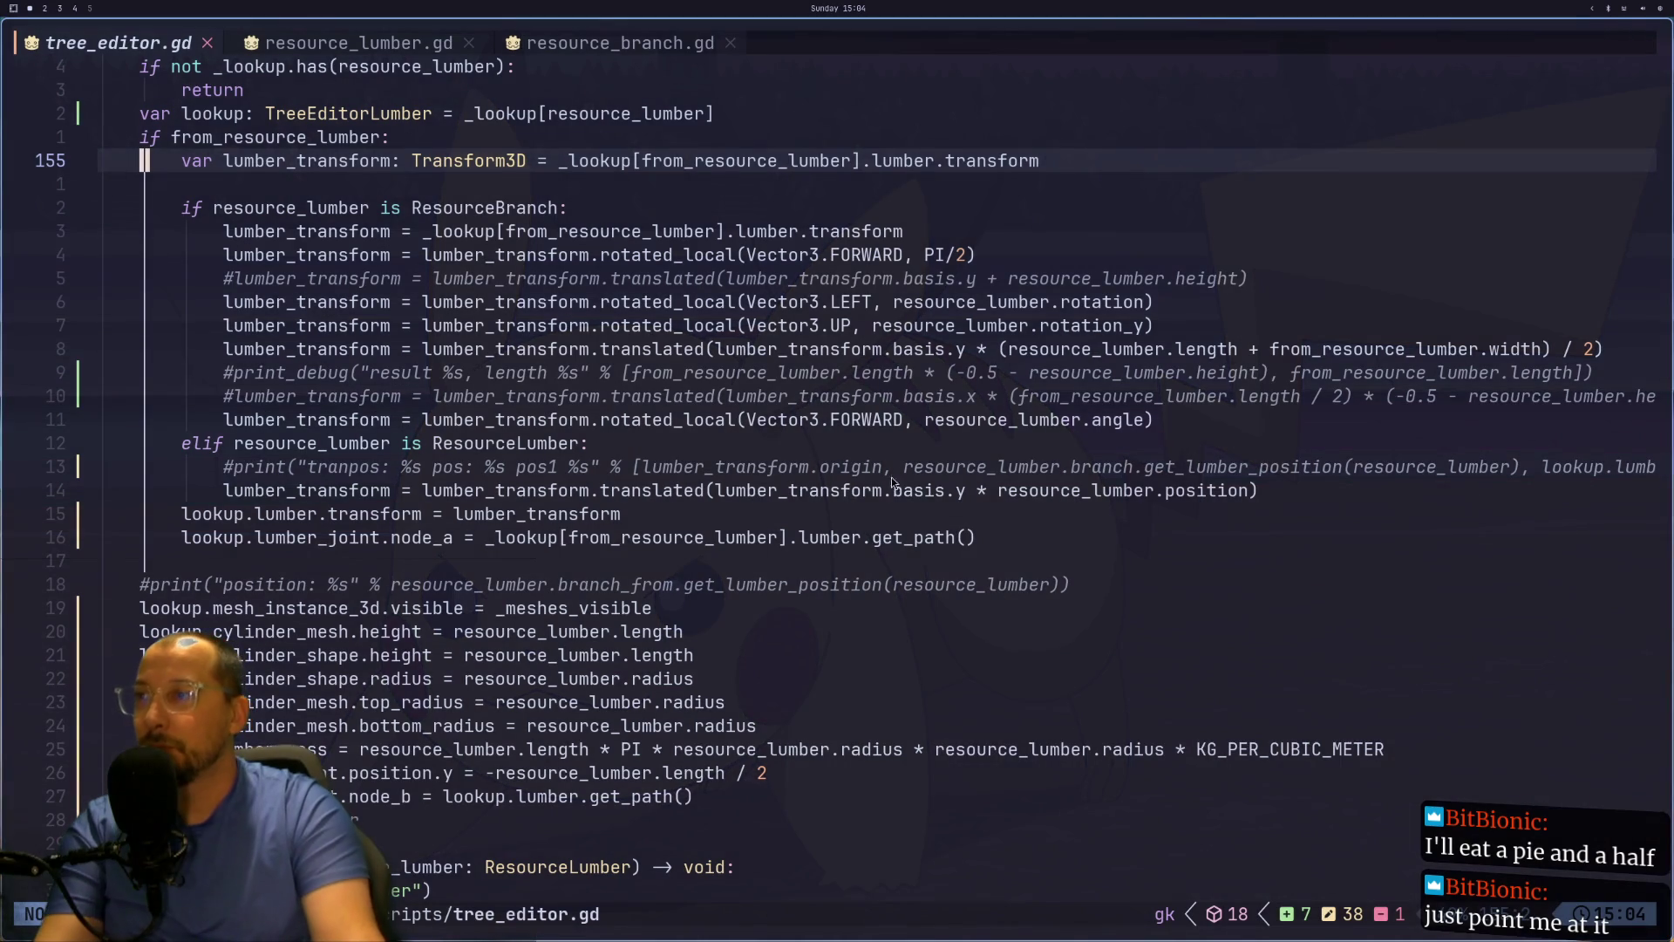
pyautogui.scroll(-5, 580, 443)
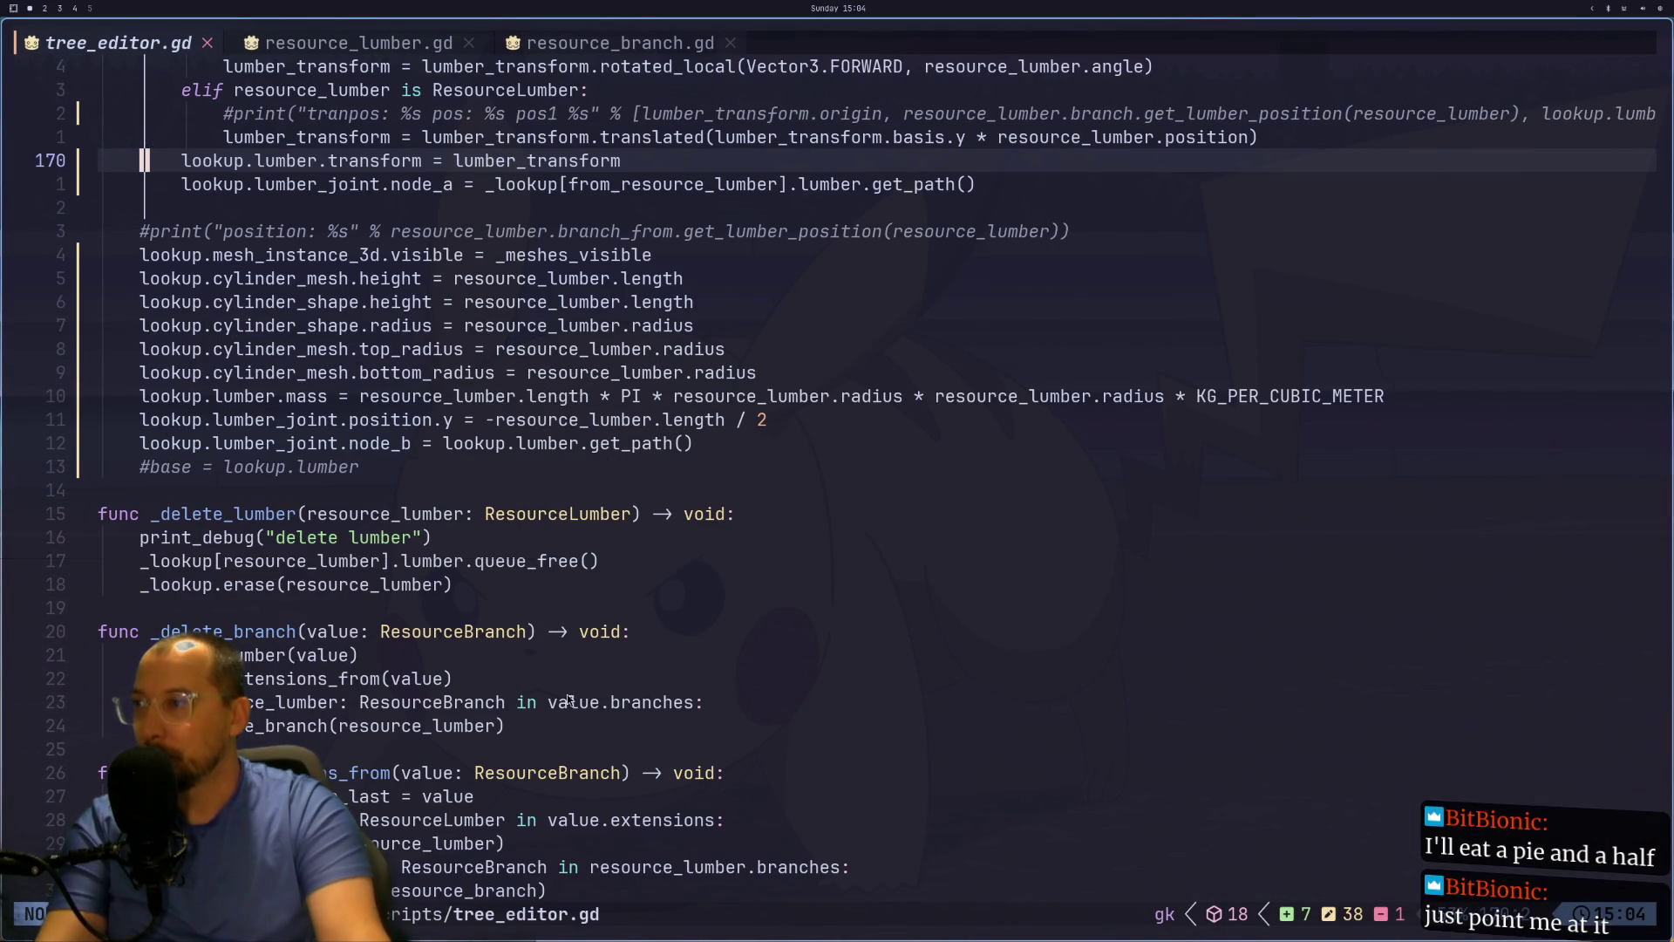
pyautogui.scroll(10, 439, 398)
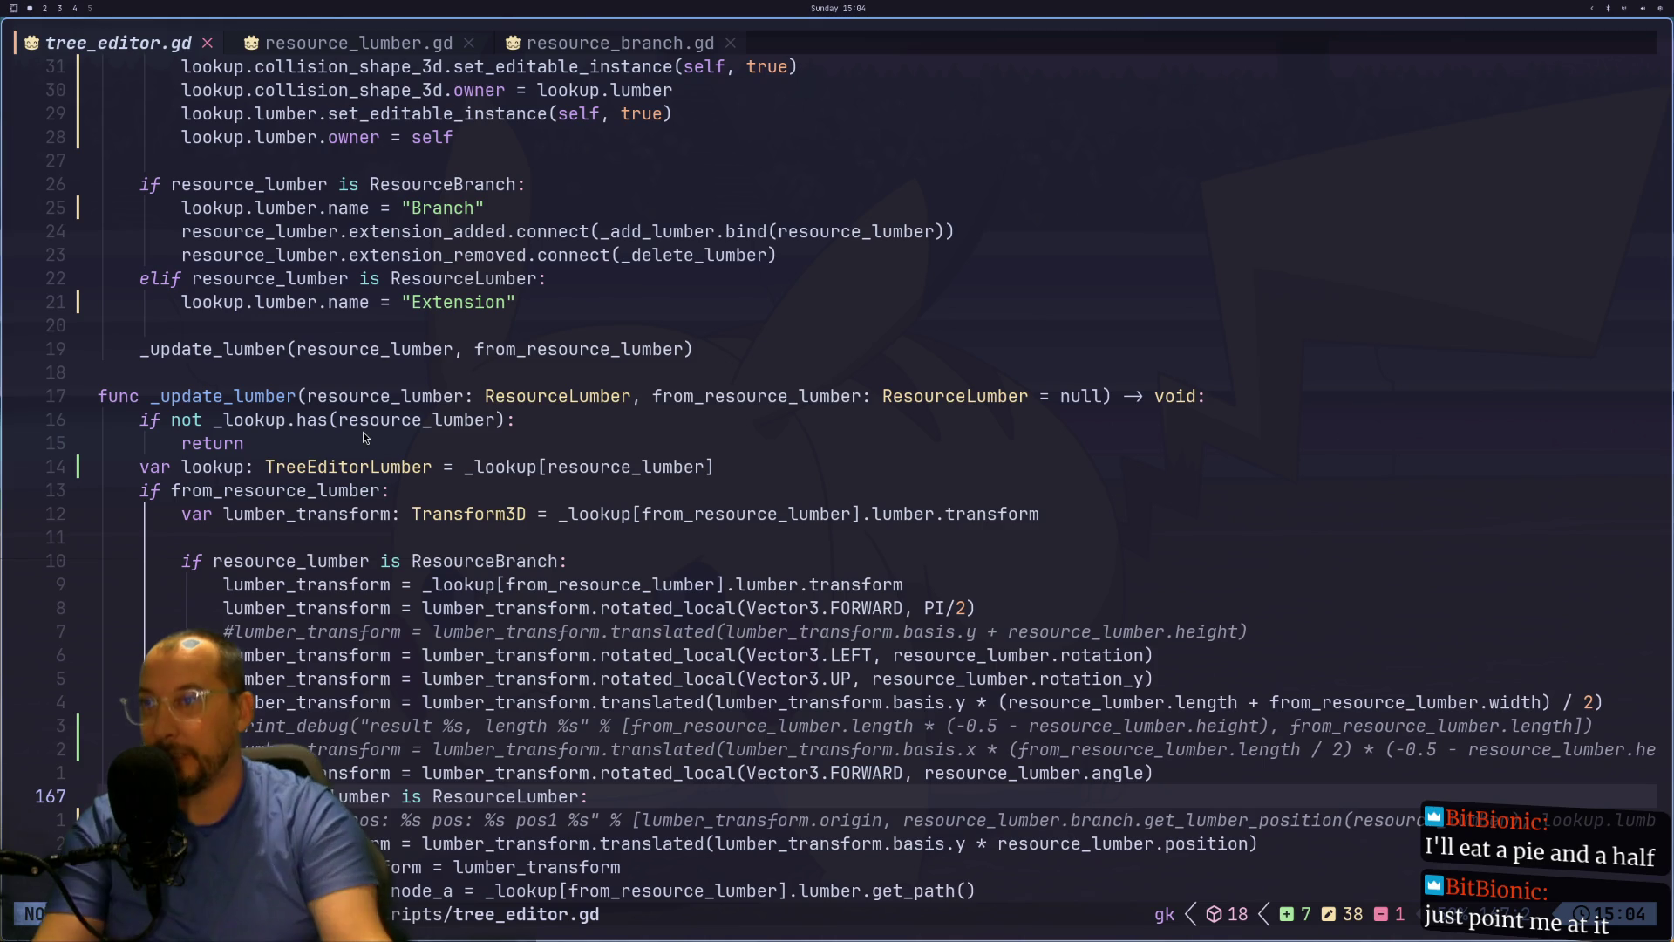
pyautogui.scroll(-1, 578, 554)
pyautogui.scroll(-4, 661, 536)
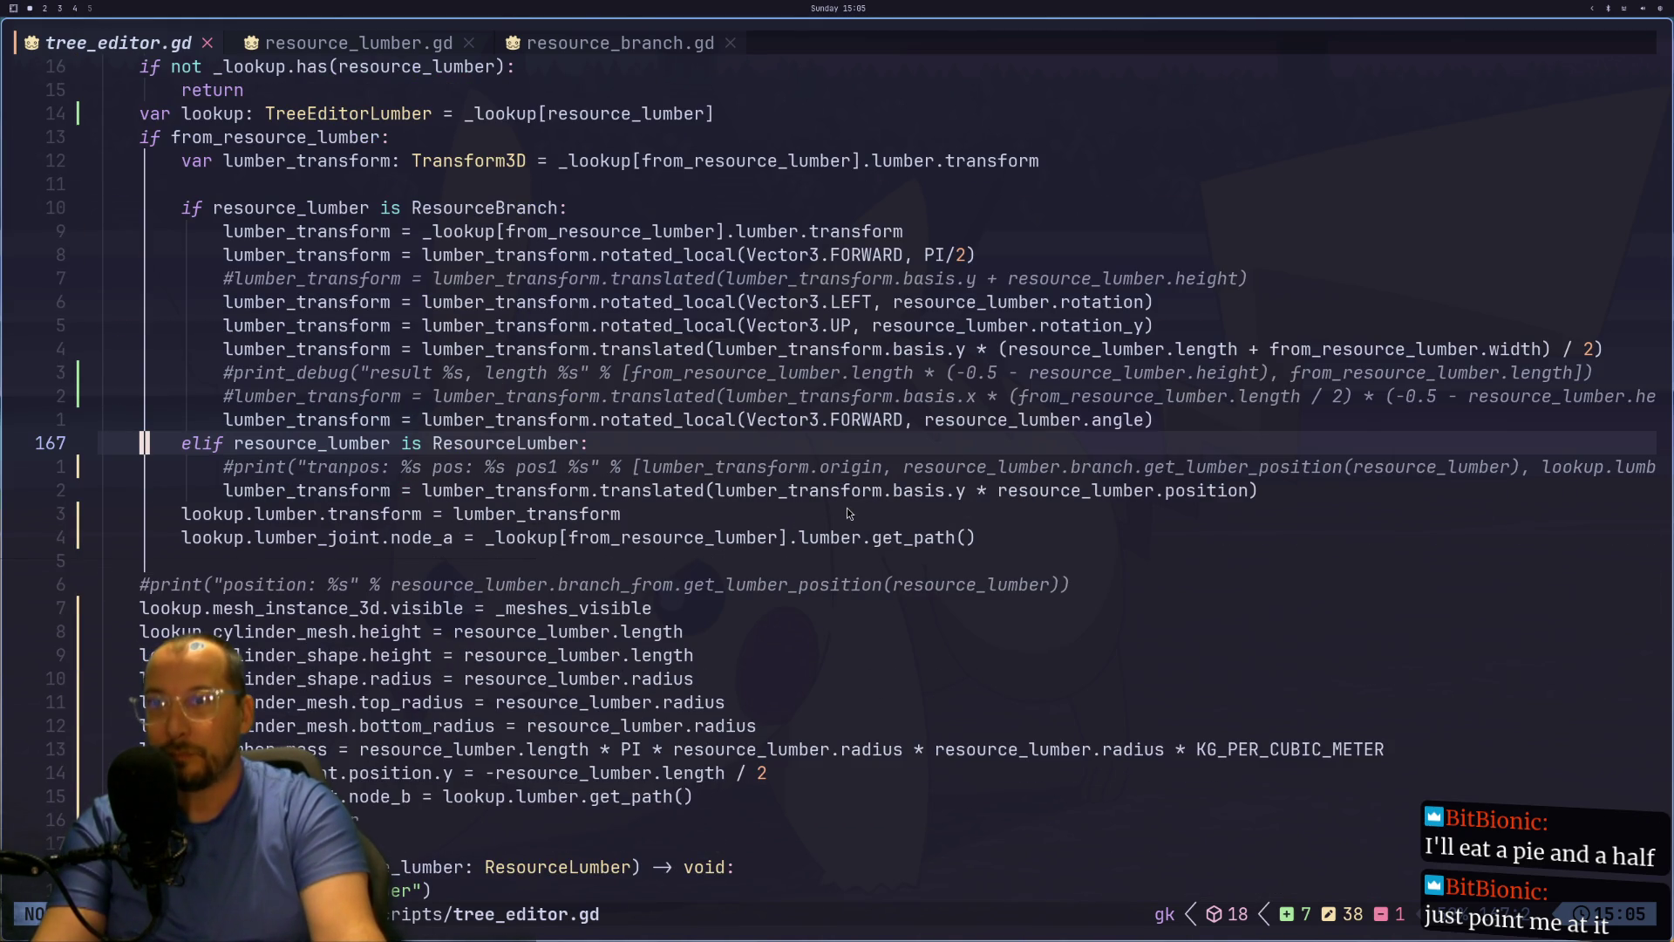
pyautogui.scroll(1, 683, 482)
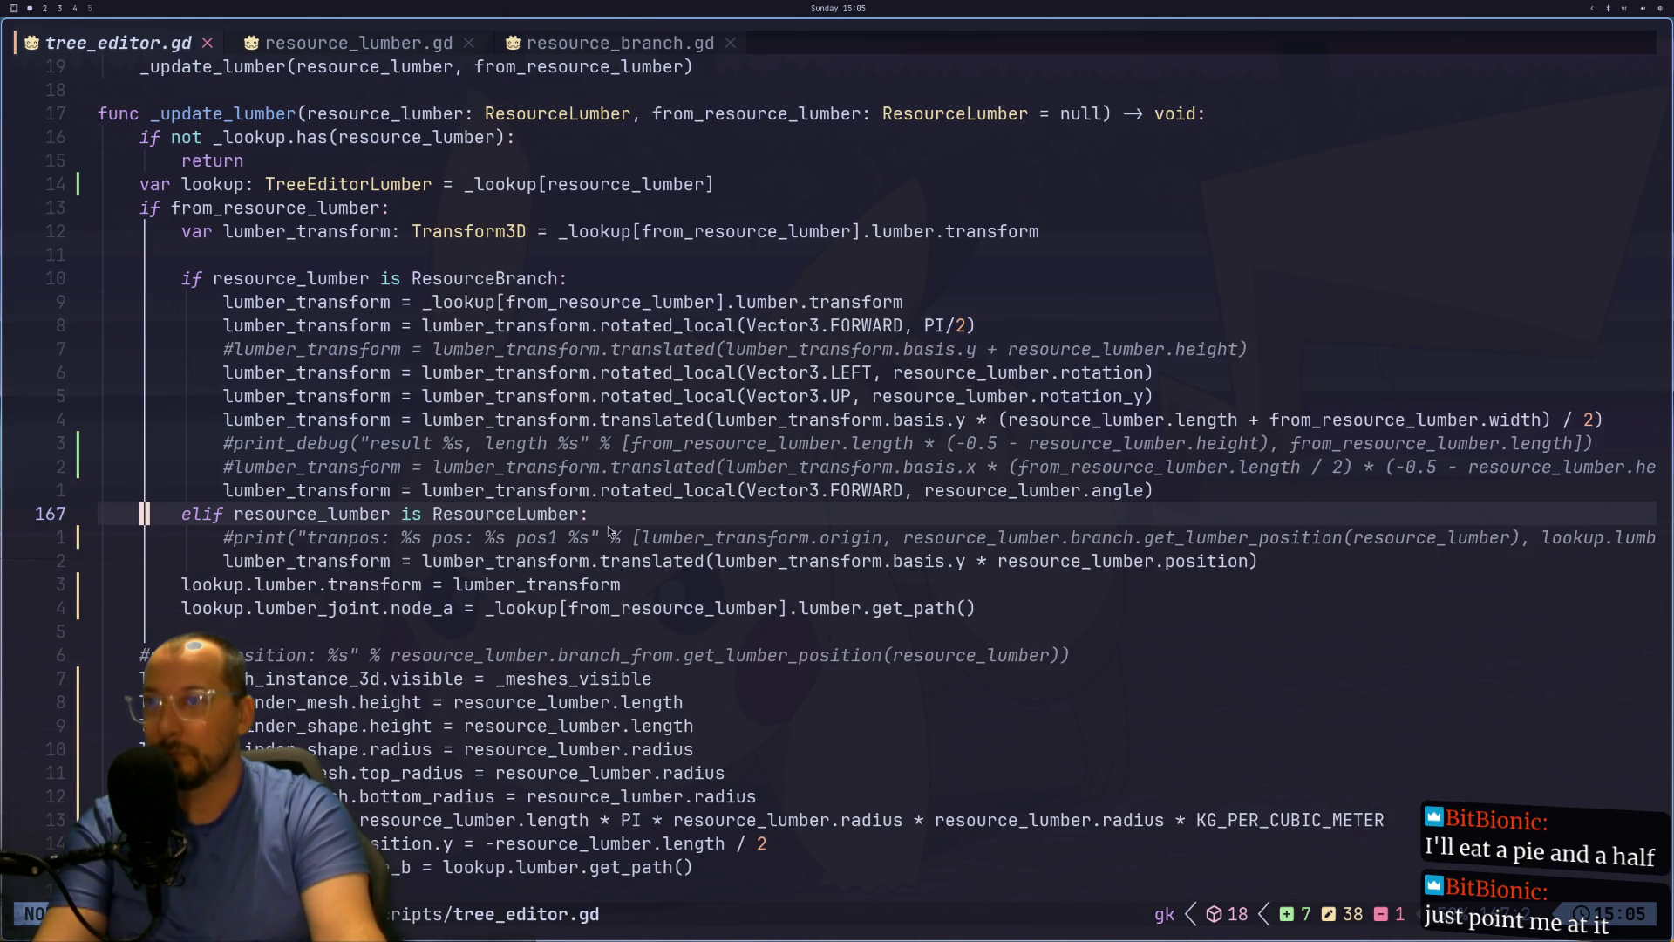
pyautogui.scroll(2, 408, 565)
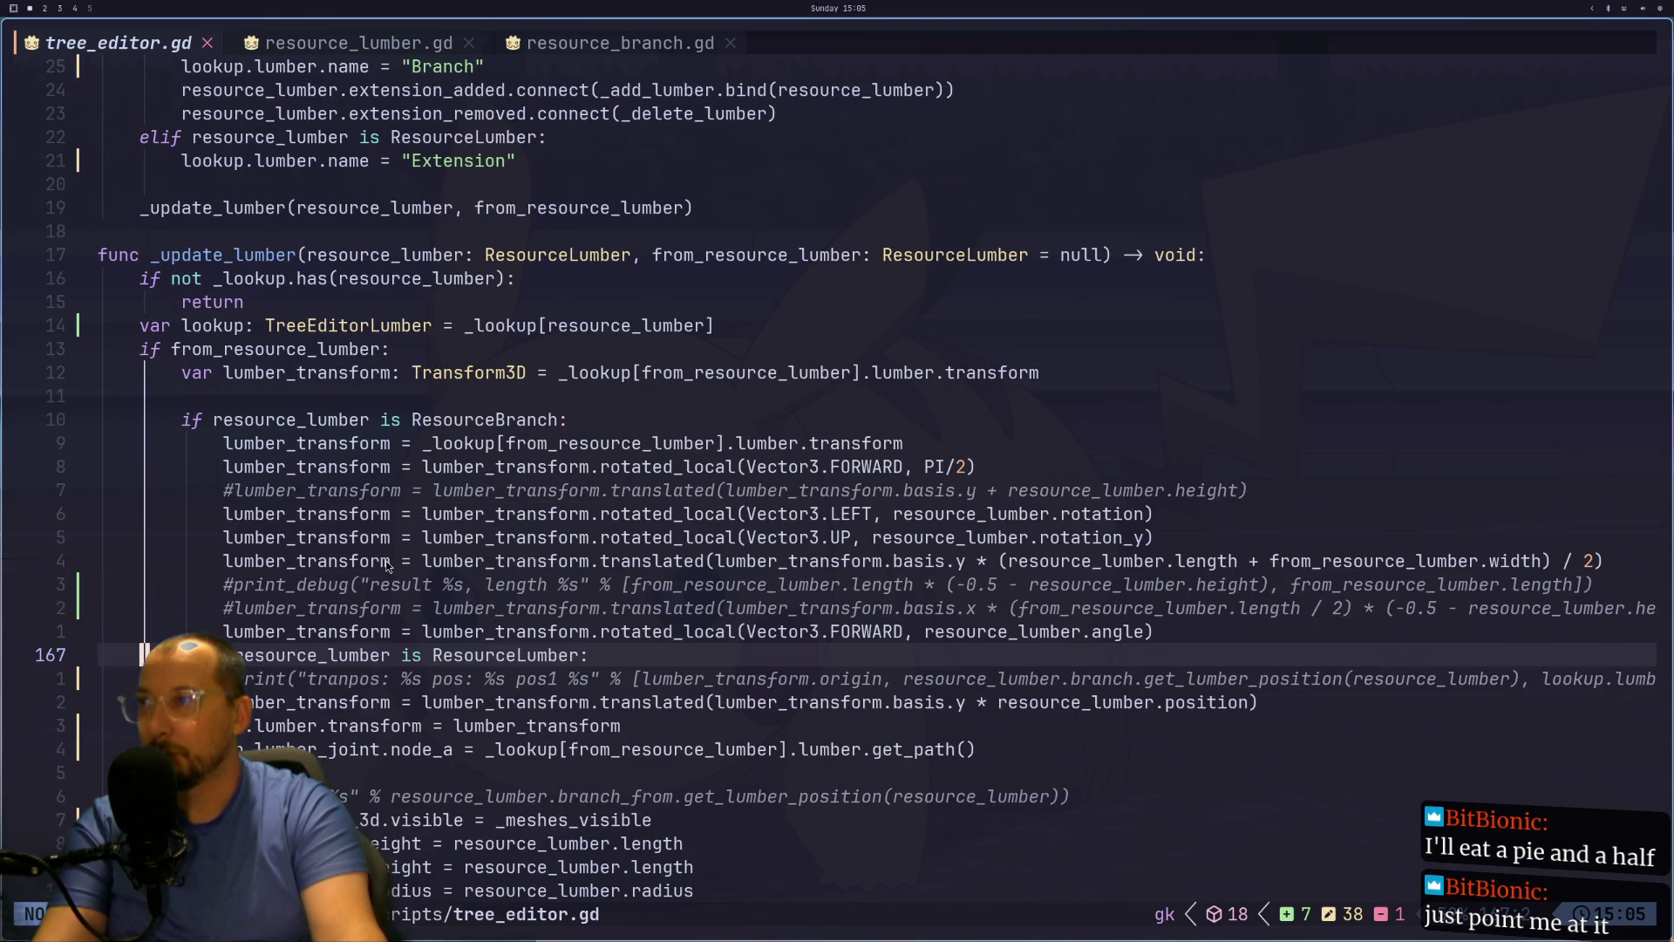
pyautogui.press('super+2')
pyautogui.press('super+1')
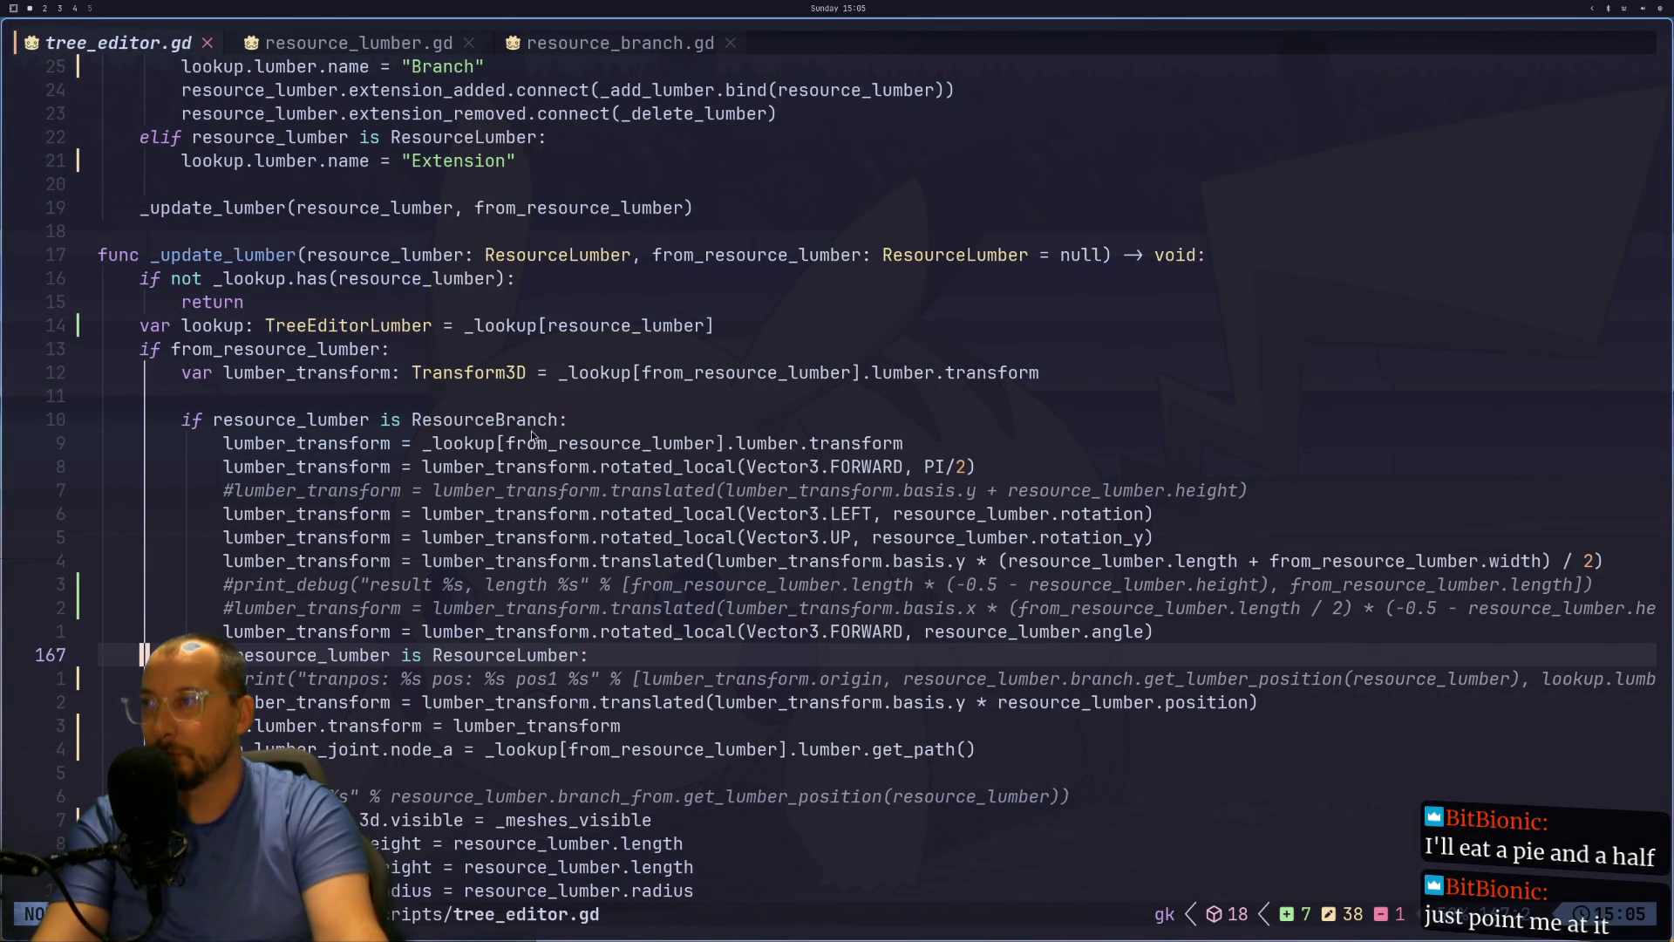
# Step: Find every use of lumber_transform in the branch case of _update_lumber
pyautogui.doubleClick(301, 375)
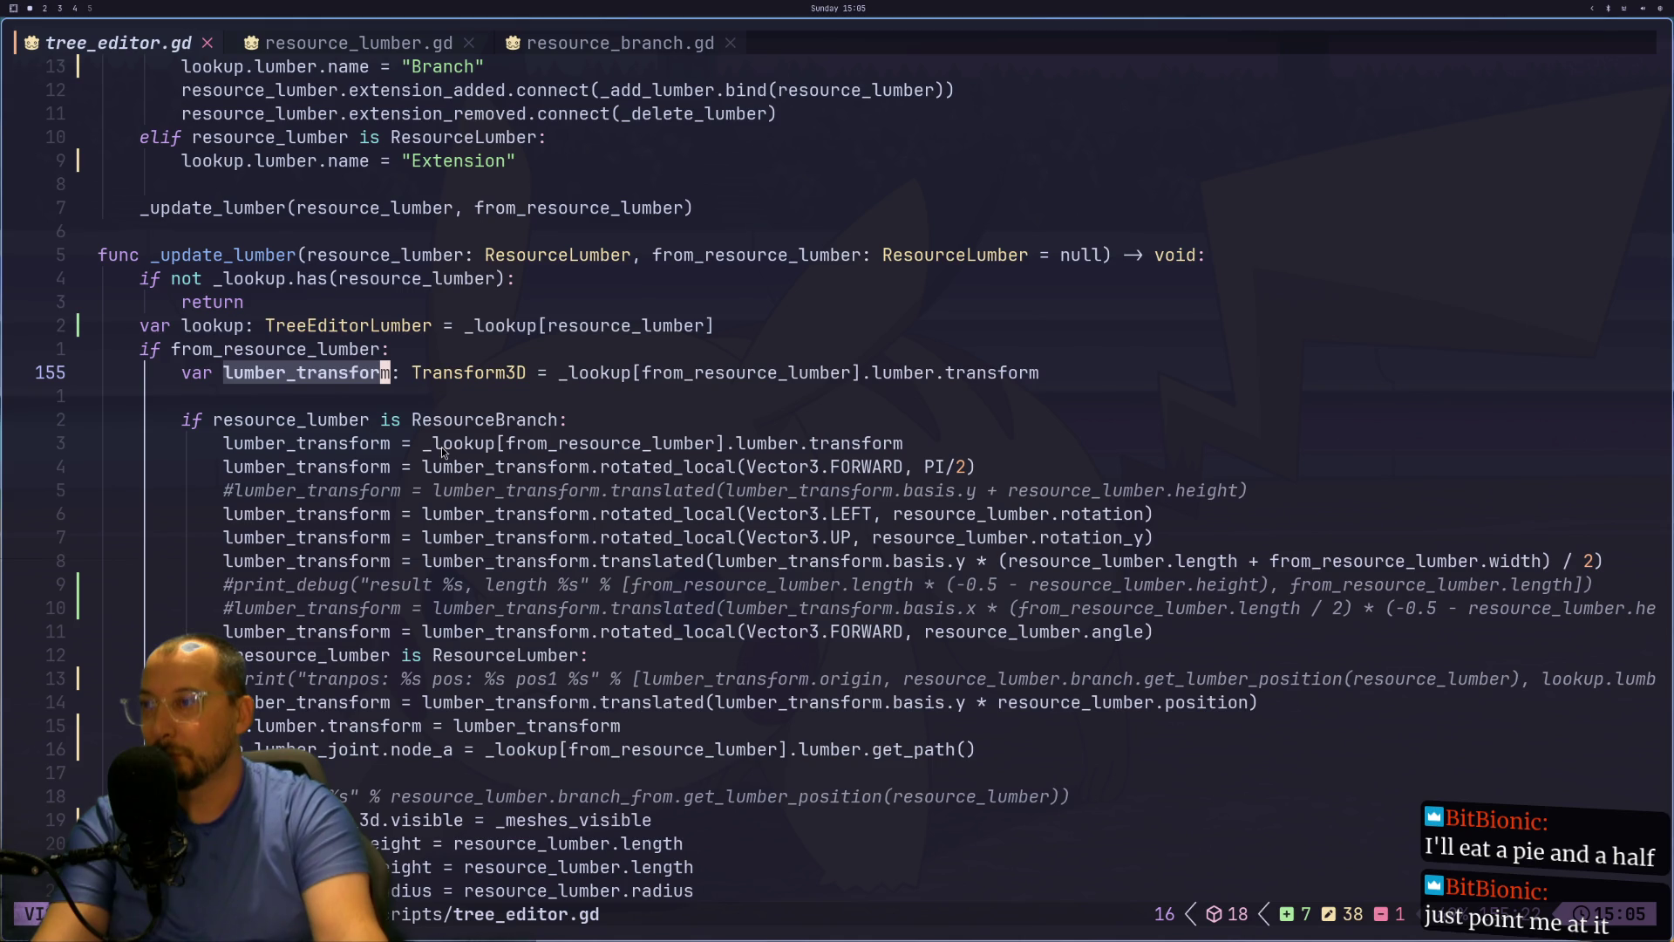
pyautogui.doubleClick(344, 705)
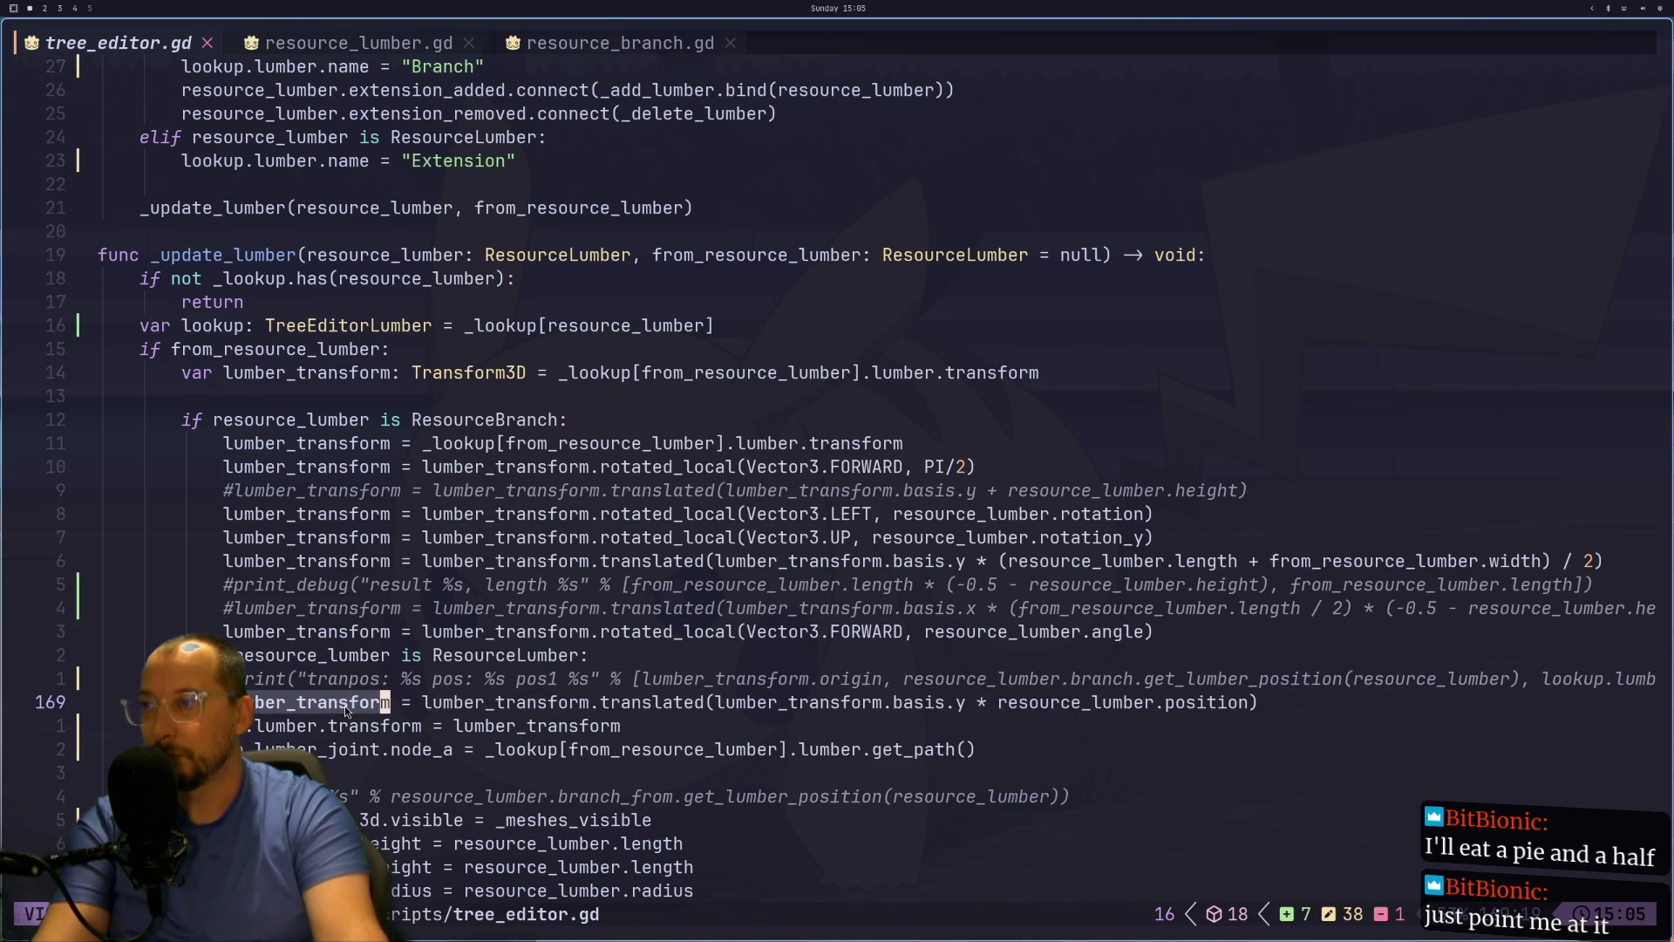
pyautogui.click(351, 445)
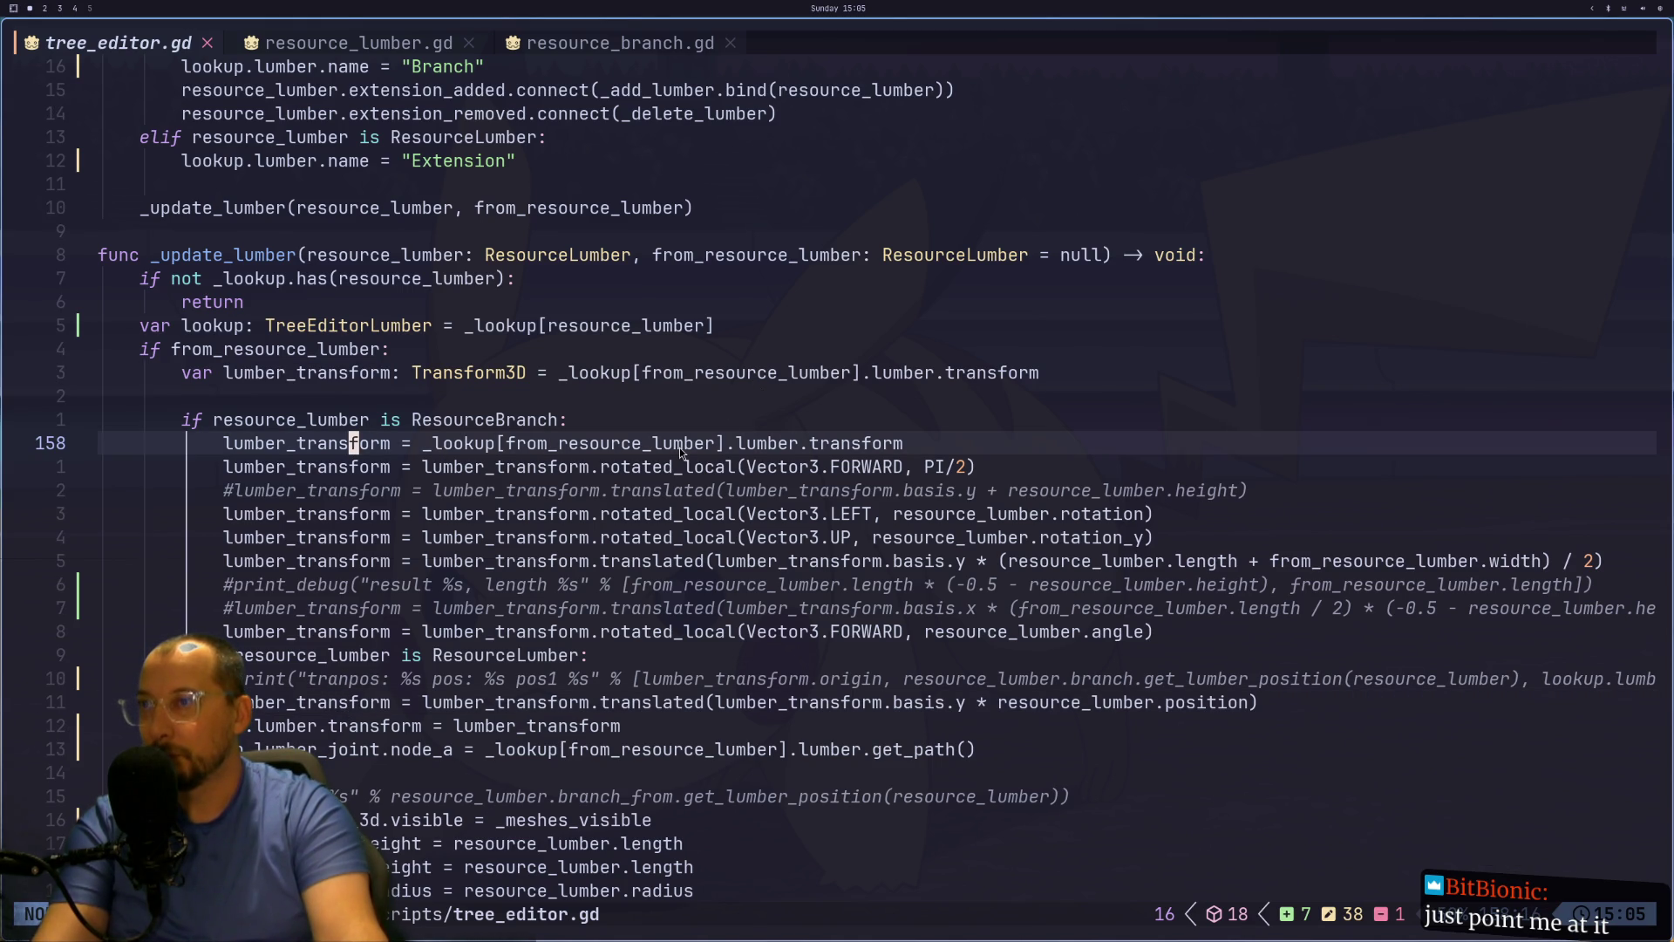
pyautogui.click(594, 446)
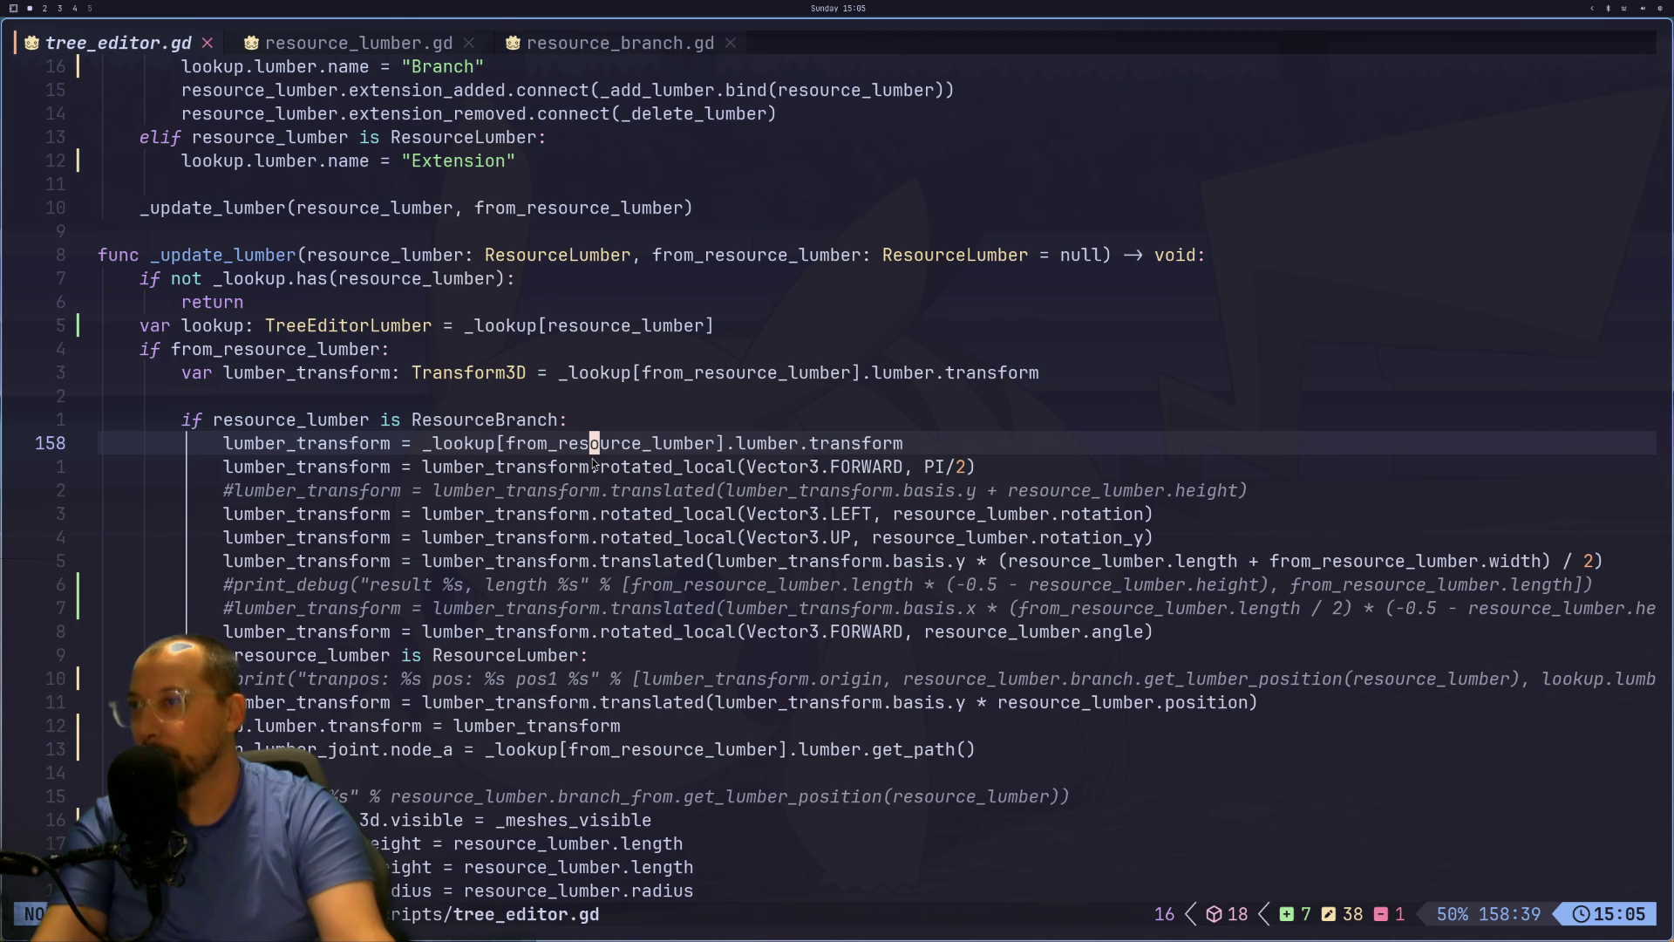
pyautogui.press('k')
pyautogui.press('k')
pyautogui.press('k')
pyautogui.press('h')
pyautogui.press('h')
pyautogui.press('h')
pyautogui.press('h')
pyautogui.press('*')
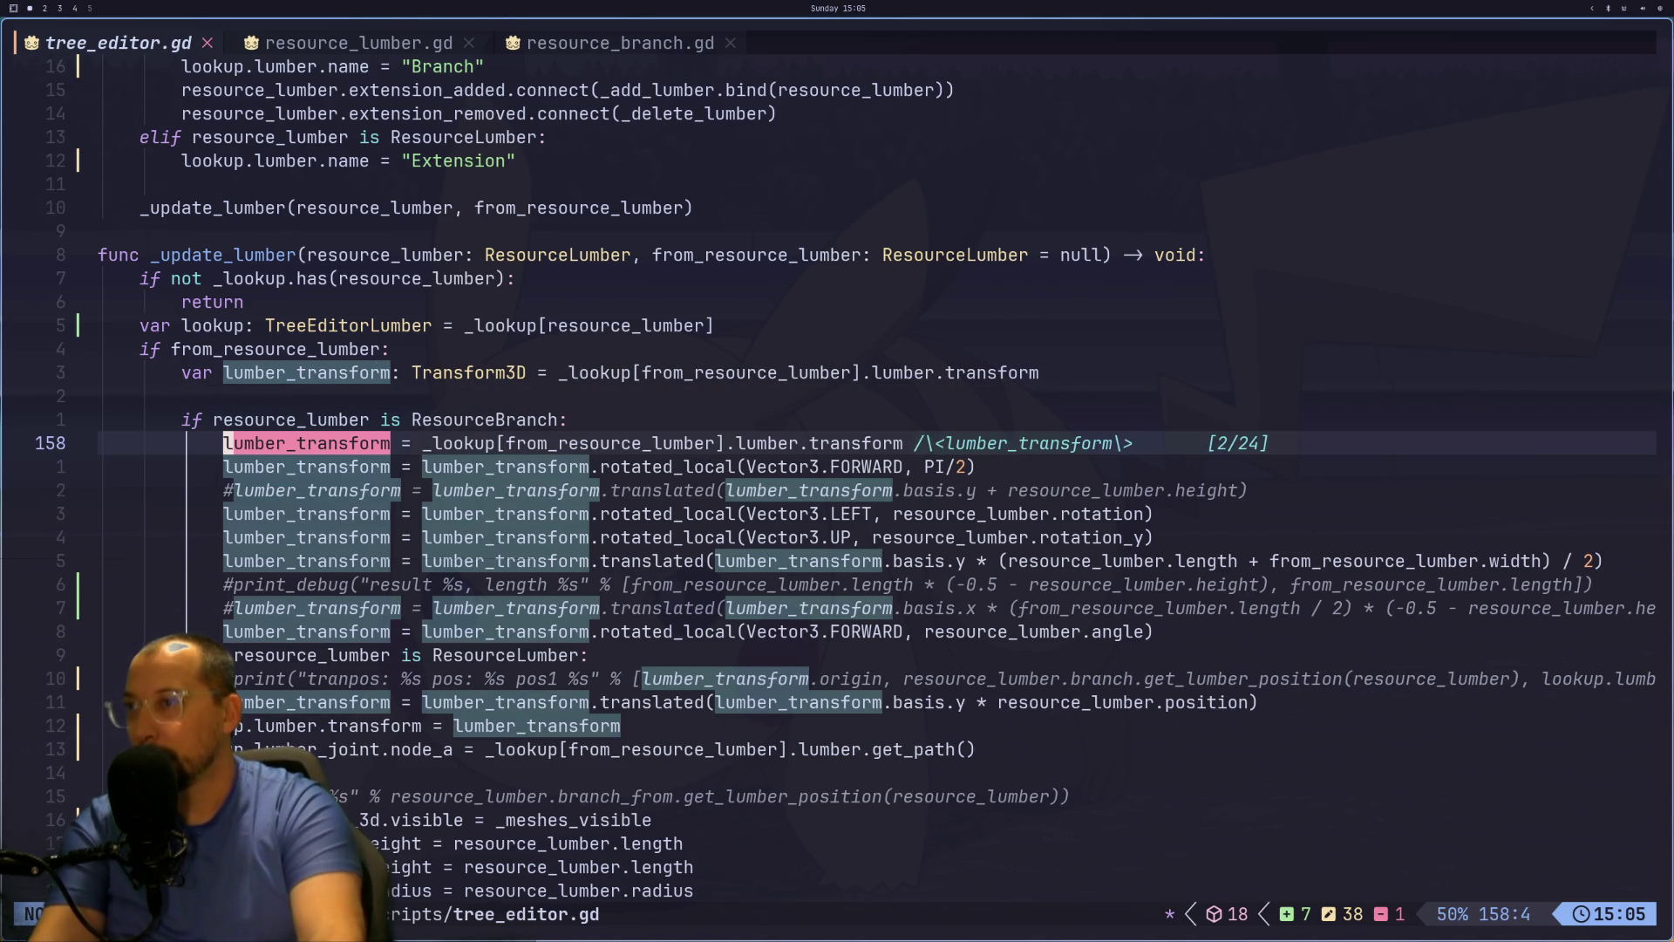
pyautogui.press('Escape')
# Step: Delete the redundant lumber_transform reassignment line and save tree_editor.gd
pyautogui.press('d')
pyautogui.press('d')
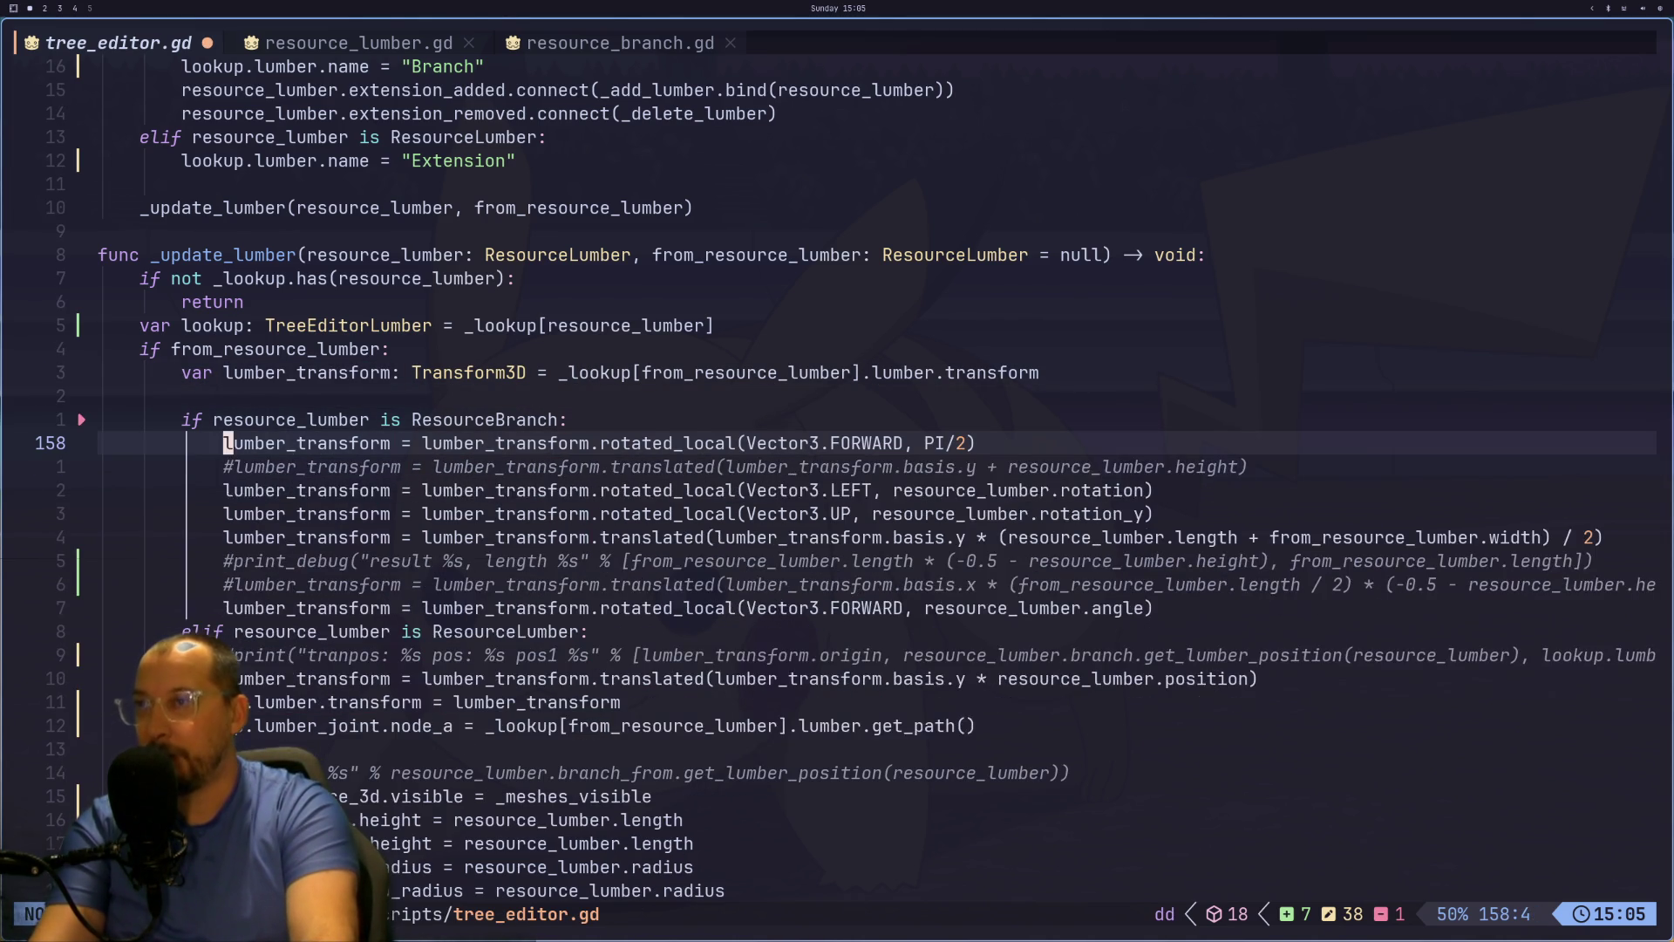
pyautogui.write(':w')
pyautogui.press('Return')
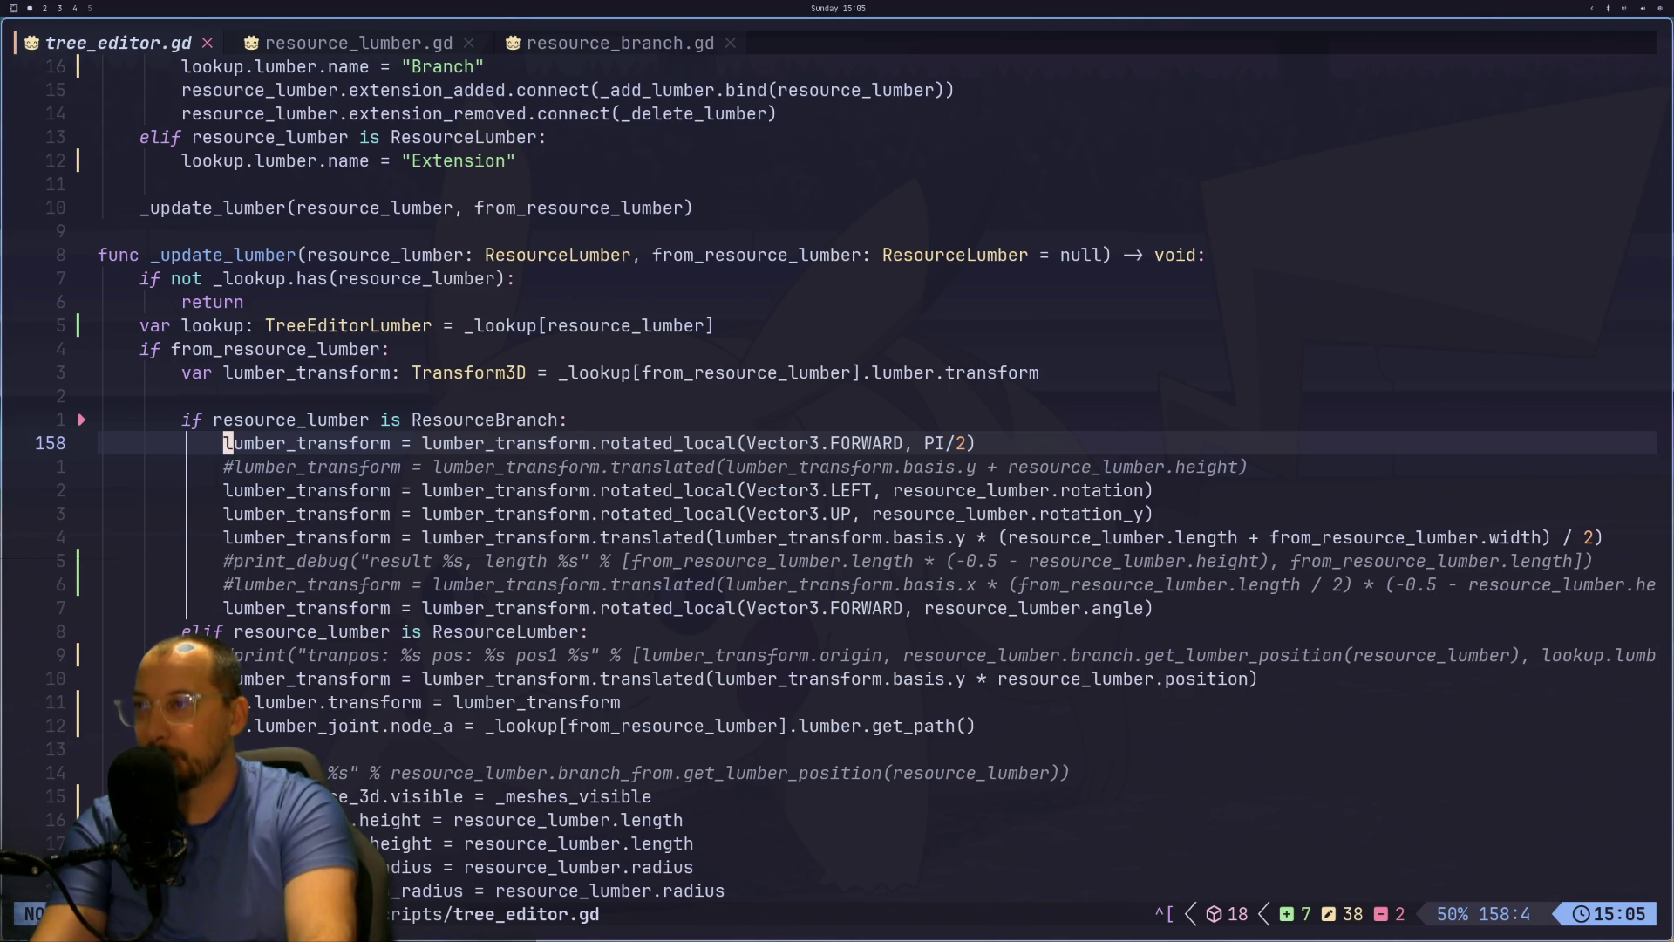
pyautogui.press('u')
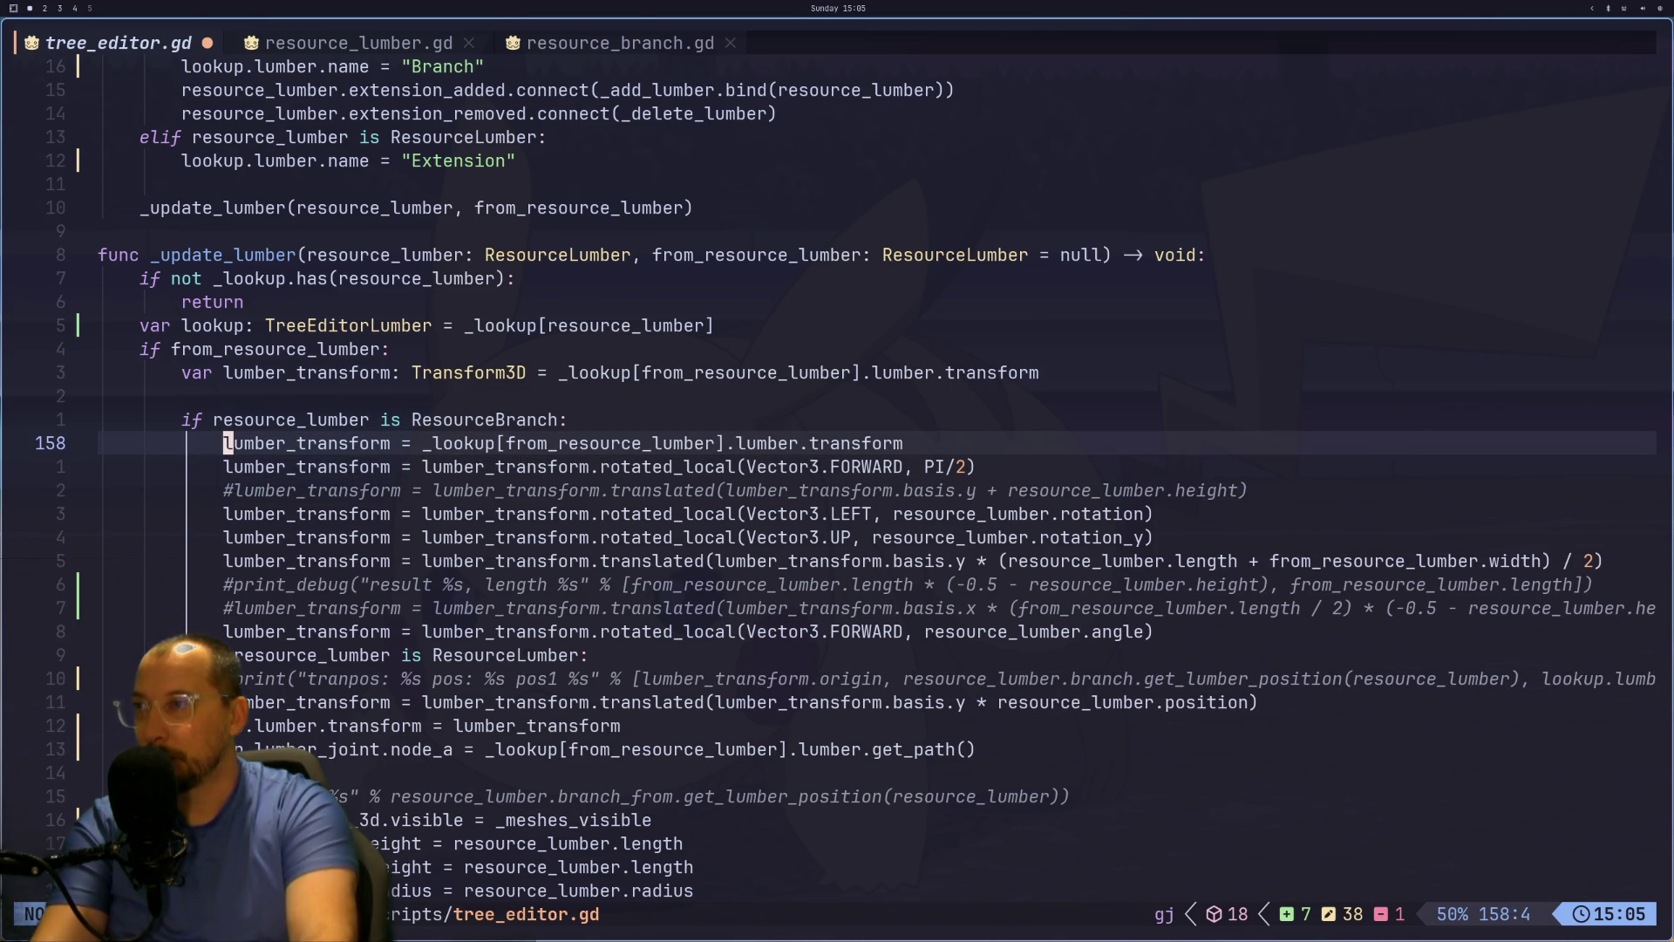
pyautogui.press('d')
pyautogui.press('d')
pyautogui.write(':w')
pyautogui.press('Return')
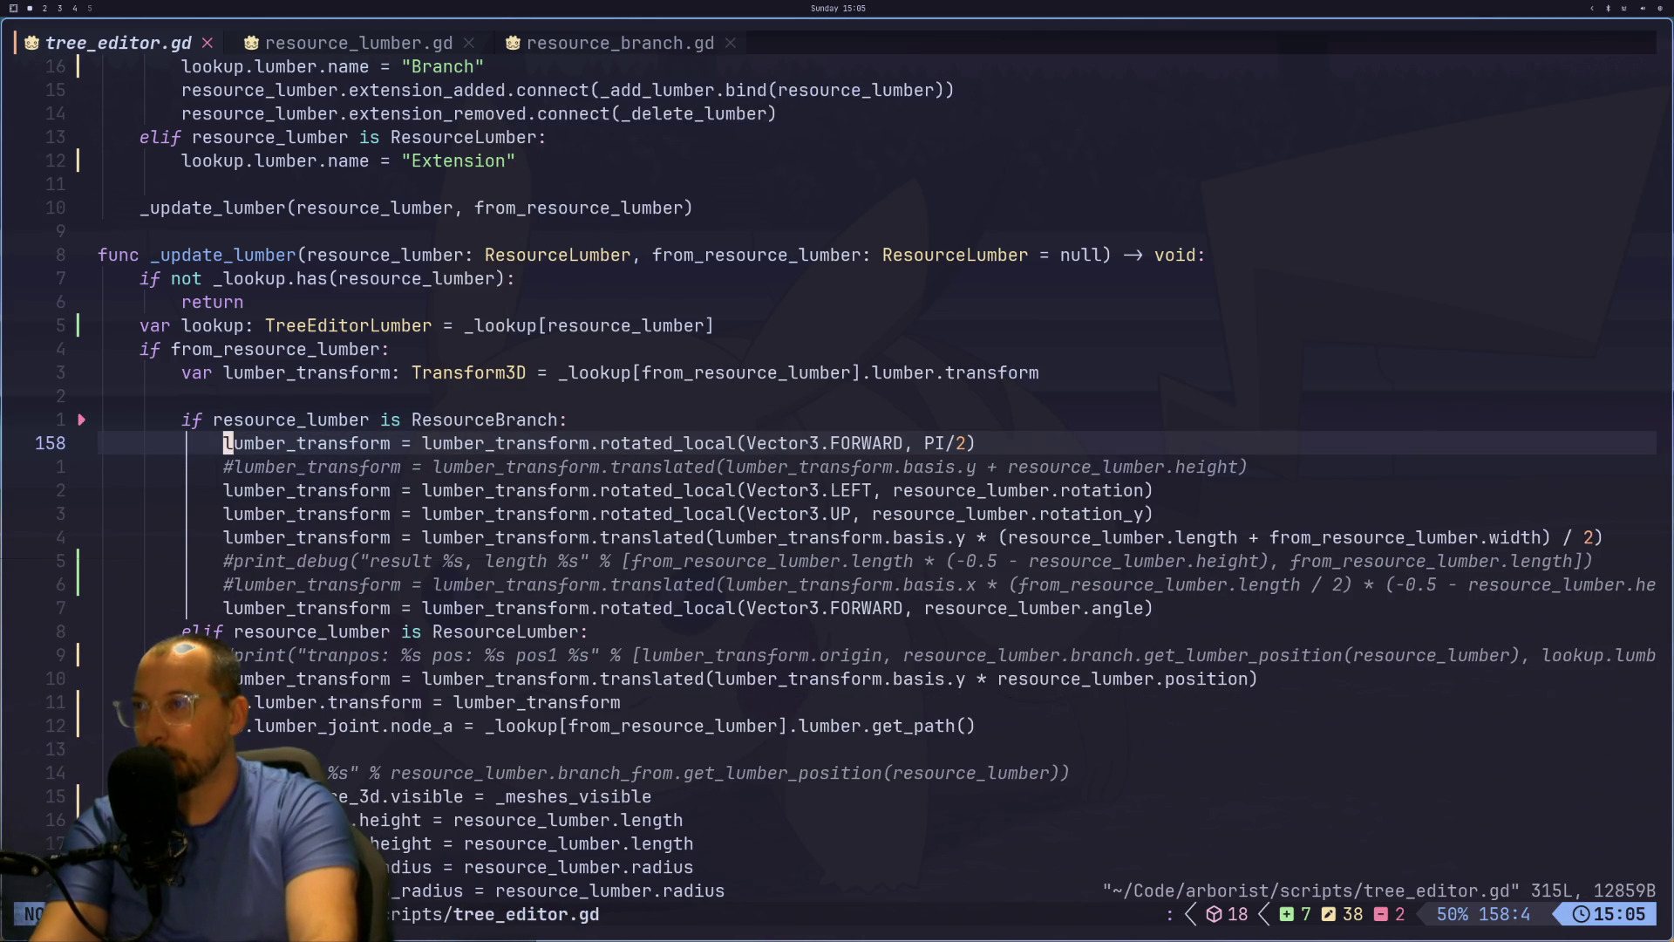
# Step: Read further down the _update_lumber branch code, then return to Godot
pyautogui.press('j')
pyautogui.press('j')
pyautogui.press('j')
pyautogui.press('j')
pyautogui.press('k')
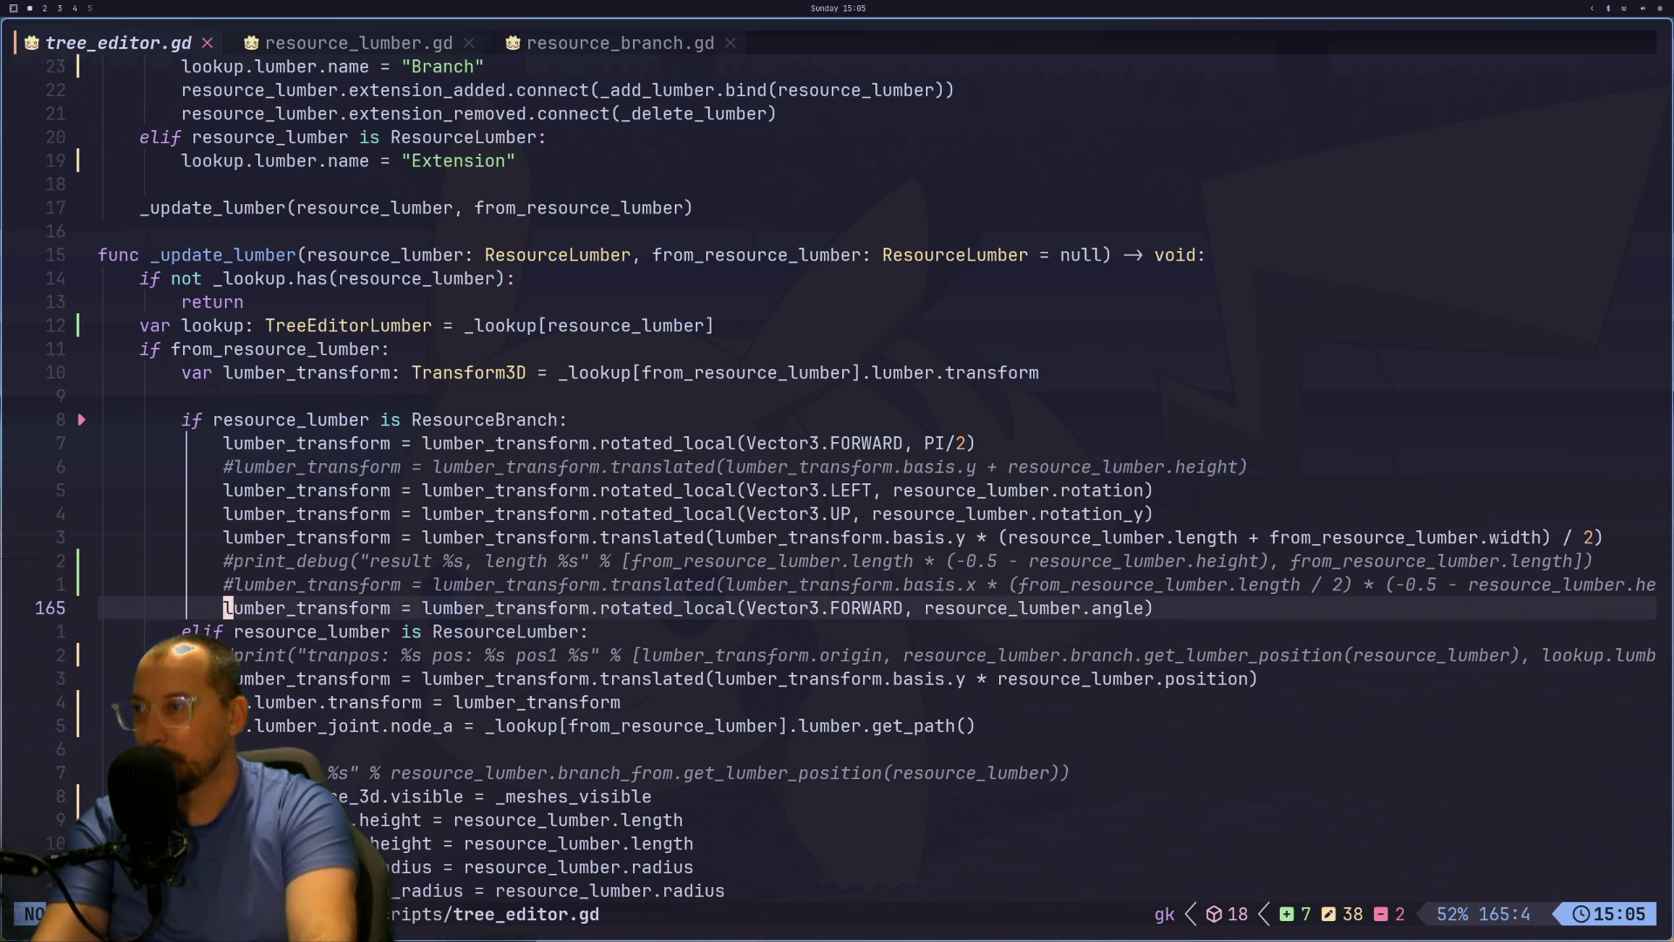
pyautogui.press('j')
pyautogui.press('j')
pyautogui.press('j')
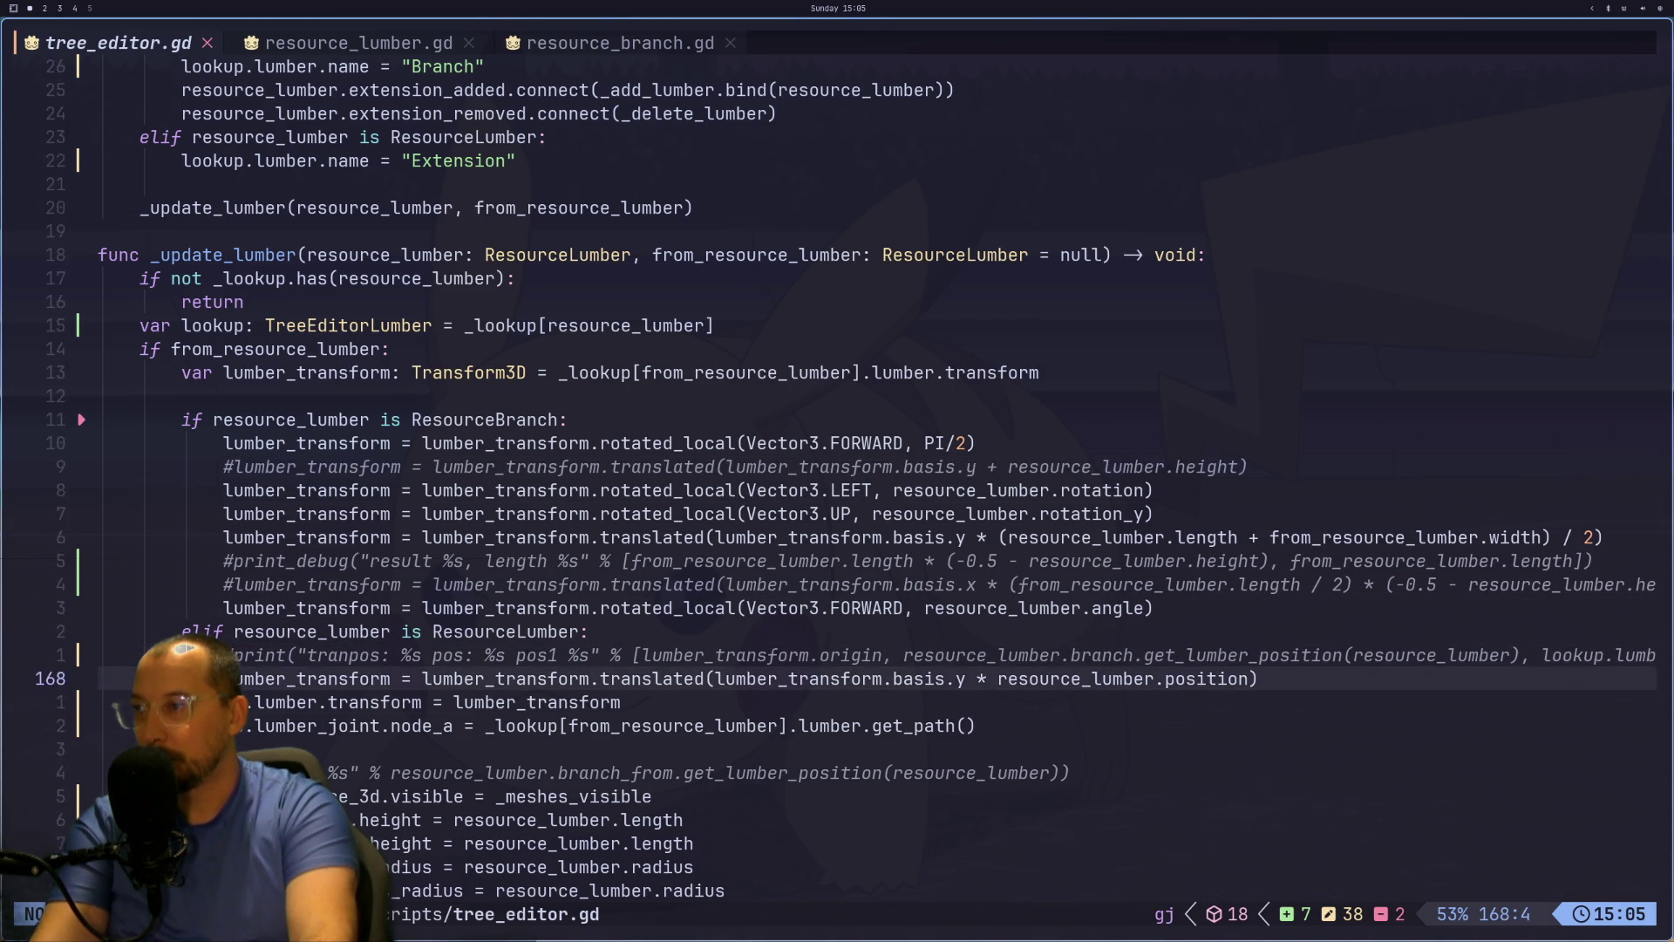
pyautogui.press('j')
pyautogui.press('j')
pyautogui.press('j')
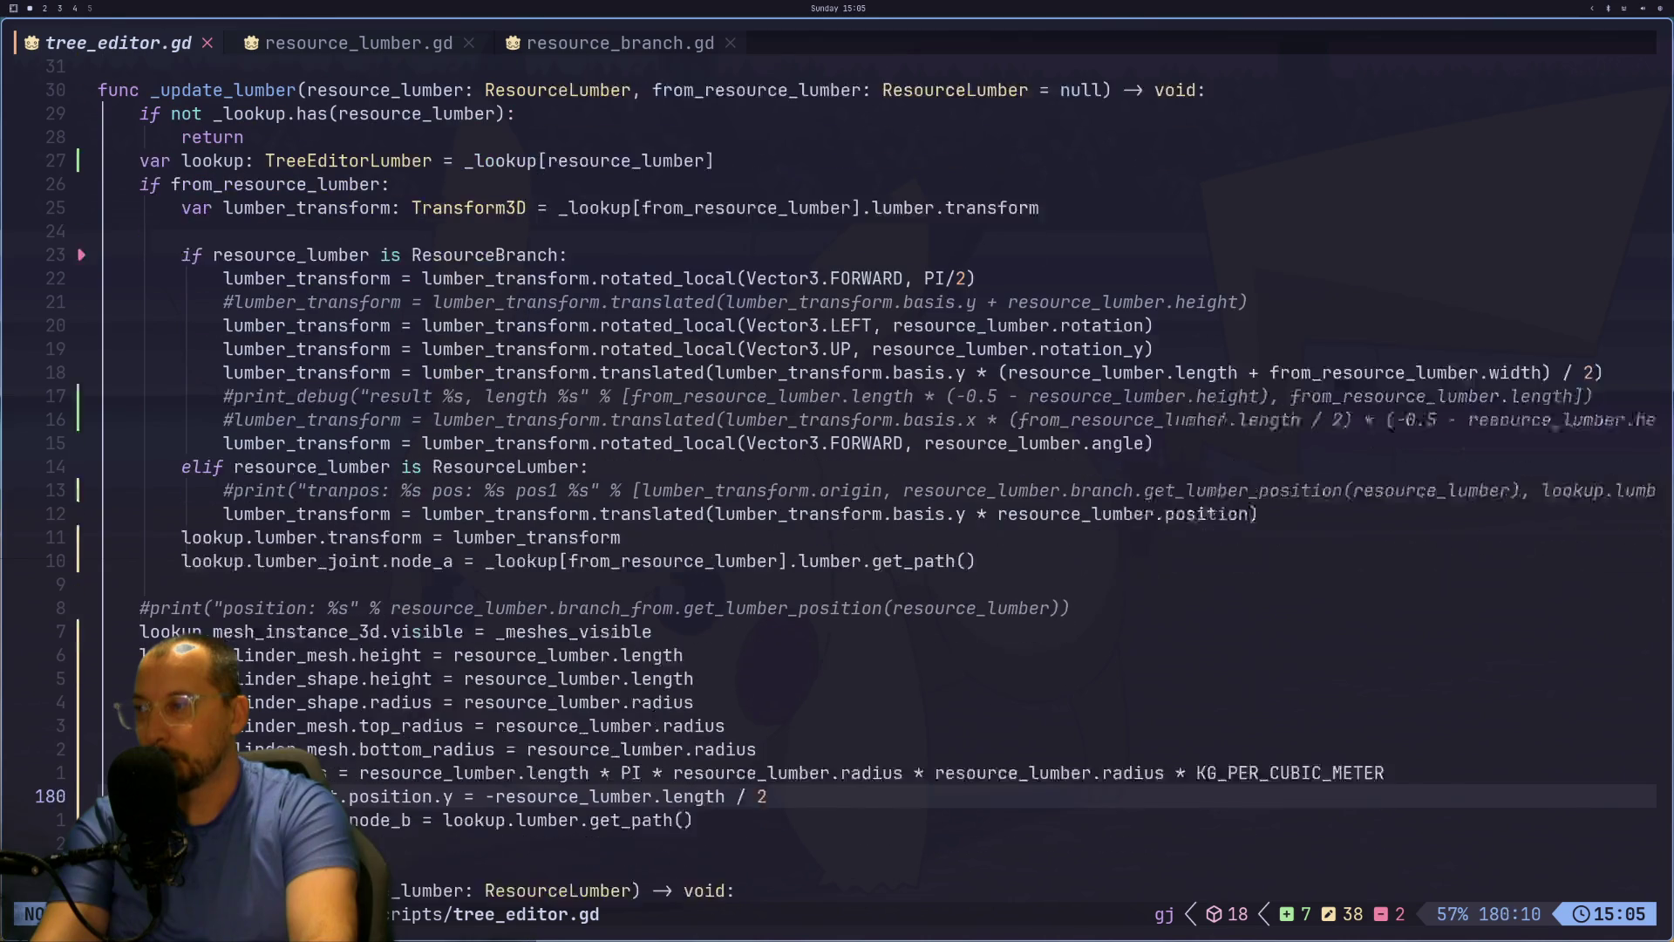
pyautogui.press('j')
pyautogui.press('j')
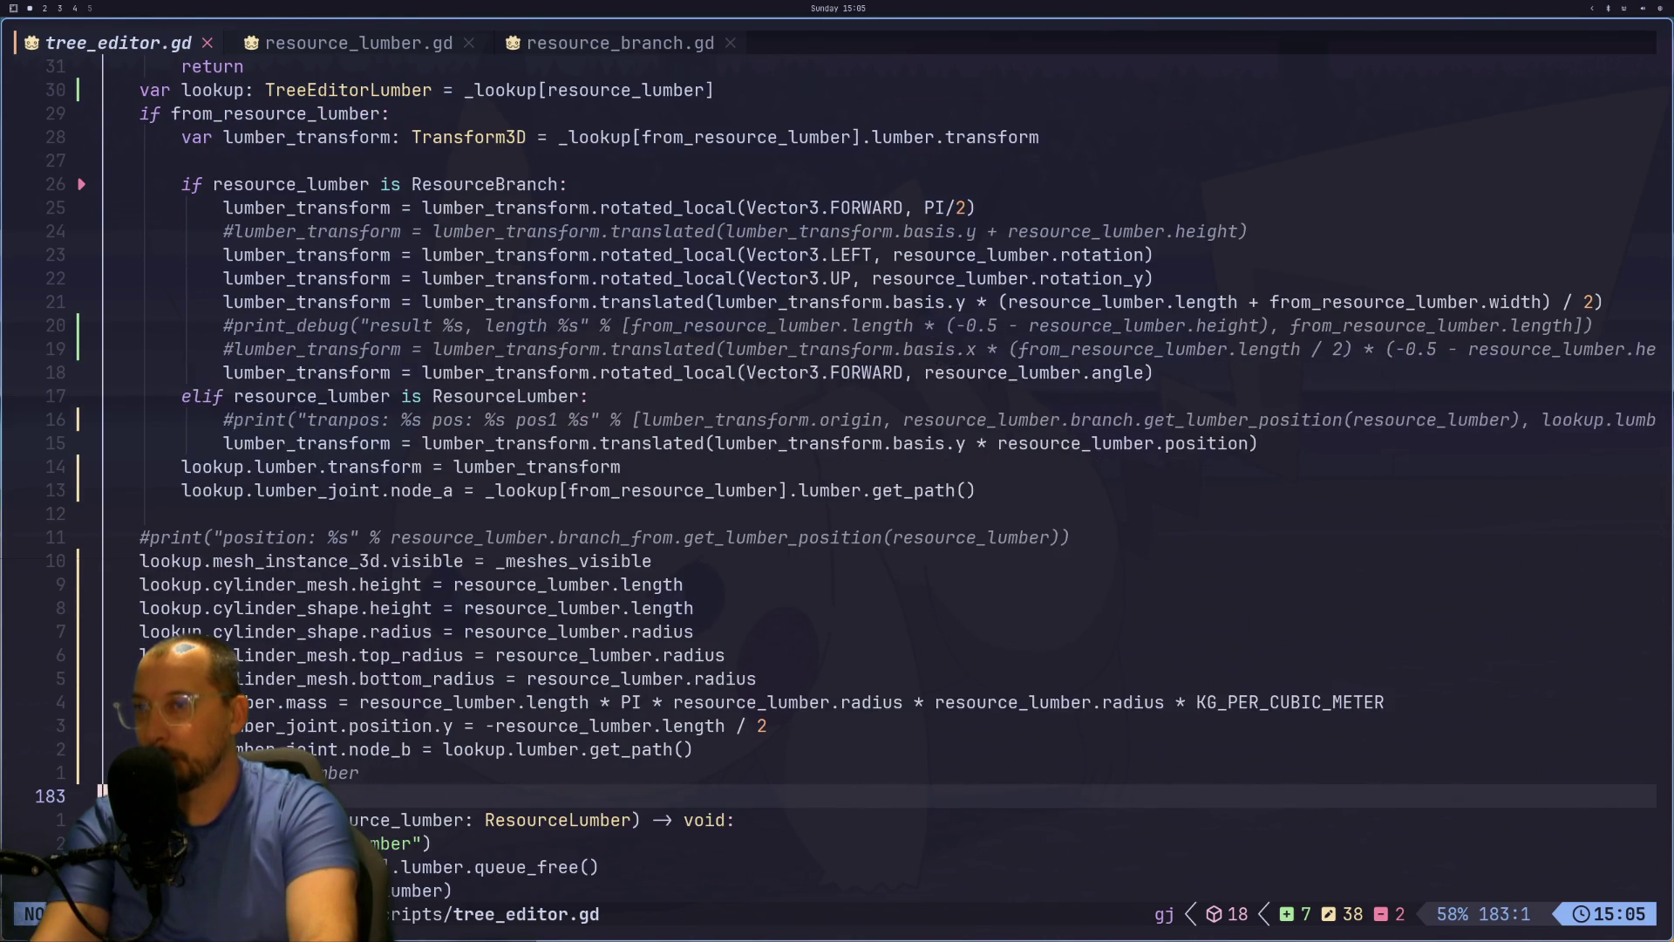
pyautogui.press('super+2')
# Step: Orbit to look down on the tree and select the trunk's Extension node
pyautogui.moveTo(711, 489); pyautogui.dragTo(717, 607)
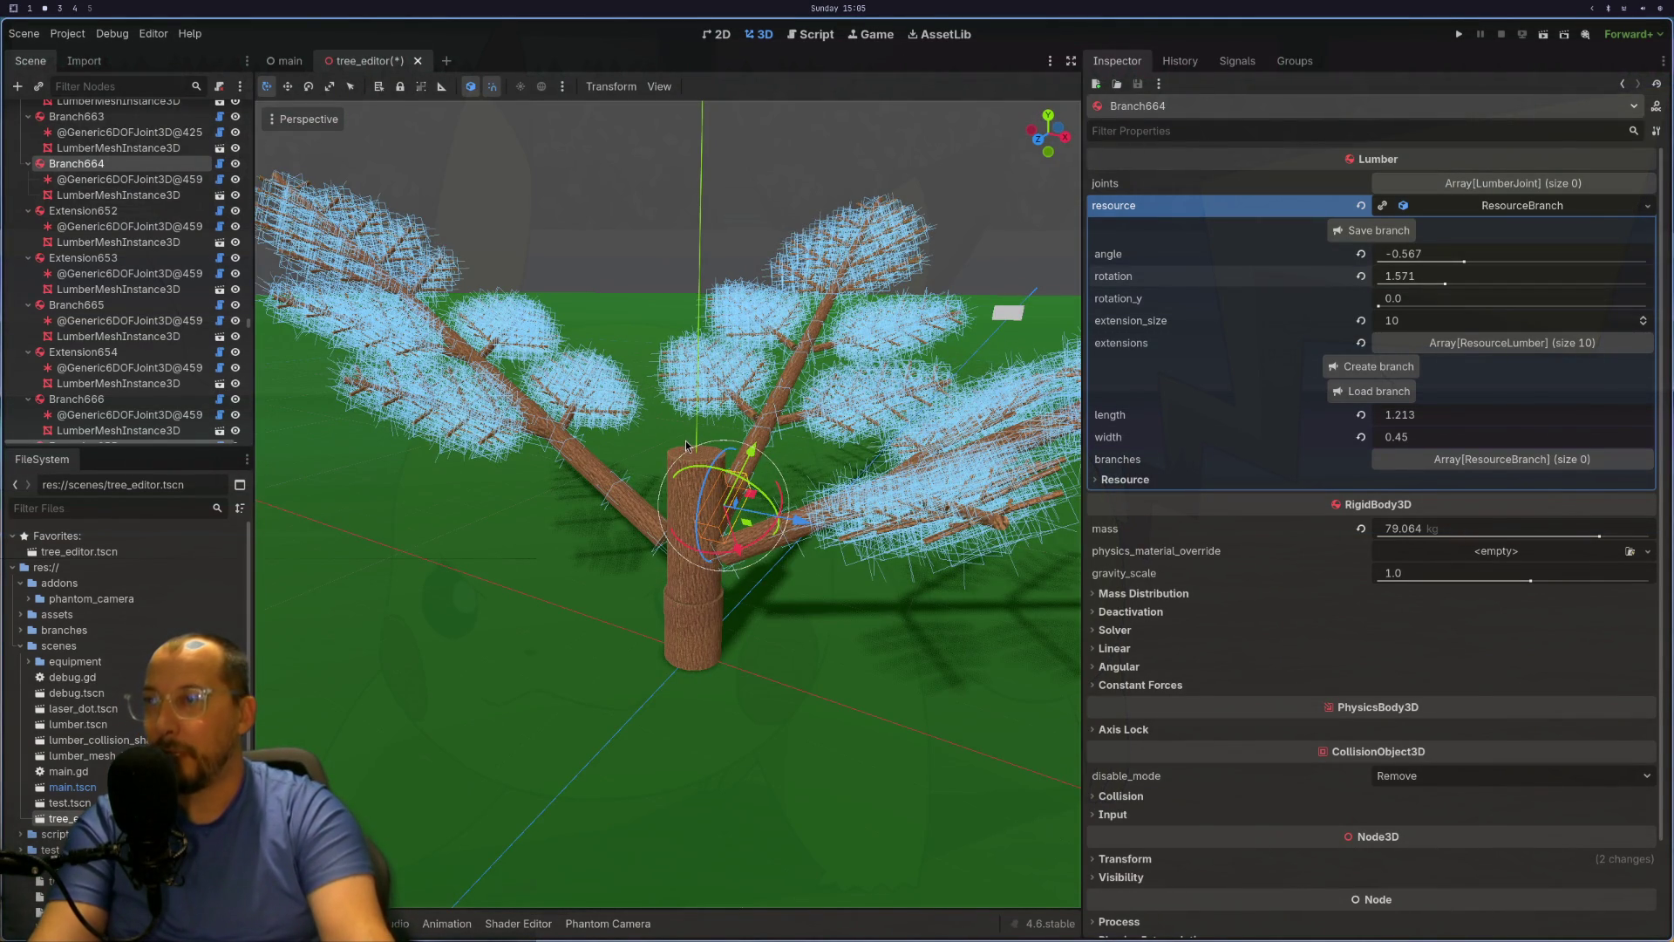
pyautogui.click(713, 536)
pyautogui.click(713, 536)
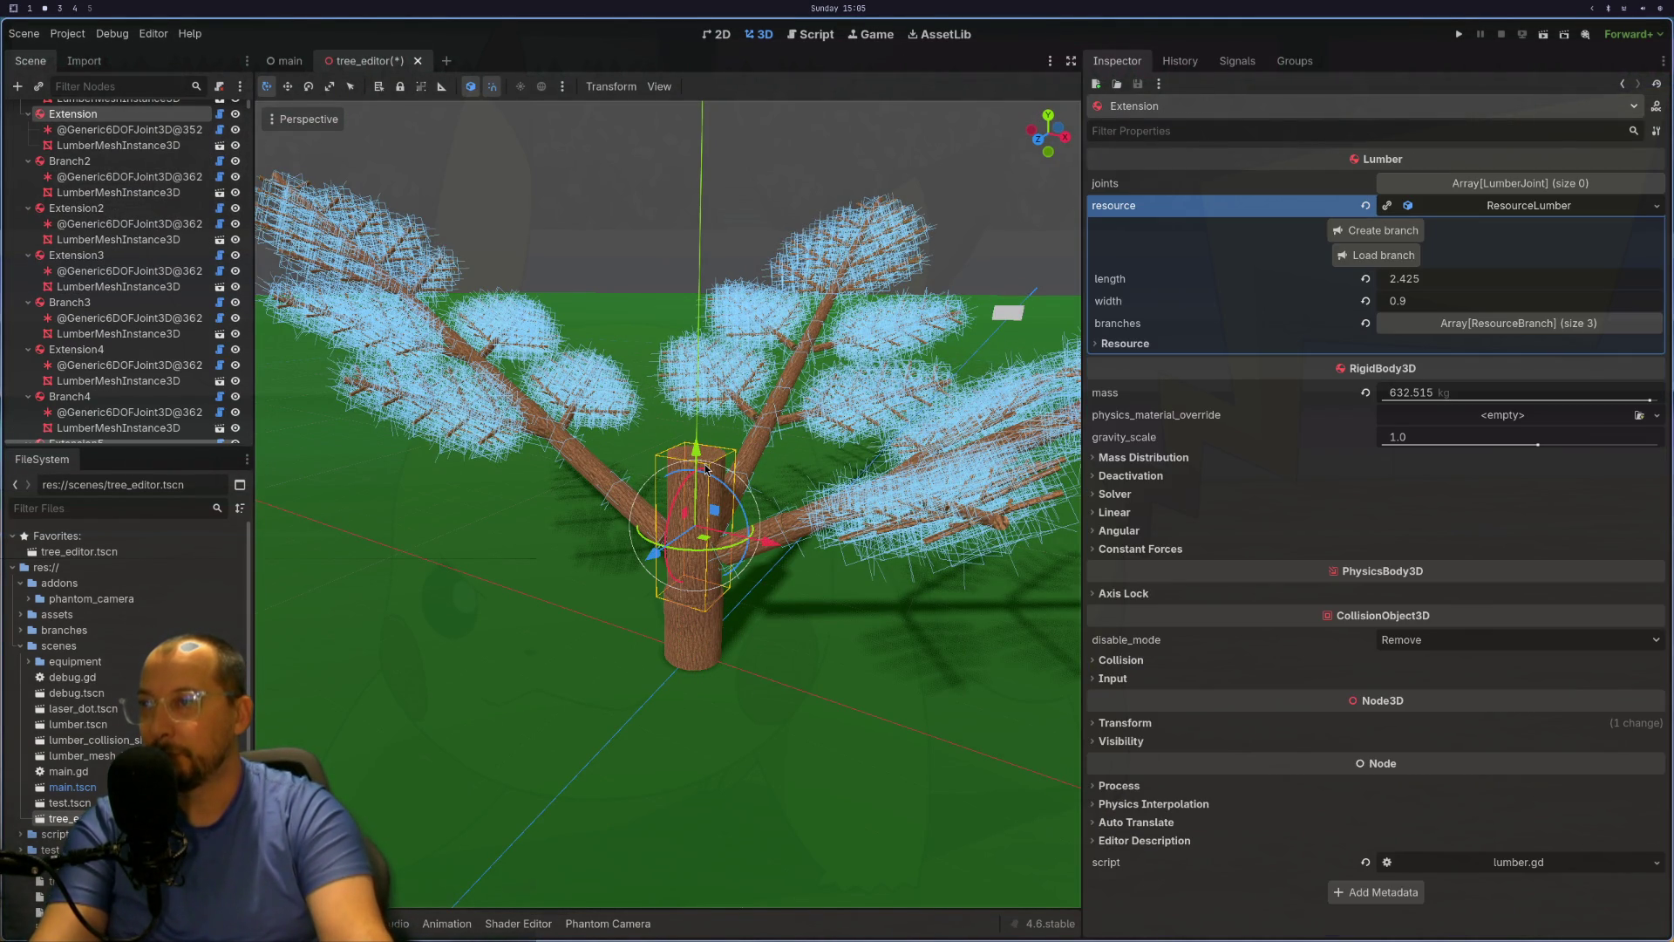
pyautogui.scroll(3, 166, 153)
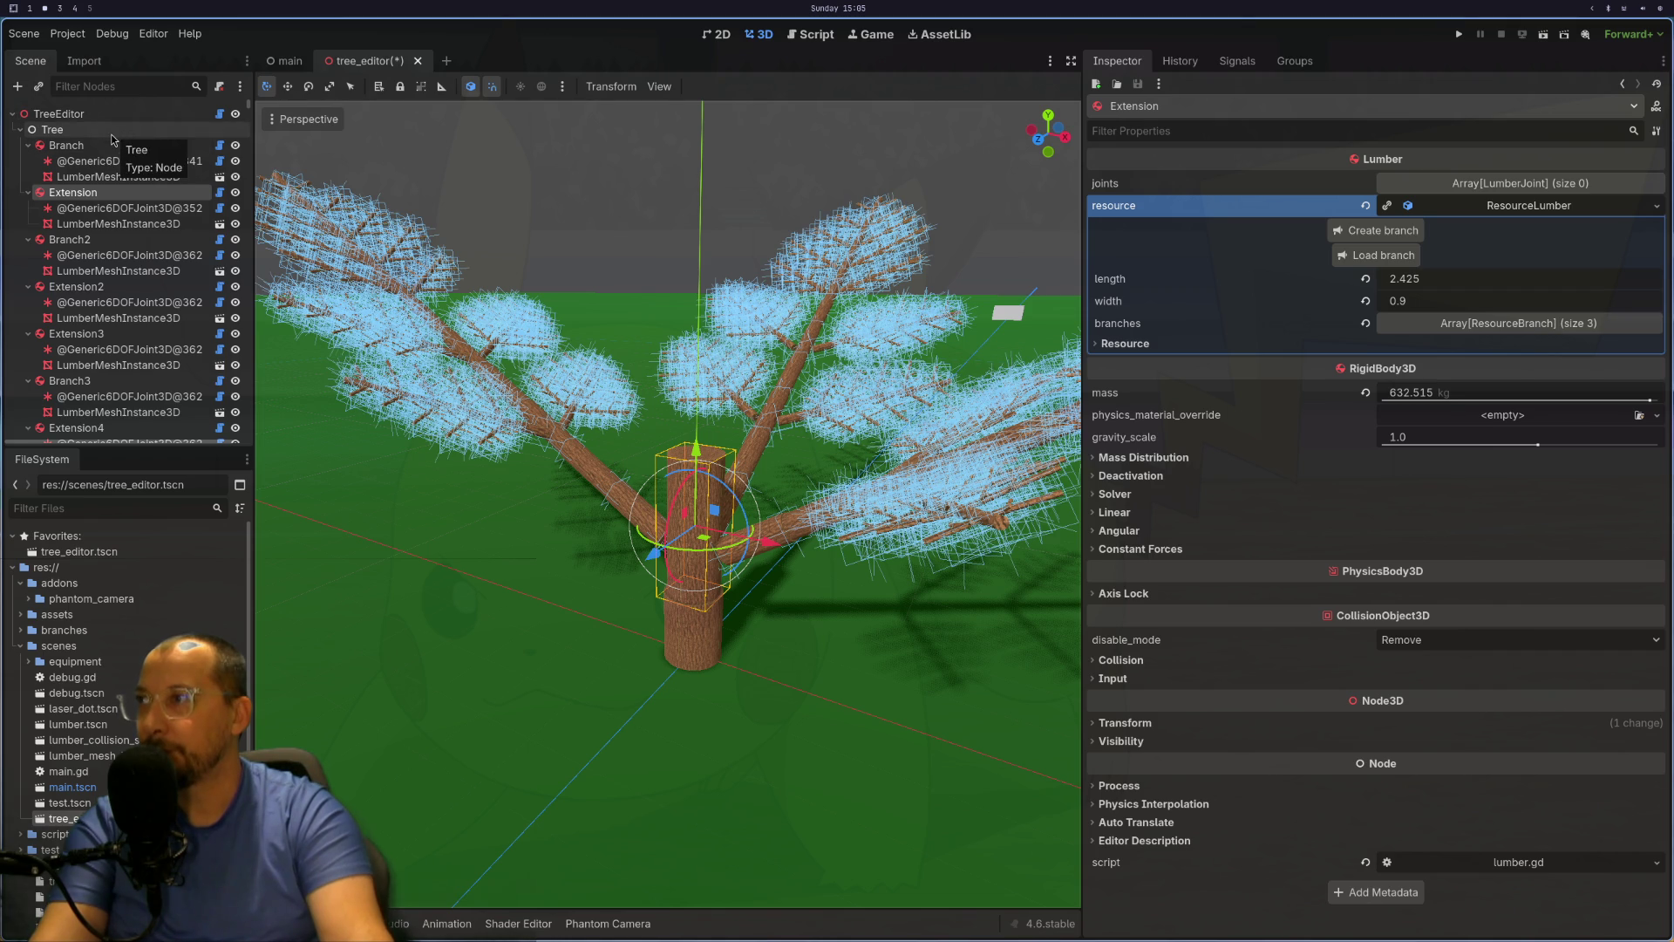
# Step: From the TreeEditor root, save the tree over tree8.res, confirming the overwrite
pyautogui.click(78, 114)
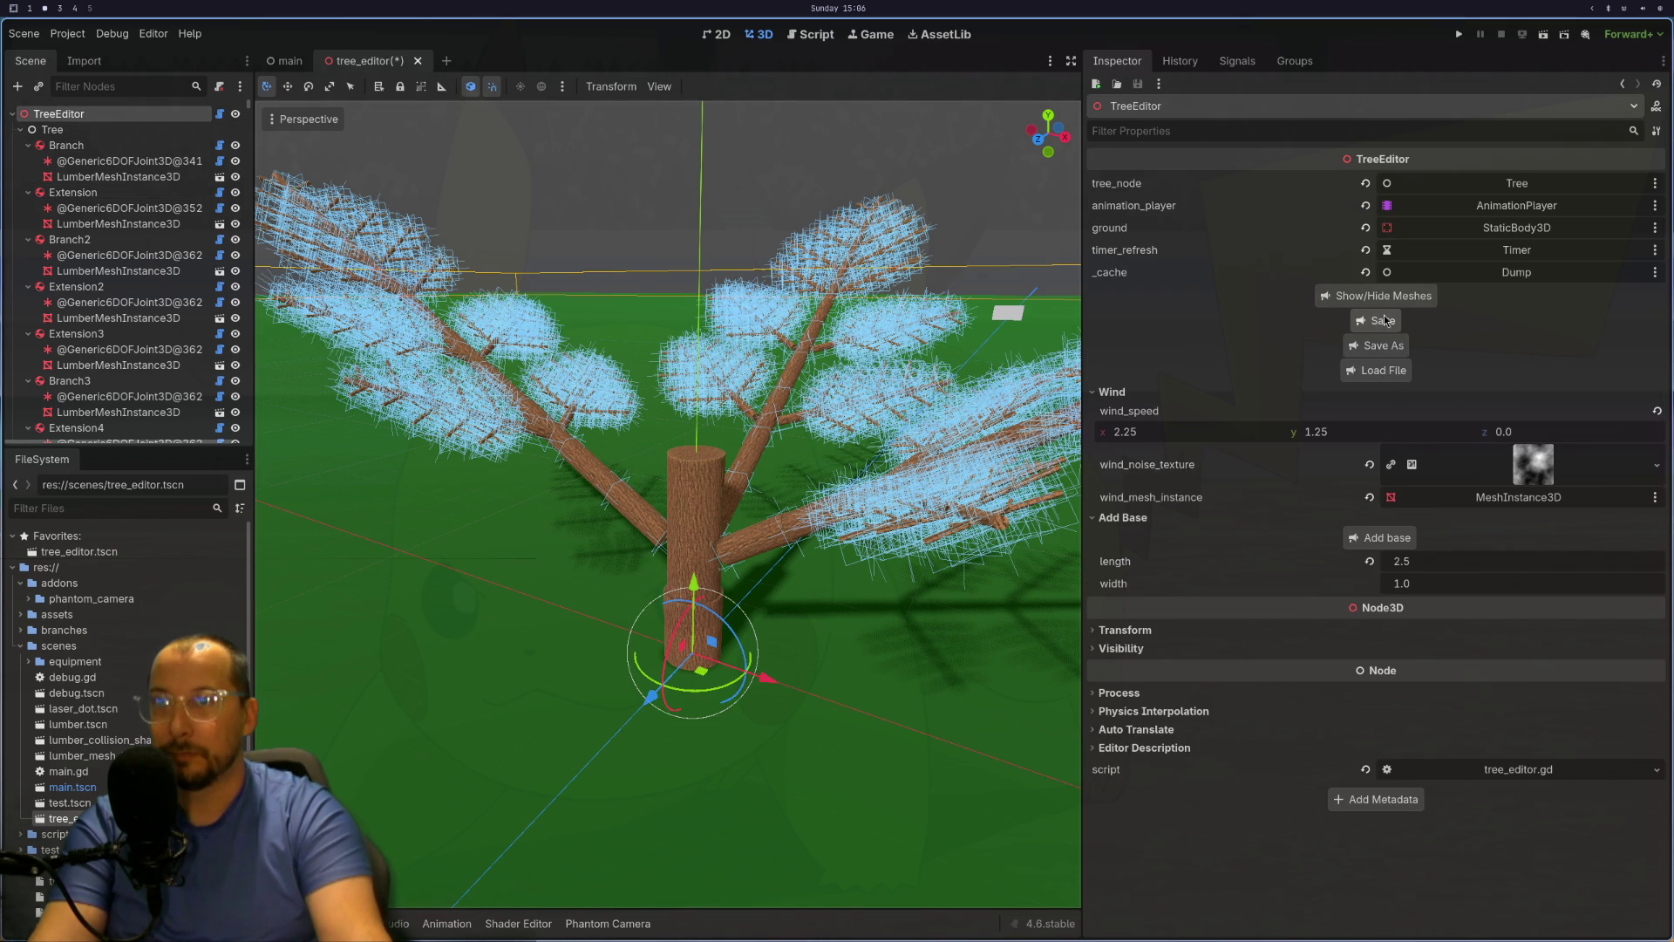
pyautogui.click(1380, 321)
pyautogui.scroll(-1, 330, 181)
pyautogui.click(269, 131)
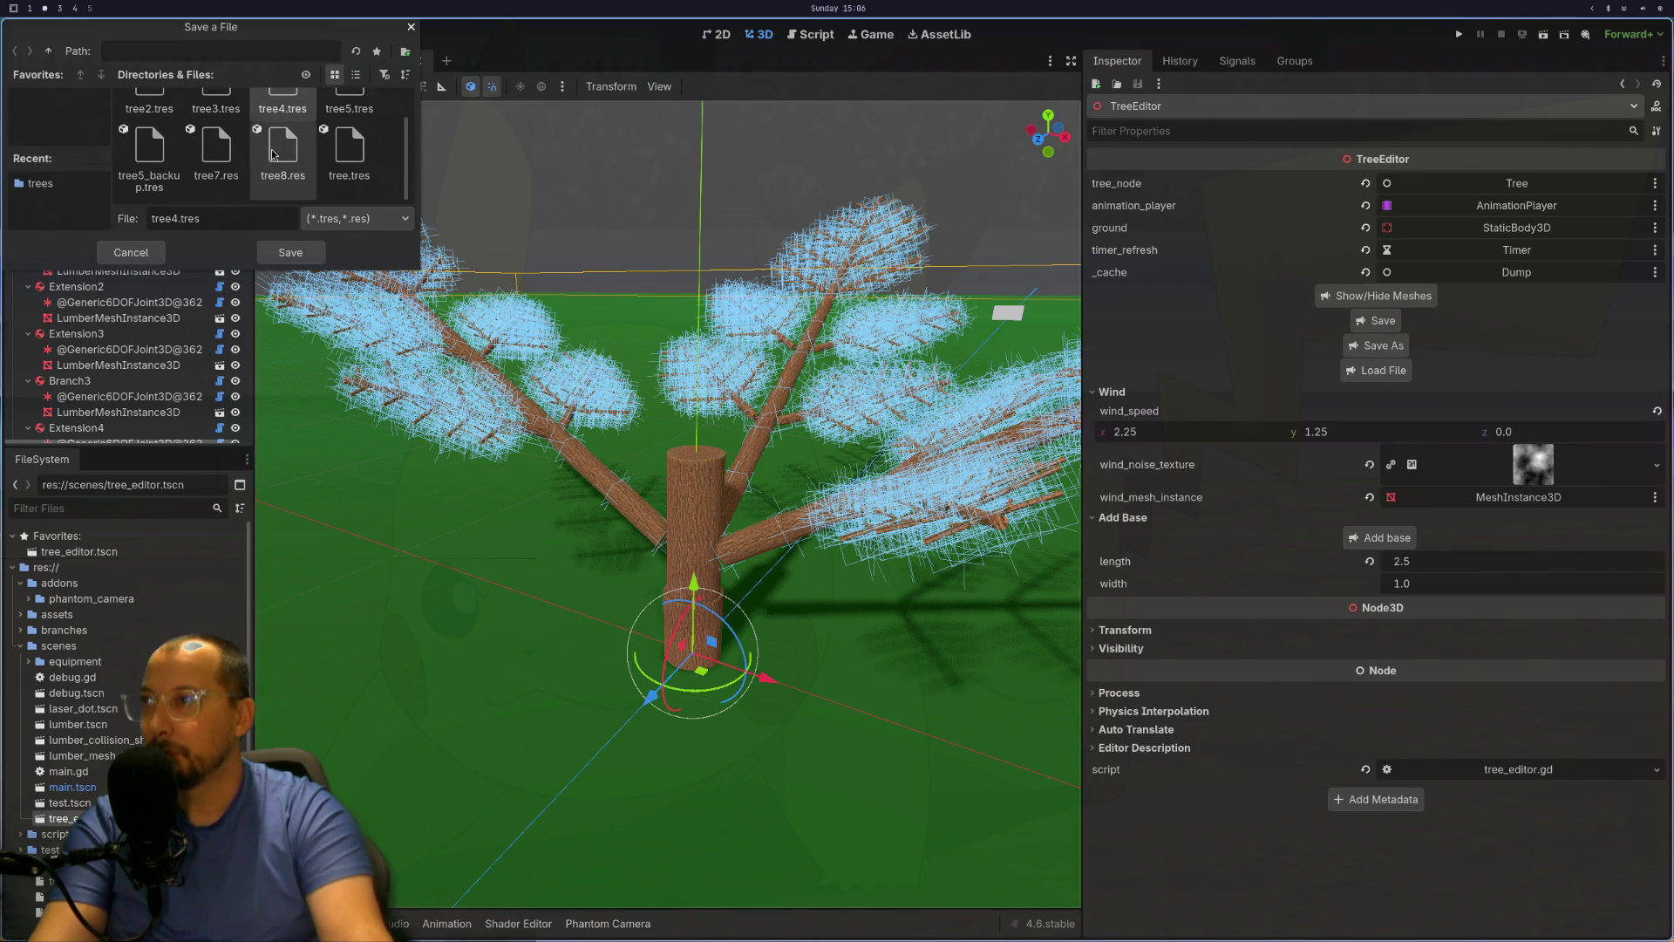
pyautogui.click(302, 259)
pyautogui.click(865, 502)
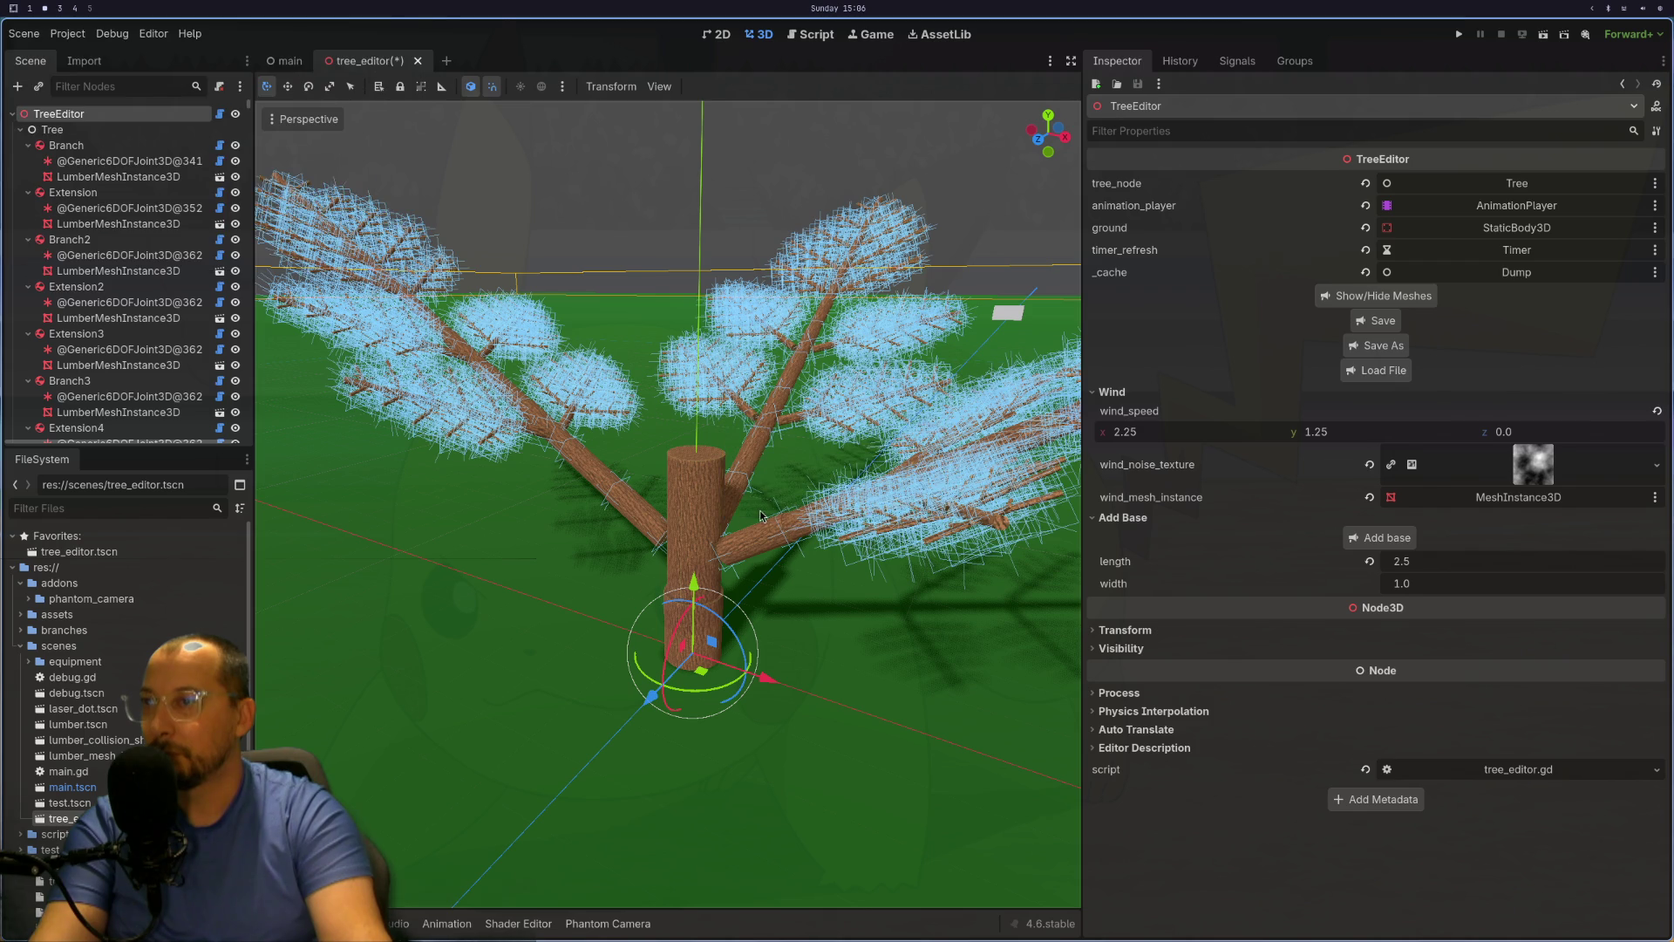
# Step: Load branch_with_no_insides.tres onto the trunk's Extension node through Load branch
pyautogui.click(684, 494)
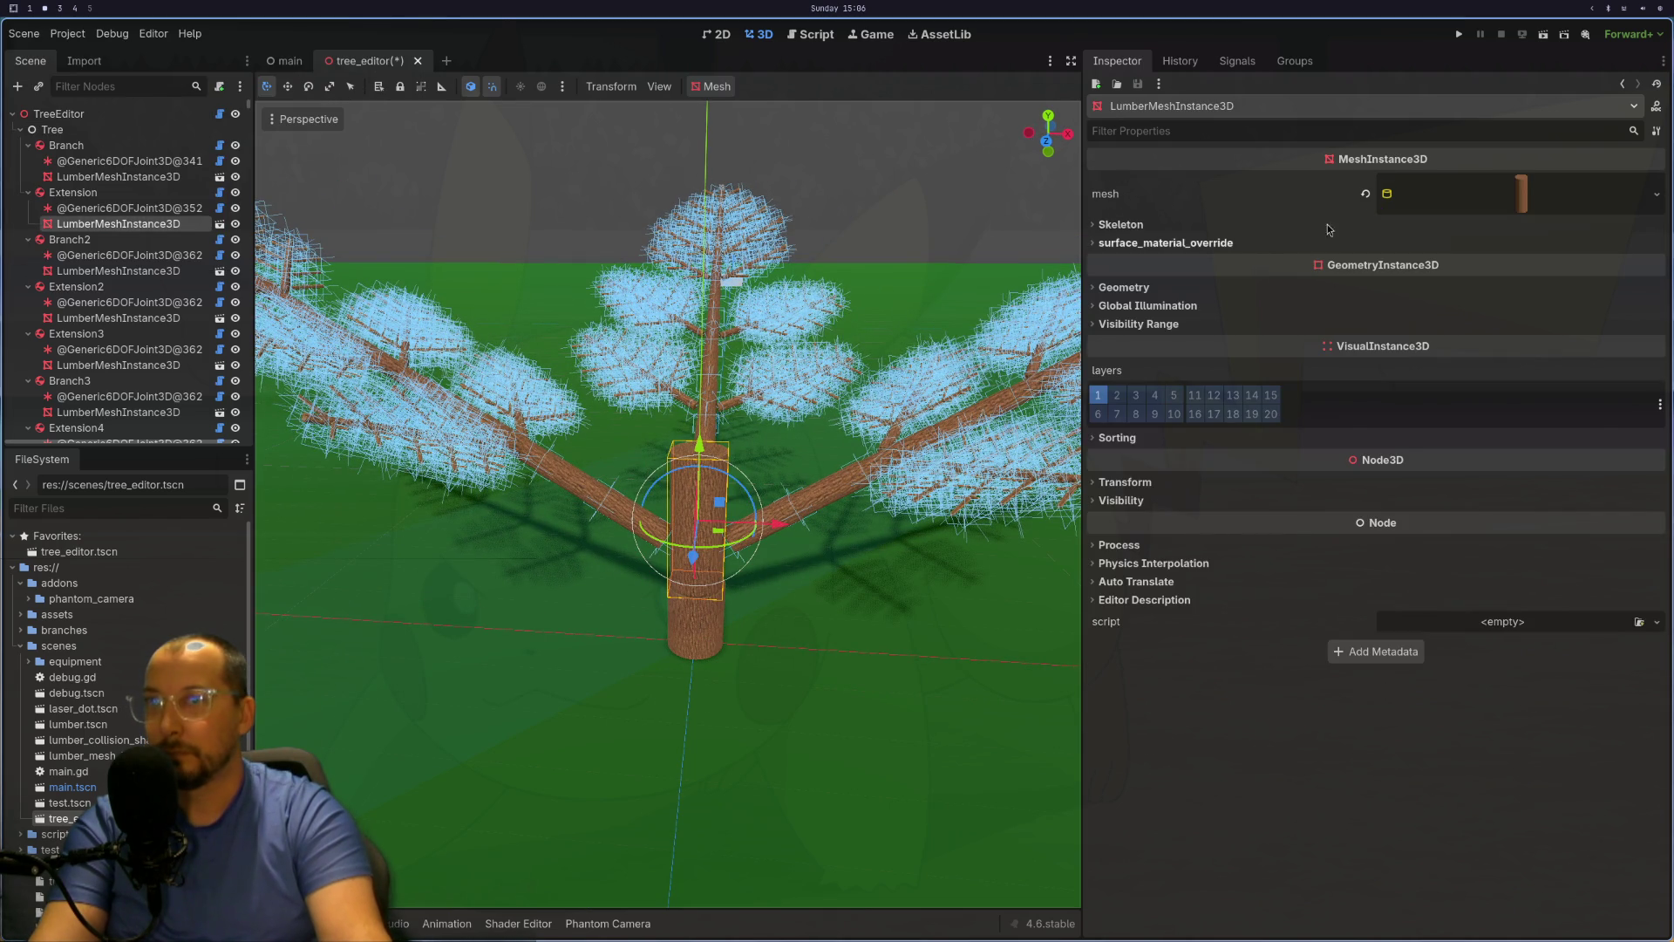
pyautogui.click(104, 192)
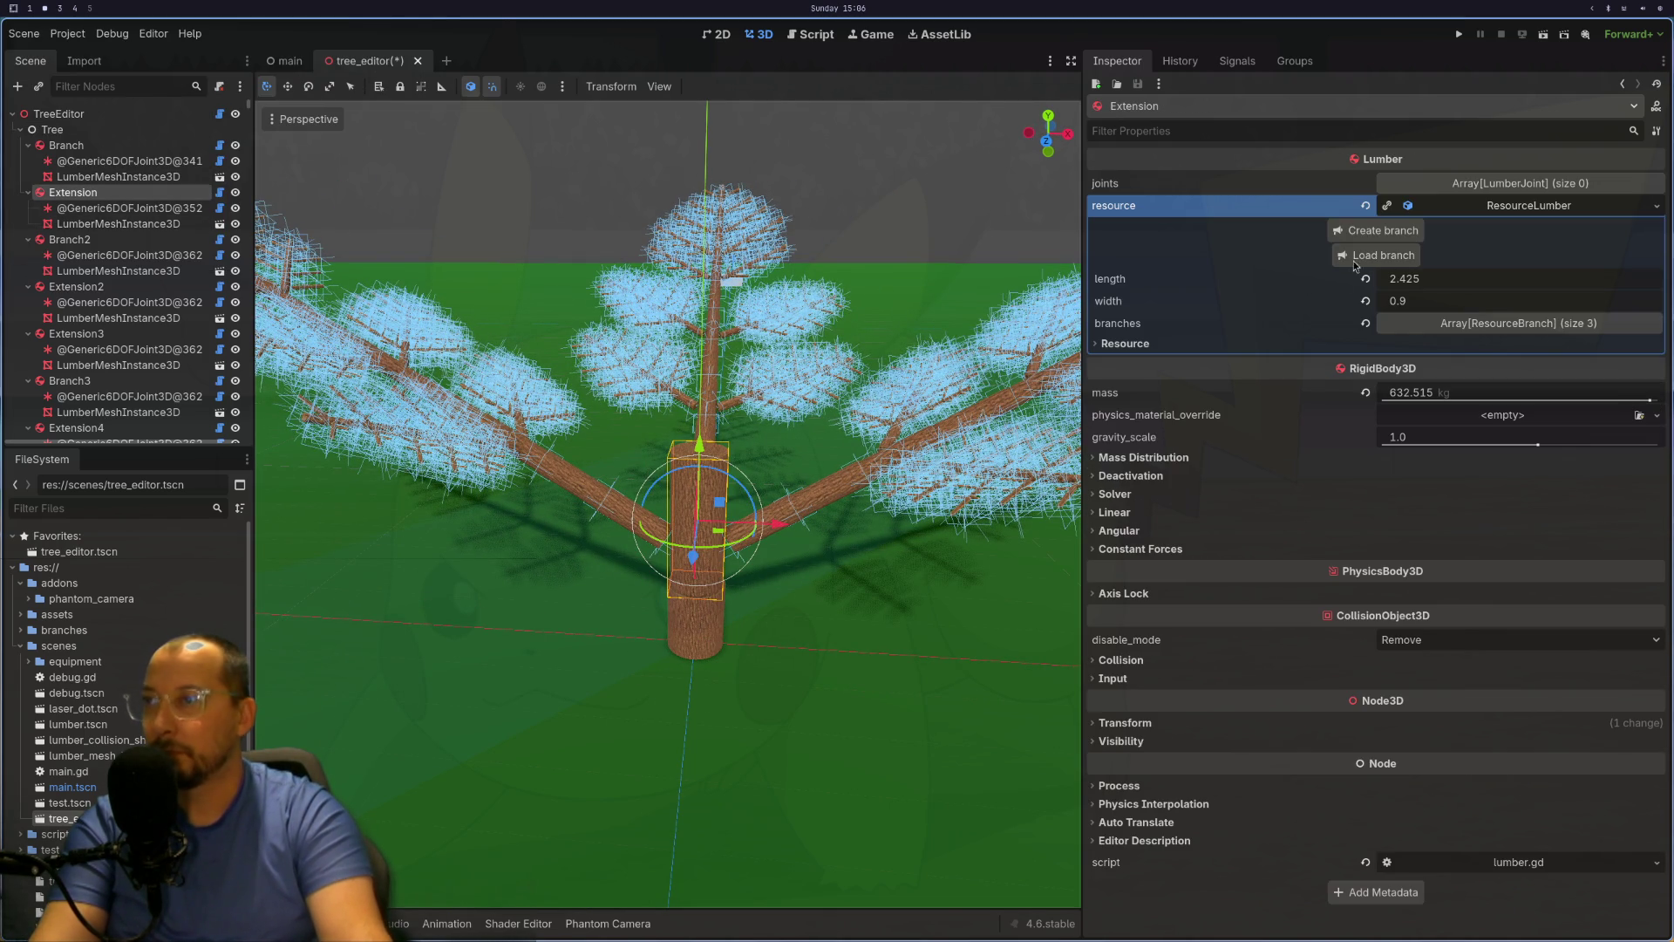
pyautogui.click(1382, 254)
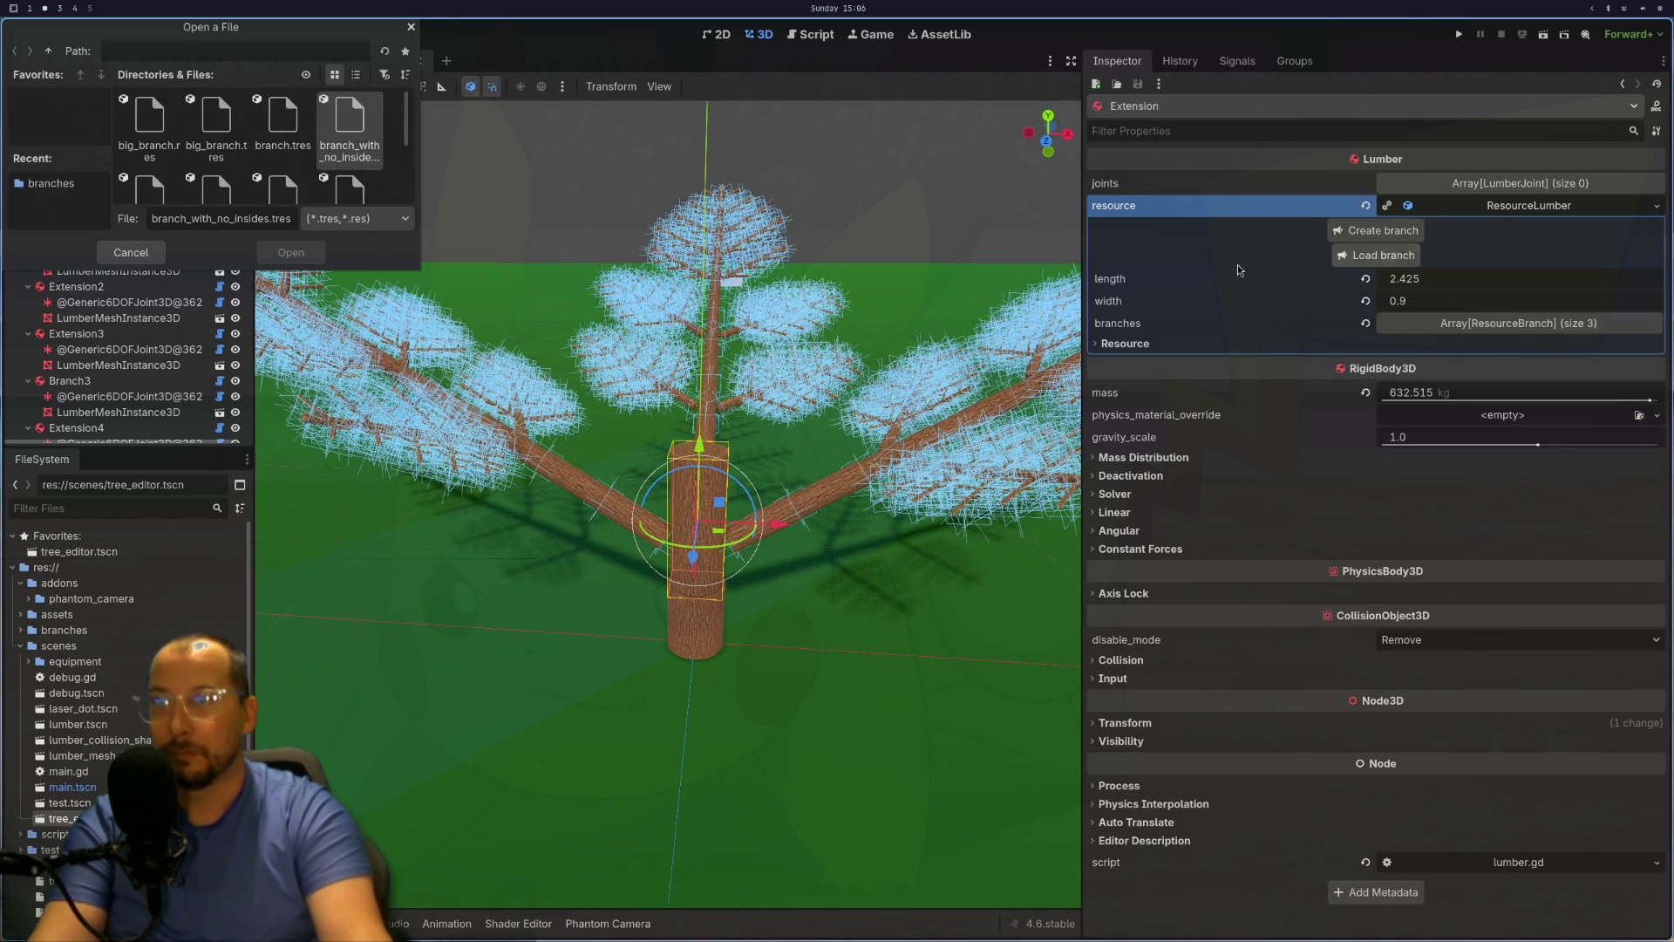
pyautogui.click(304, 138)
pyautogui.click(350, 127)
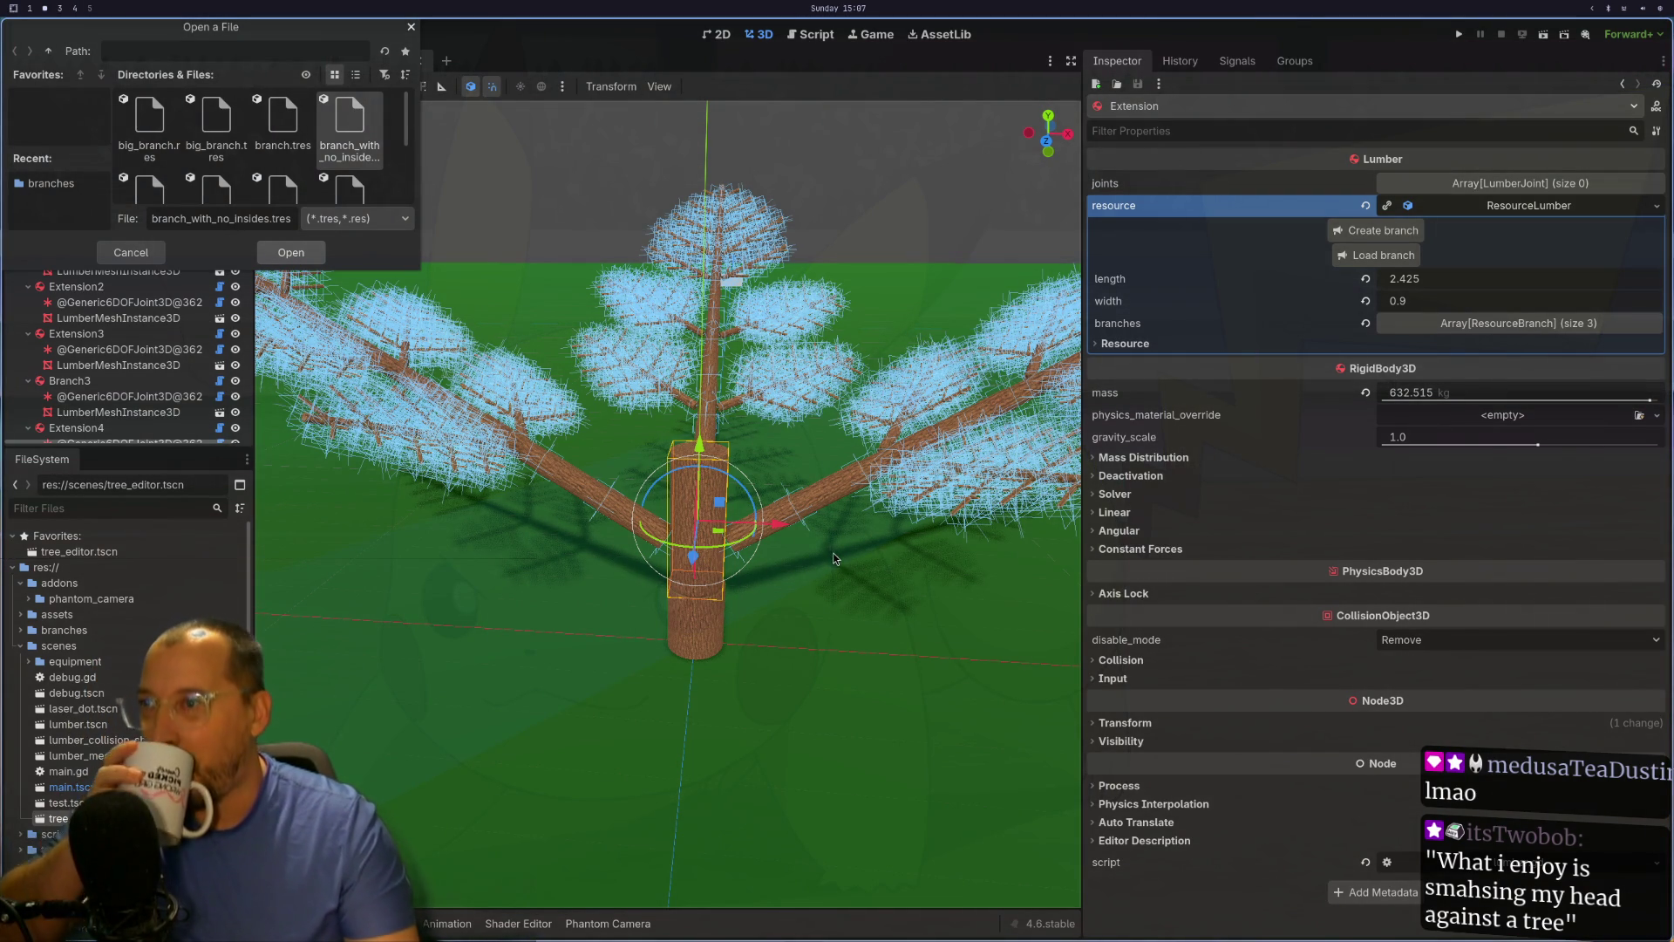
pyautogui.click(270, 258)
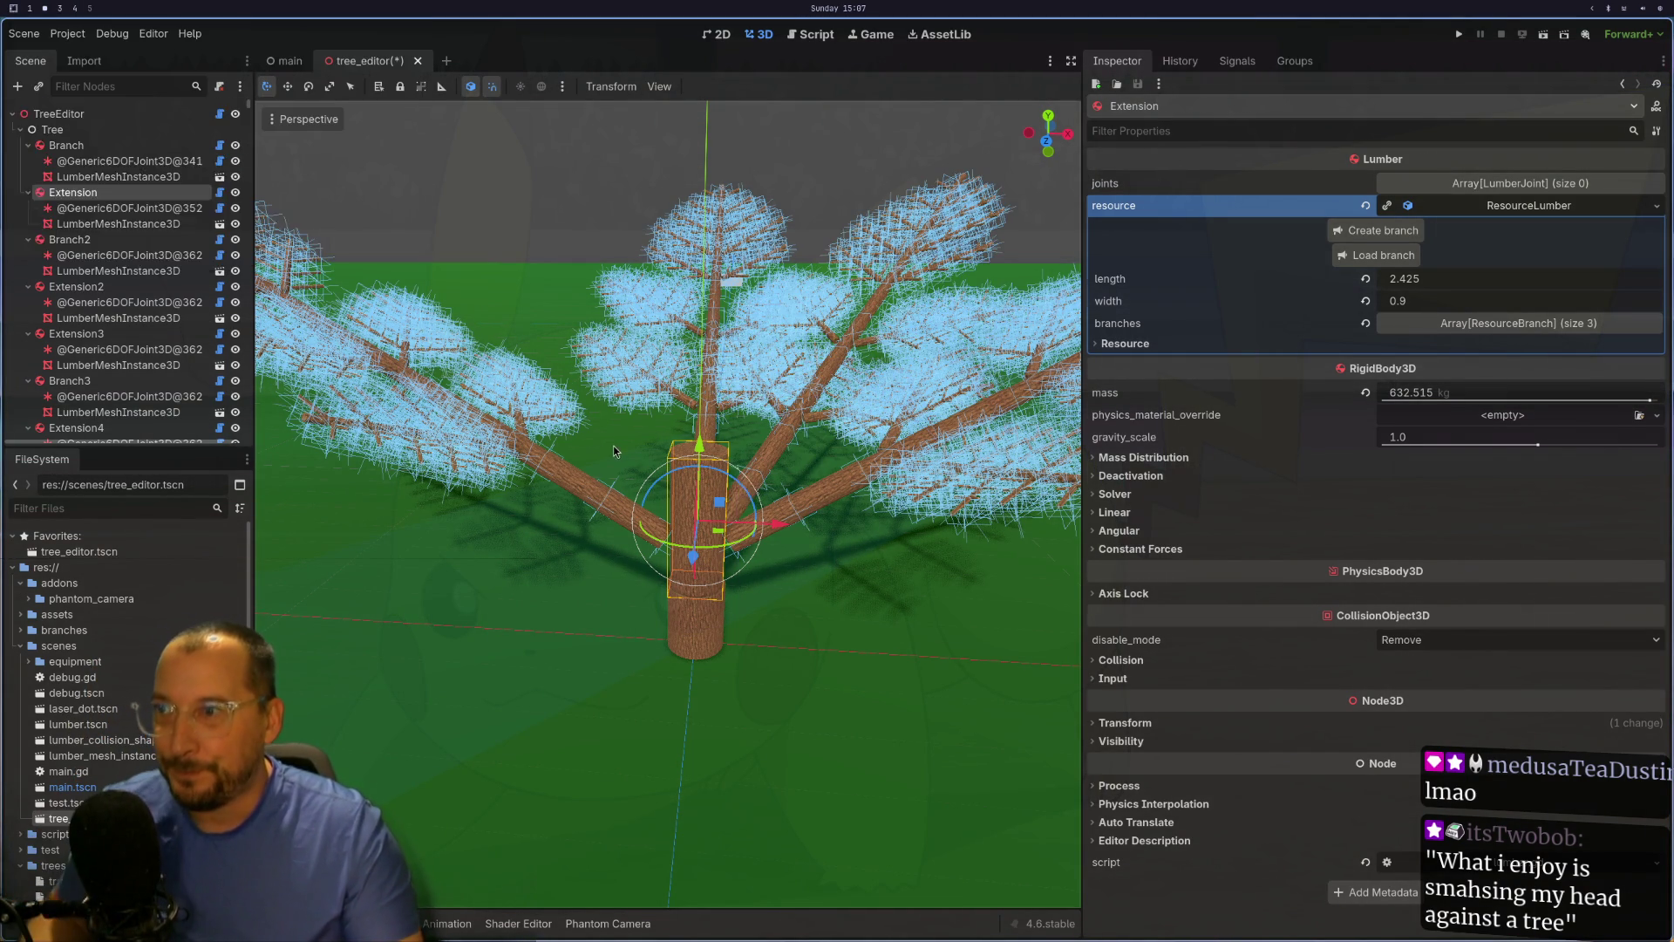
# Step: Set the new Branch995's rotation to PI + PI/2, giving 4.712
pyautogui.click(754, 486)
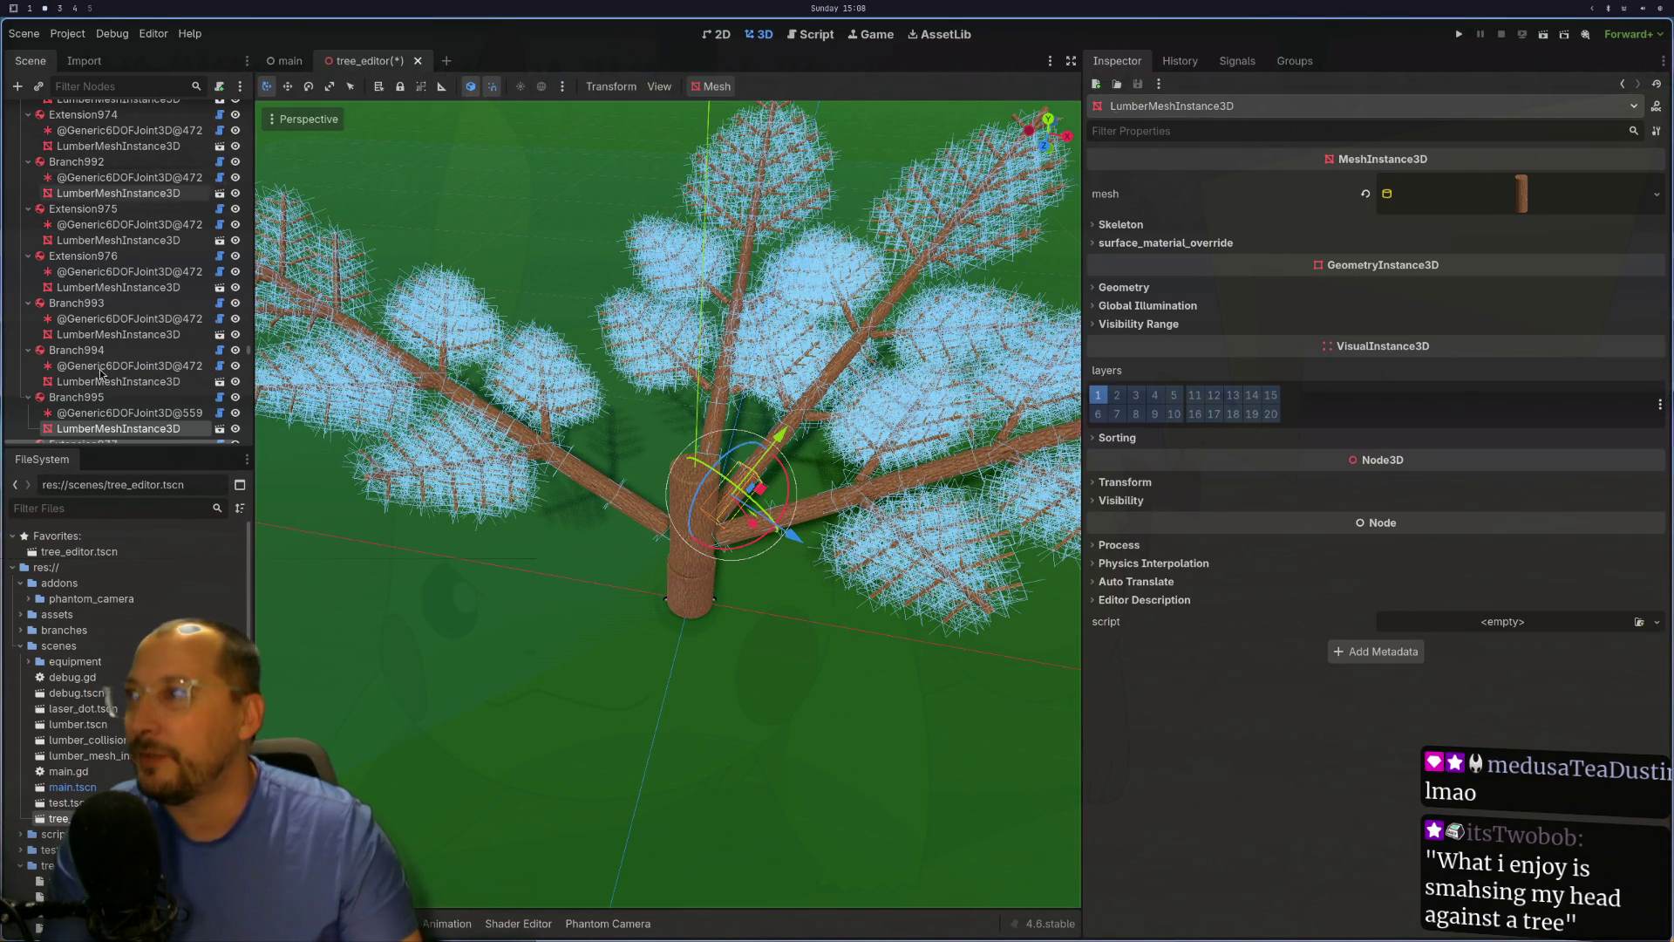
pyautogui.click(78, 396)
pyautogui.click(1487, 207)
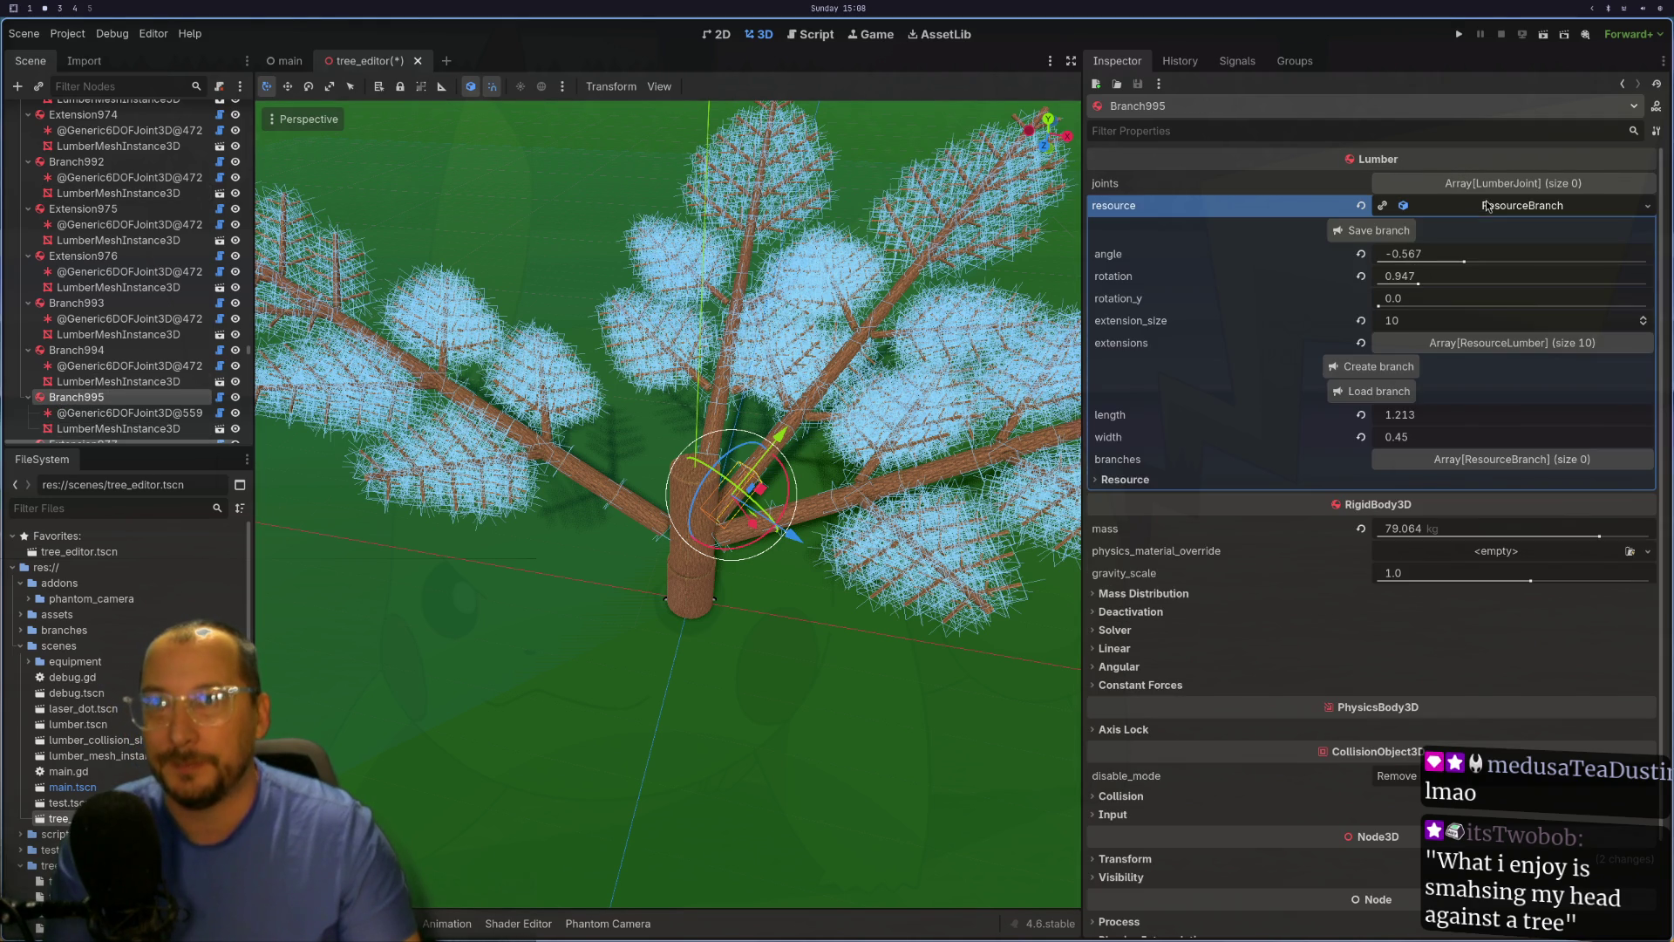
pyautogui.click(1454, 281)
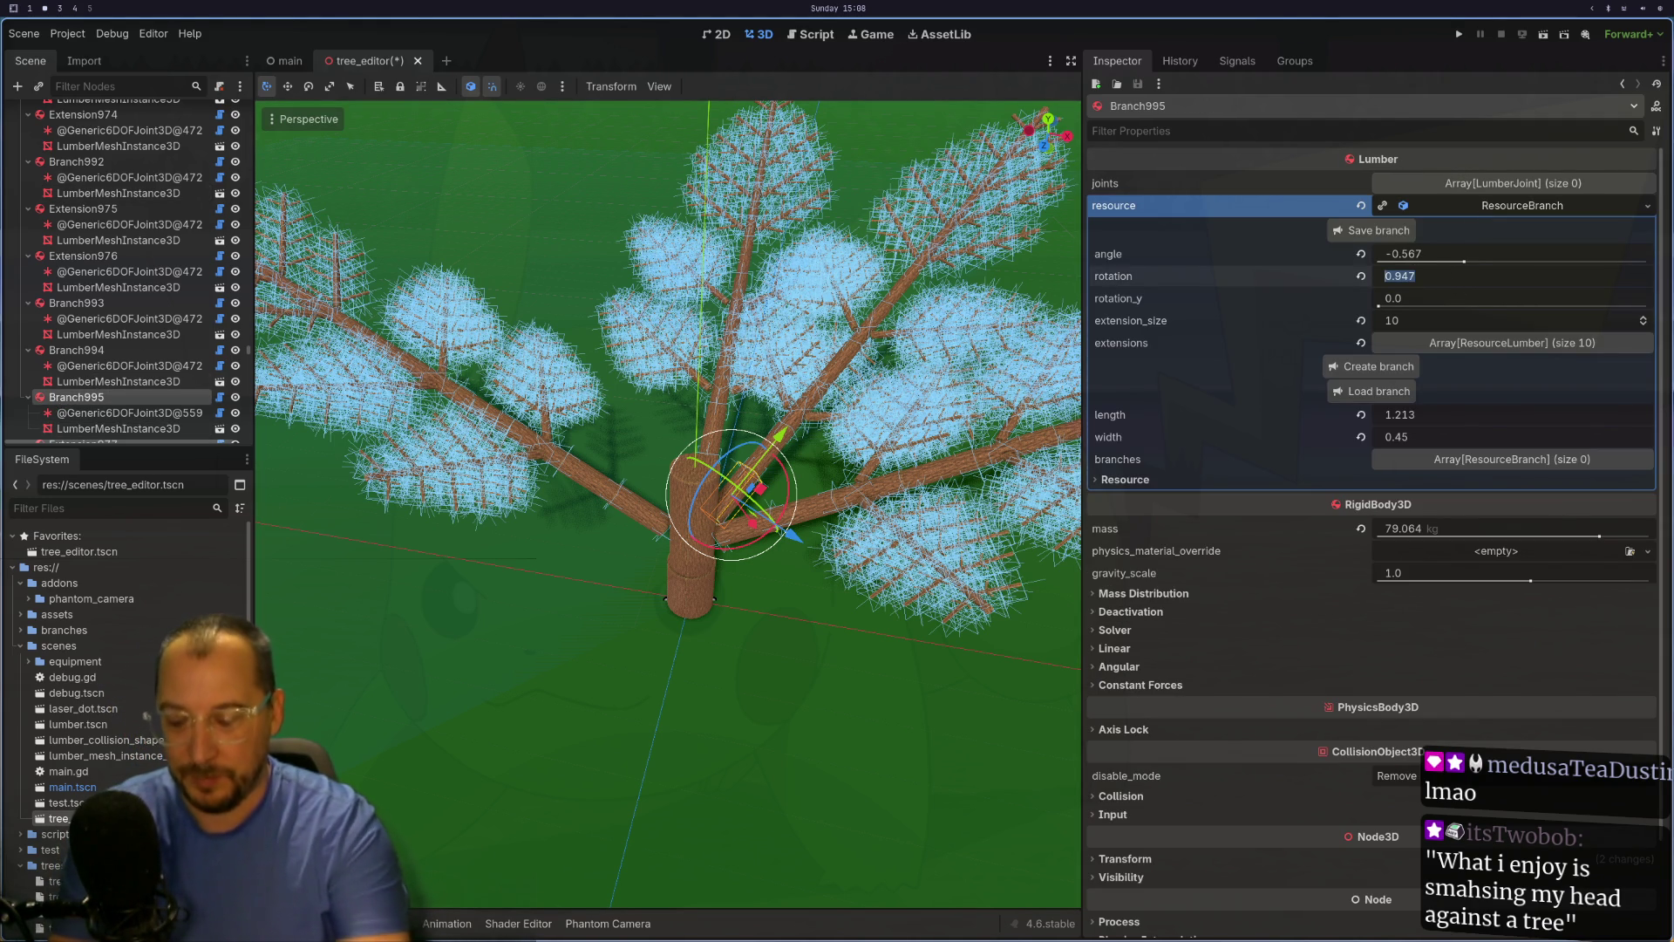
pyautogui.write('PI/')
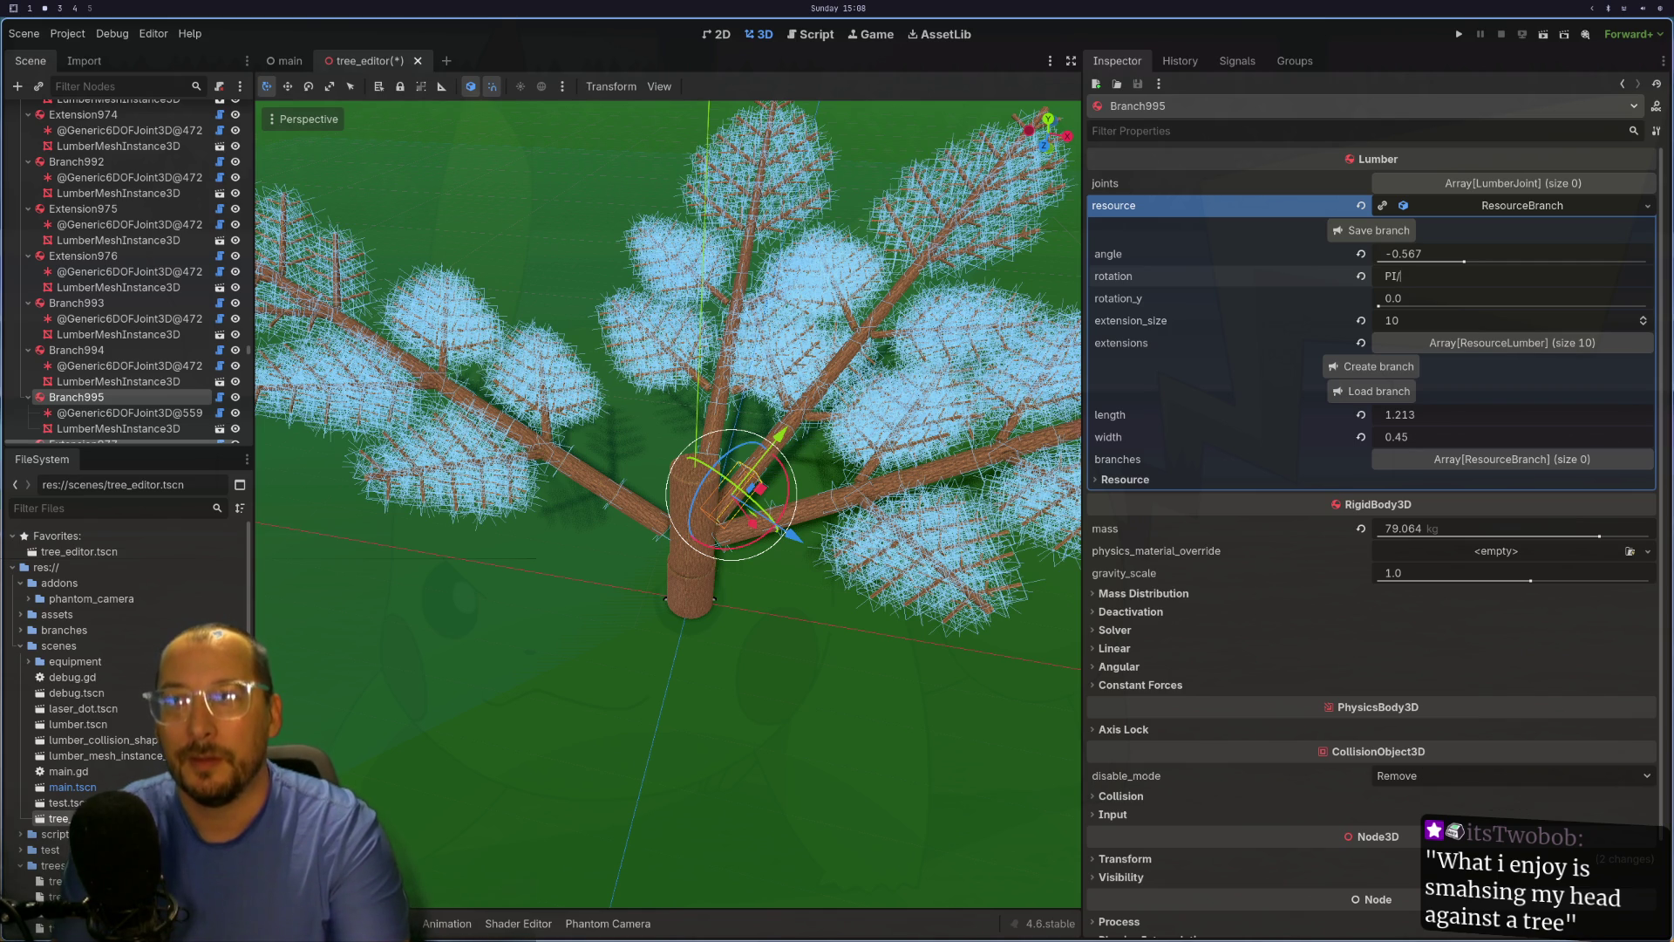
pyautogui.write('6')
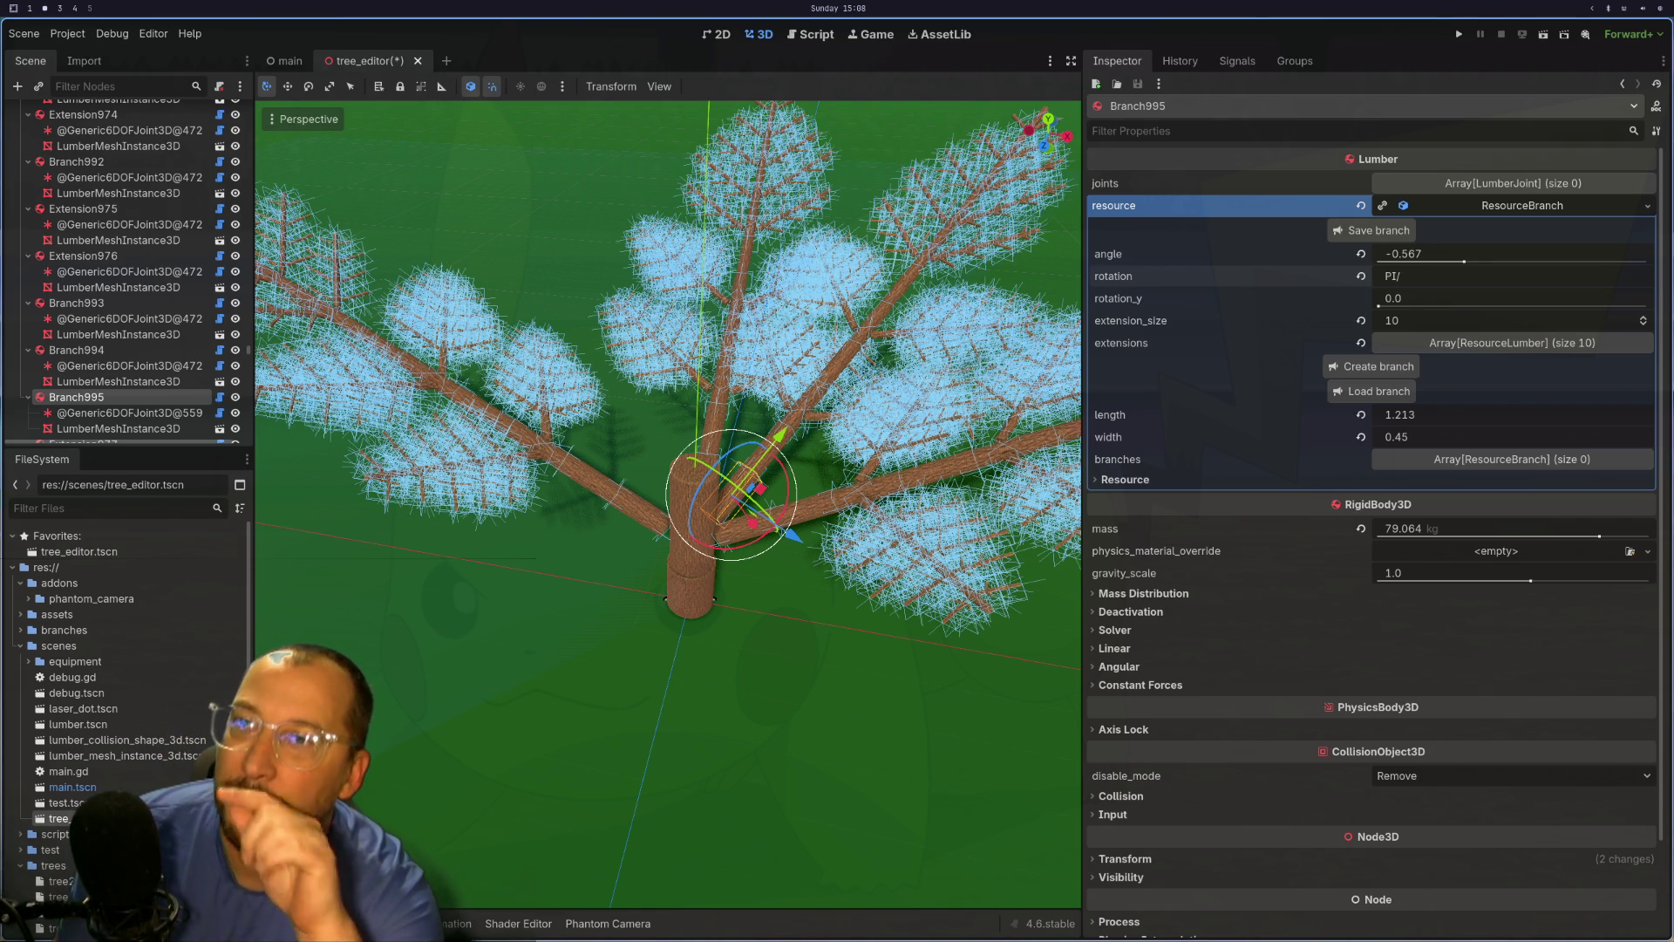
pyautogui.press('BackSpace')
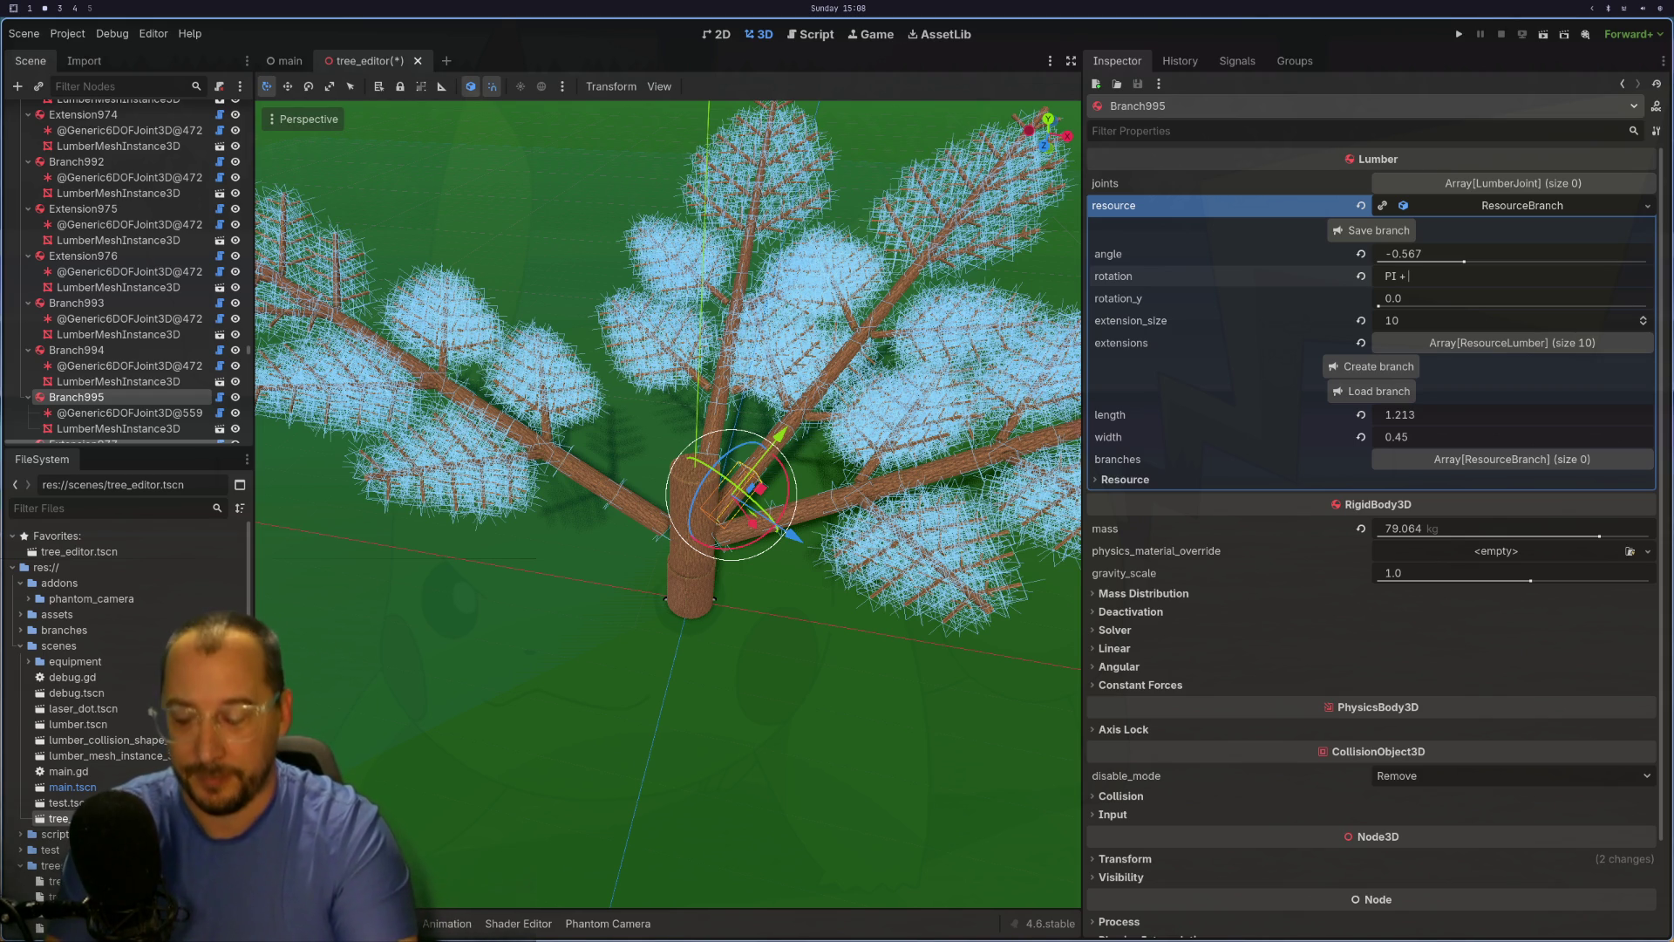
pyautogui.press('Return')
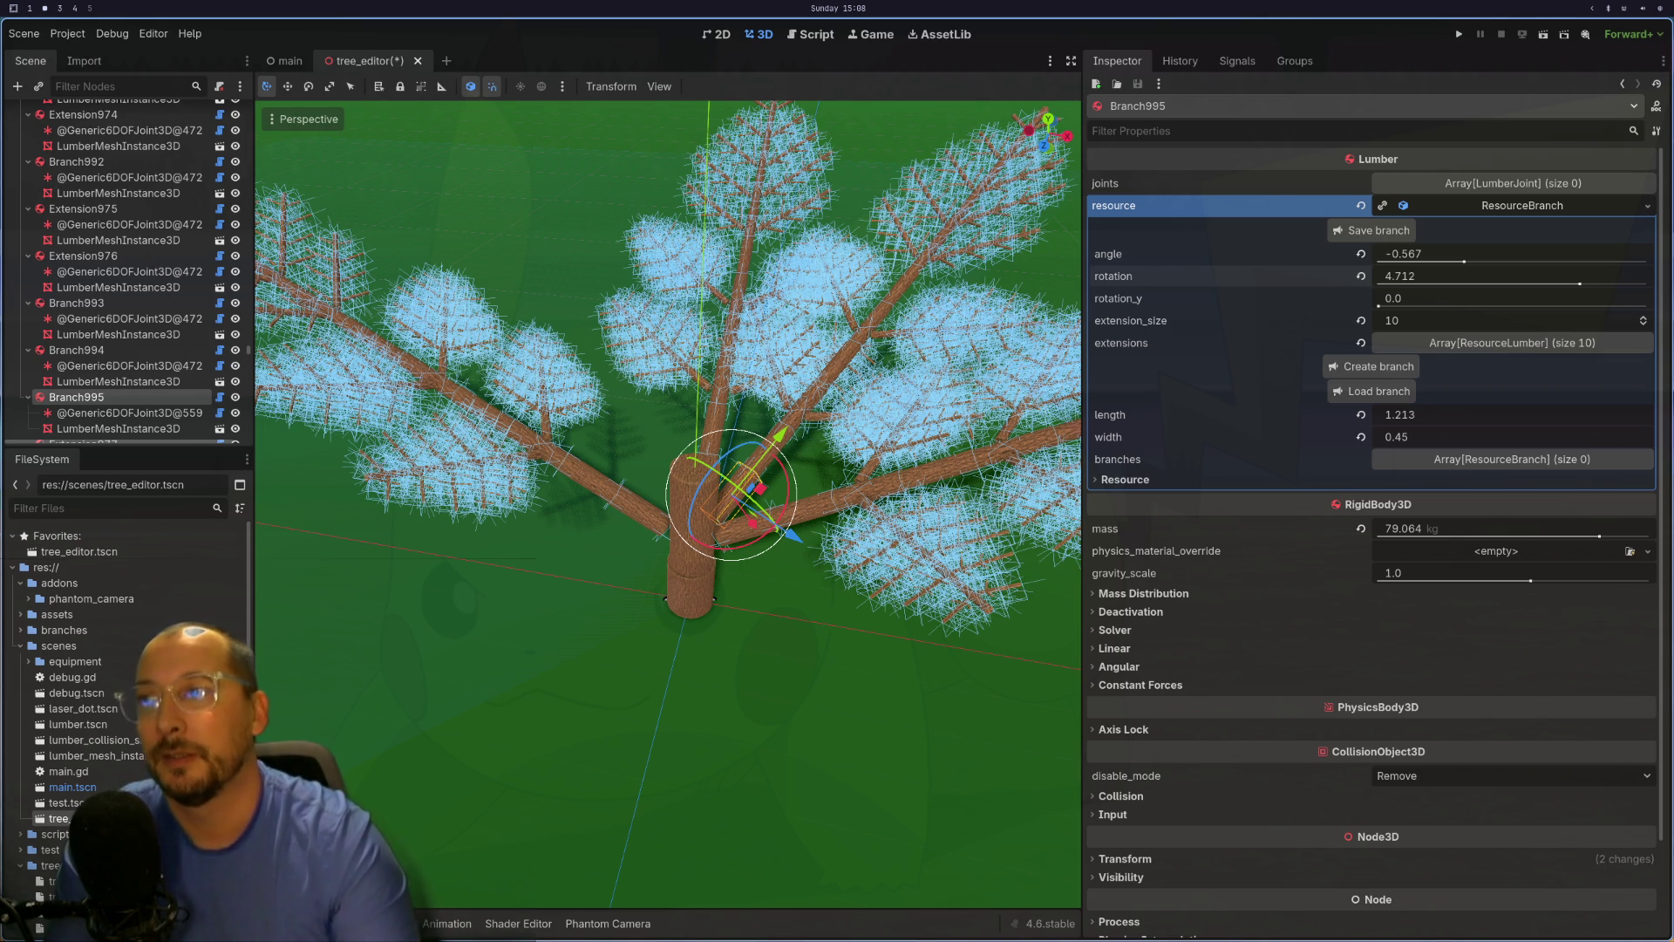
# Step: Check Branch995's rotation_y value, then reselect the TreeEditor root node
pyautogui.click(1556, 277)
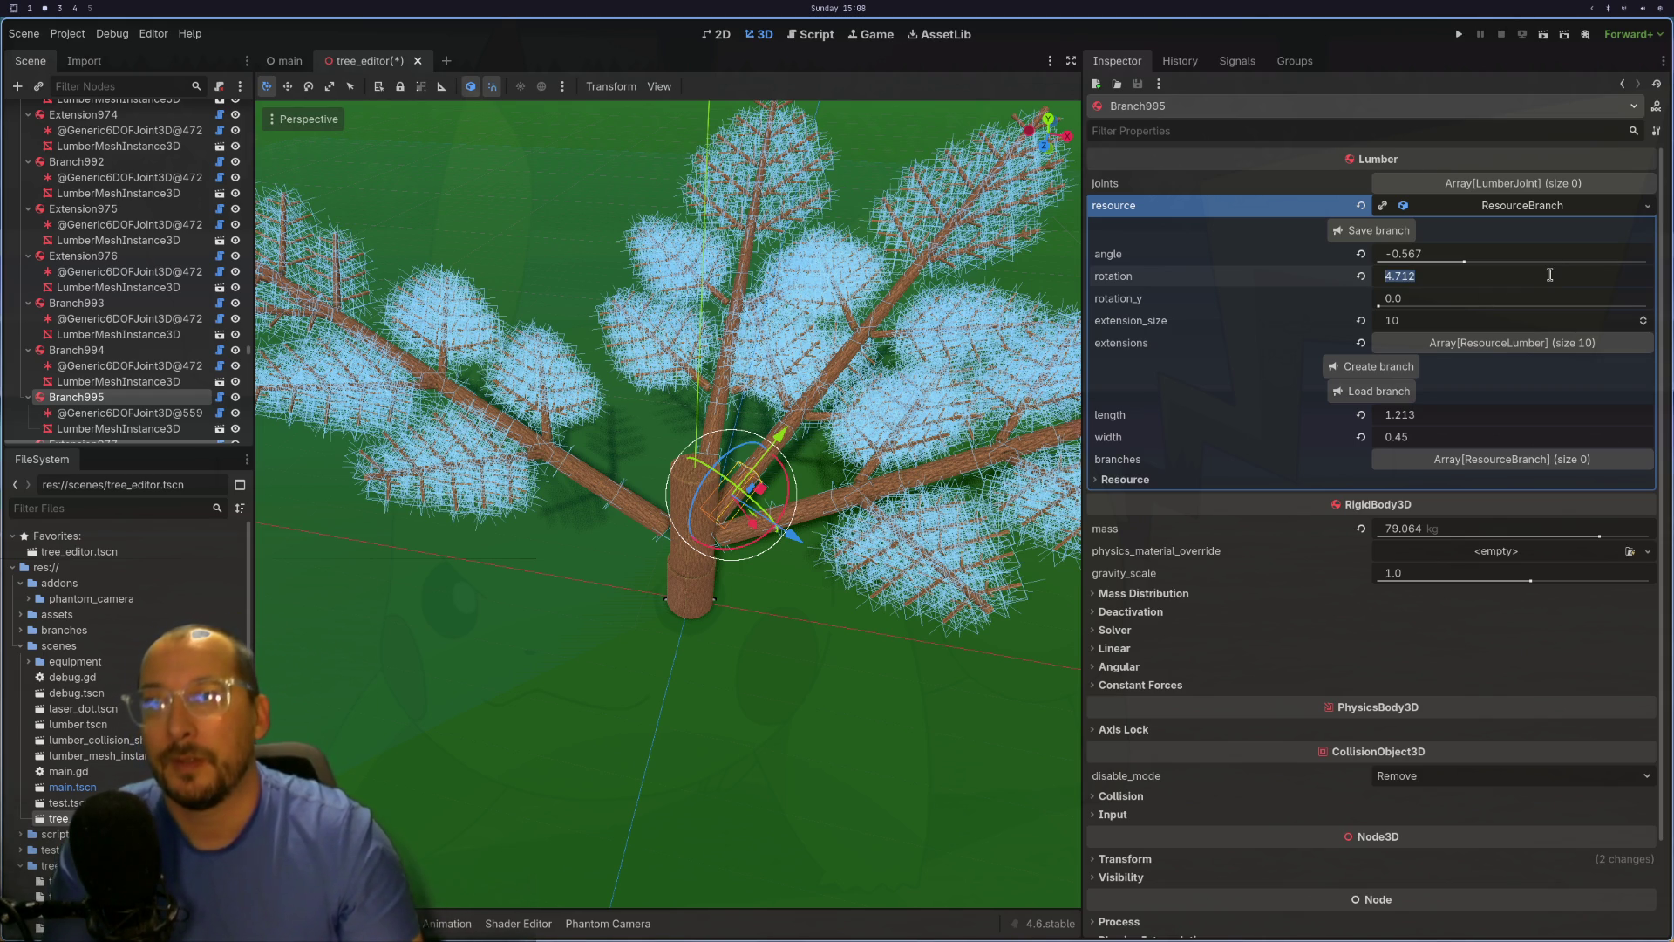
pyautogui.press('Tab')
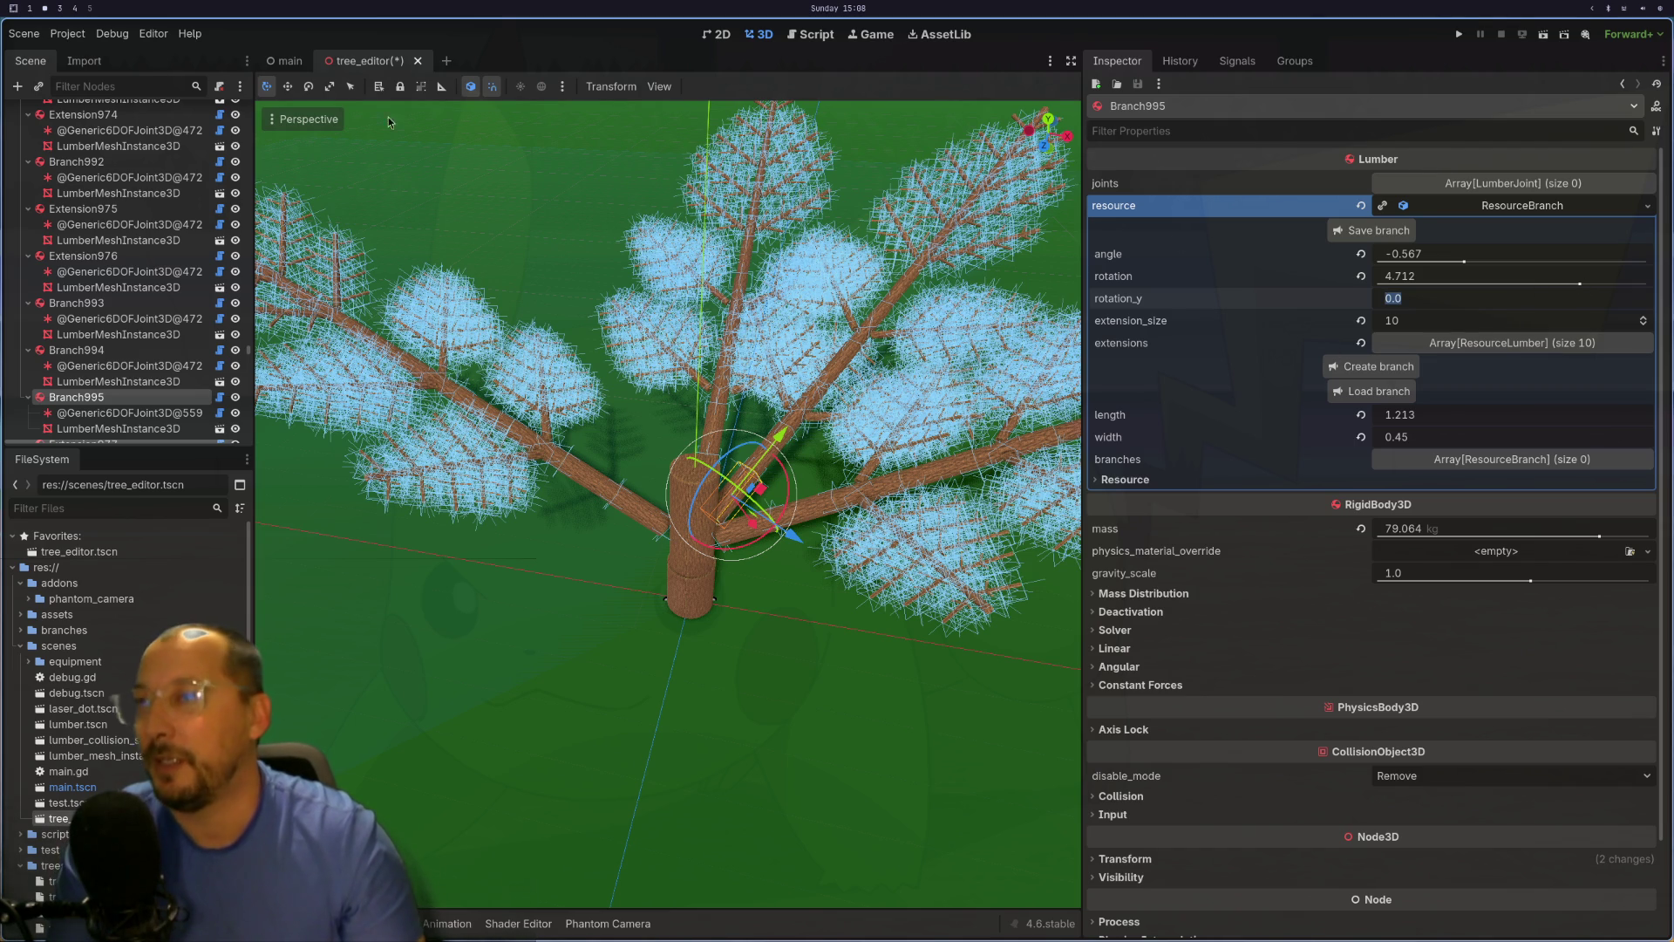
pyautogui.scroll(5, 189, 270)
pyautogui.scroll(1, 189, 270)
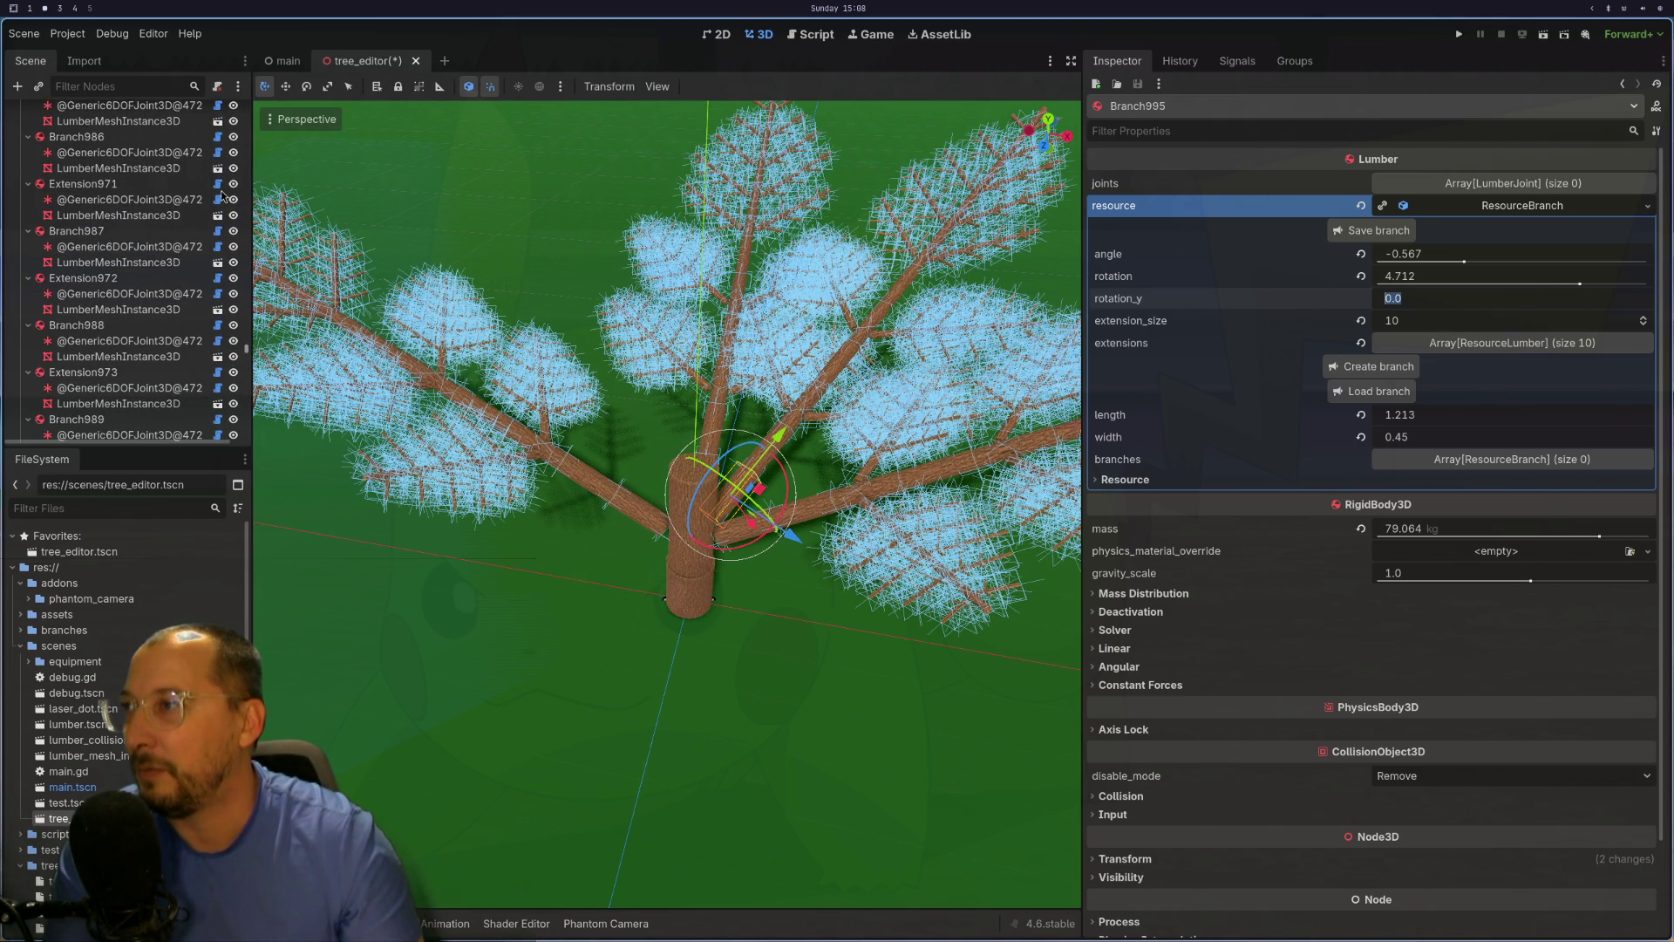
pyautogui.scroll(10, 233, 232)
pyautogui.click(59, 113)
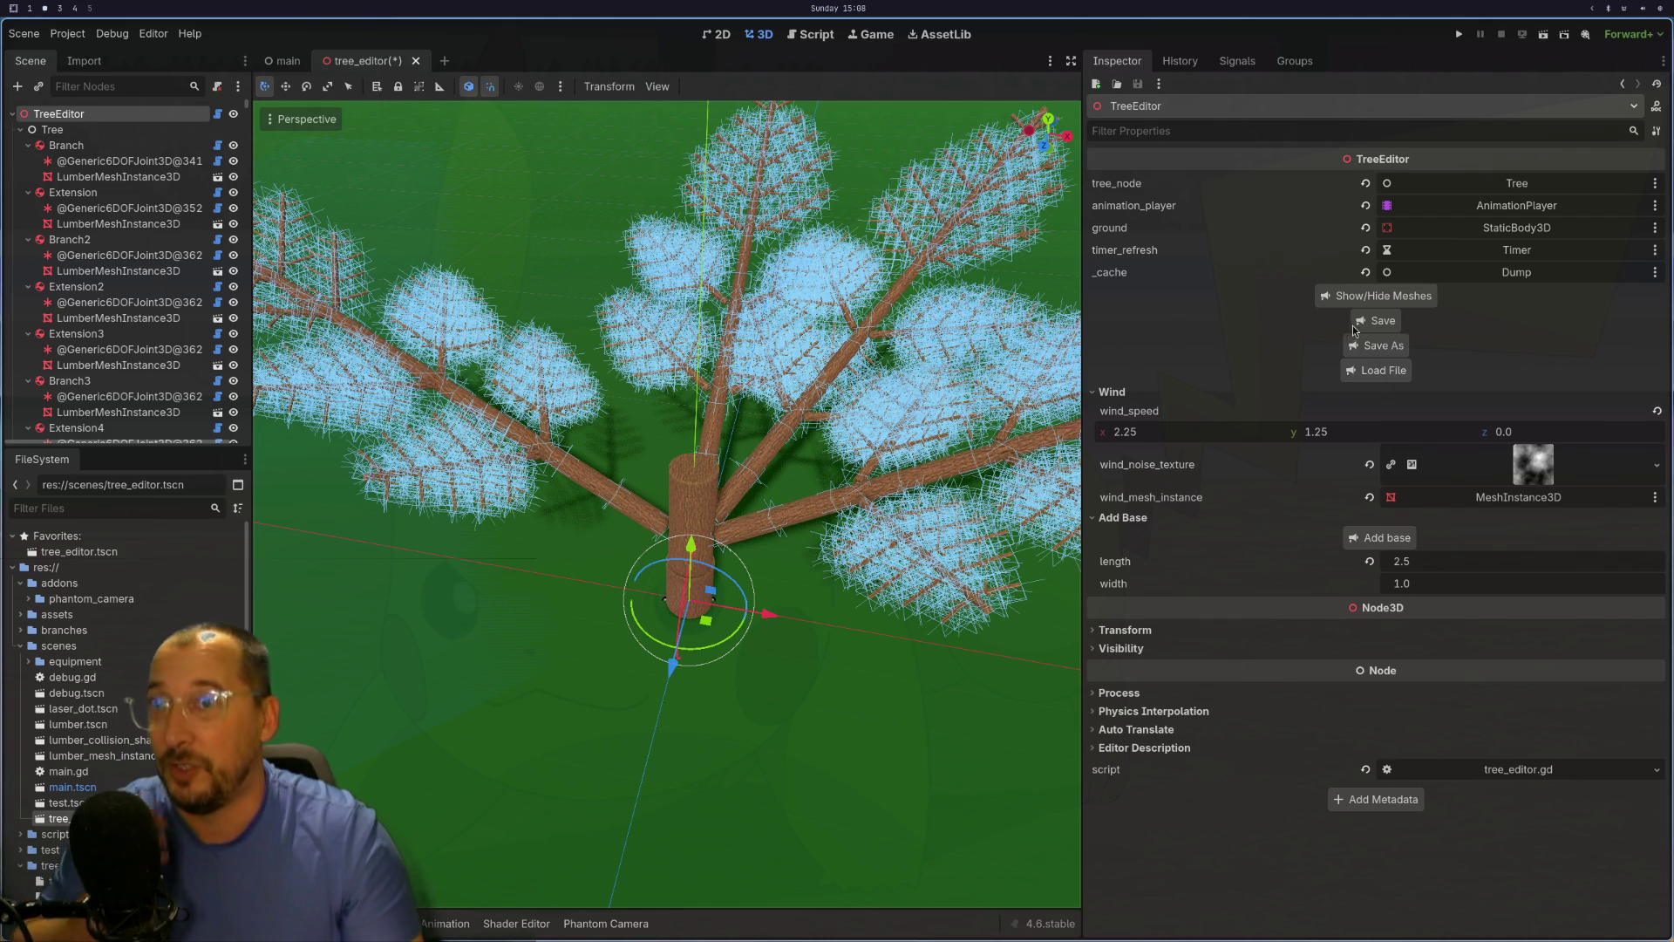
# Step: Save the tree as tree9.res, then close tree_editor and save the scene
pyautogui.click(1376, 345)
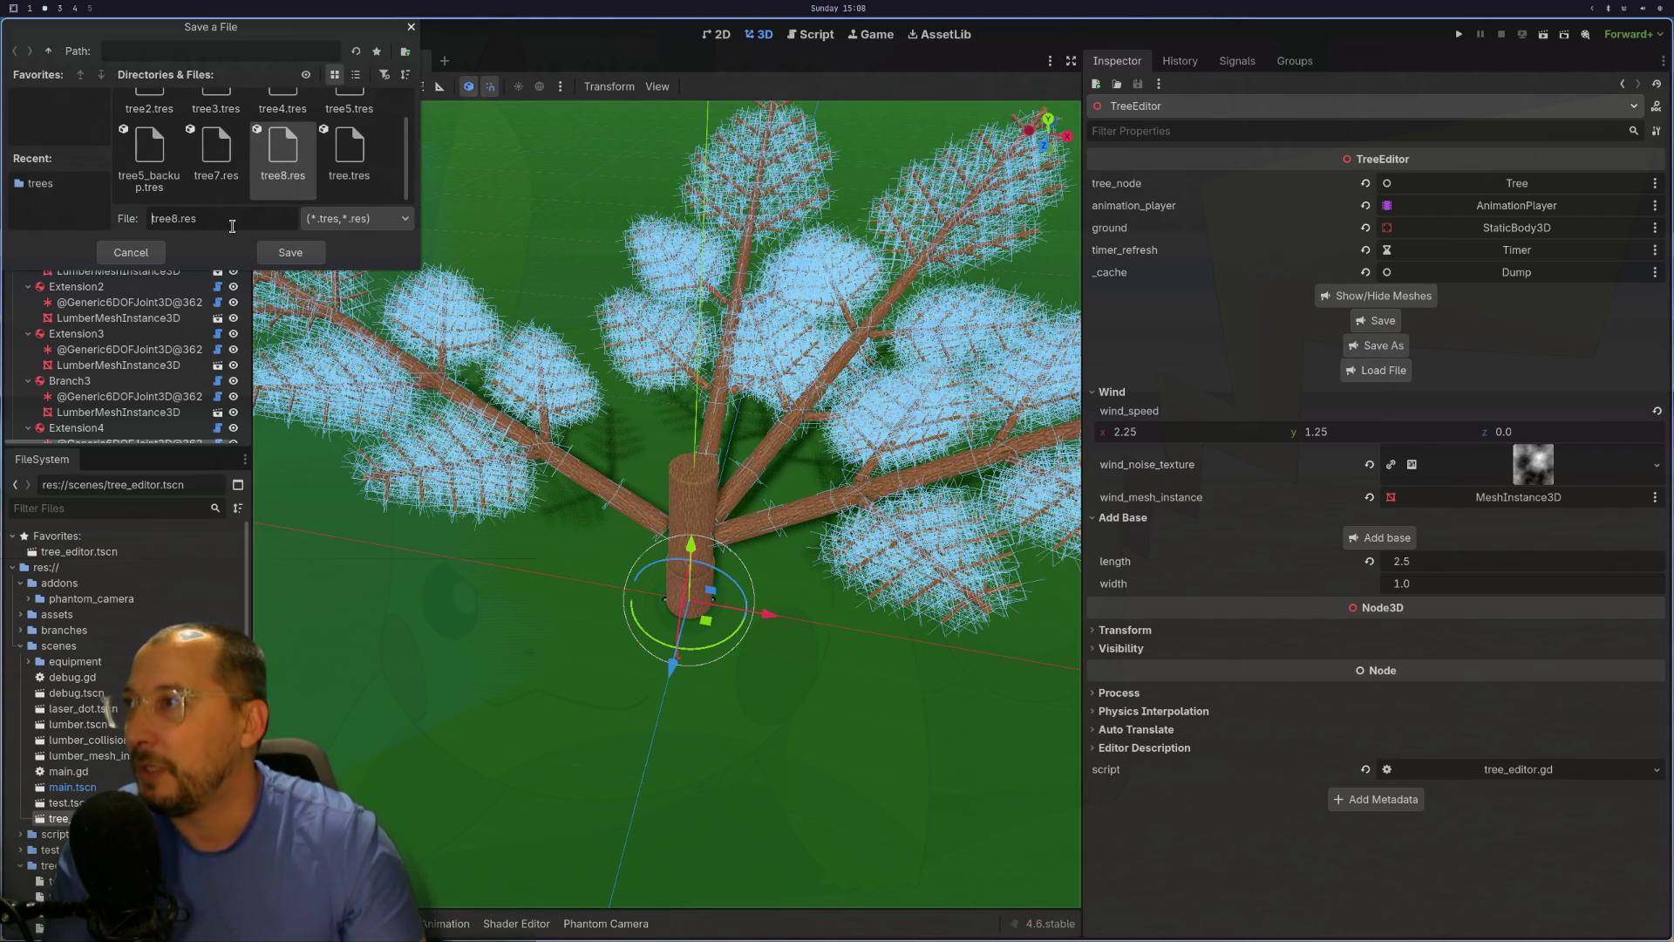
pyautogui.press('BackSpace')
pyautogui.press('BackSpace')
pyautogui.write('e9')
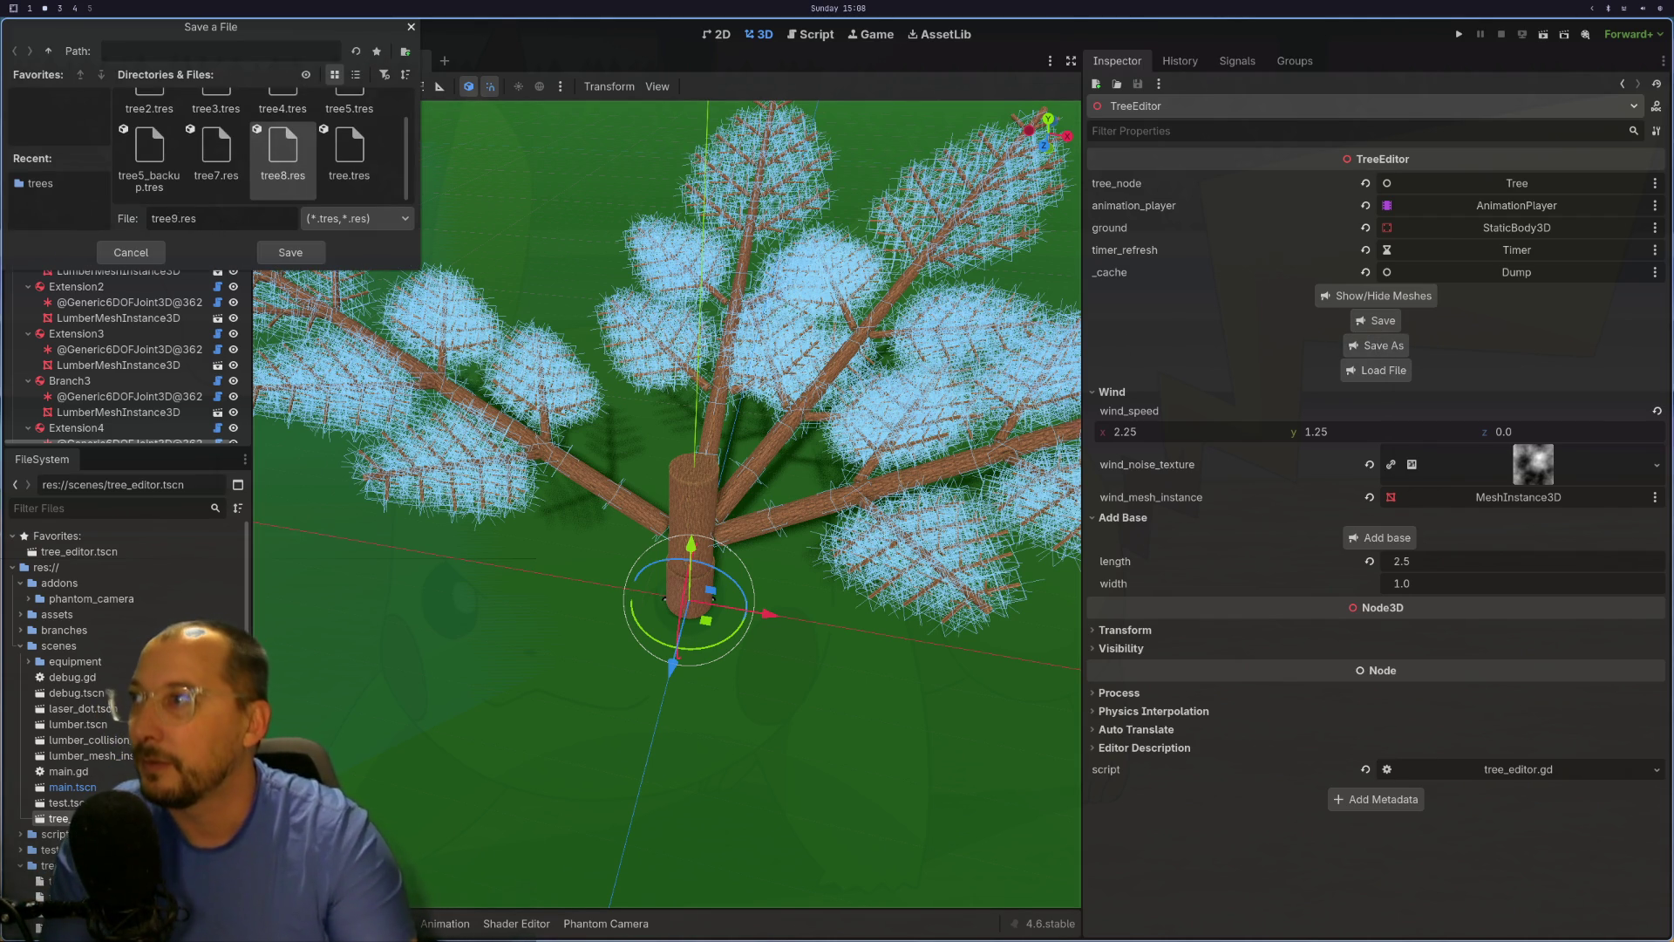
pyautogui.click(290, 252)
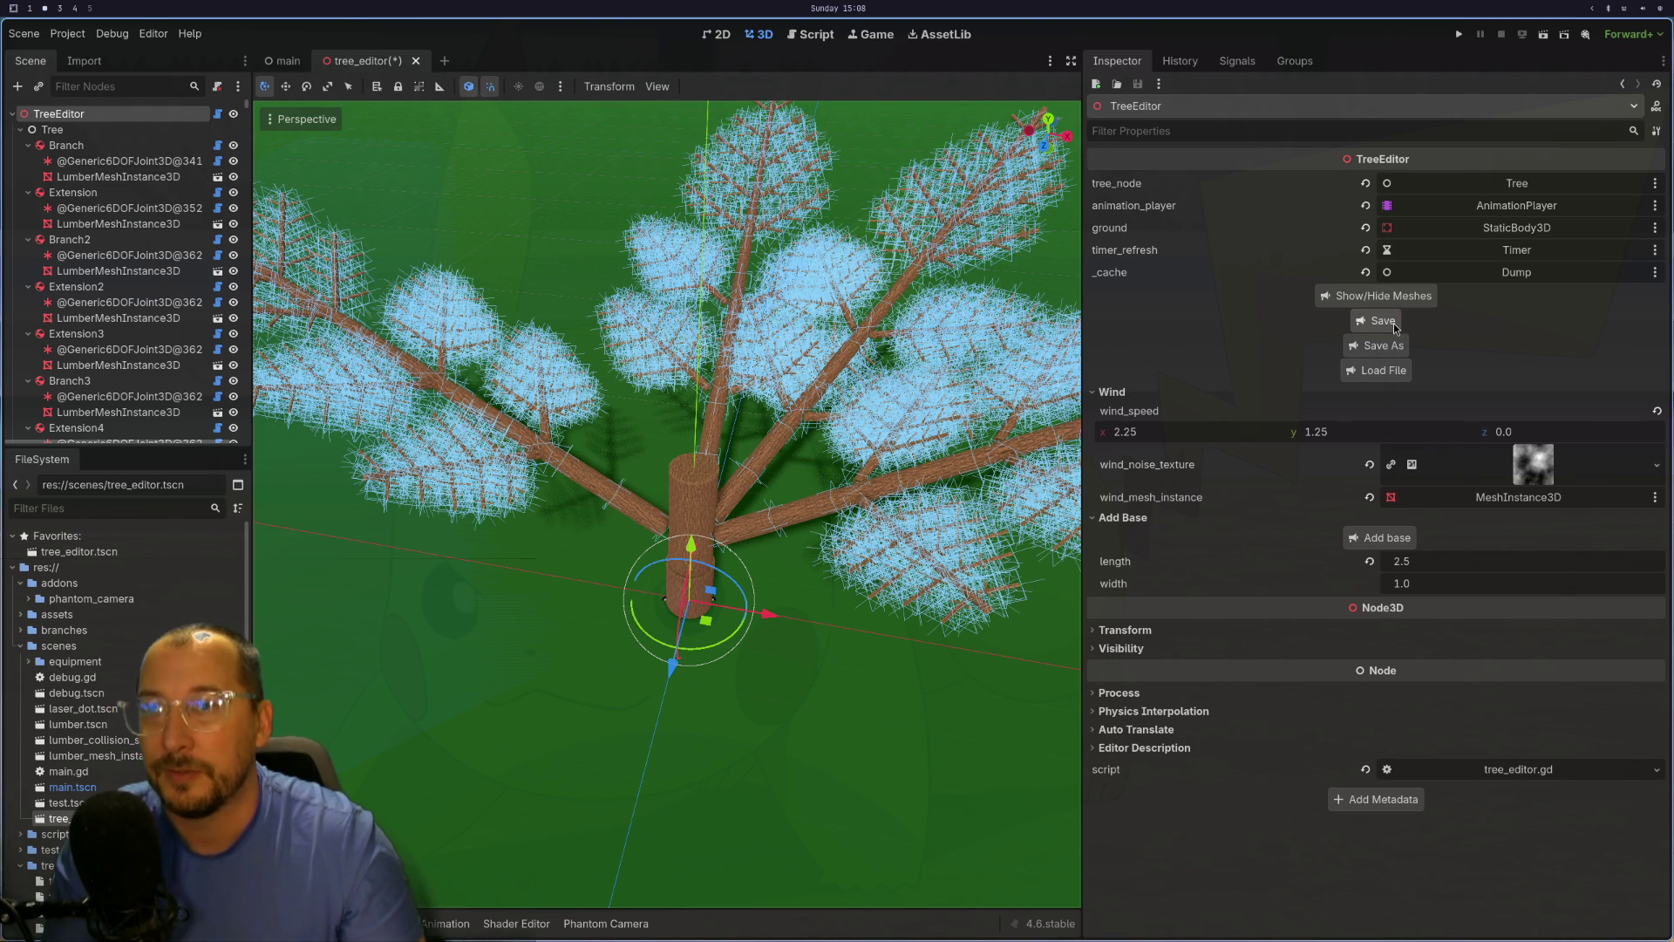
pyautogui.click(416, 61)
pyautogui.click(924, 520)
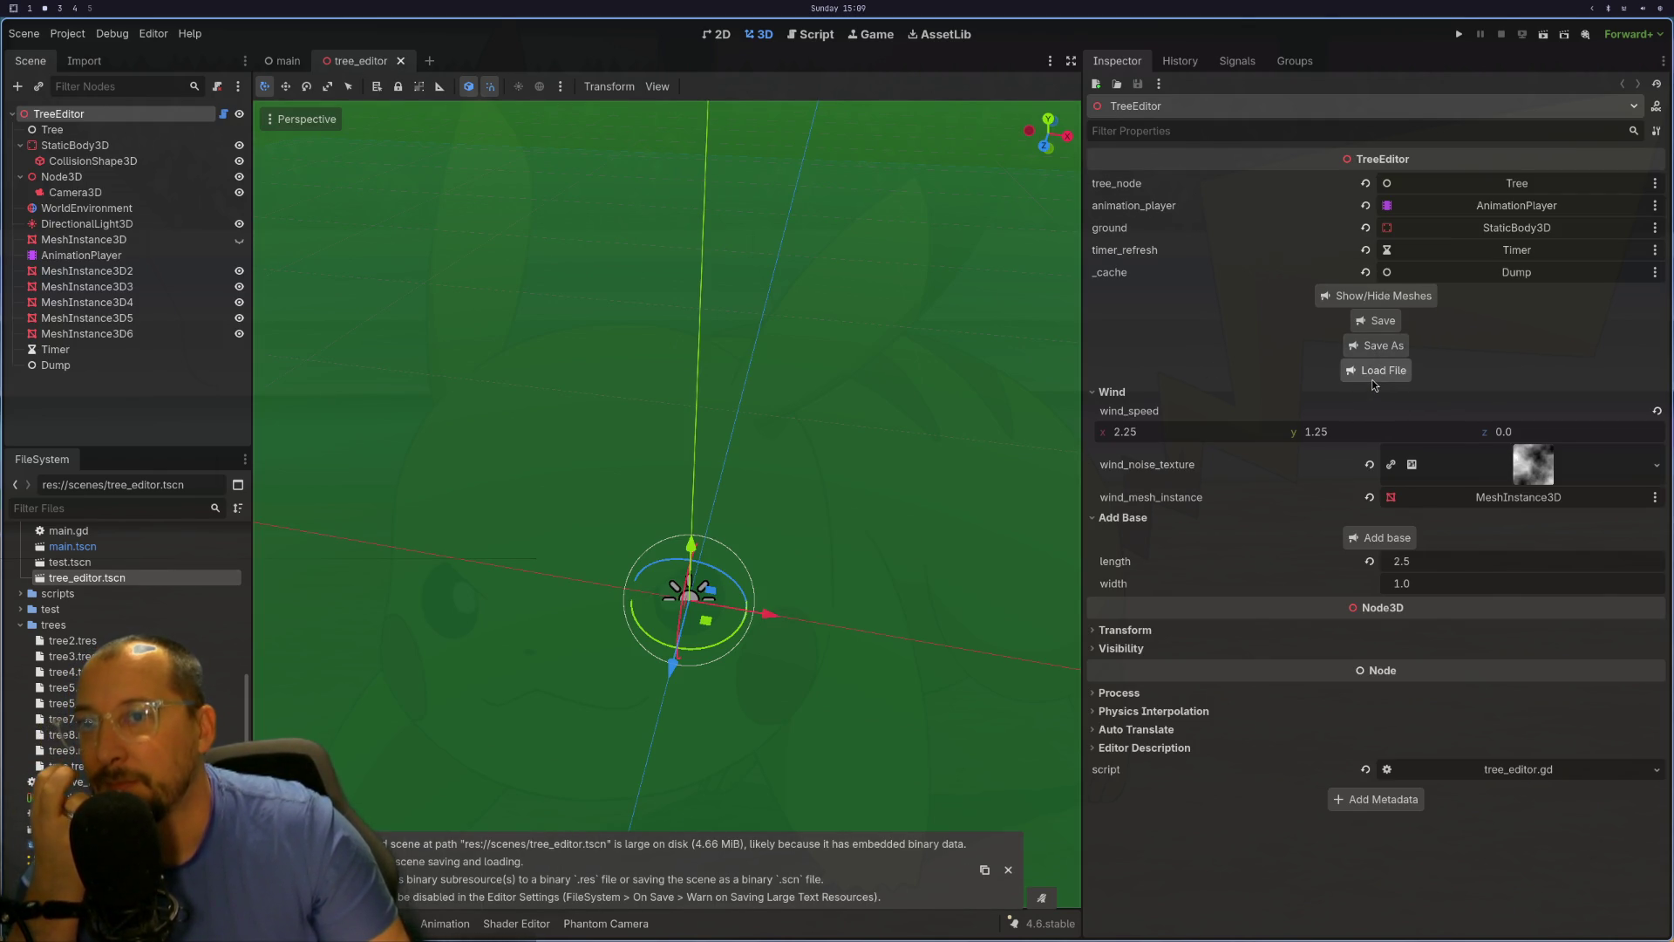
# Step: Choose tree8.res in the tree file picker, then switch to the code editor
pyautogui.click(1373, 377)
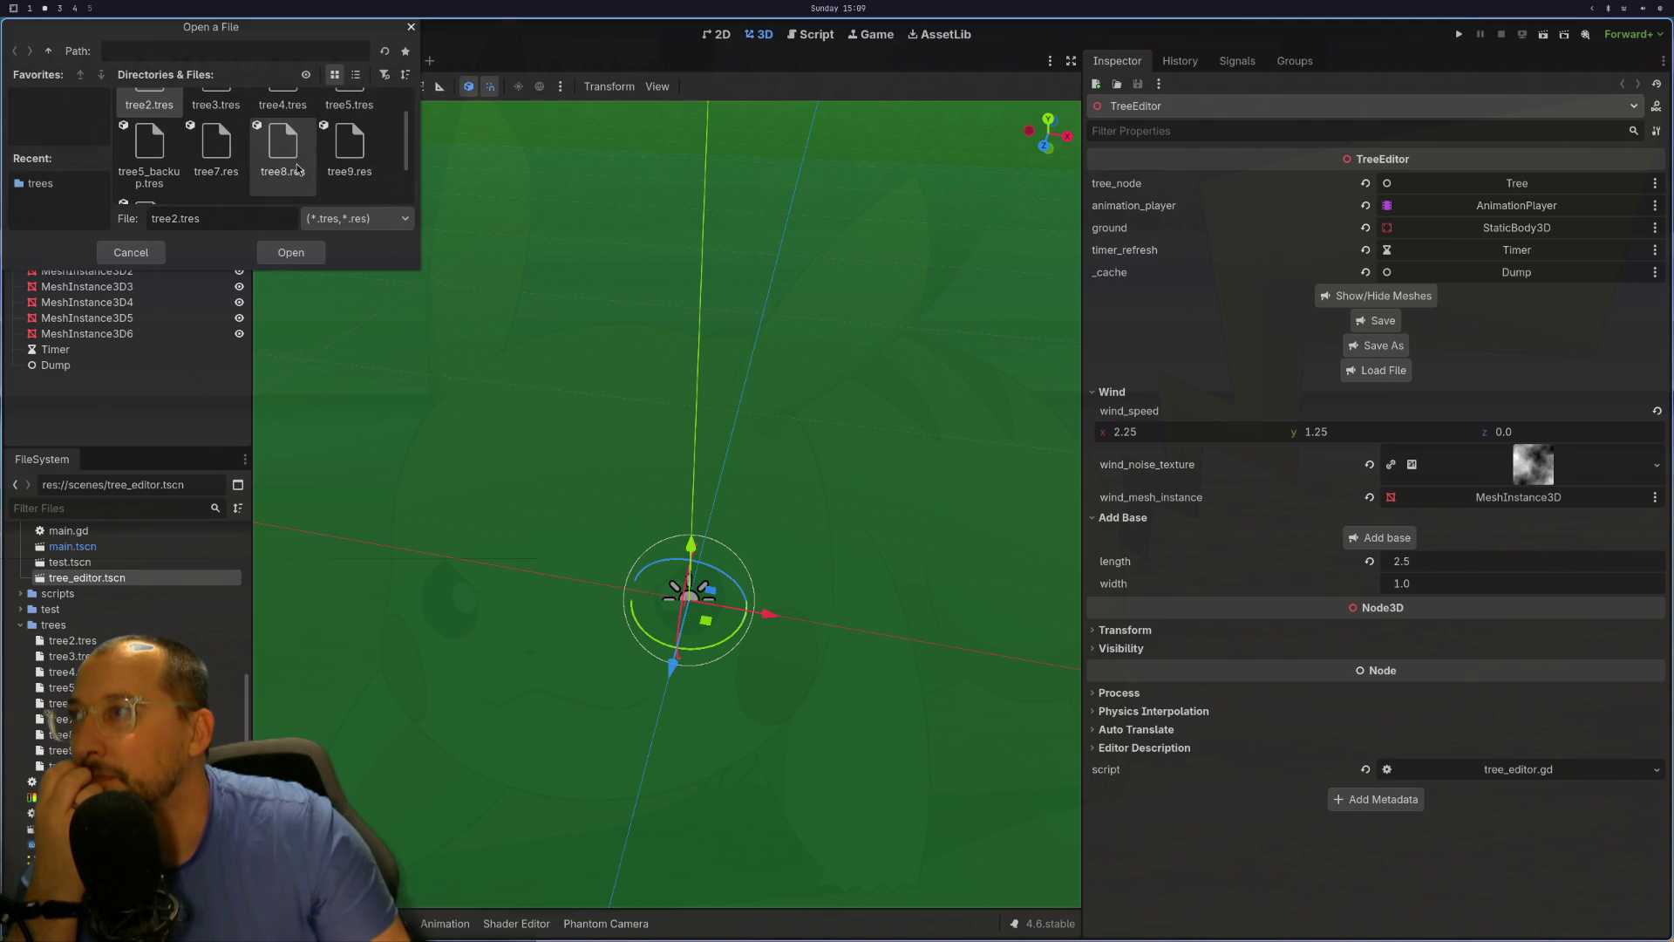
pyautogui.click(282, 144)
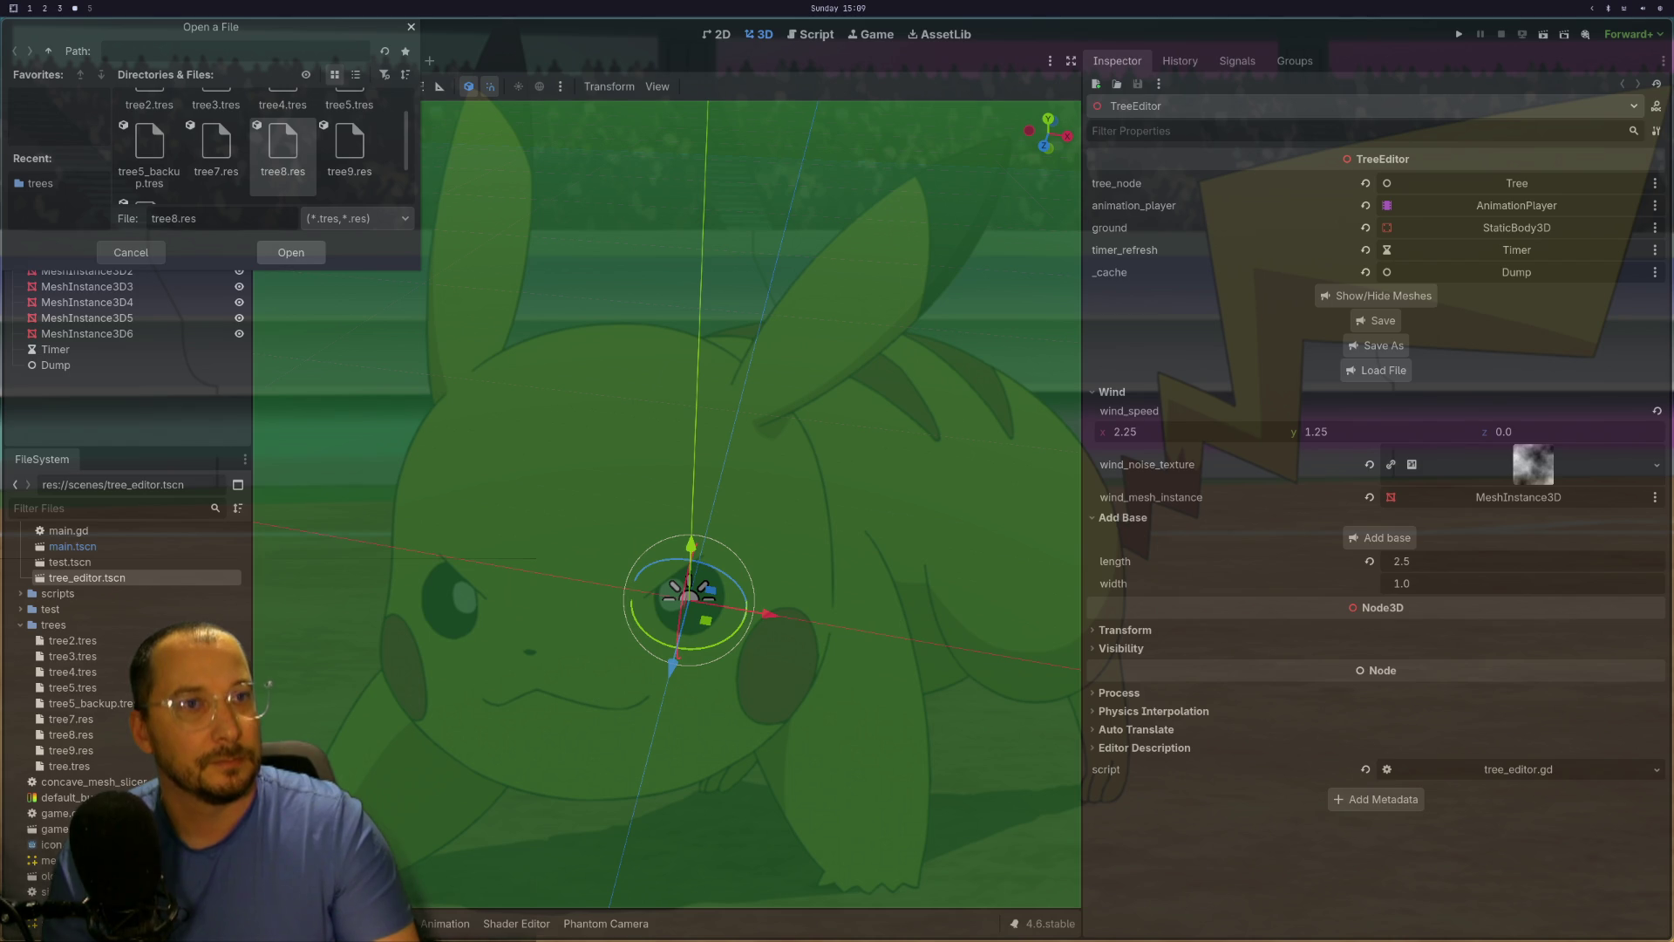
pyautogui.press('super+1')
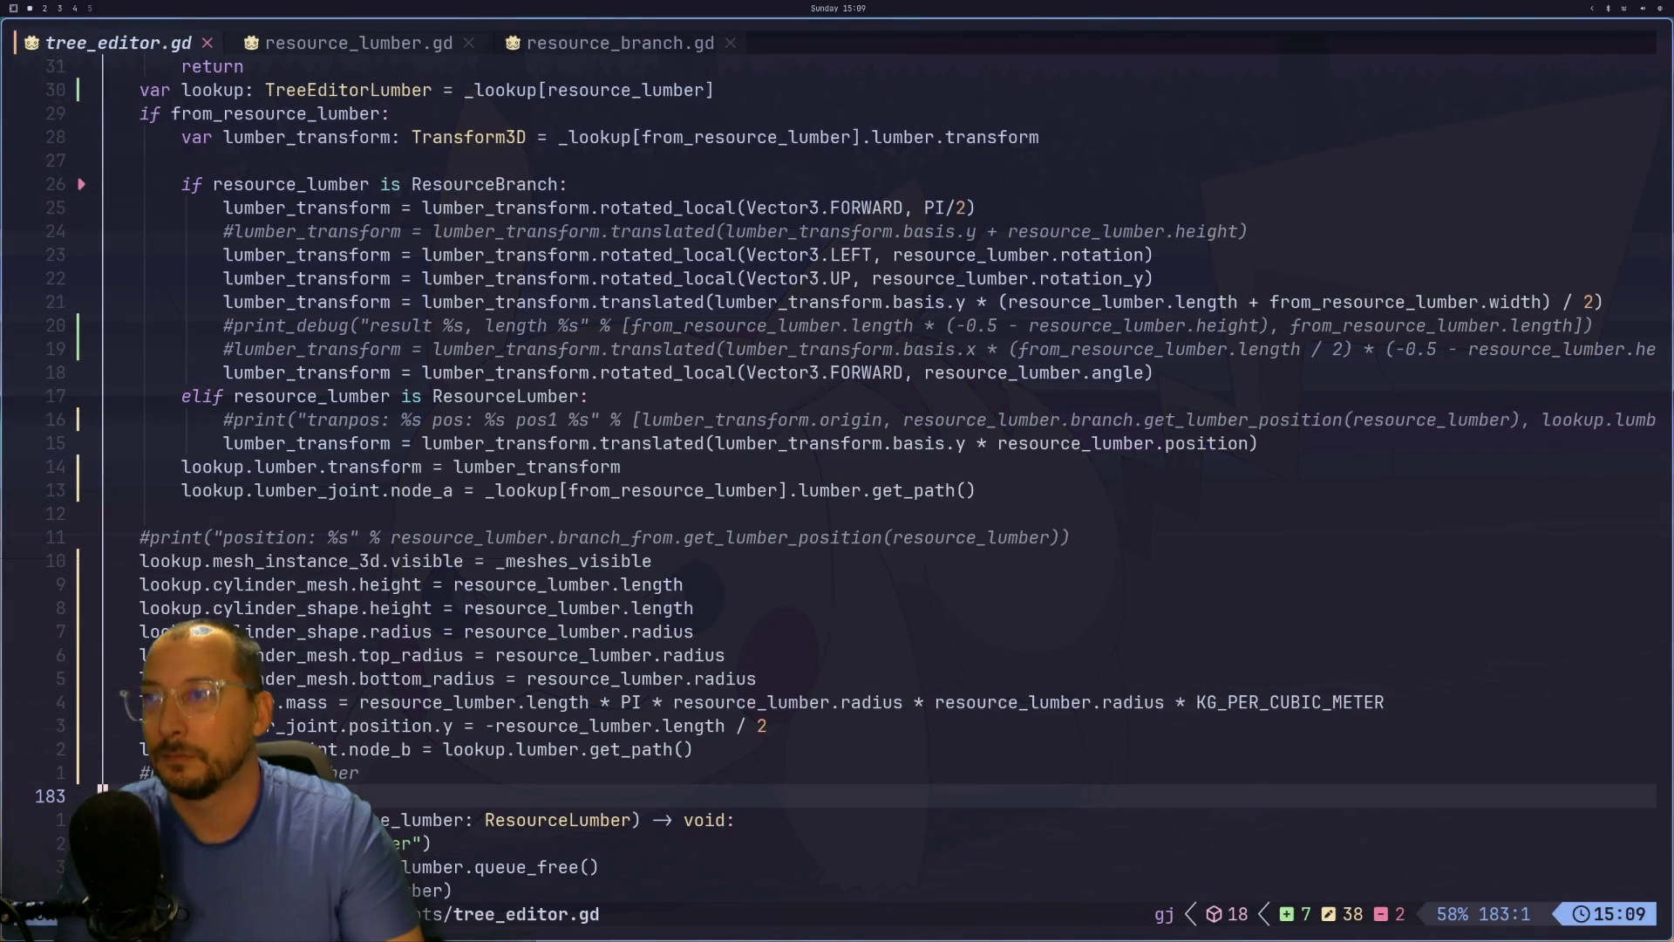
pyautogui.scroll(10, 484, 339)
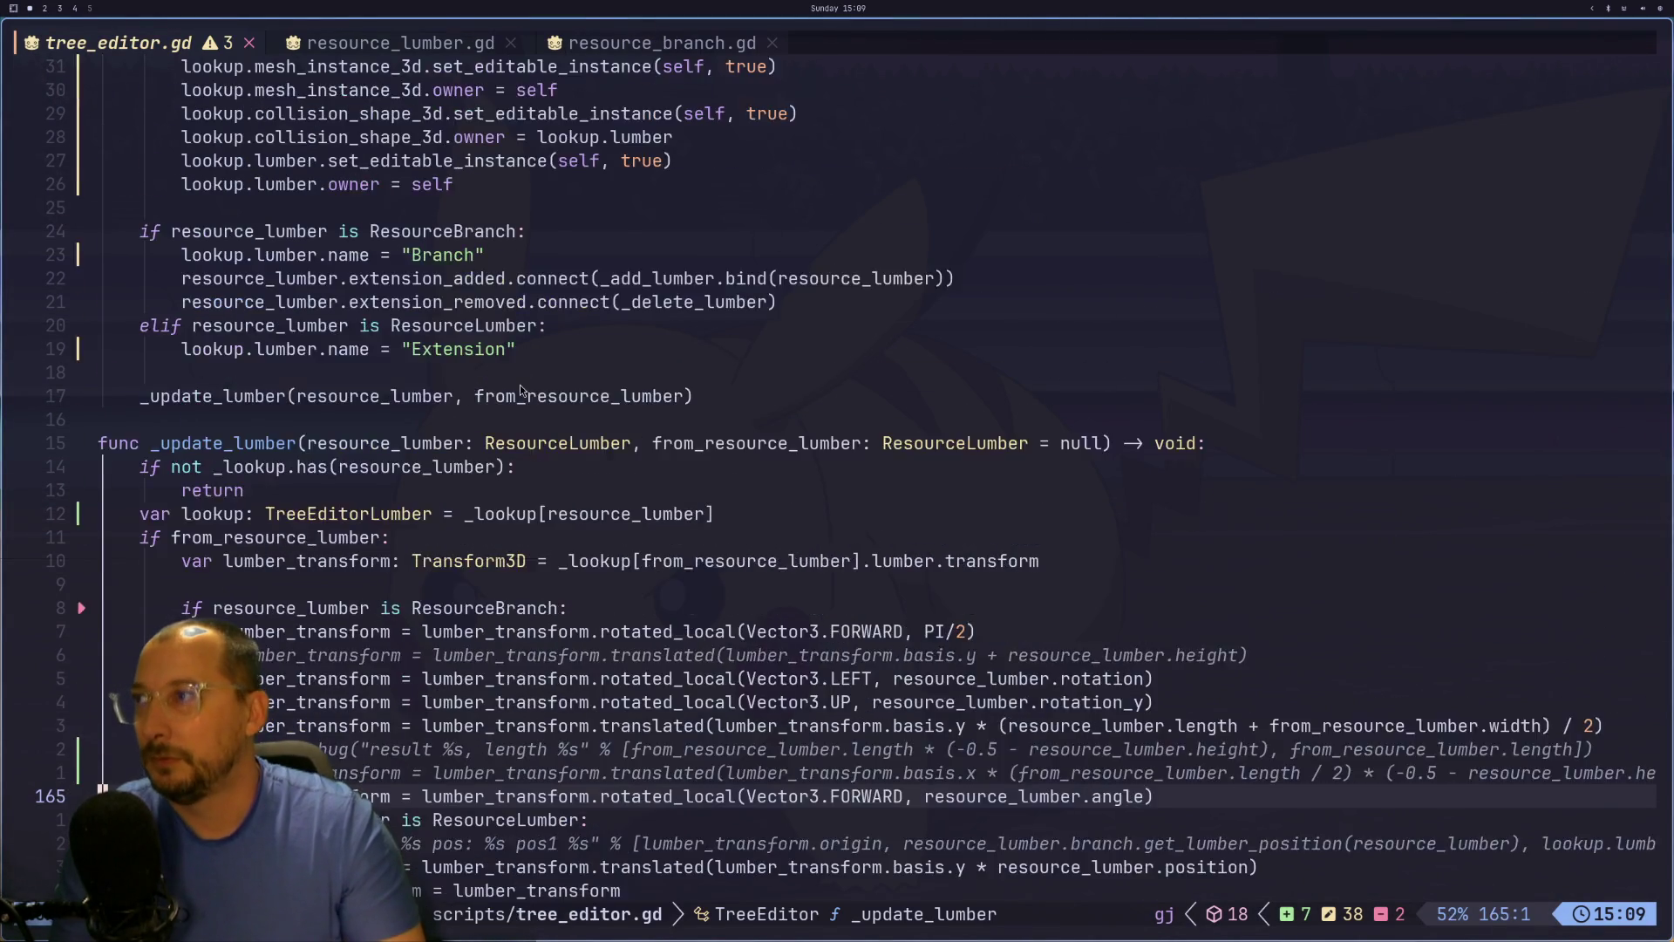
pyautogui.scroll(4, 517, 400)
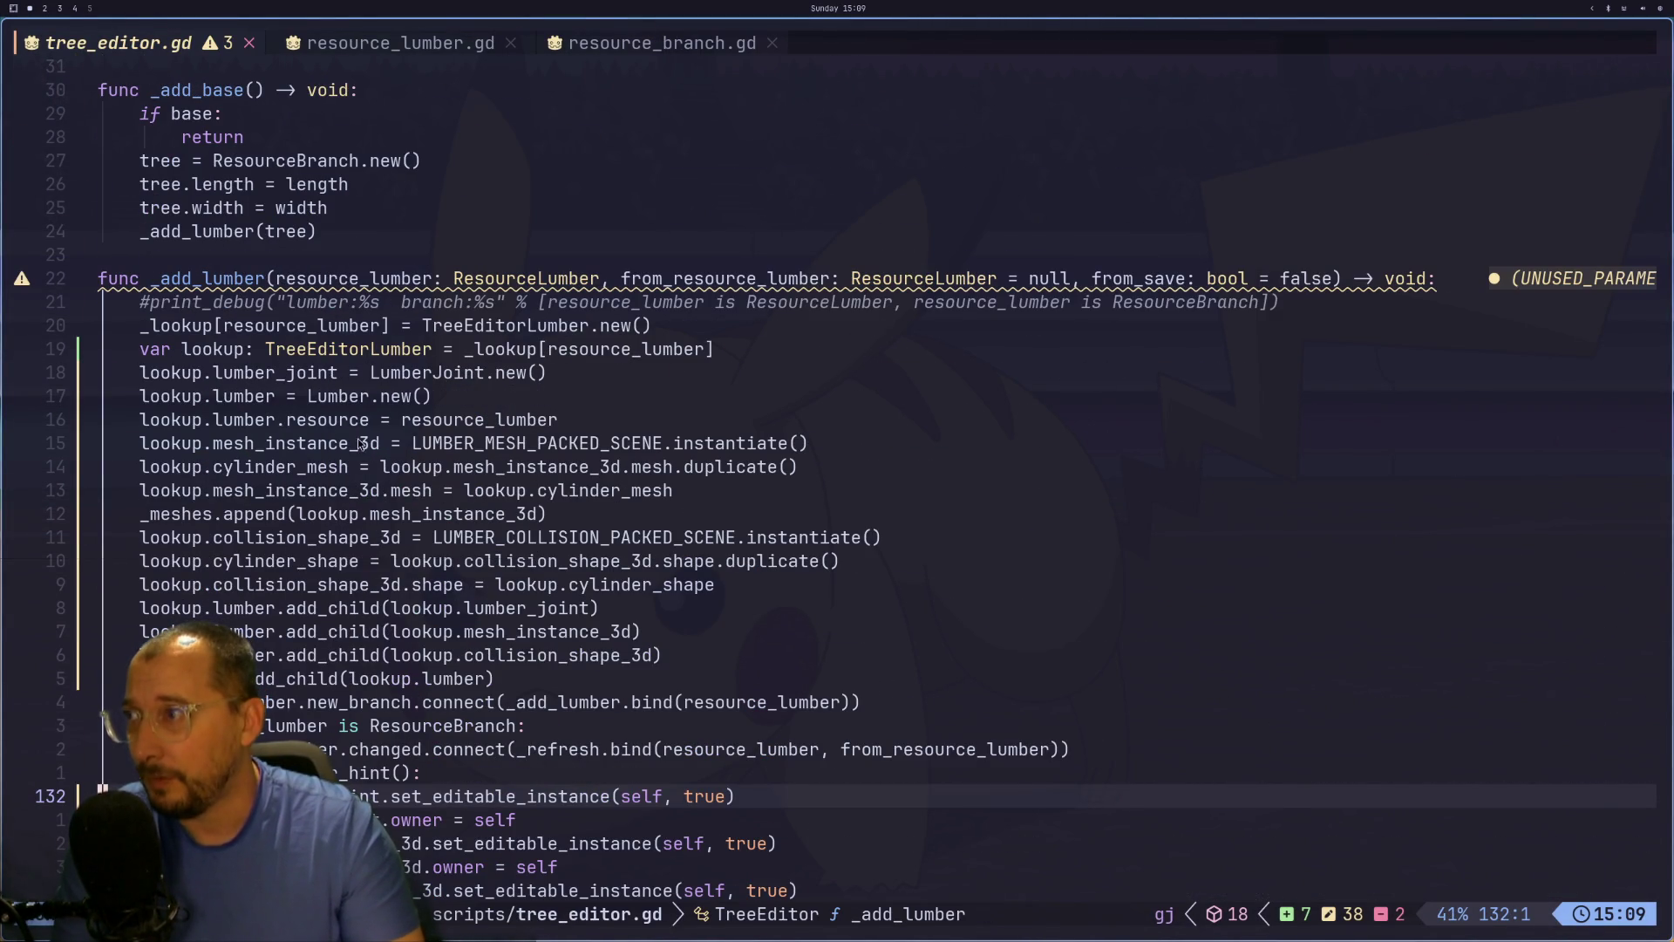
pyautogui.press('super+2')
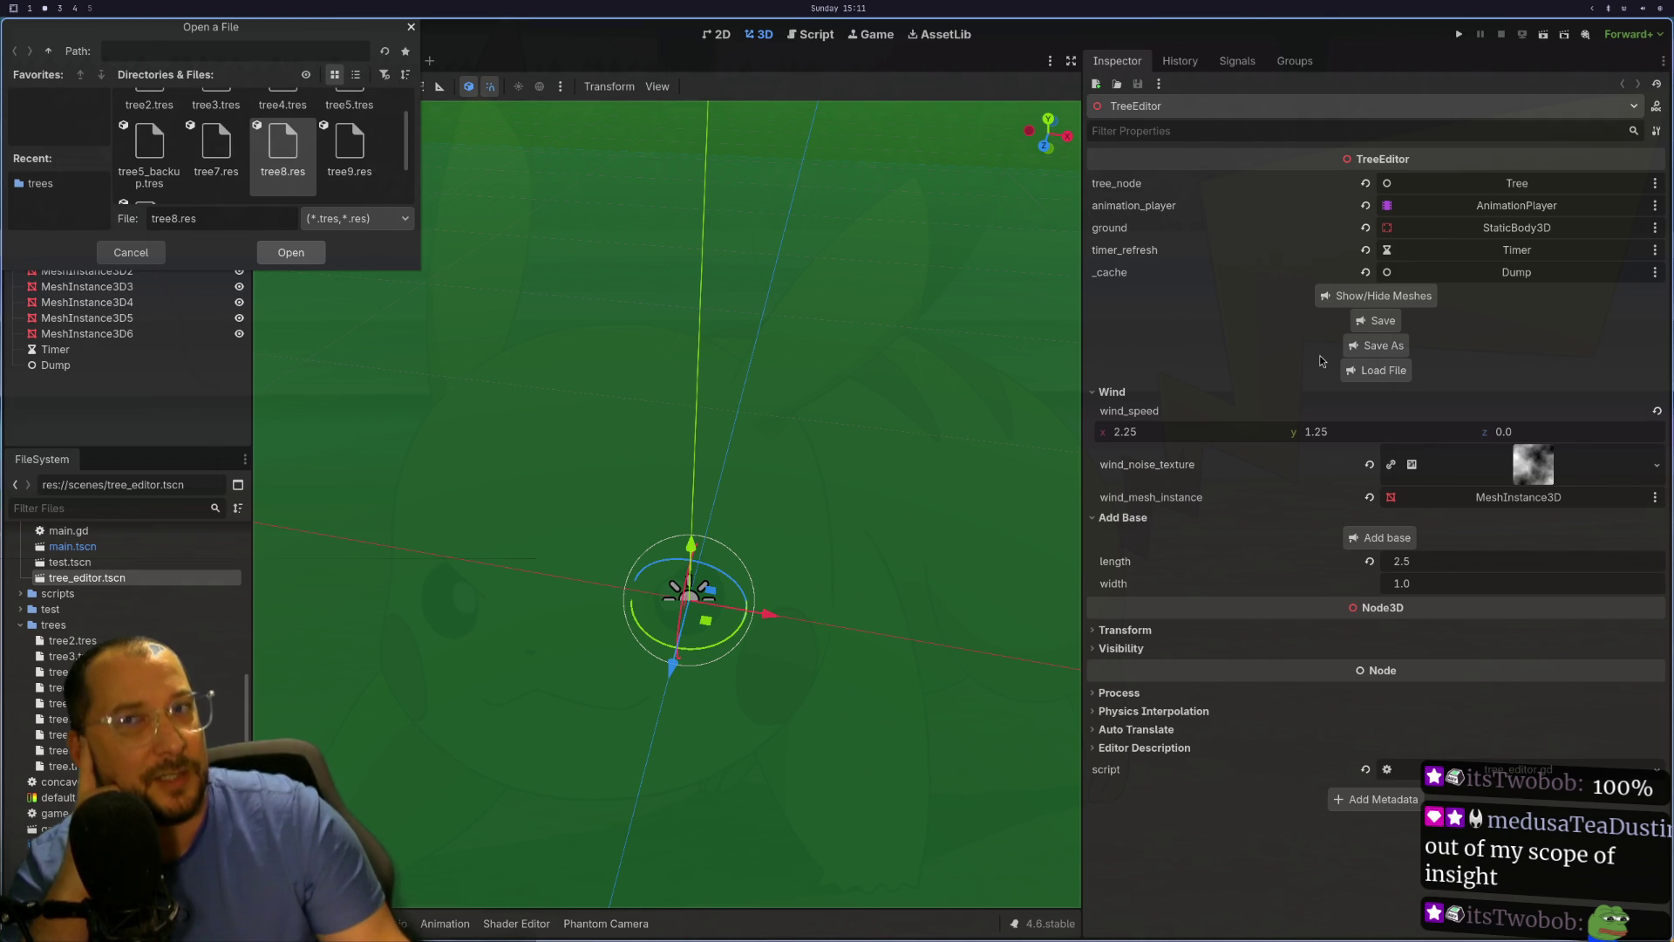
# Step: Load tree8.res, inspect the trunk Extension's lumber resource, and reopen the tree file picker
pyautogui.press('Return')
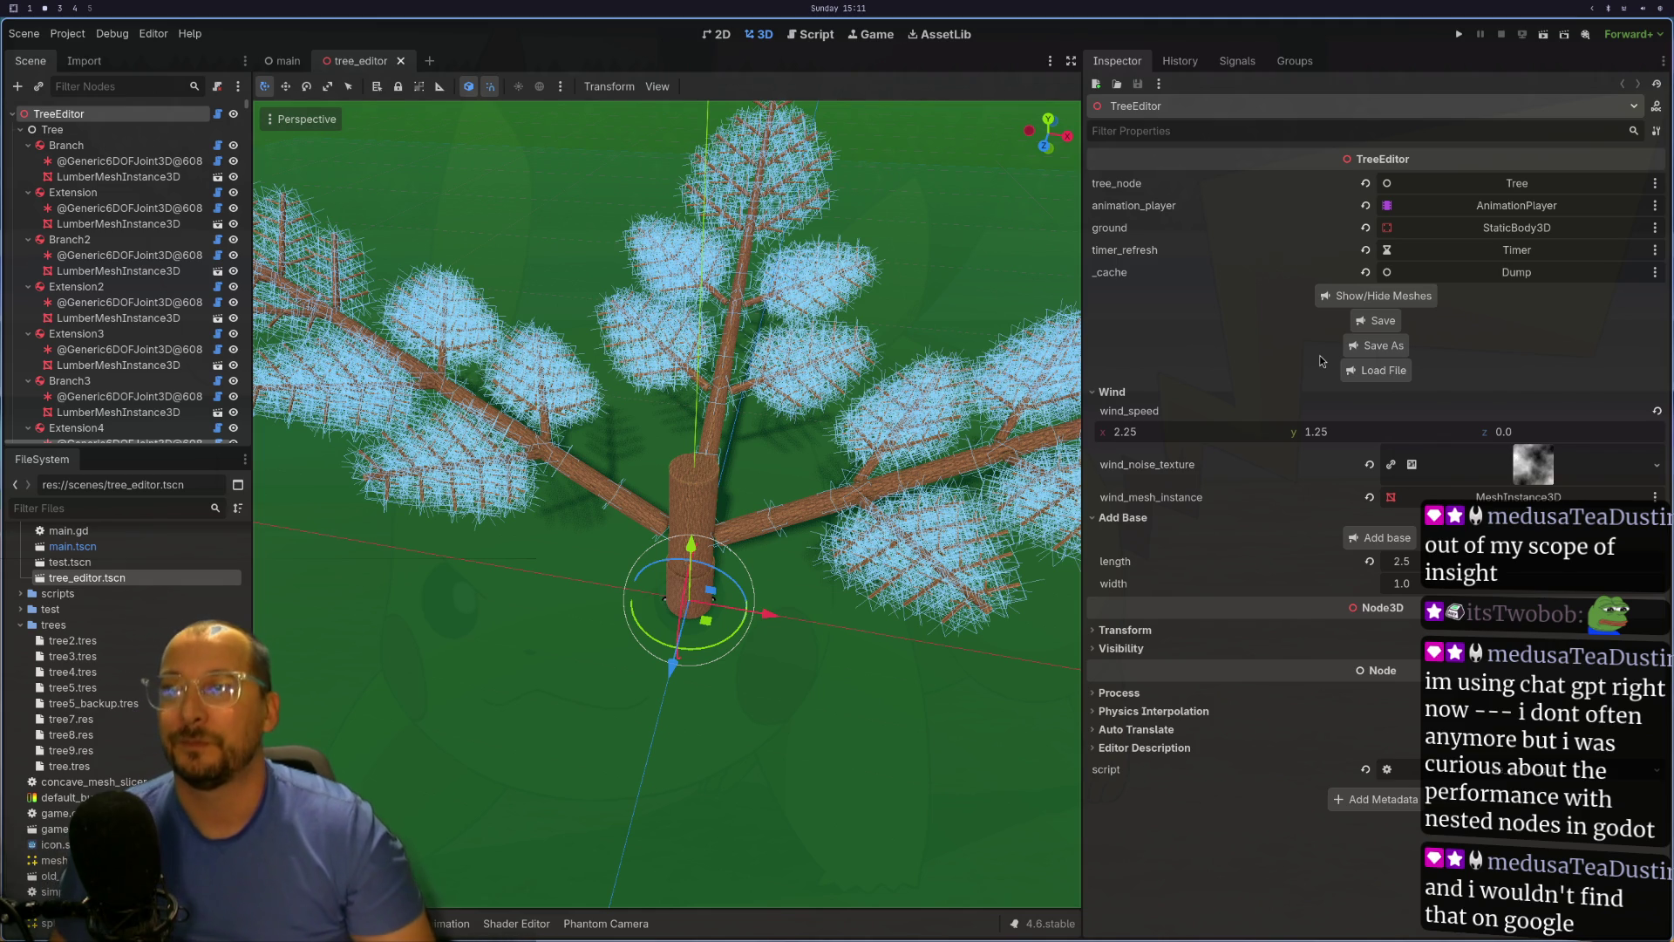
pyautogui.moveTo(763, 689)
pyautogui.mouseDown()
pyautogui.moveTo(763, 600)
pyautogui.moveTo(813, 595)
pyautogui.moveTo(872, 672)
pyautogui.moveTo(872, 710)
pyautogui.moveTo(877, 621)
pyautogui.mouseUp()
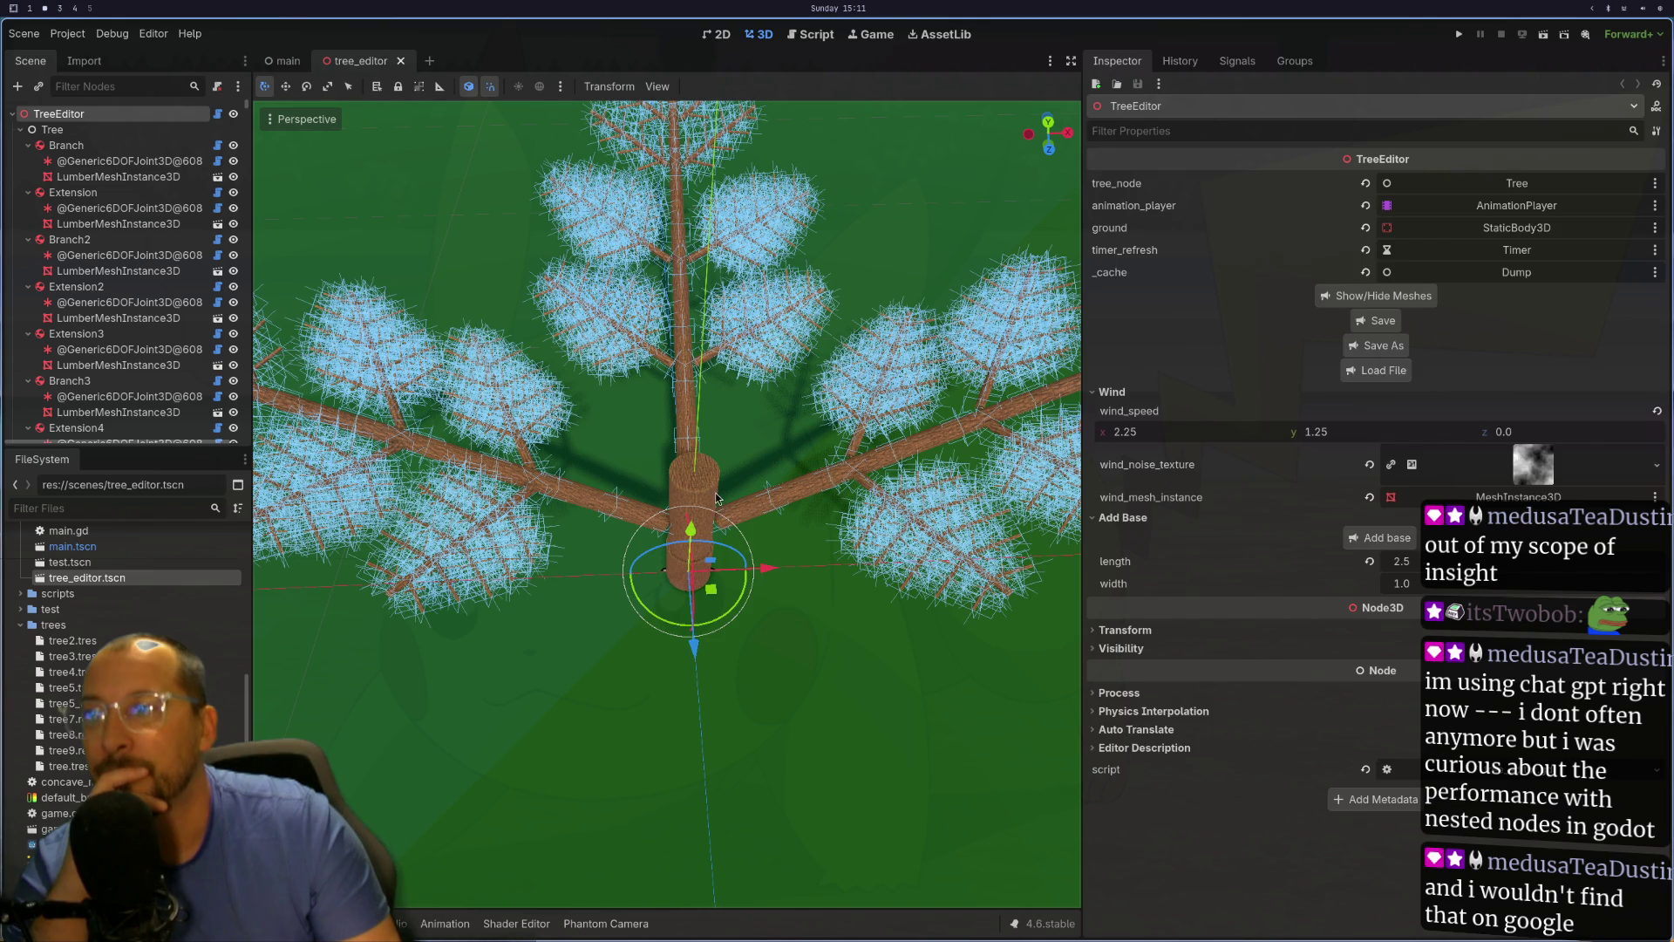
pyautogui.click(717, 497)
pyautogui.press('Up')
pyautogui.press('Up')
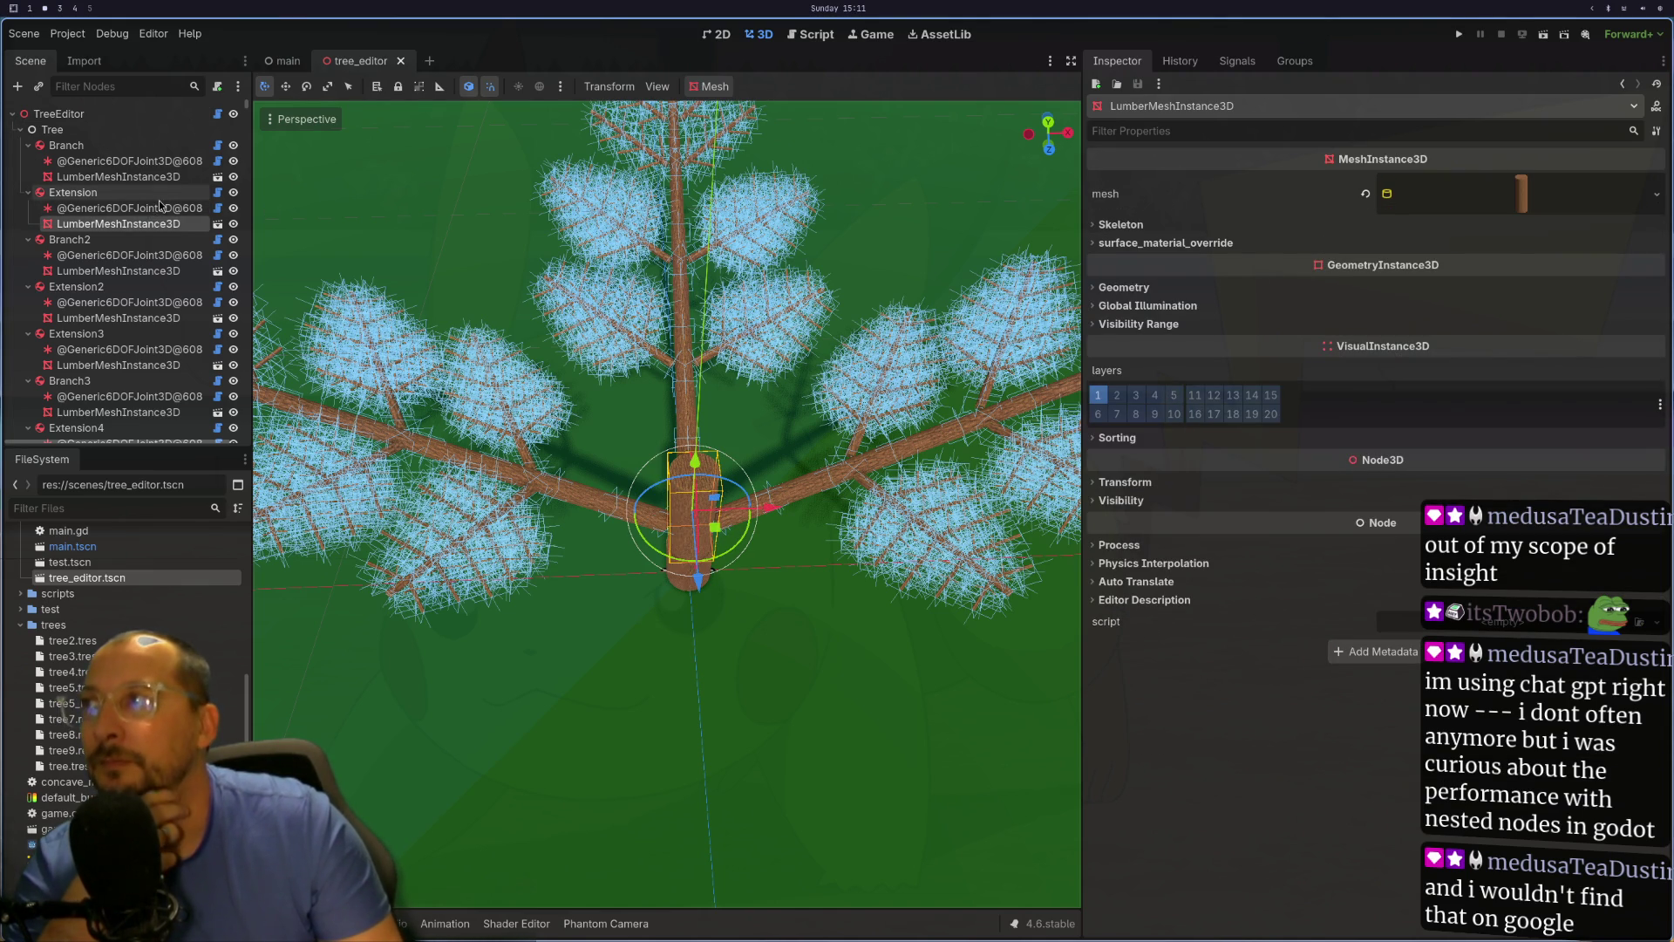
pyautogui.click(1488, 213)
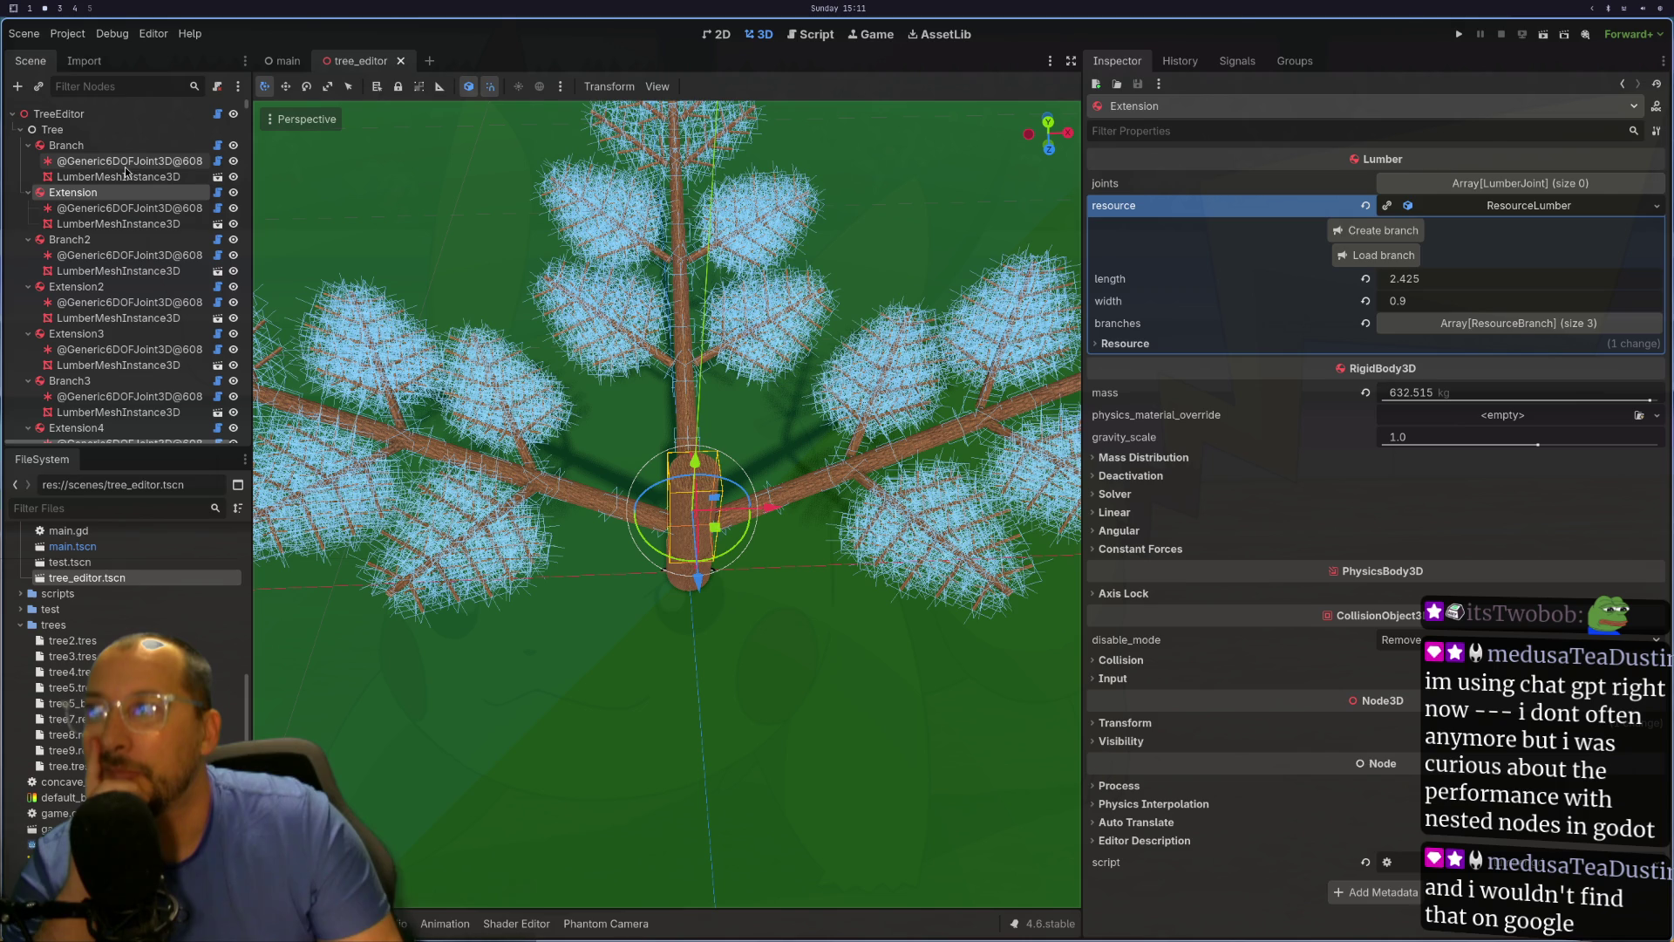
pyautogui.click(131, 113)
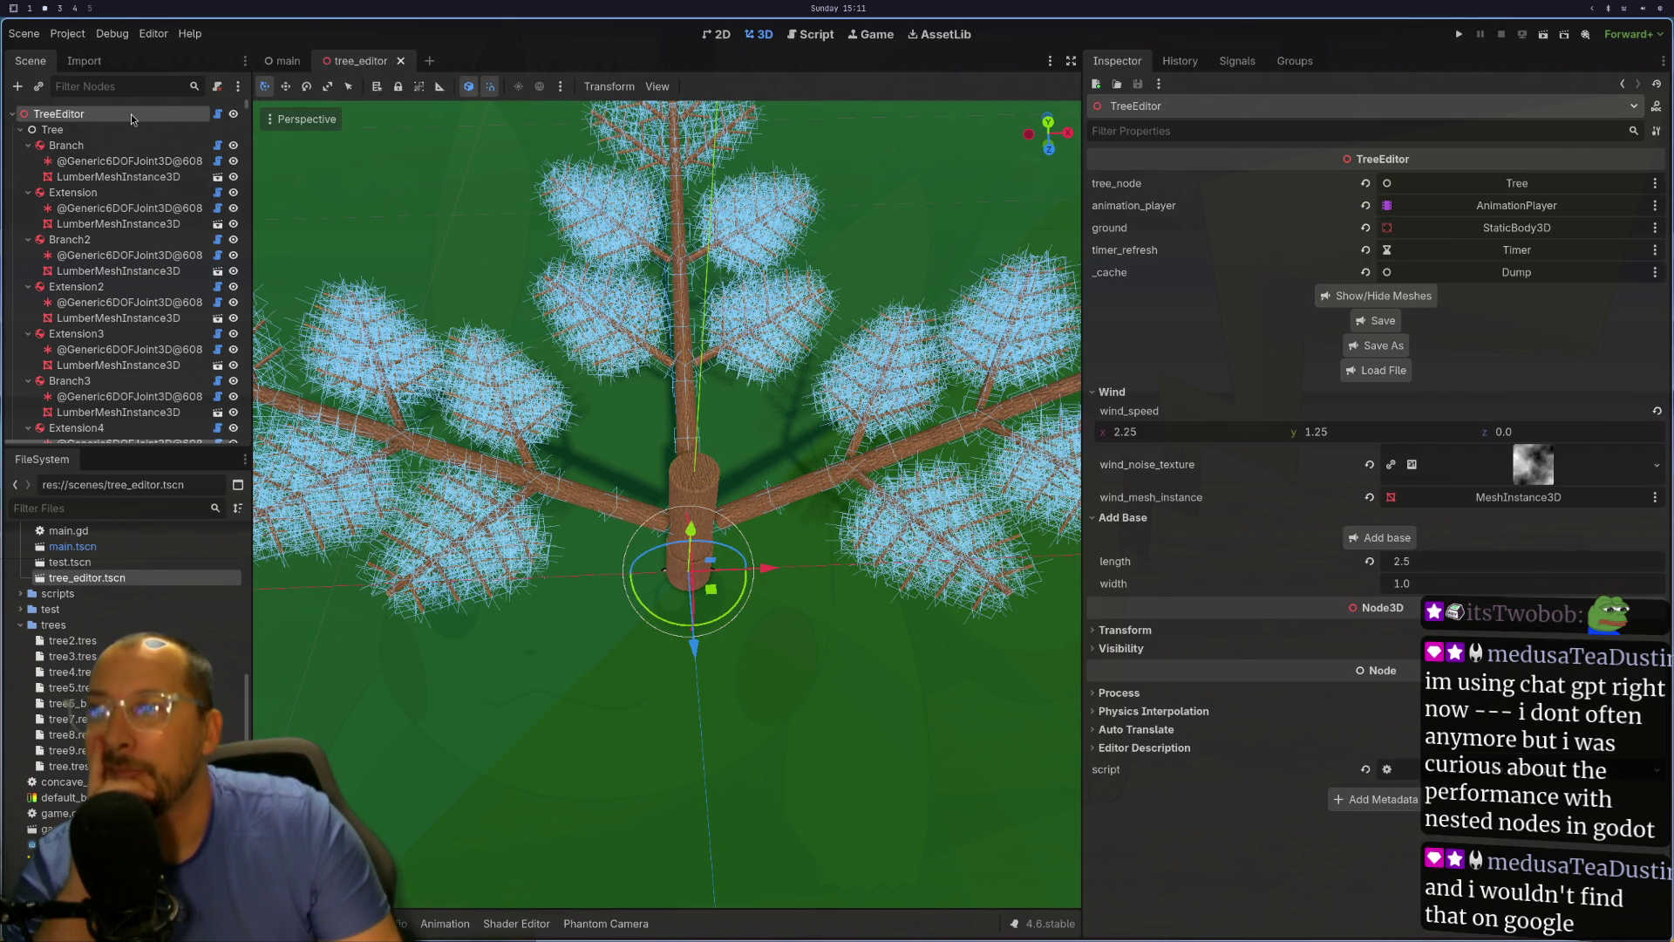
pyautogui.click(1352, 373)
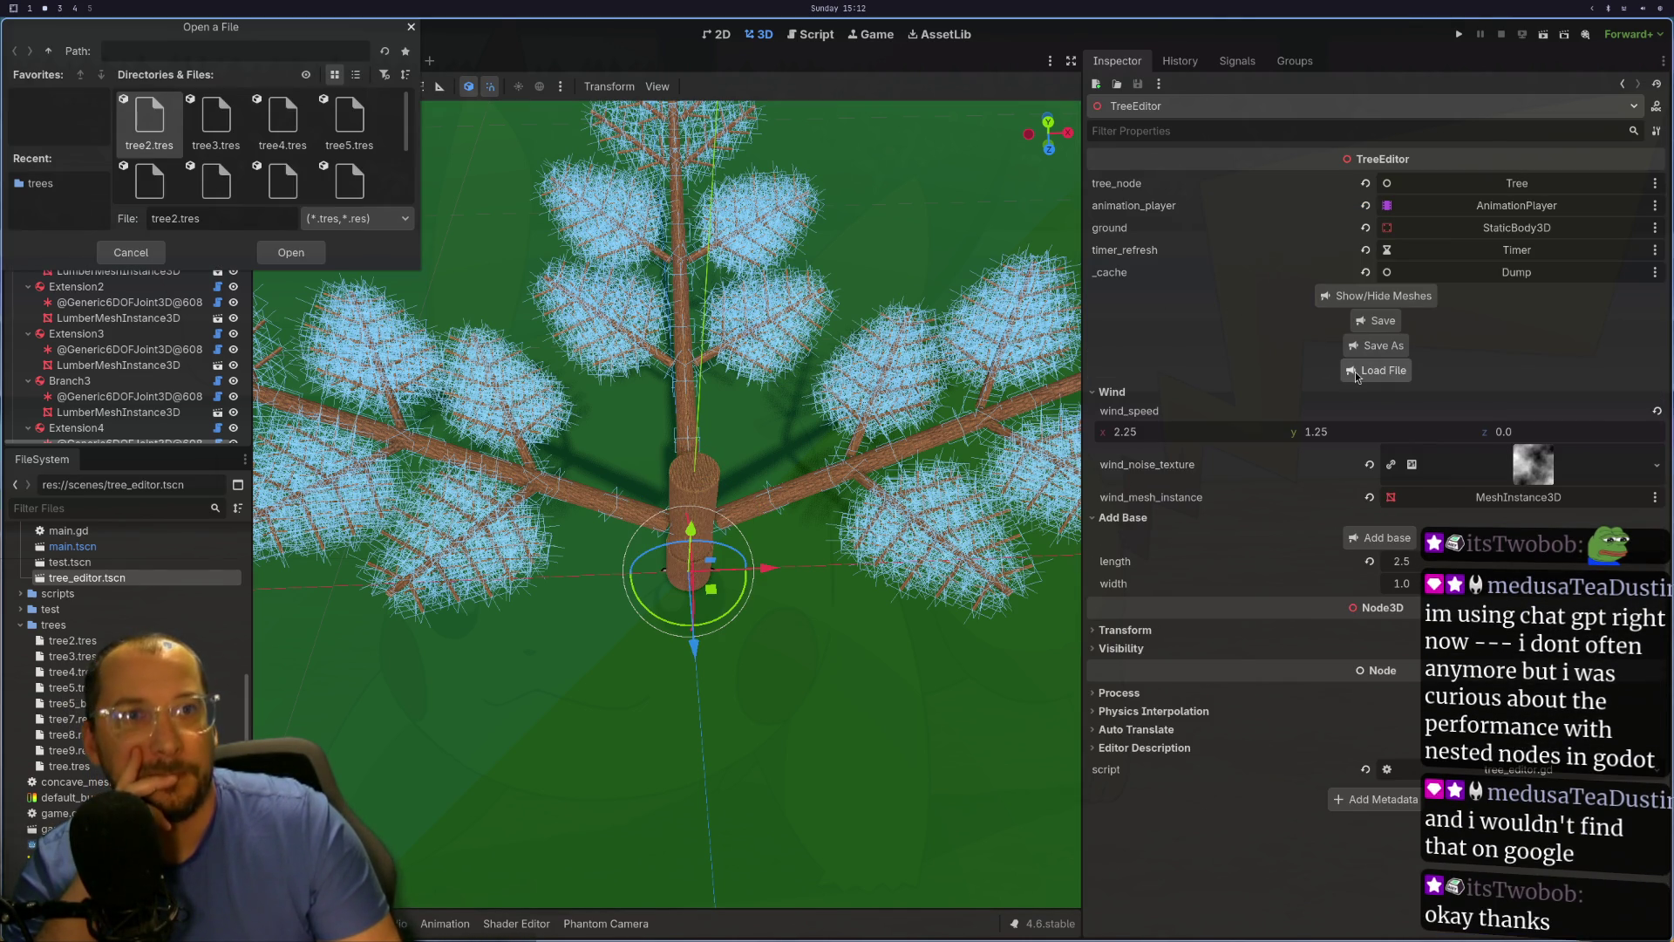
# Step: Pick tree9.res from the file list and open it in the tree editor
pyautogui.scroll(-1, 273, 166)
pyautogui.click(353, 120)
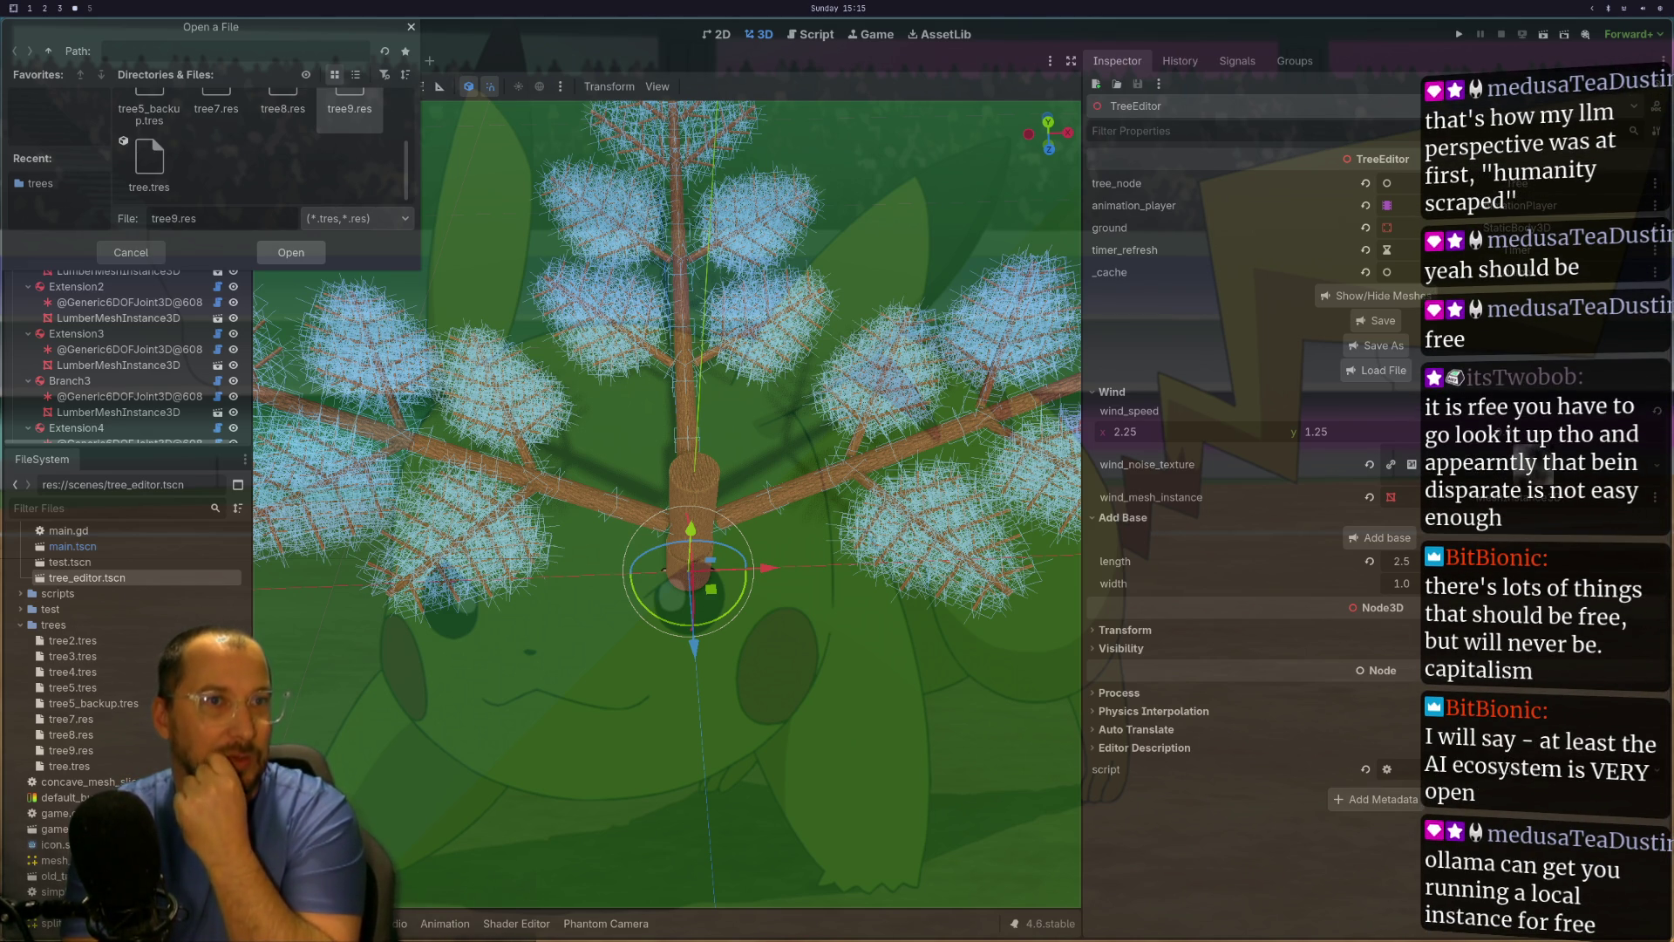
pyautogui.press('Return')
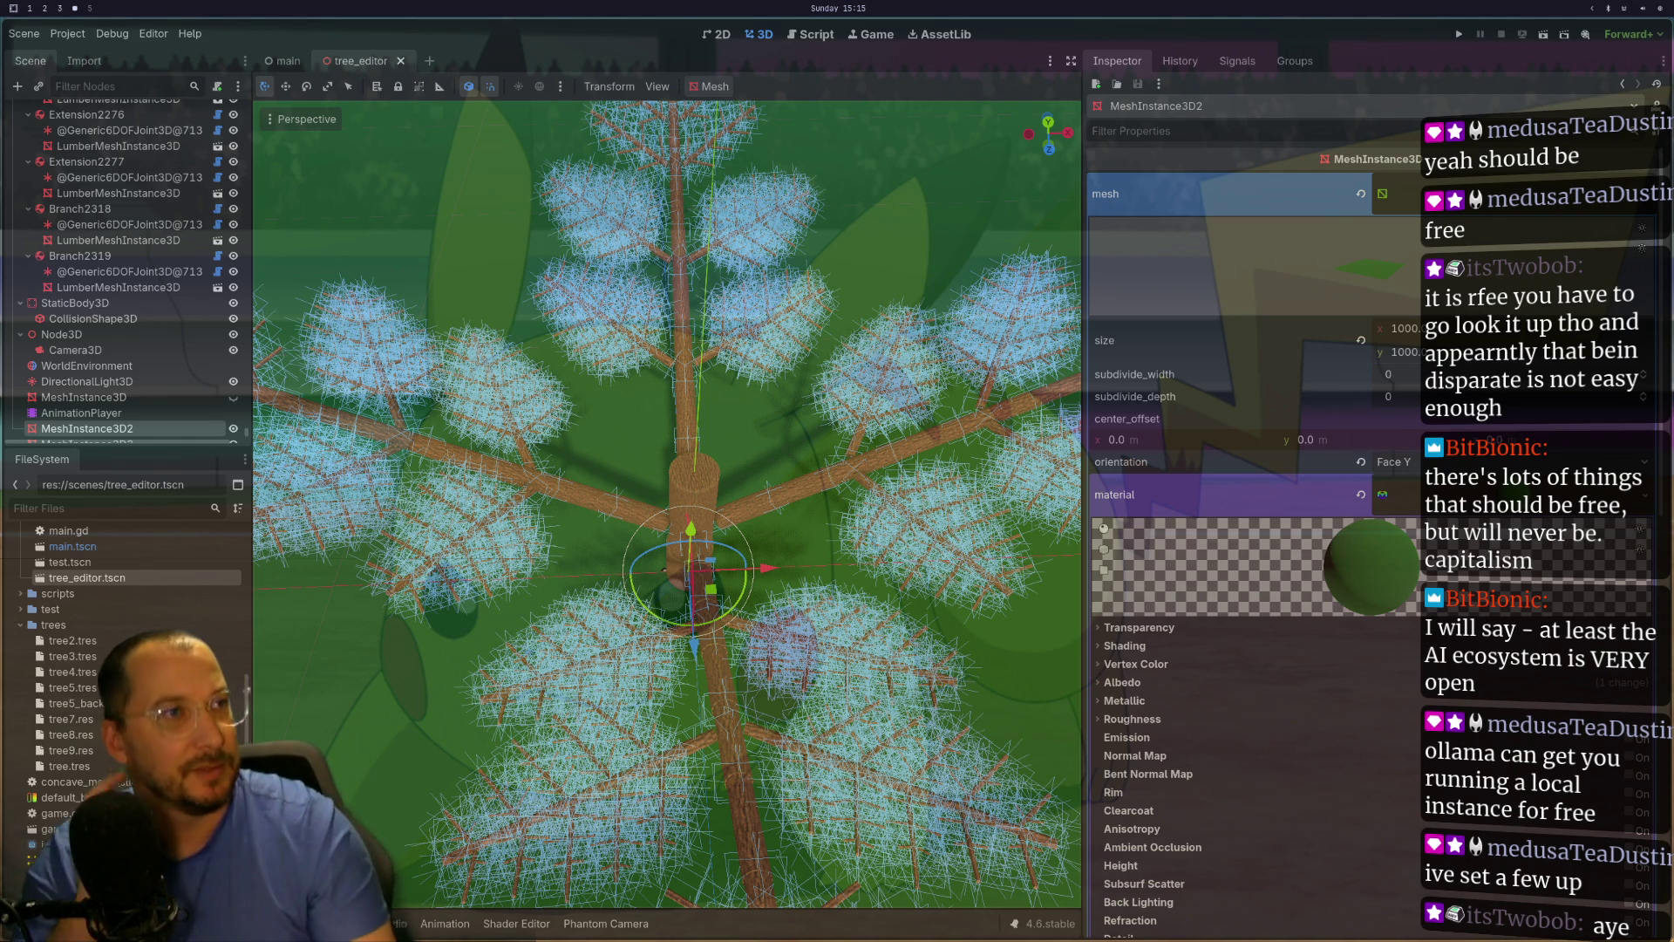
# Step: Orbit to a side view and select trunk Branch995, a rigid body with mass 805.0
pyautogui.moveTo(1029, 287)
pyautogui.mouseDown()
pyautogui.moveTo(1054, 329)
pyautogui.moveTo(953, 351)
pyautogui.moveTo(798, 646)
pyautogui.mouseUp()
pyautogui.scroll(2, 953, 351)
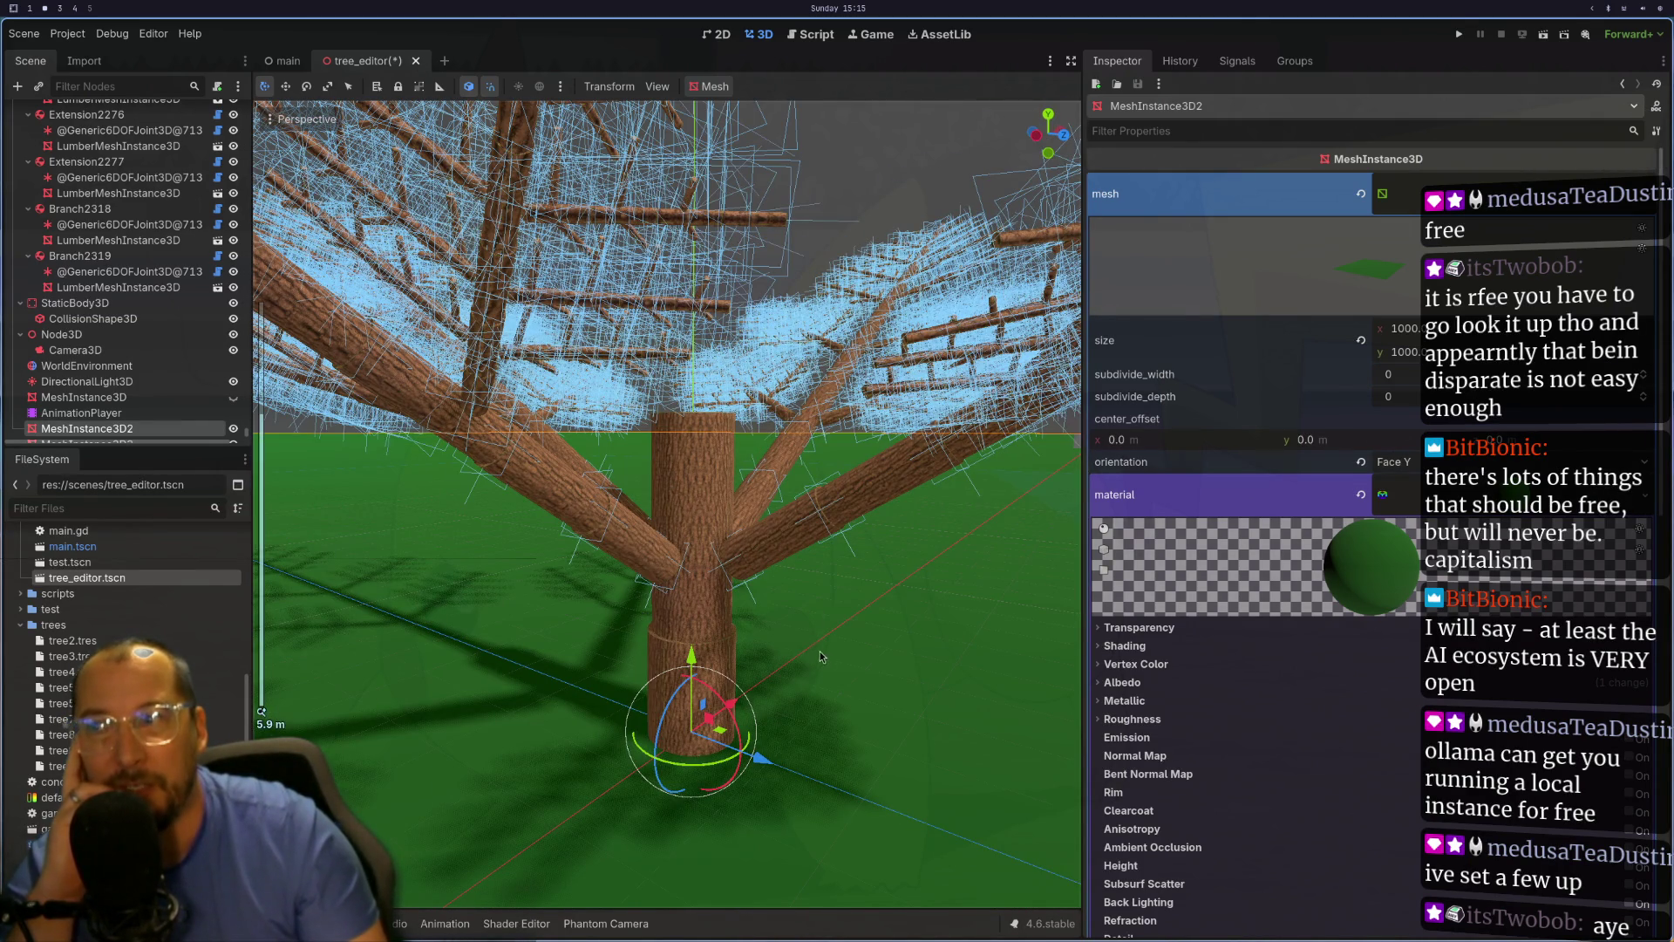
pyautogui.click(706, 646)
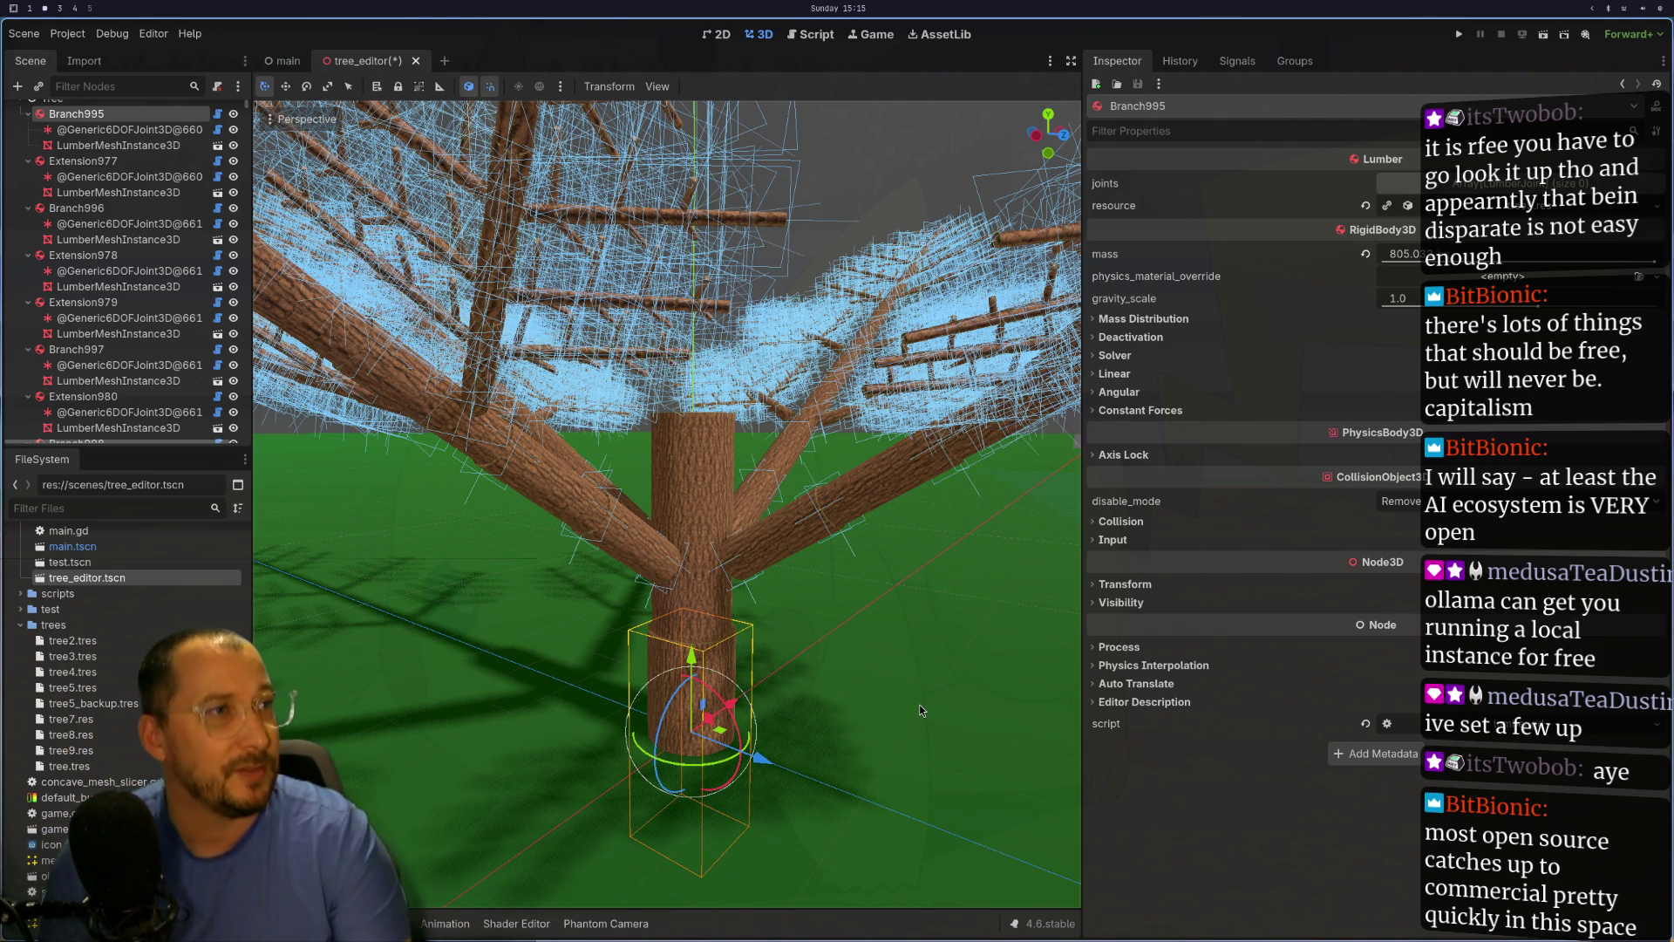
pyautogui.scroll(-2, 887, 759)
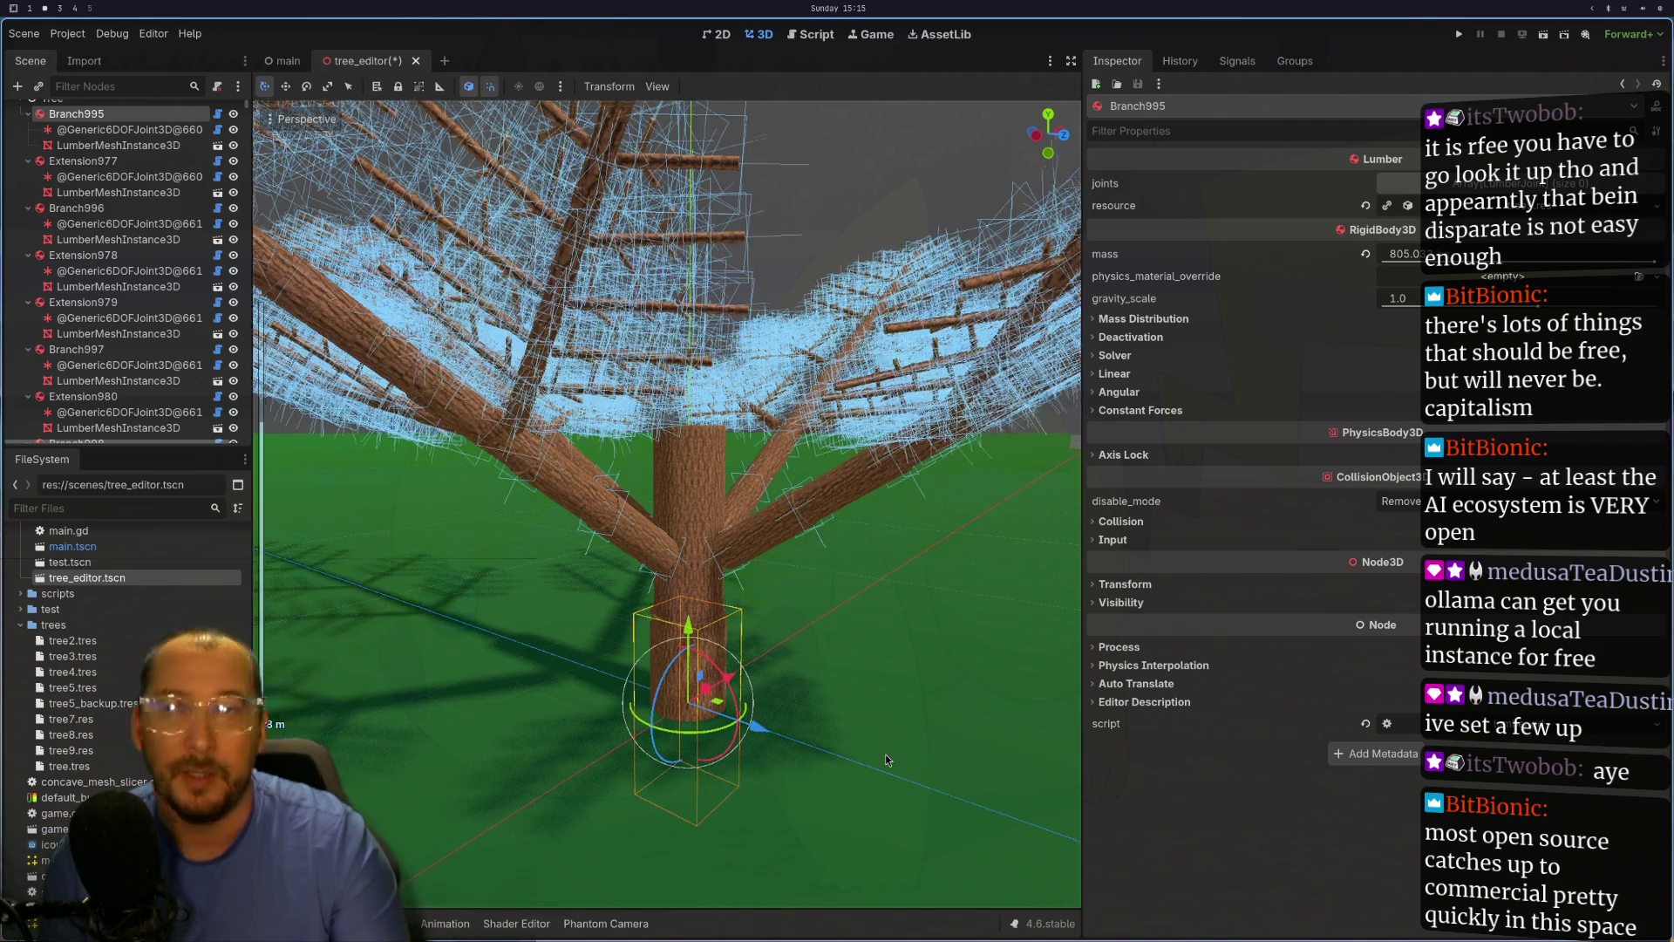
pyautogui.moveTo(886, 759)
pyautogui.mouseDown()
pyautogui.moveTo(886, 653)
pyautogui.moveTo(663, 624)
pyautogui.mouseUp()
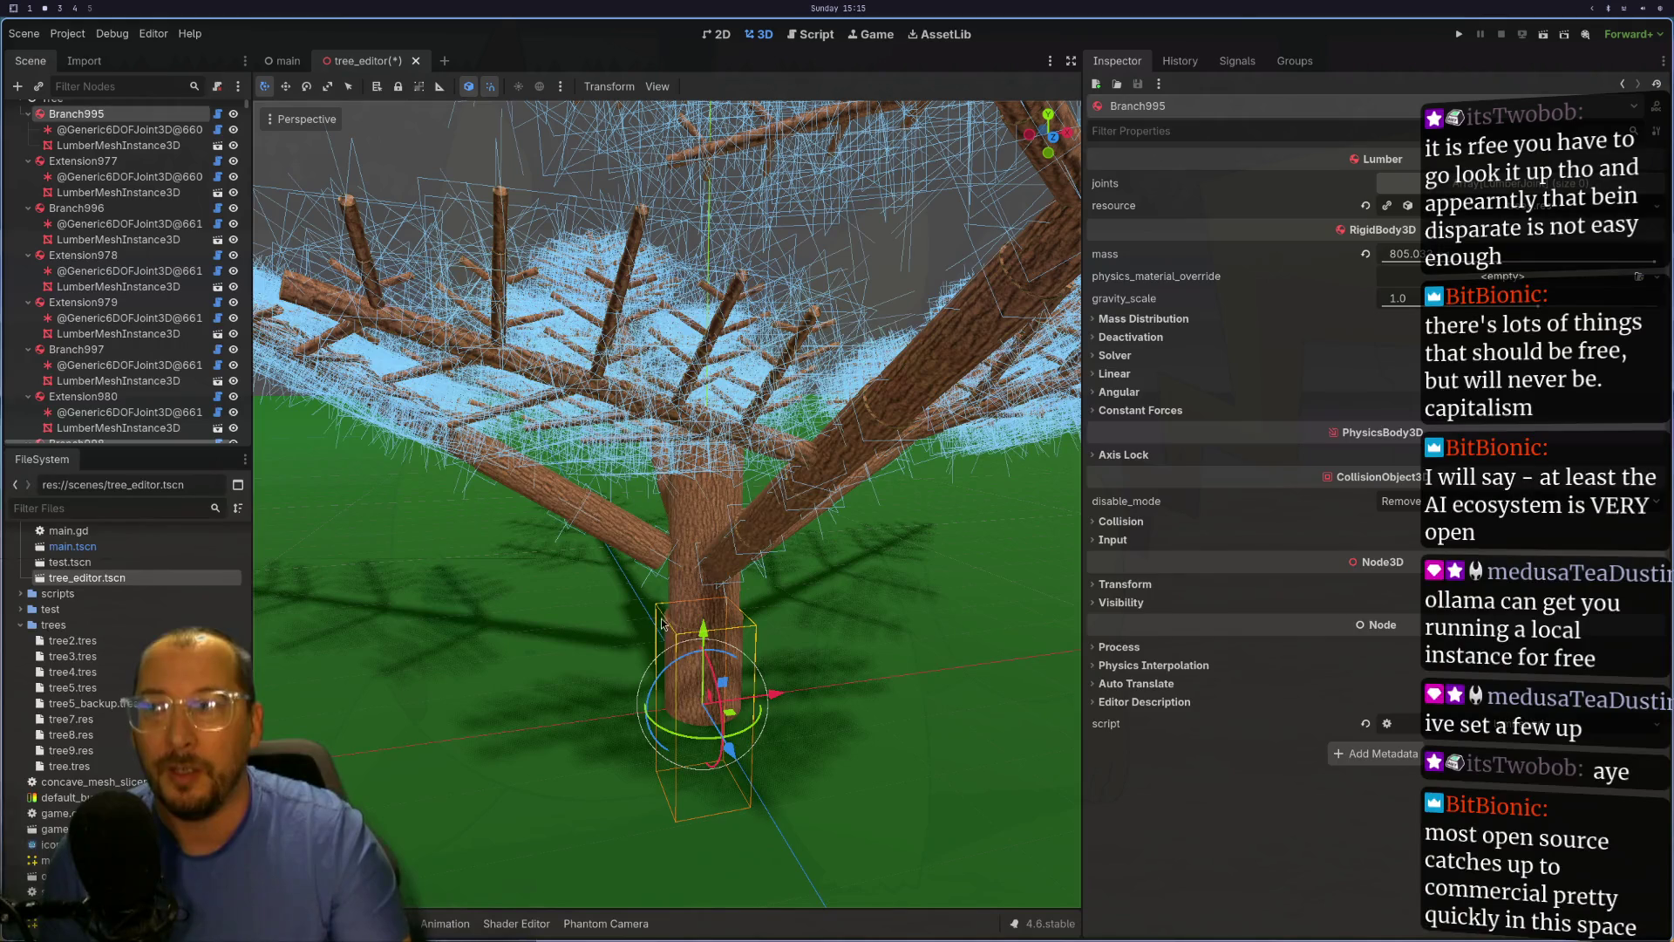
pyautogui.moveTo(798, 625)
pyautogui.mouseDown()
pyautogui.moveTo(798, 724)
pyautogui.moveTo(866, 728)
pyautogui.mouseUp()
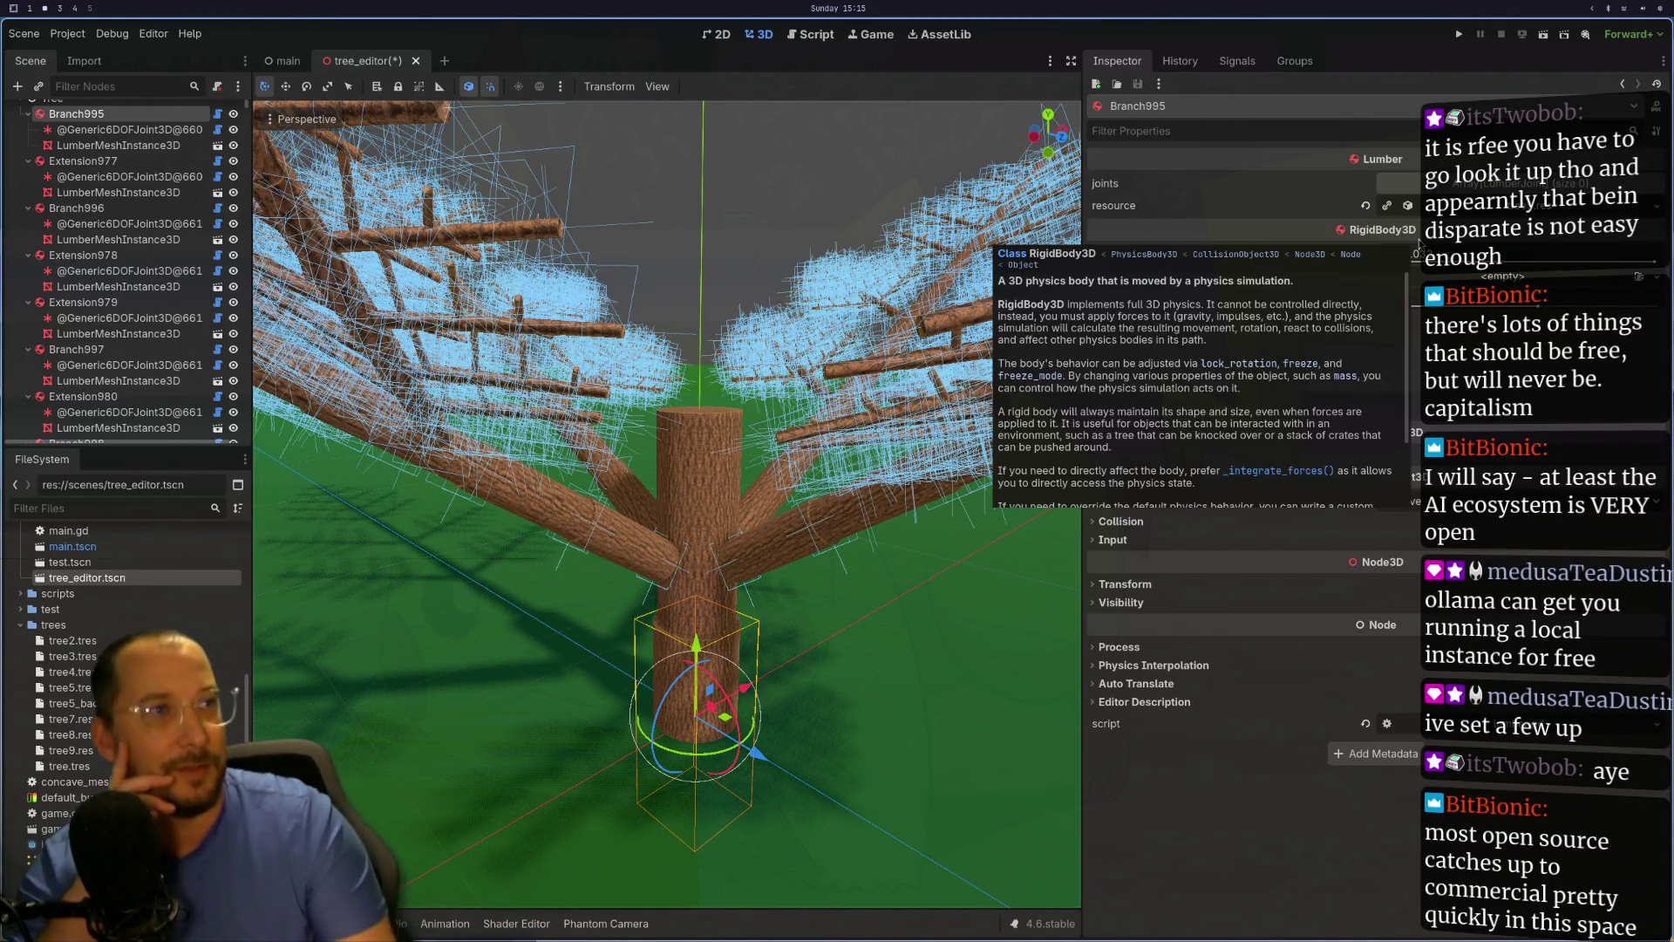
pyautogui.moveTo(1434, 431)
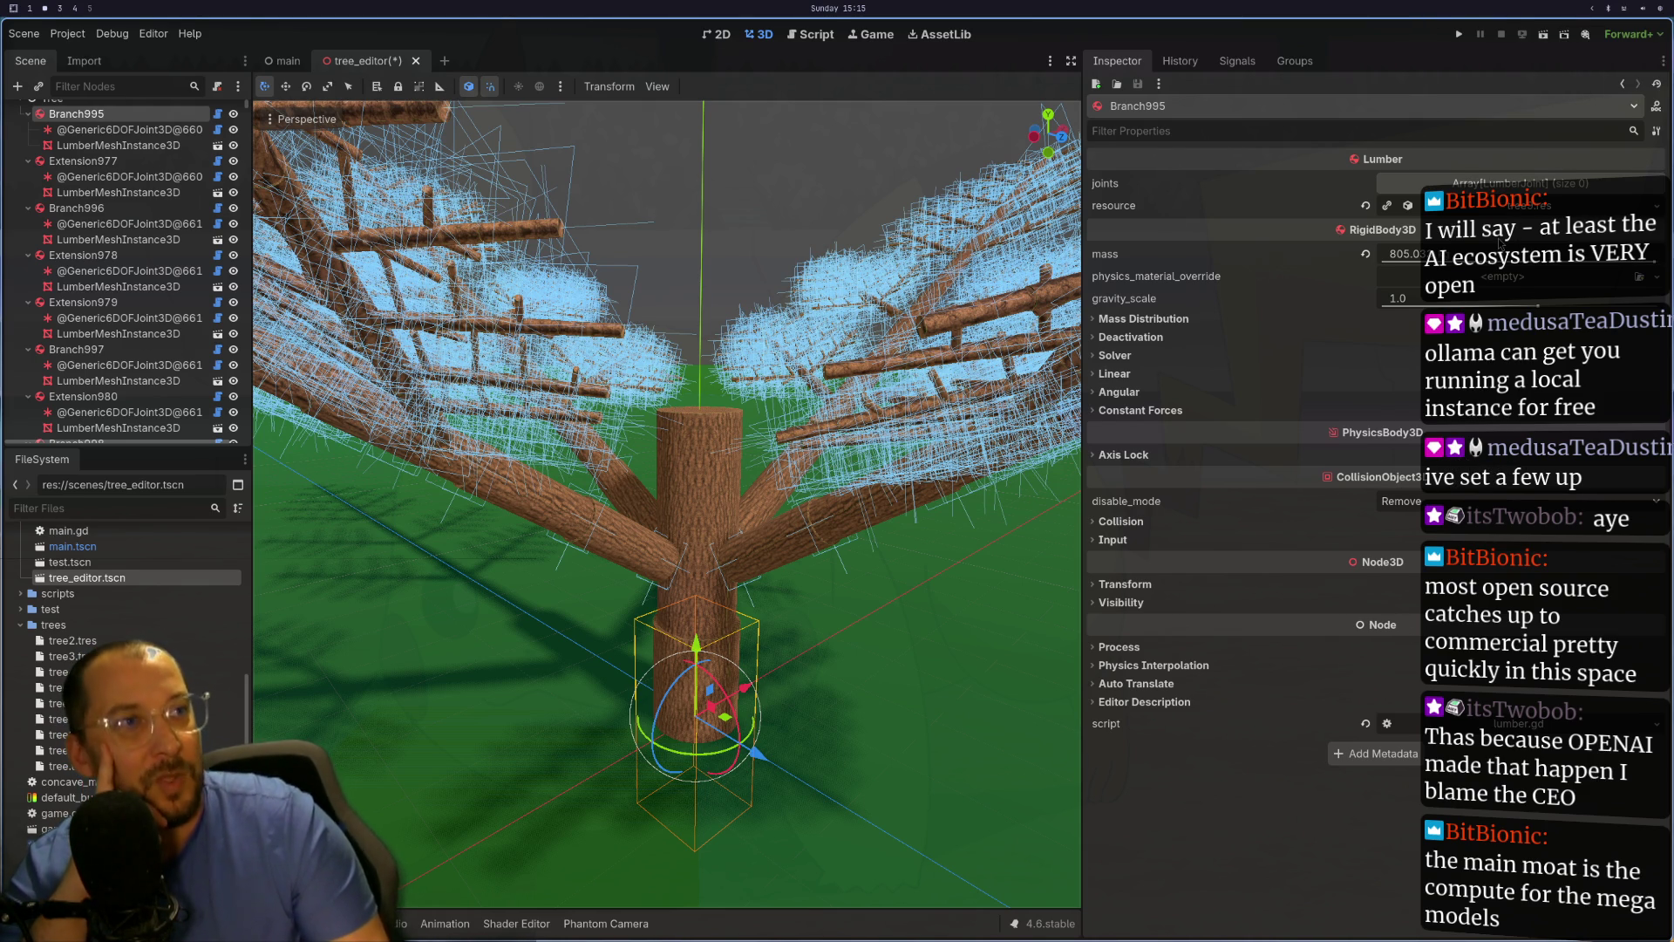
pyautogui.moveTo(1499, 241)
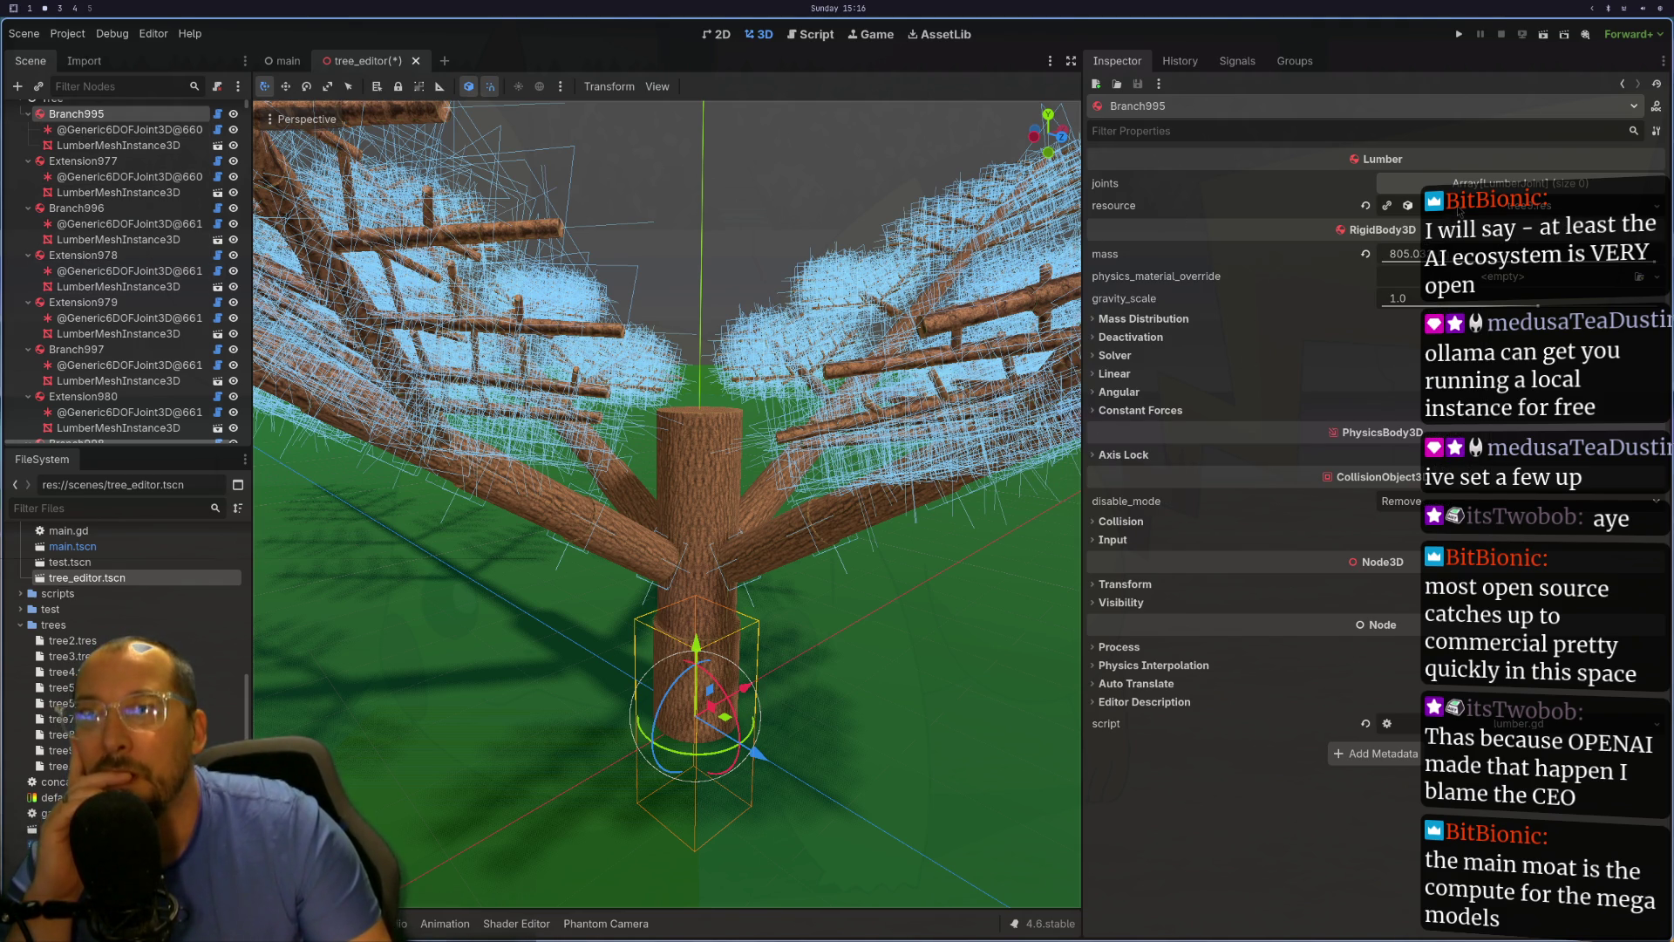
# Step: Expand Branch995's tree9.res resource and bump extension_size to 2 with the spinner
pyautogui.click(1476, 206)
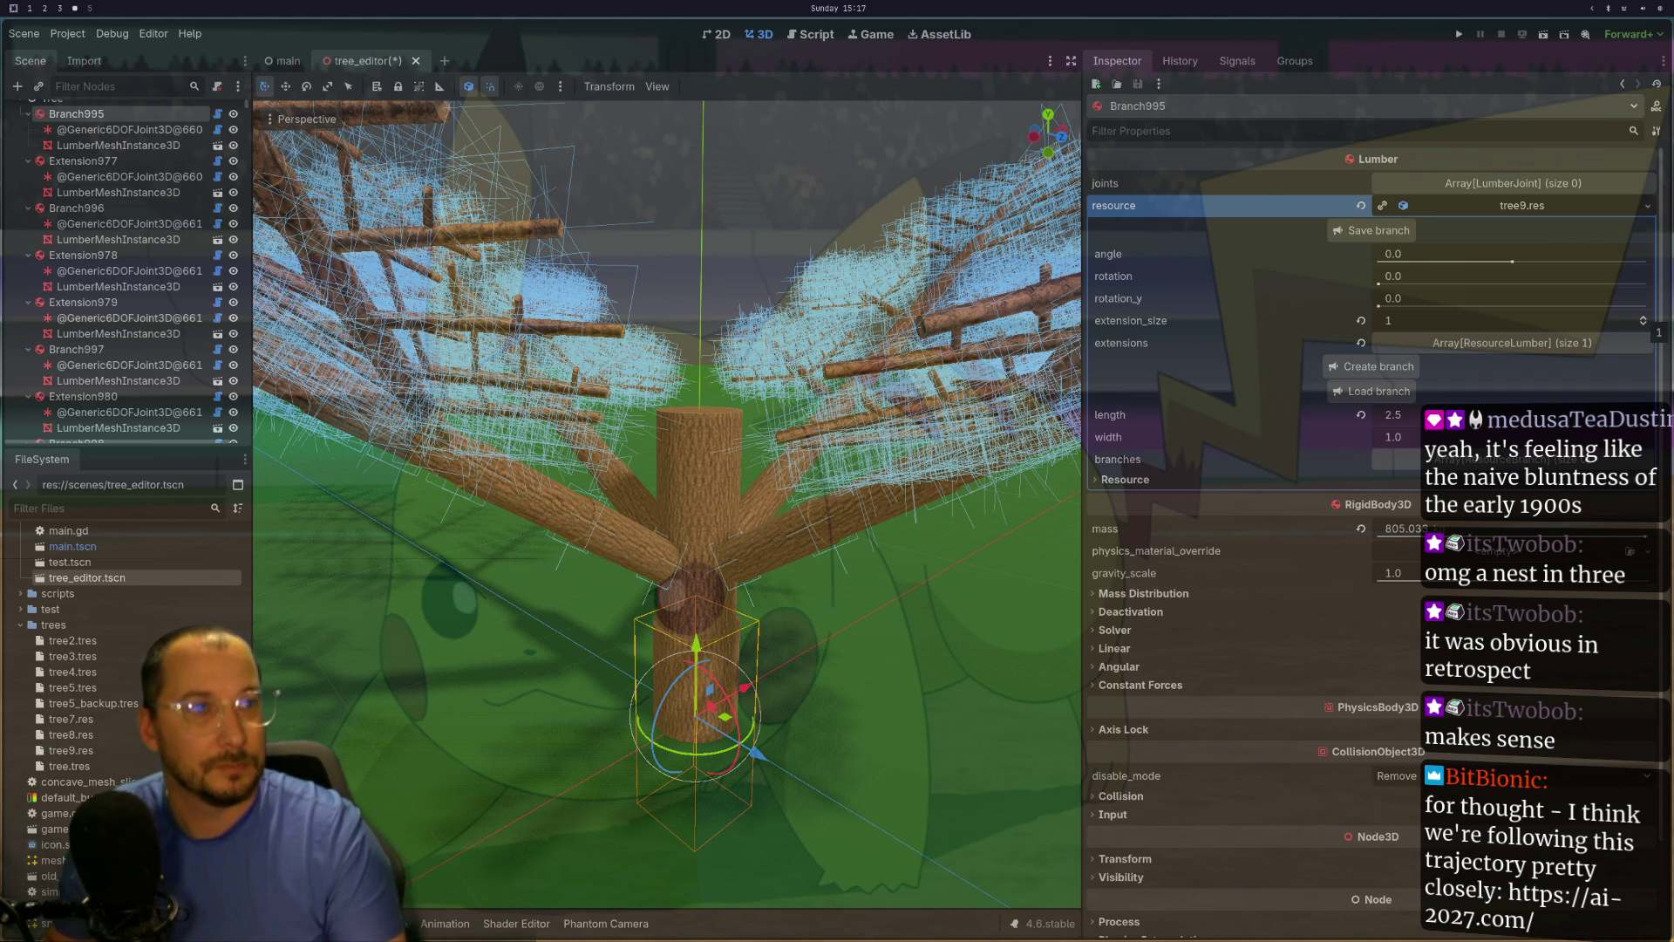
pyautogui.click(1643, 317)
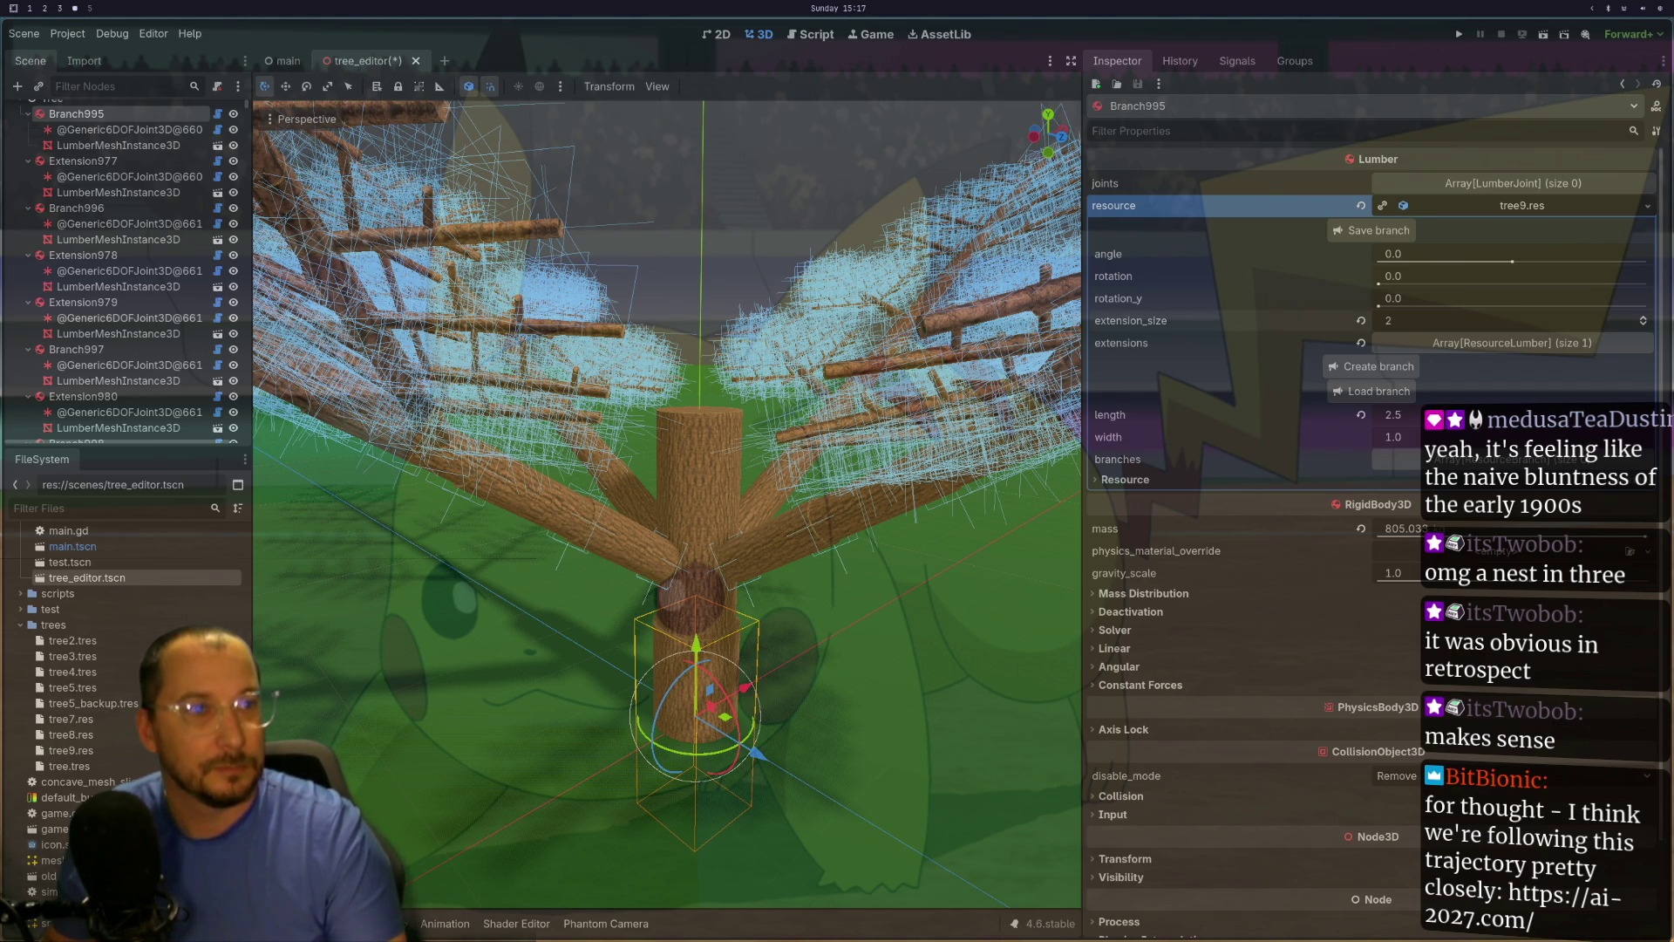
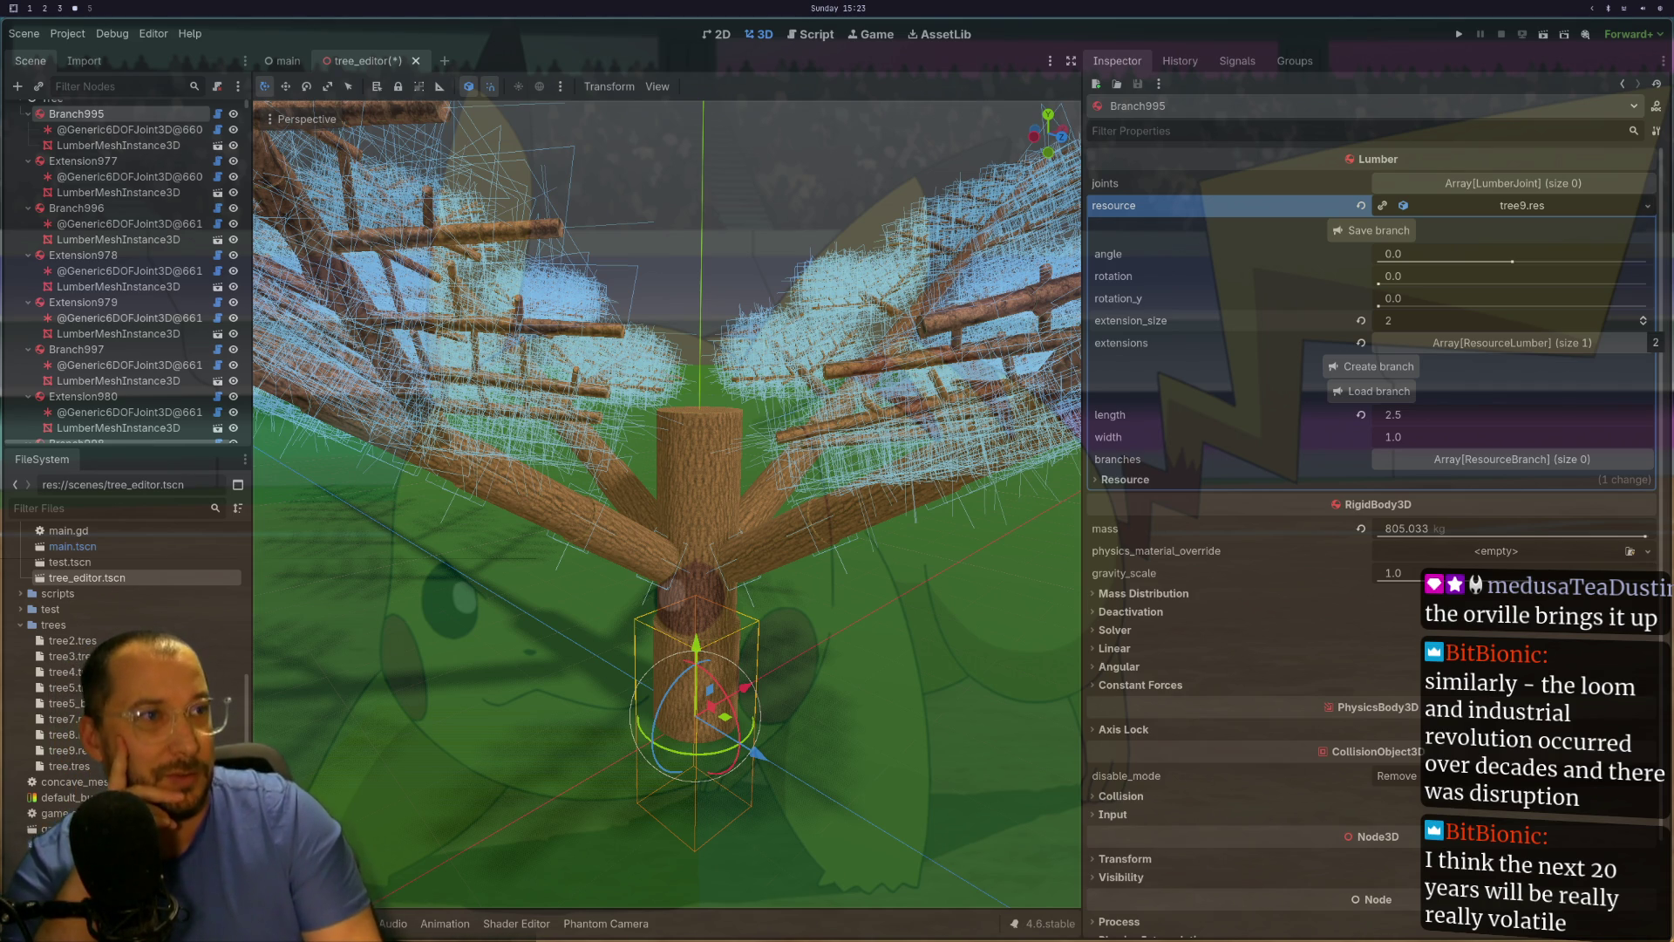
# Step: Zoom the 3D viewport out to see the whole regenerated tree
pyautogui.scroll(-5, 667, 503)
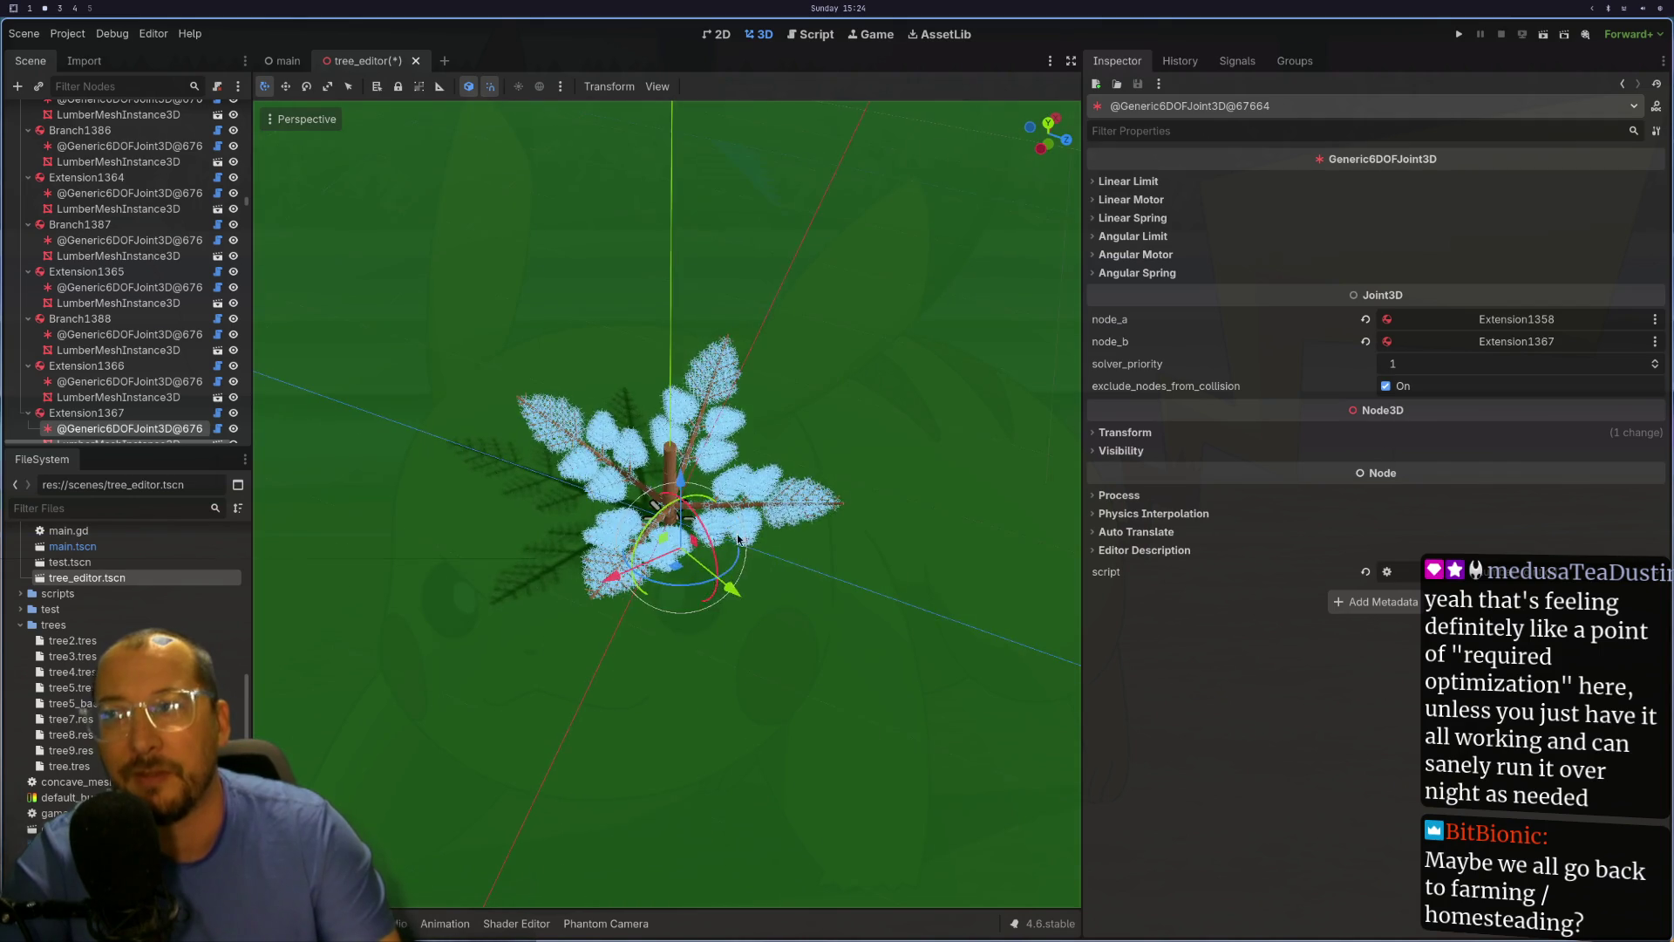
# Step: Orbit closer to the tree, pick the trunk mesh, then select Branch995 to show its Lumber properties
pyautogui.scroll(5, 784, 498)
pyautogui.moveTo(784, 498)
pyautogui.mouseDown()
pyautogui.moveTo(712, 446)
pyautogui.moveTo(953, 439)
pyautogui.moveTo(659, 635)
pyautogui.mouseUp()
pyautogui.scroll(5, 713, 446)
pyautogui.scroll(4, 659, 634)
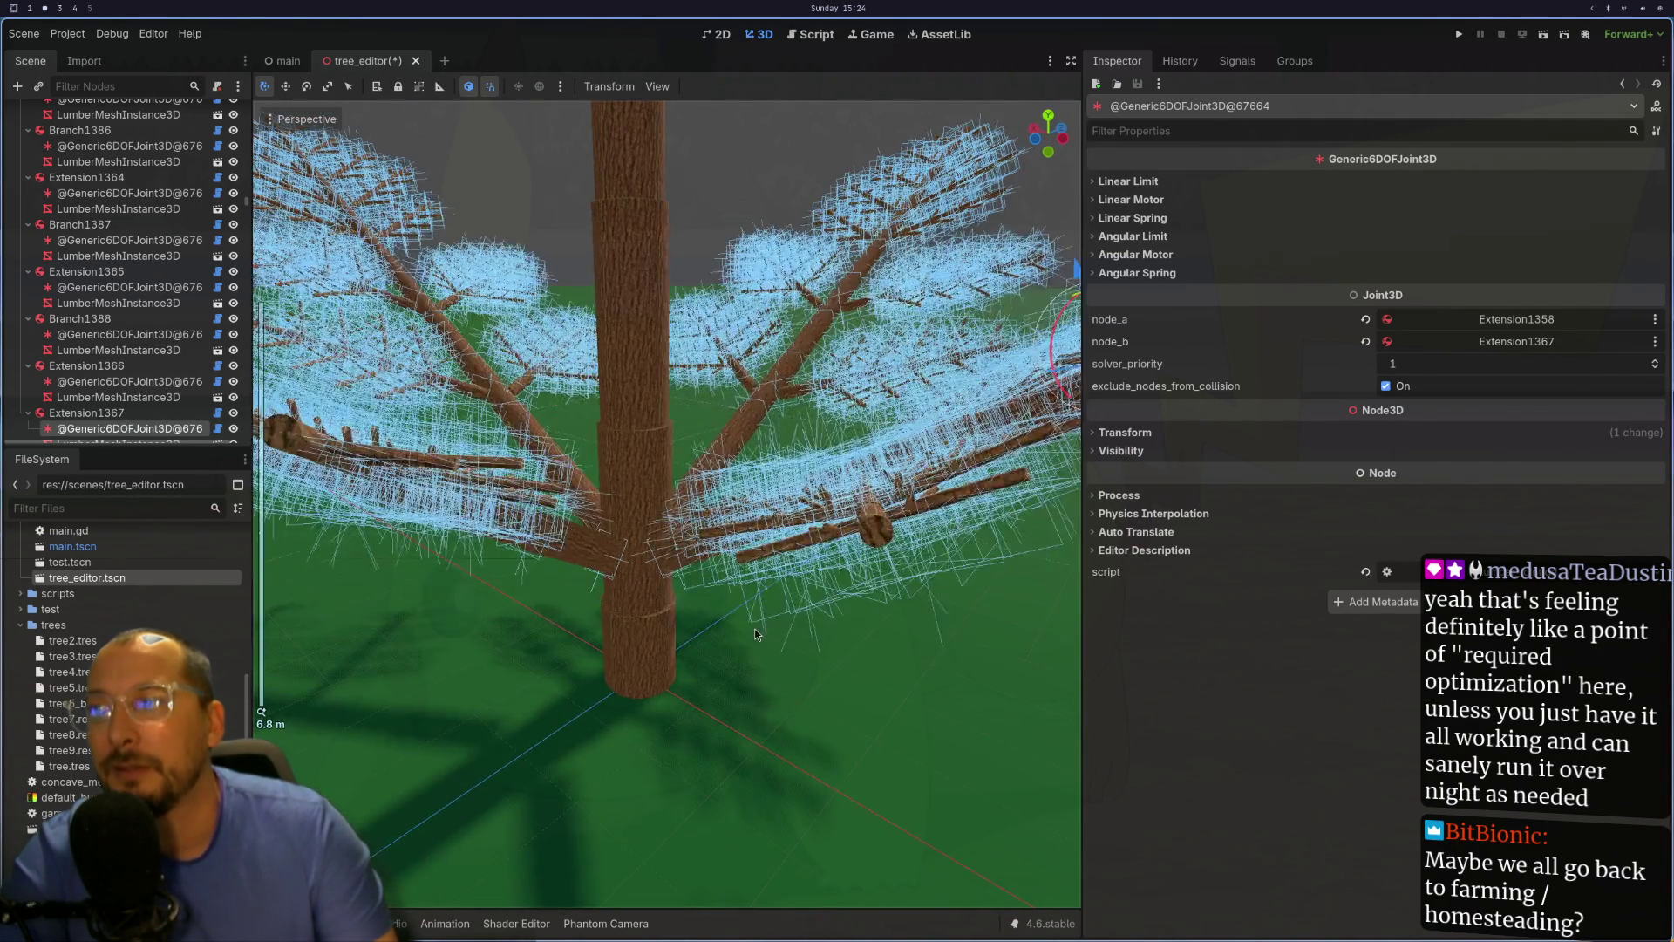
pyautogui.click(608, 662)
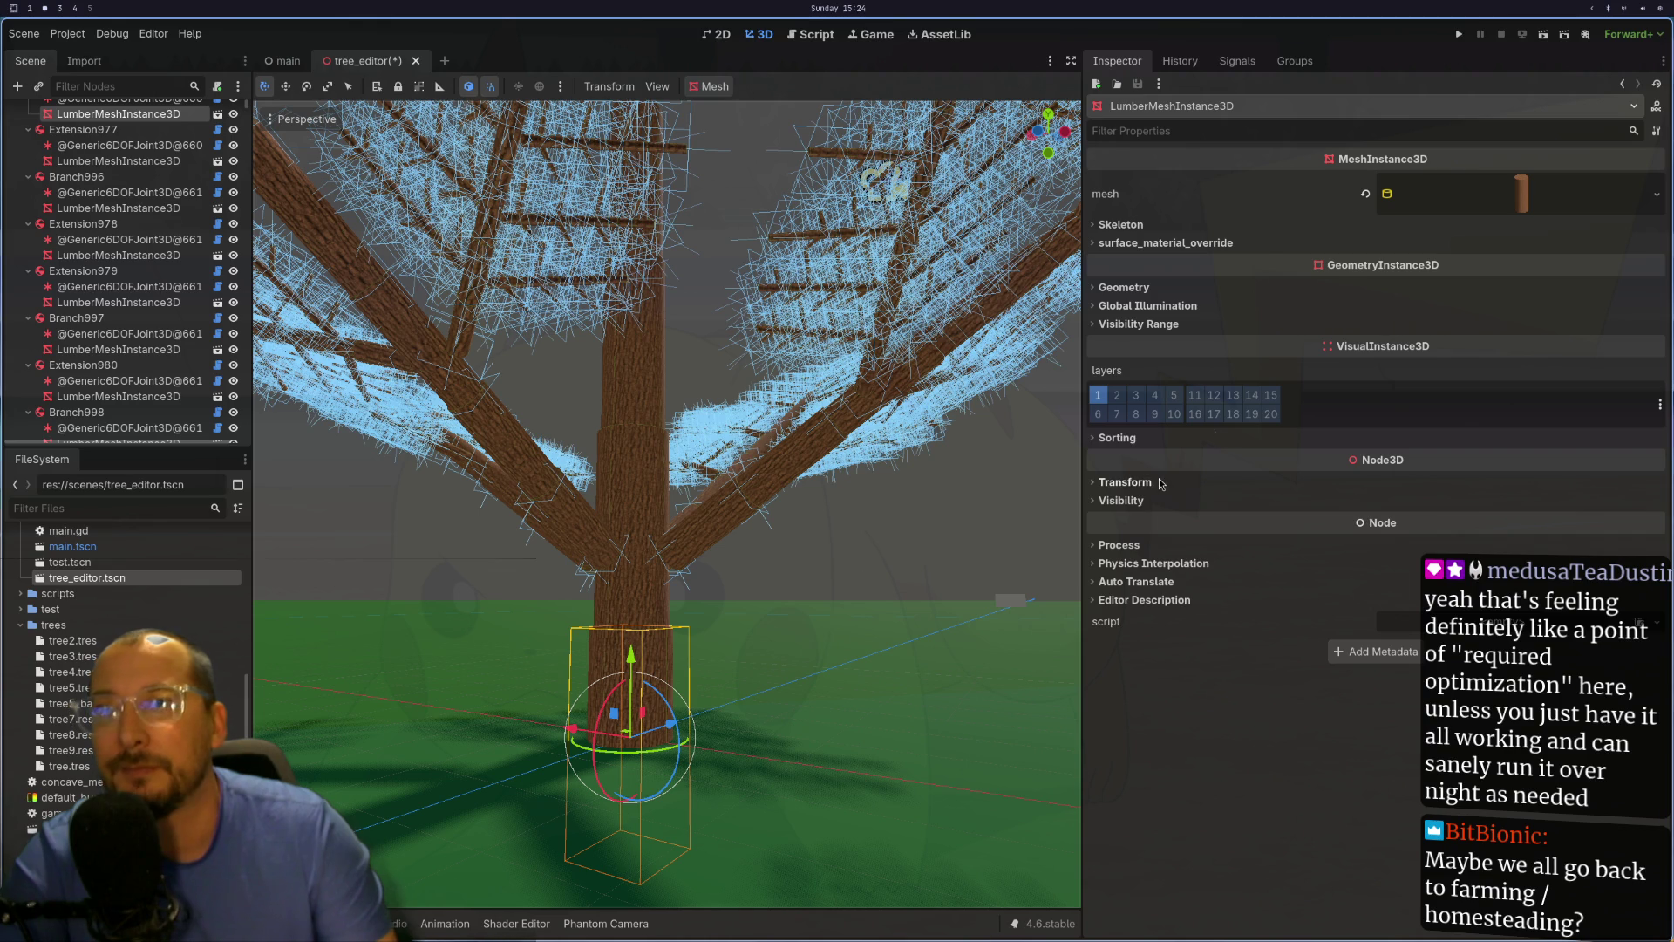
pyautogui.scroll(3, 129, 166)
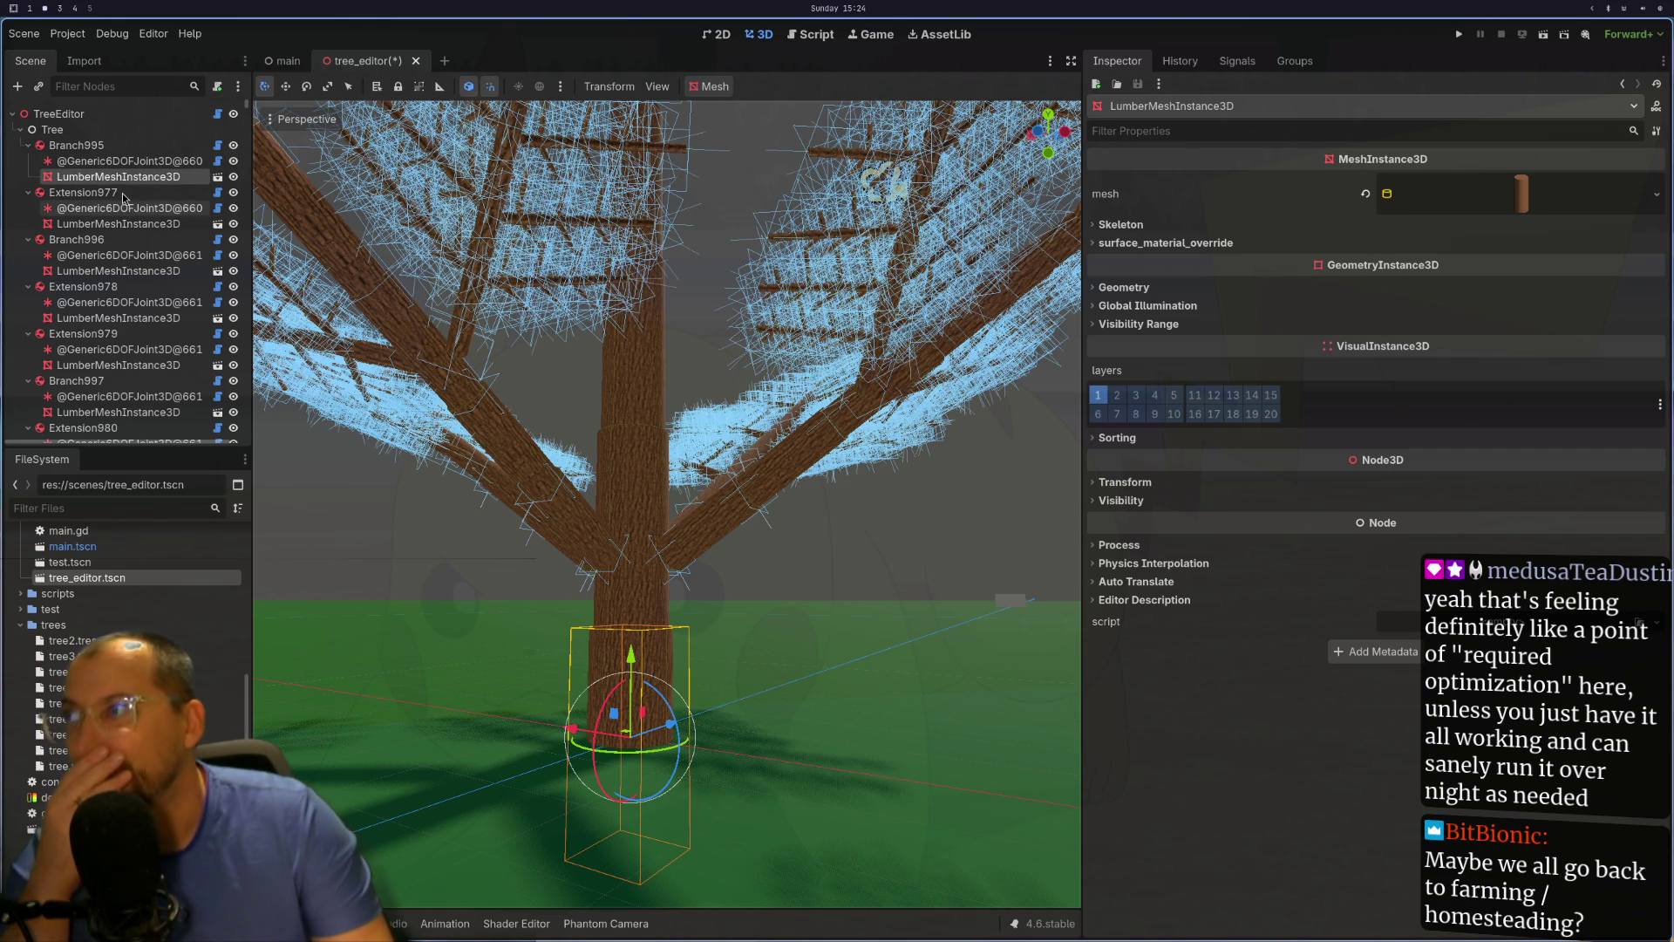
pyautogui.click(87, 145)
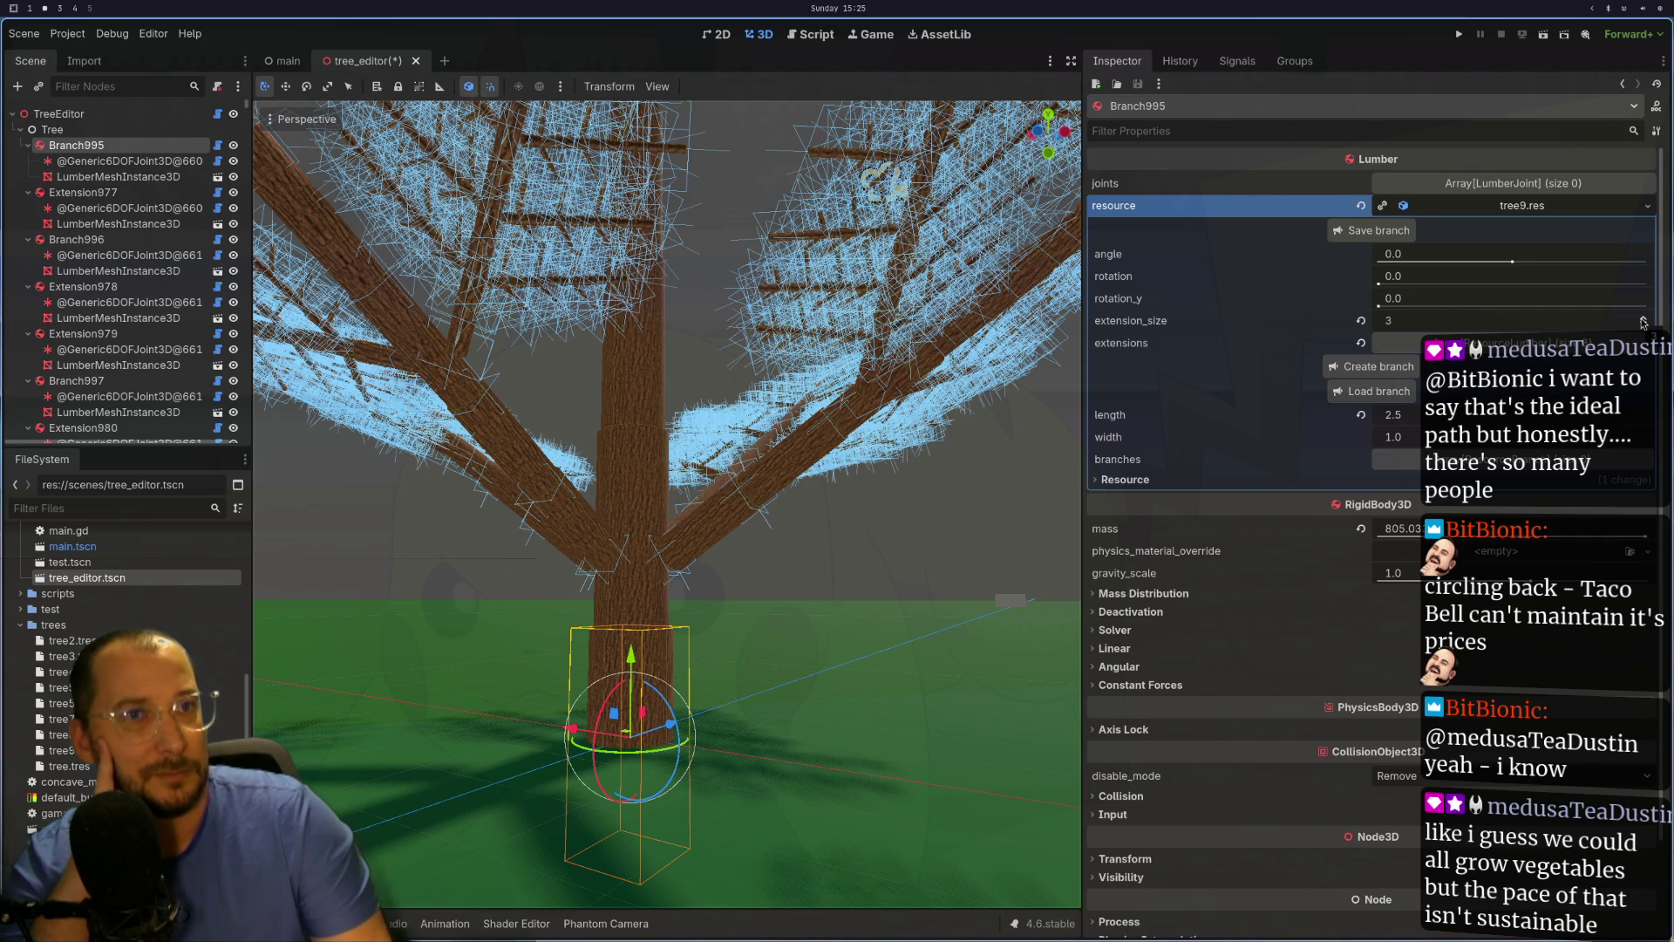
pyautogui.press('super+4')
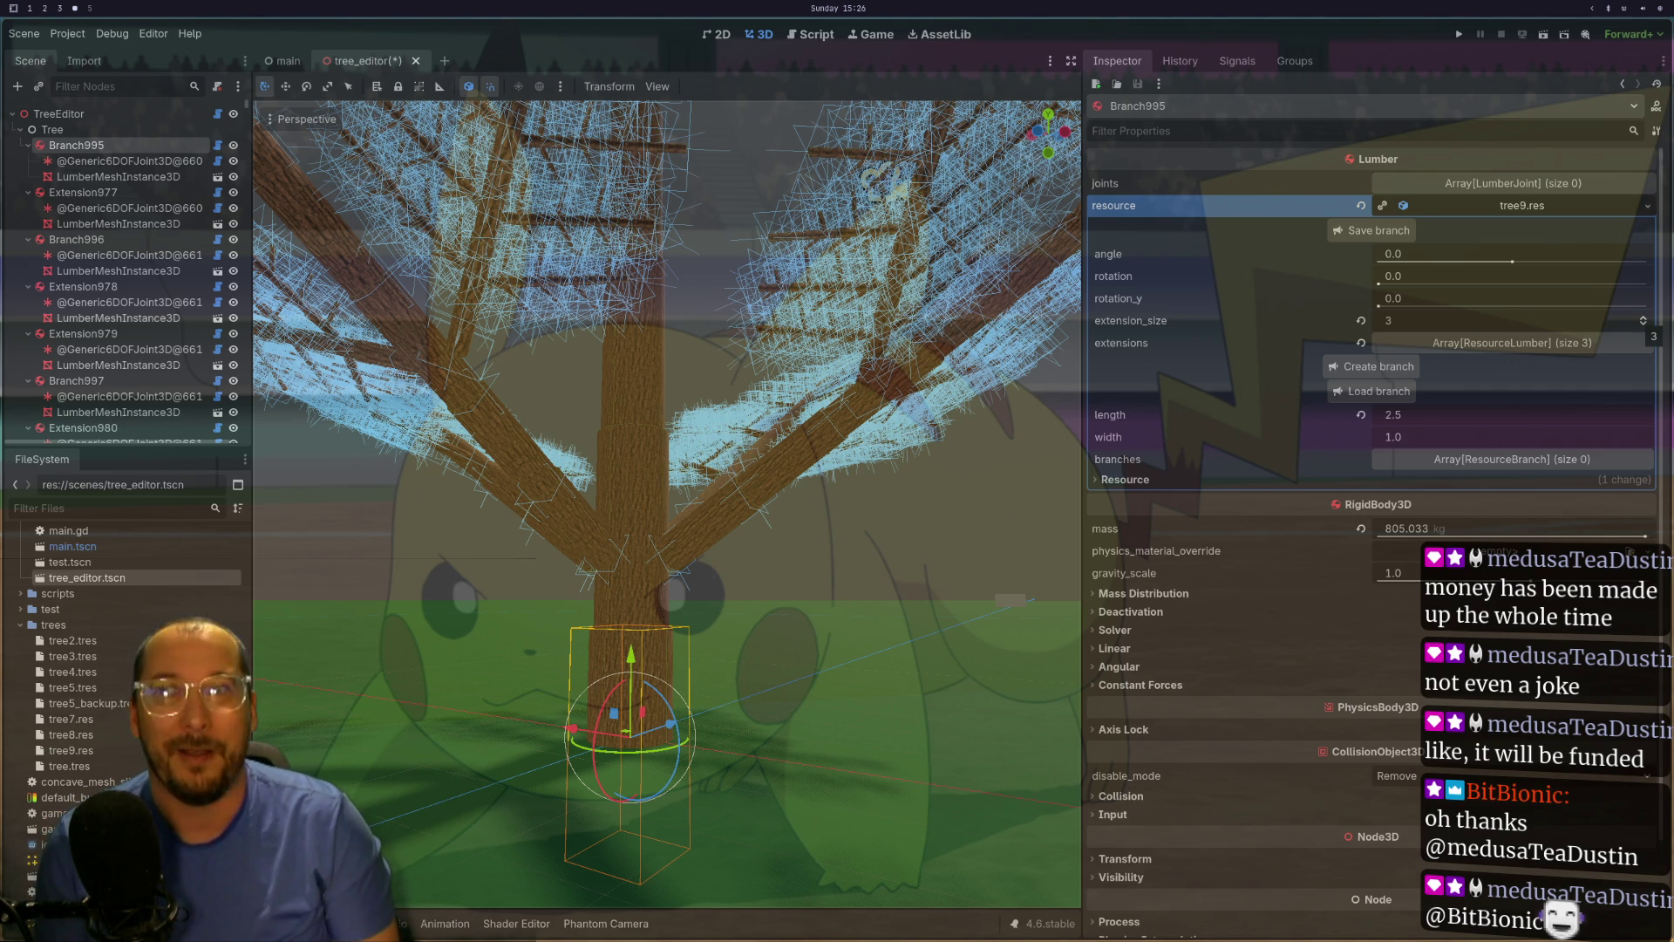
pyautogui.click(1643, 318)
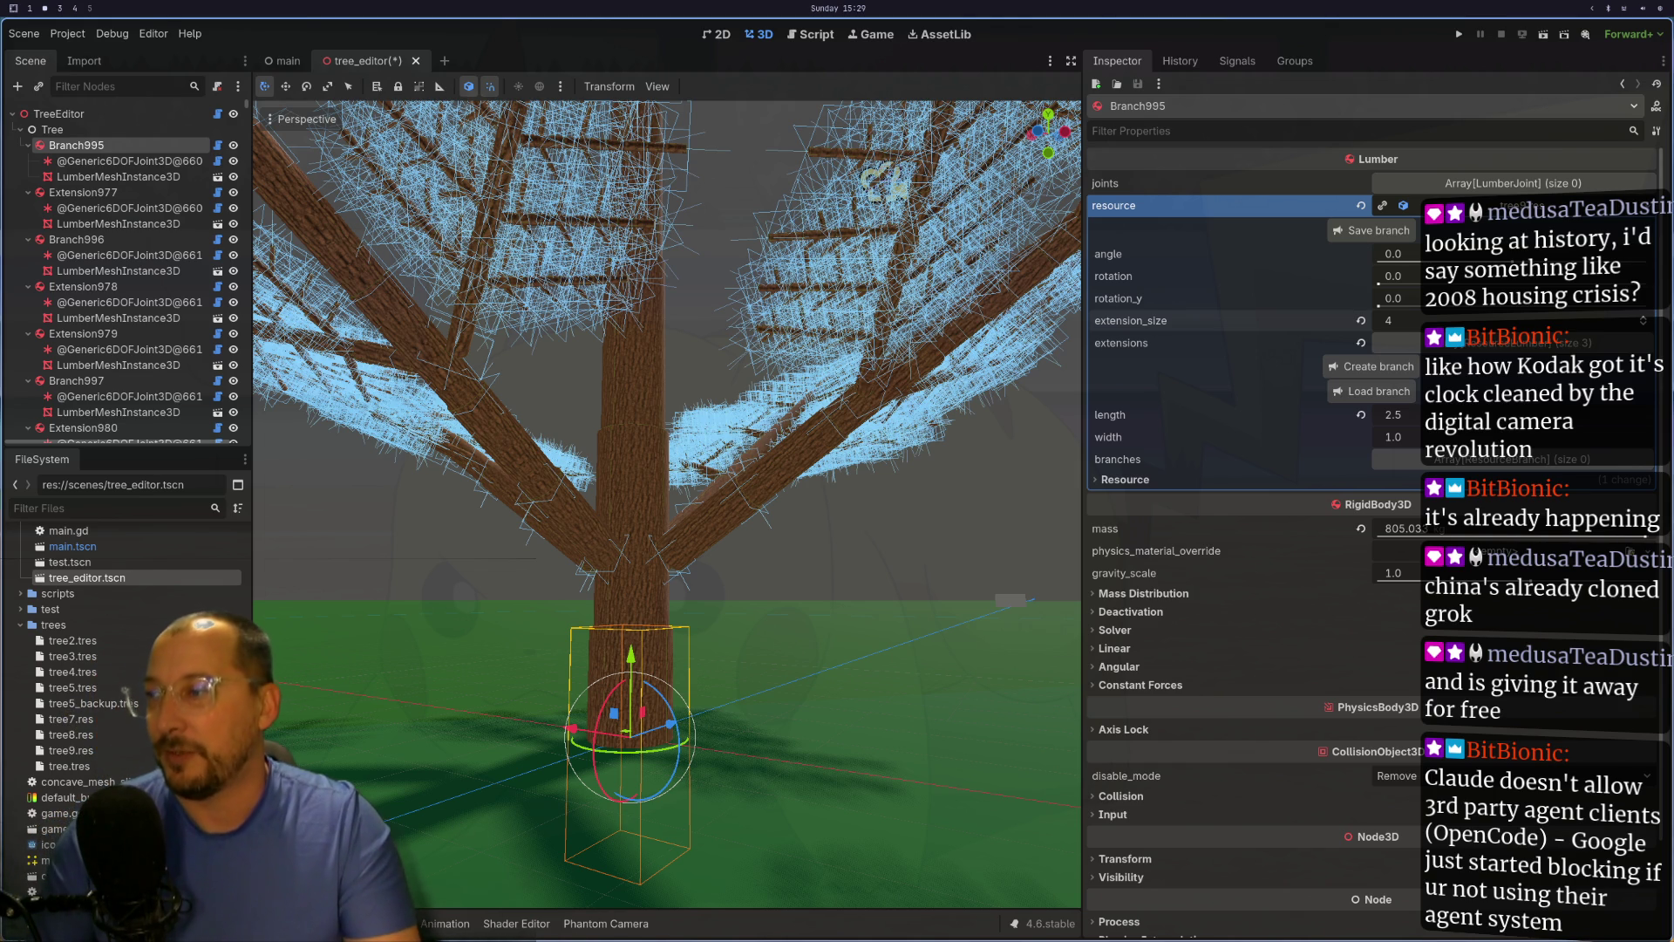
pyautogui.press('super+1')
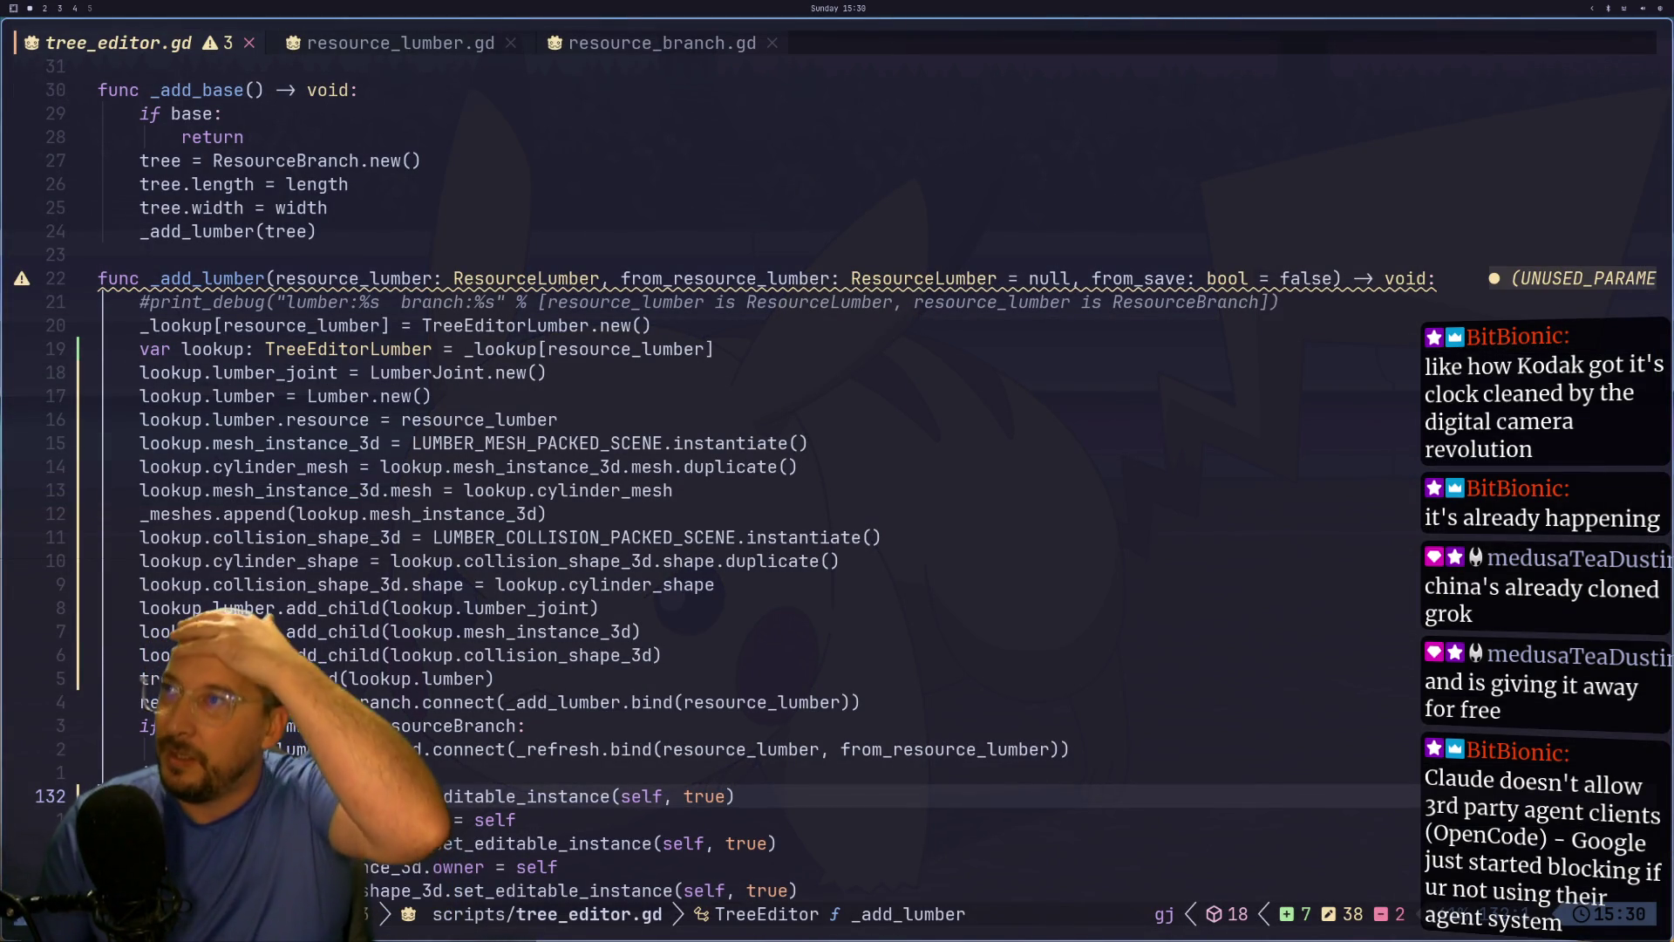
pyautogui.press('super+2')
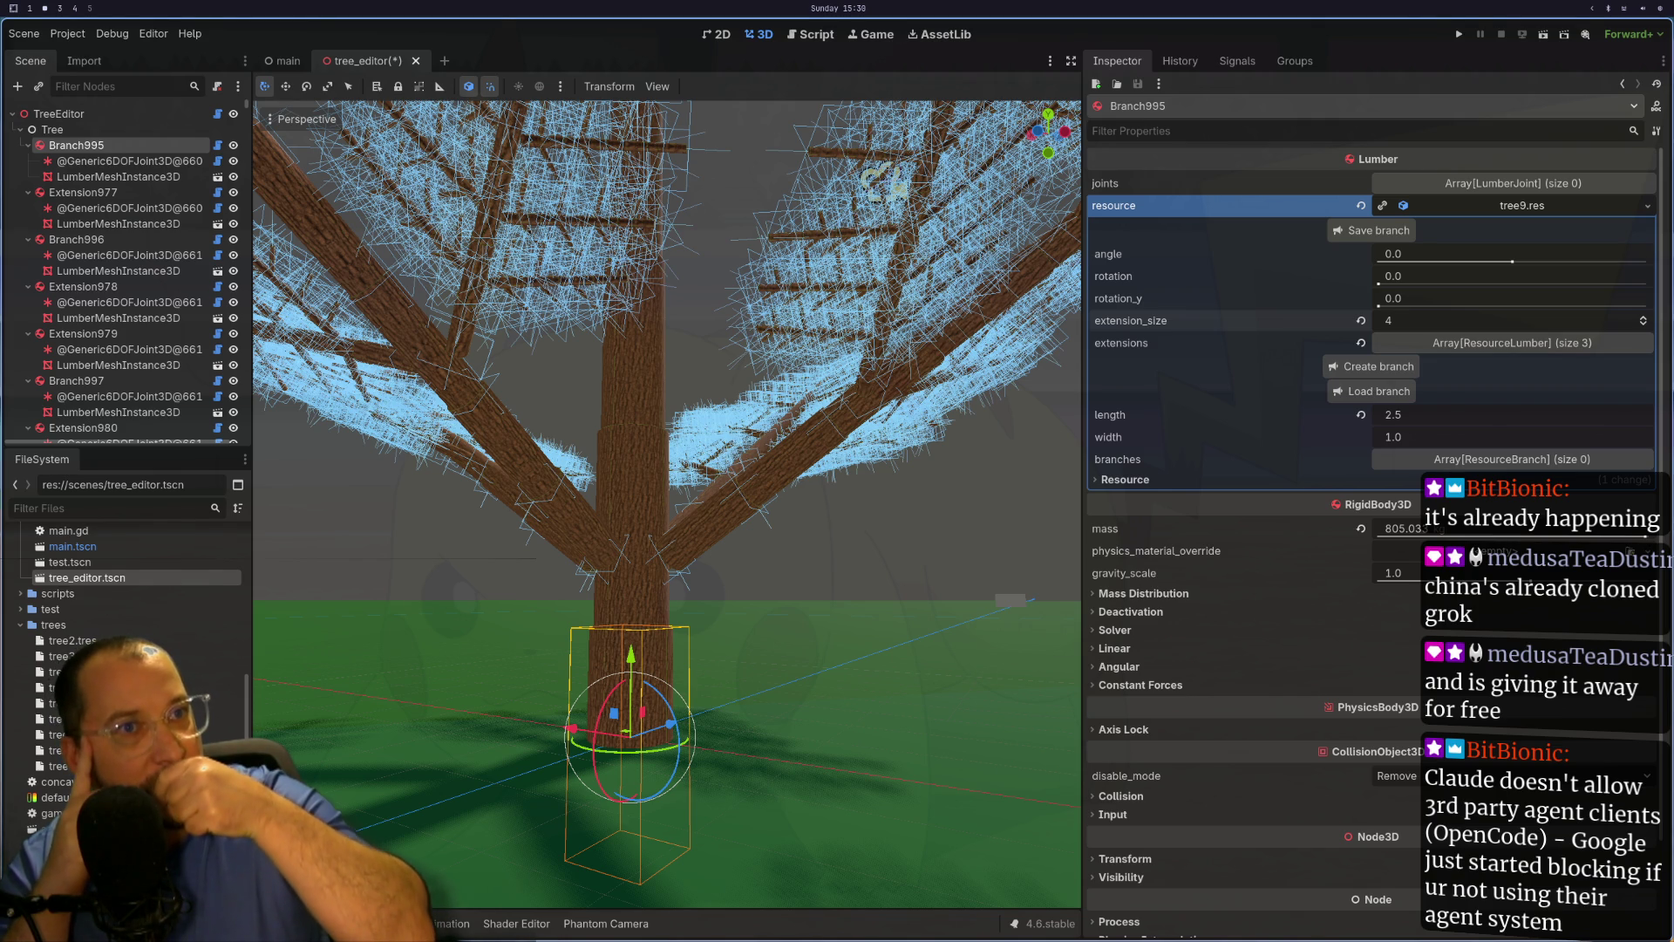
# Step: Launch the btop system monitor in a floating terminal over the Godot editor
pyautogui.scroll(-3, 667, 504)
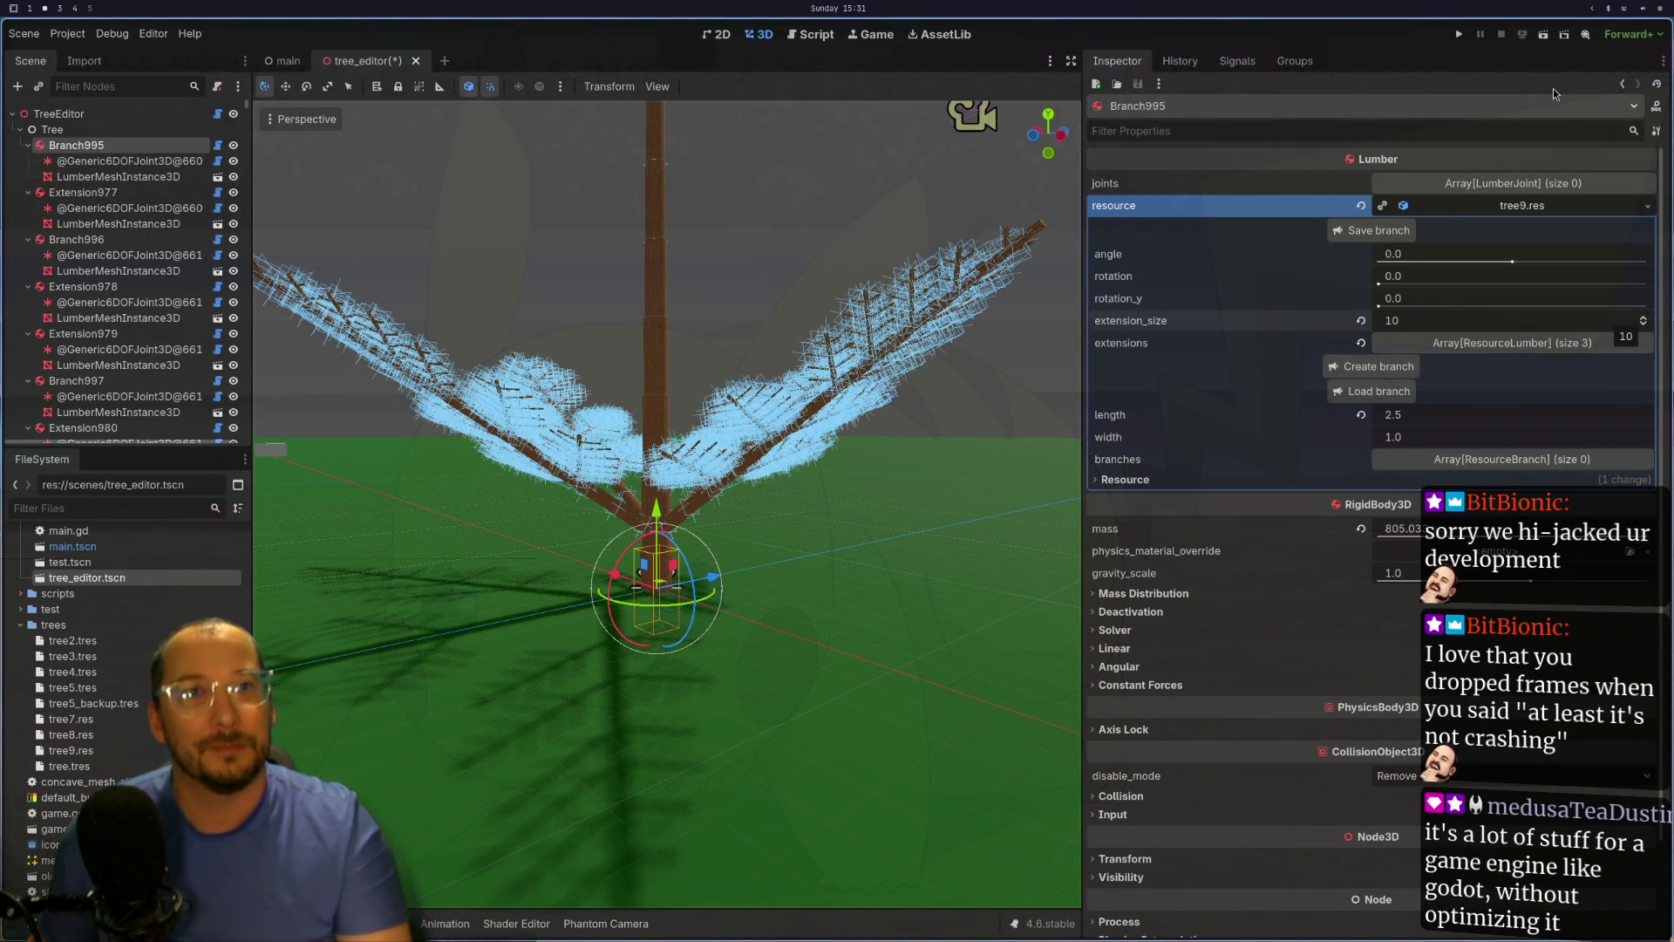
pyautogui.press('super+b')
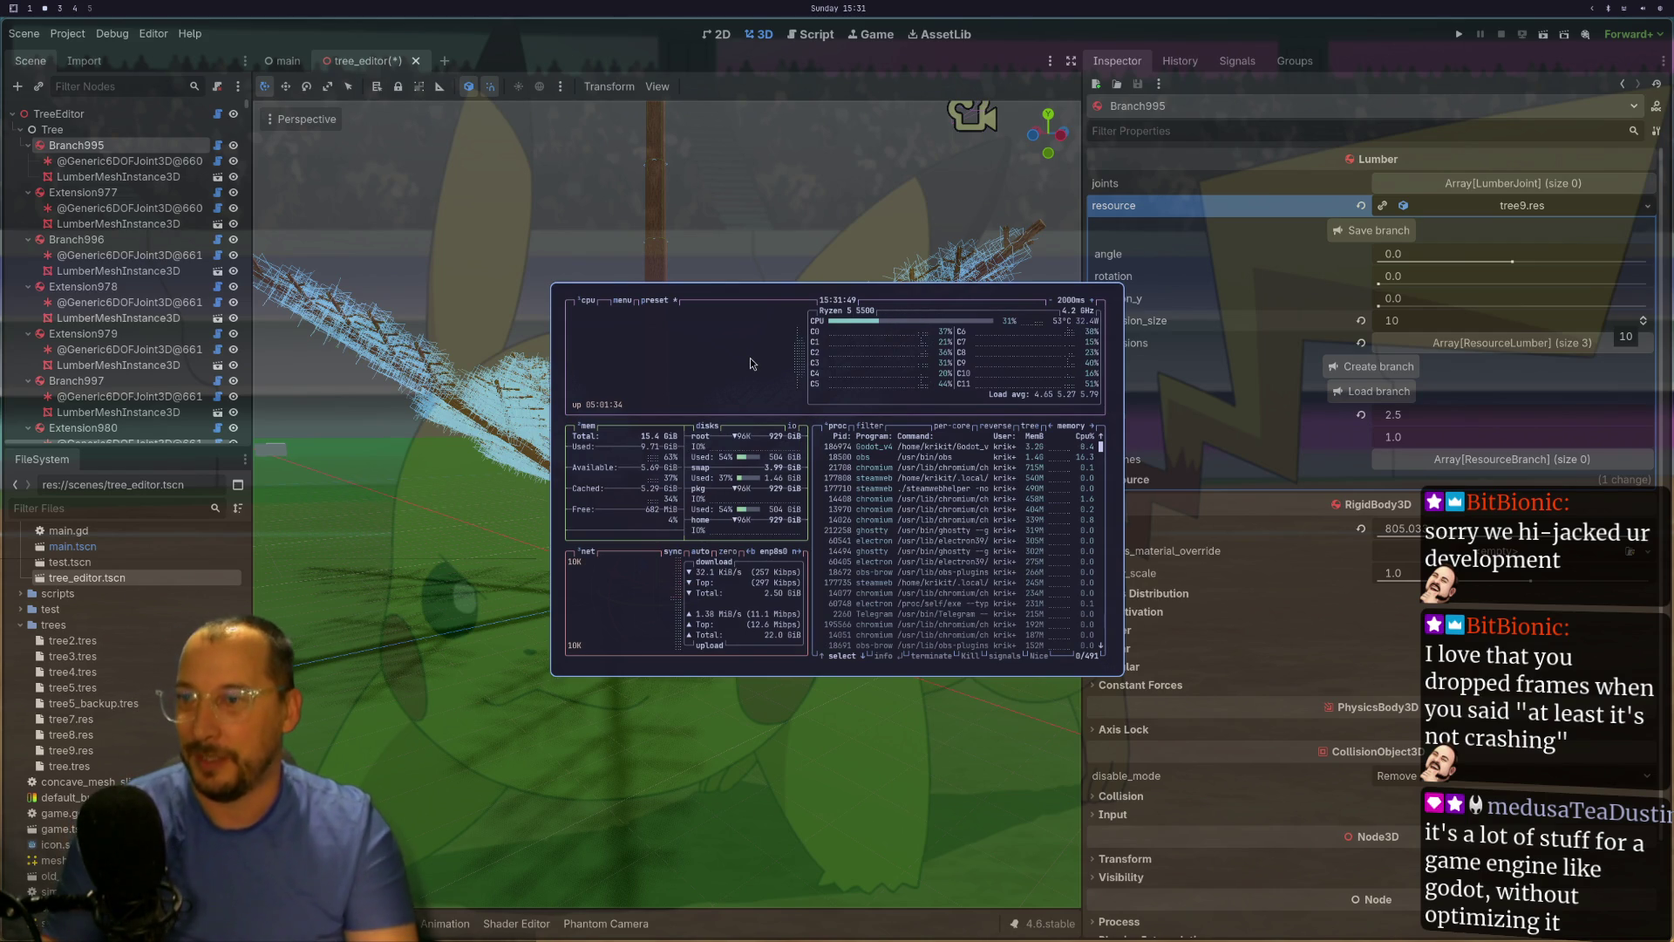
pyautogui.press('super+v')
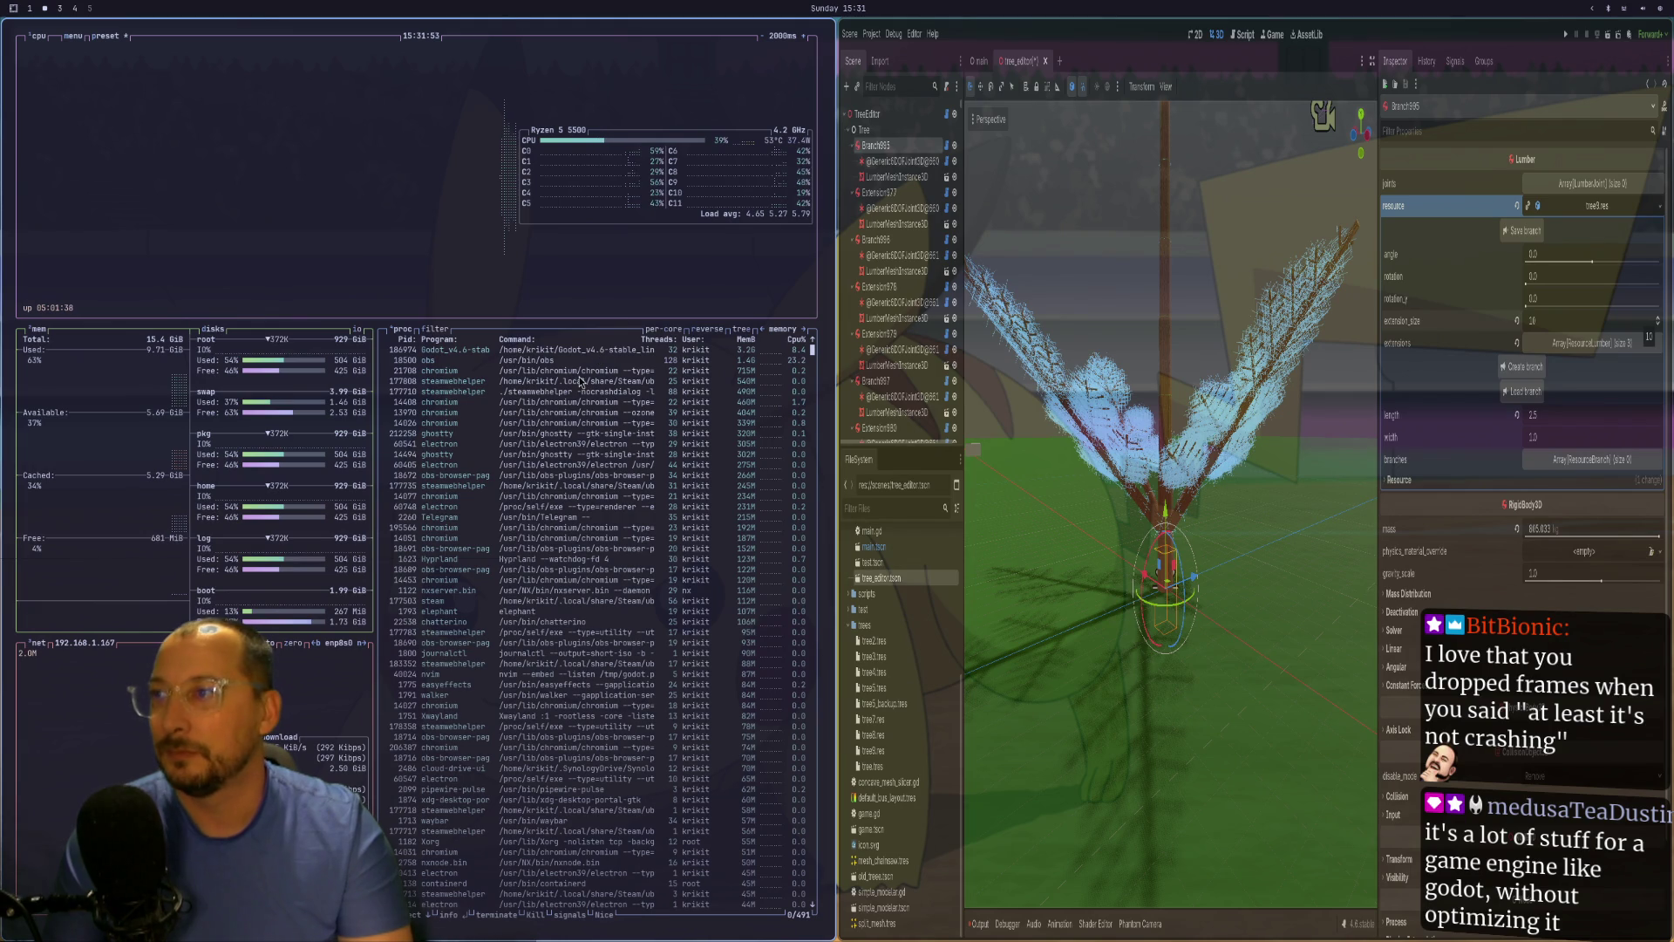
pyautogui.press('super+v')
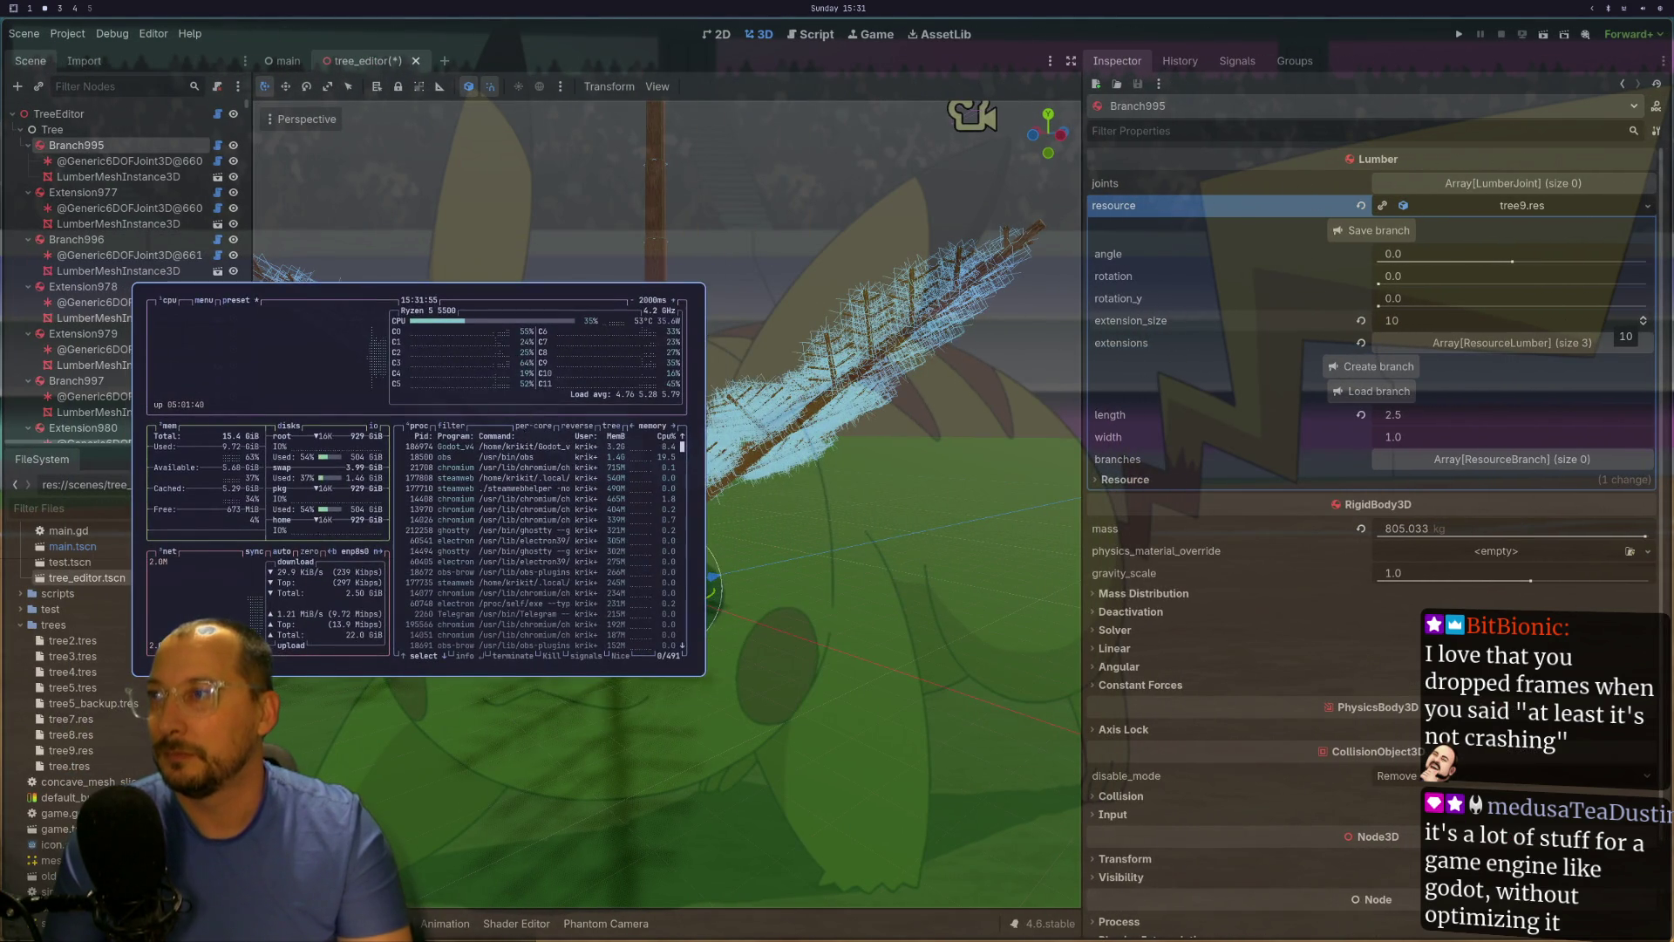
pyautogui.moveTo(528, 432); pyautogui.dragTo(950, 471)
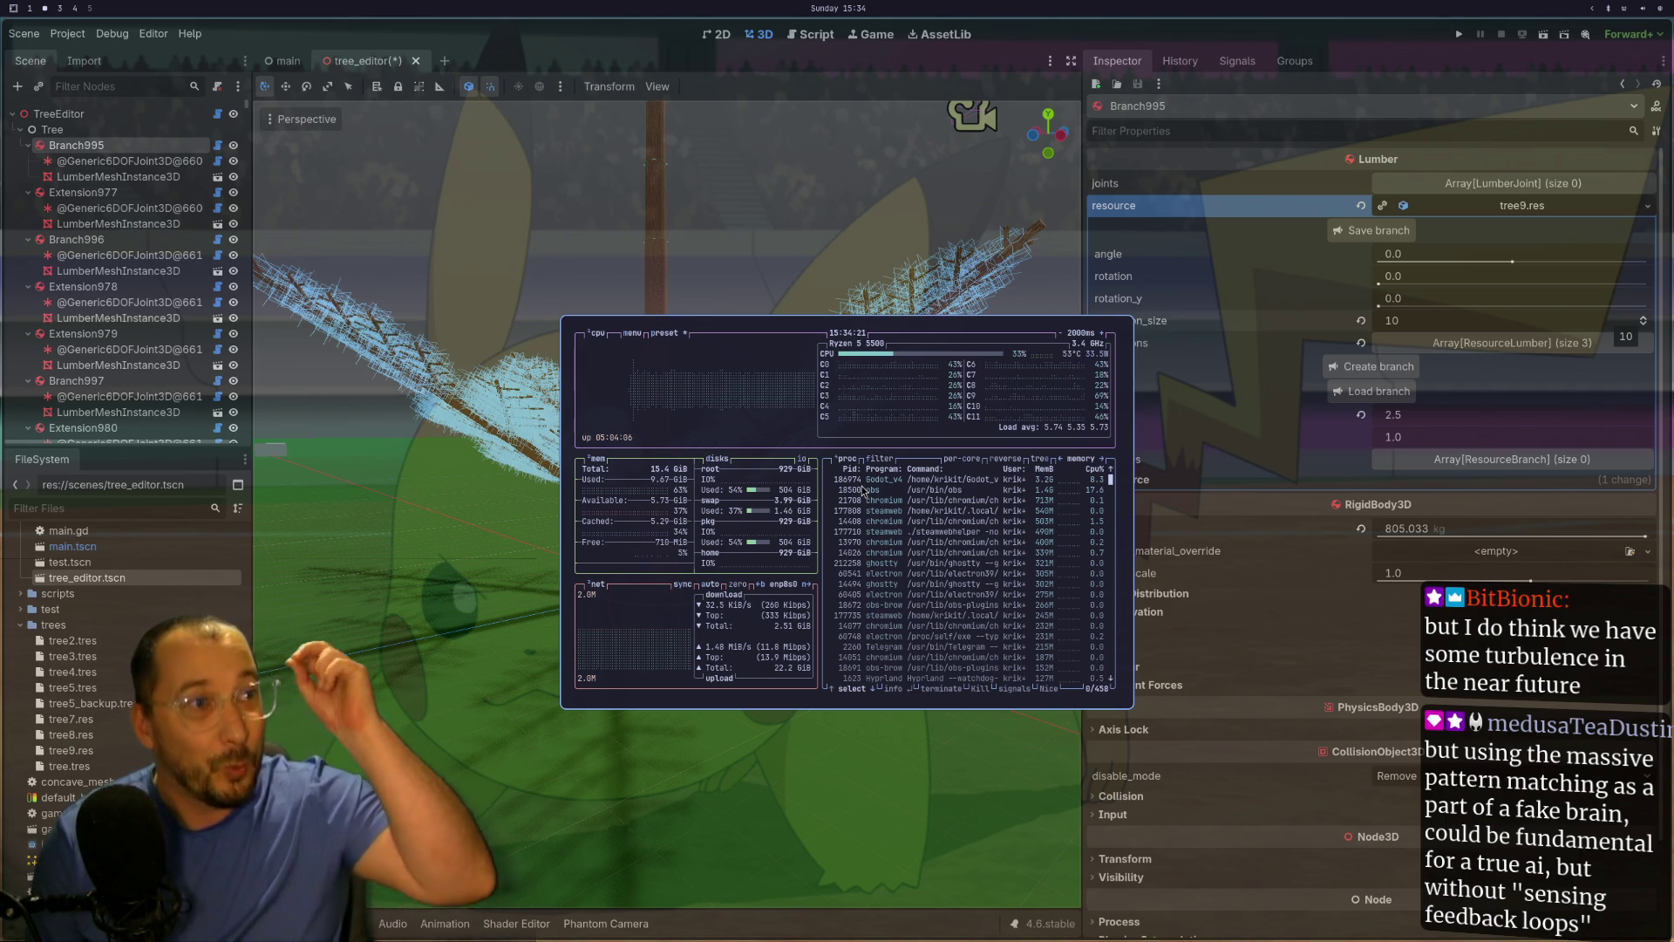
pyautogui.press('Up')
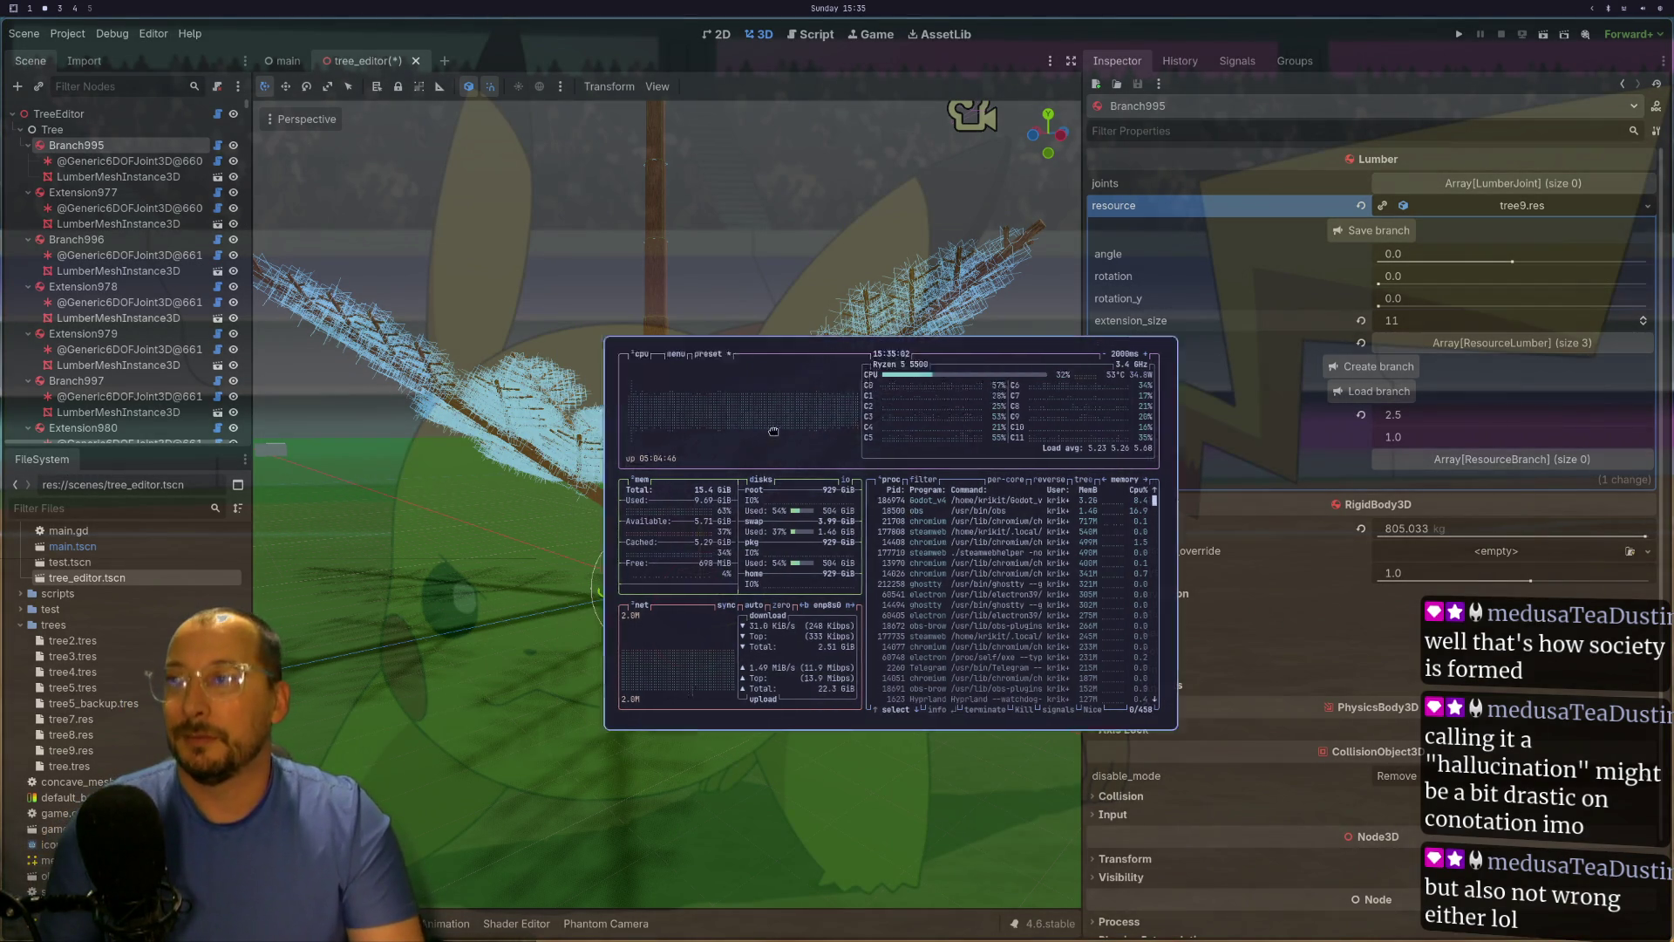
# Step: Move the btop window to the bottom-right corner of the screen
pyautogui.moveTo(619, 453); pyautogui.dragTo(1022, 679)
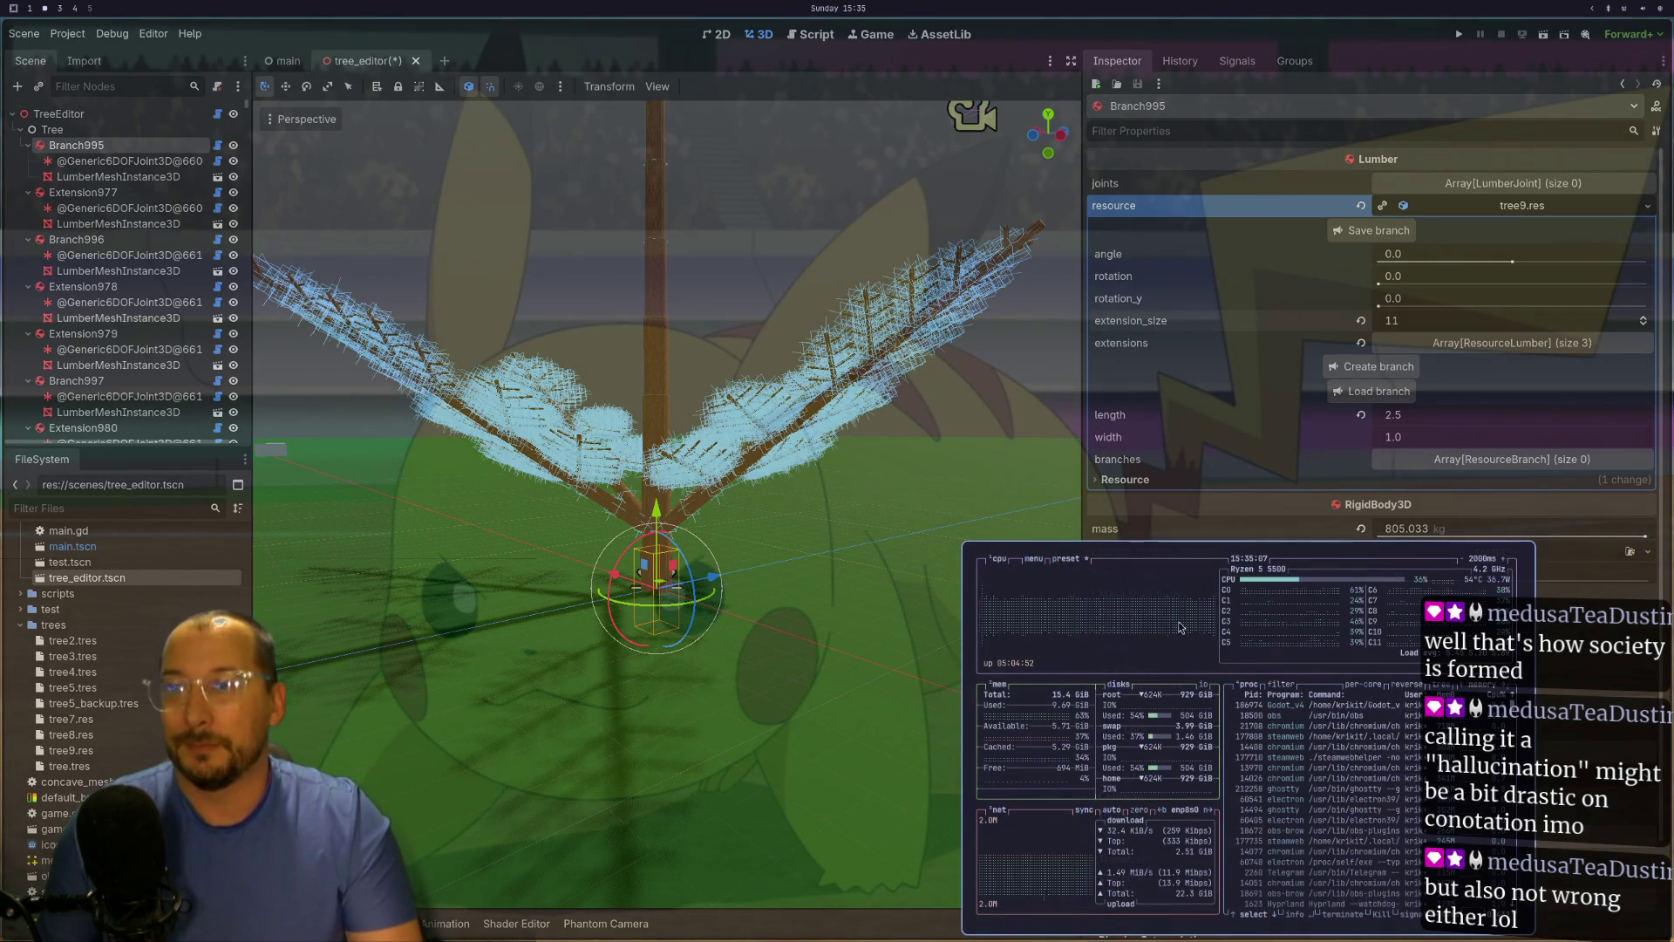
# Step: Hide the floating btop monitor and switch to the Neovim workspace showing tree_editor.gd
pyautogui.press('super+s')
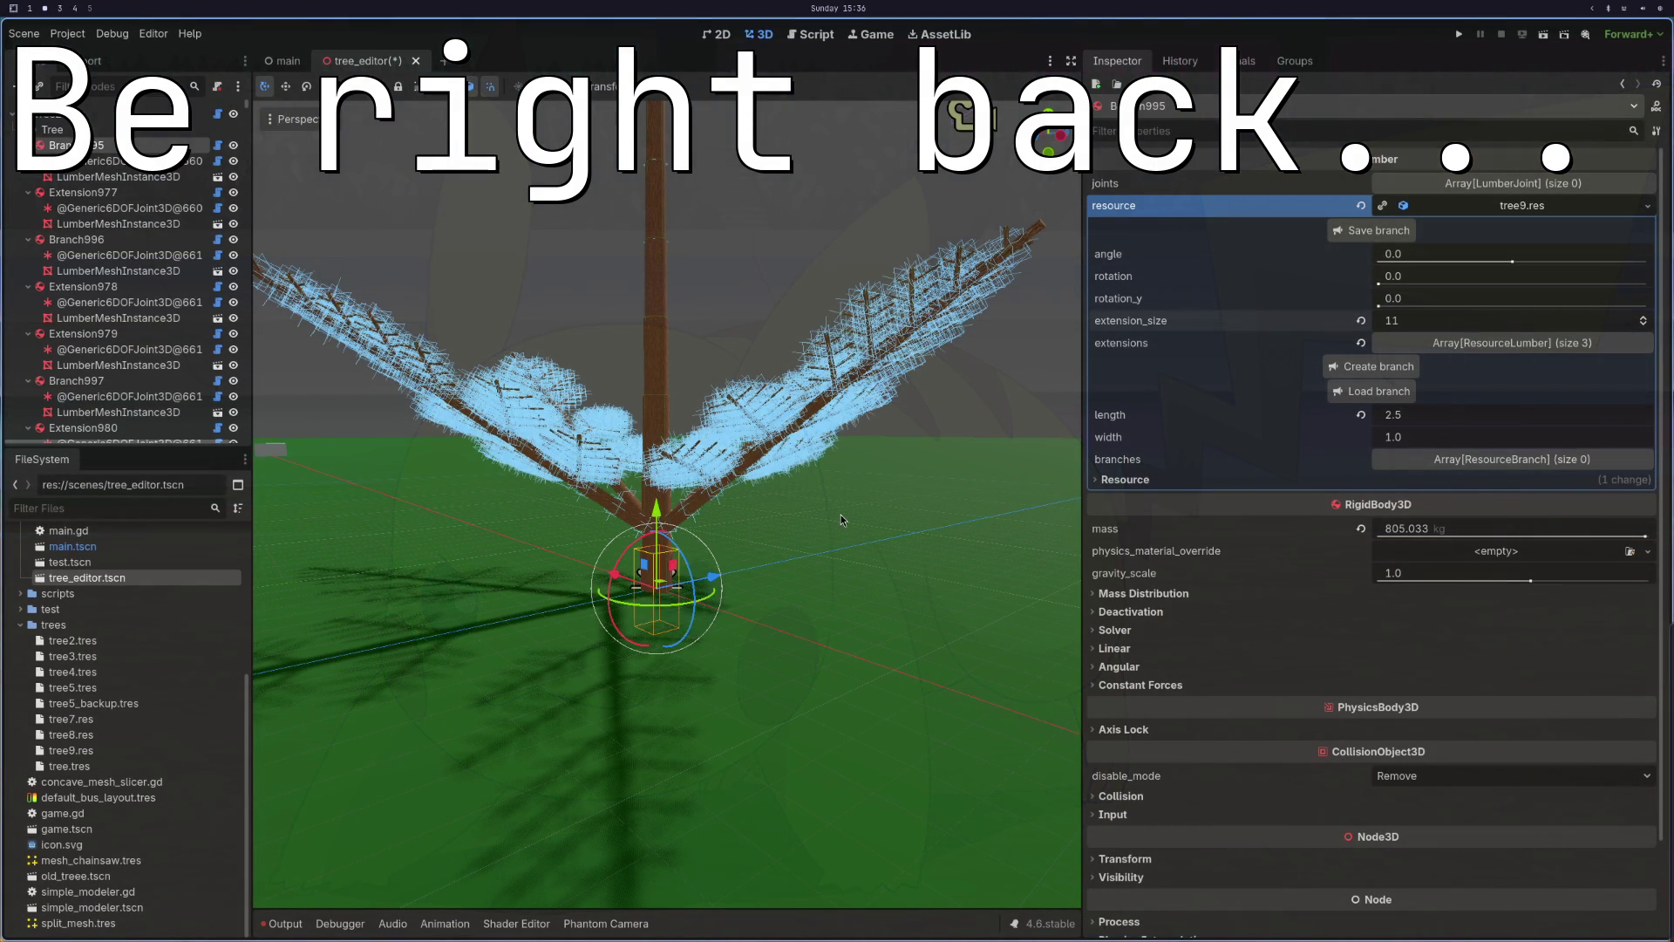
pyautogui.press('super+4')
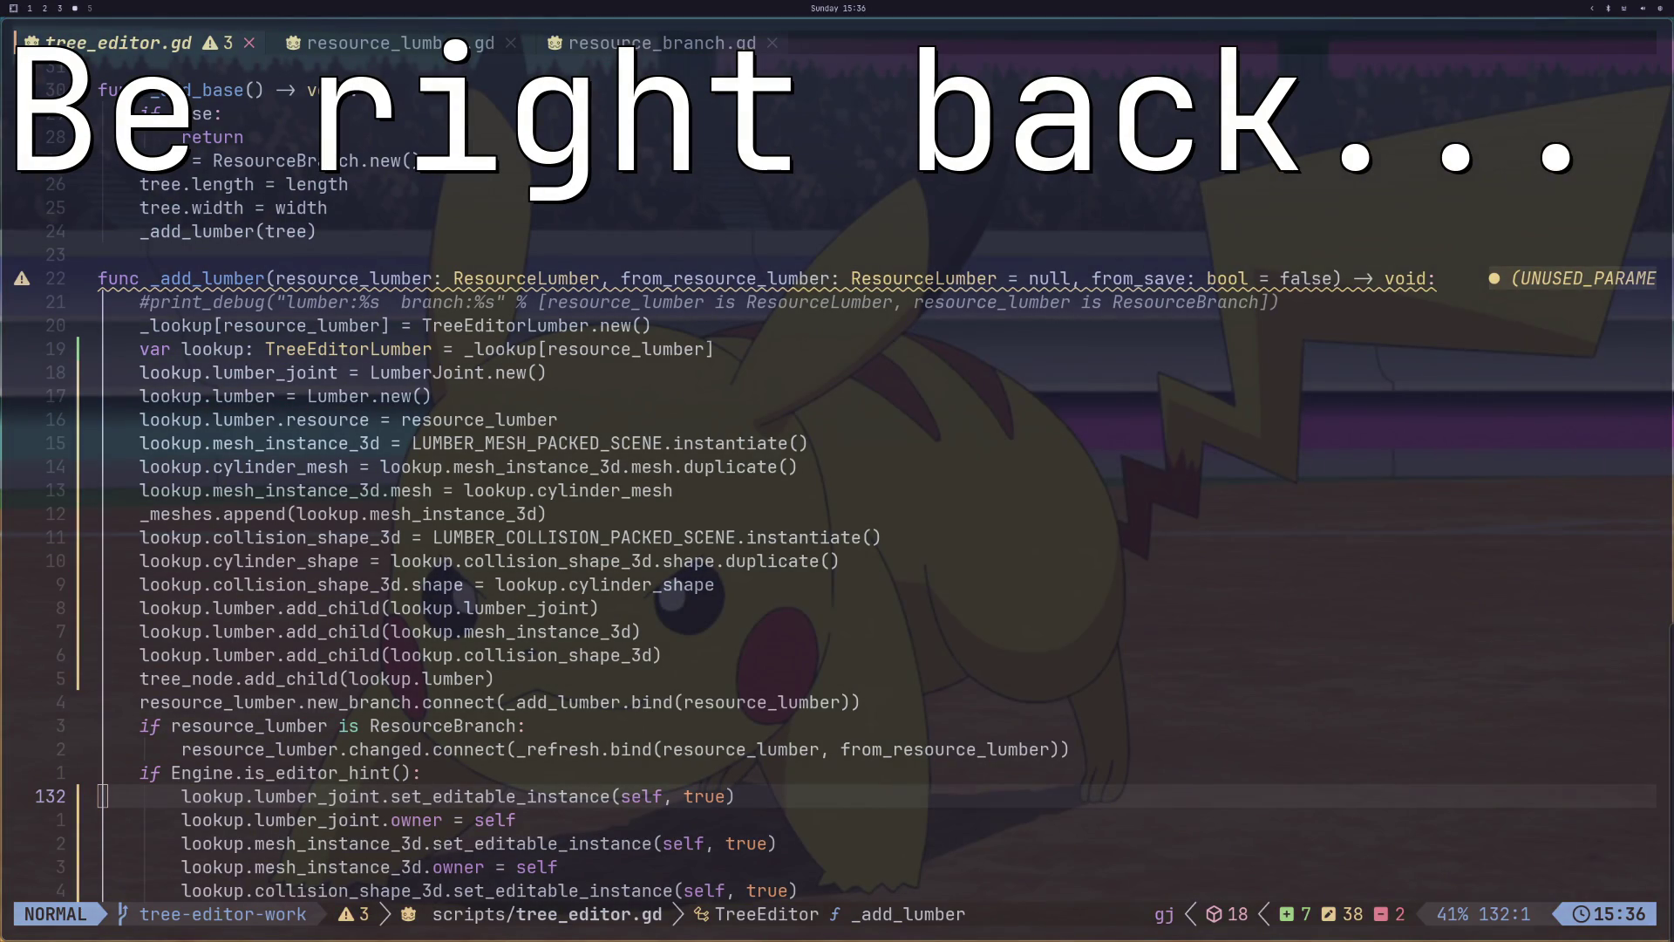
# Step: Bring up the NHK World page and look over its contents
pyautogui.press('super+1')
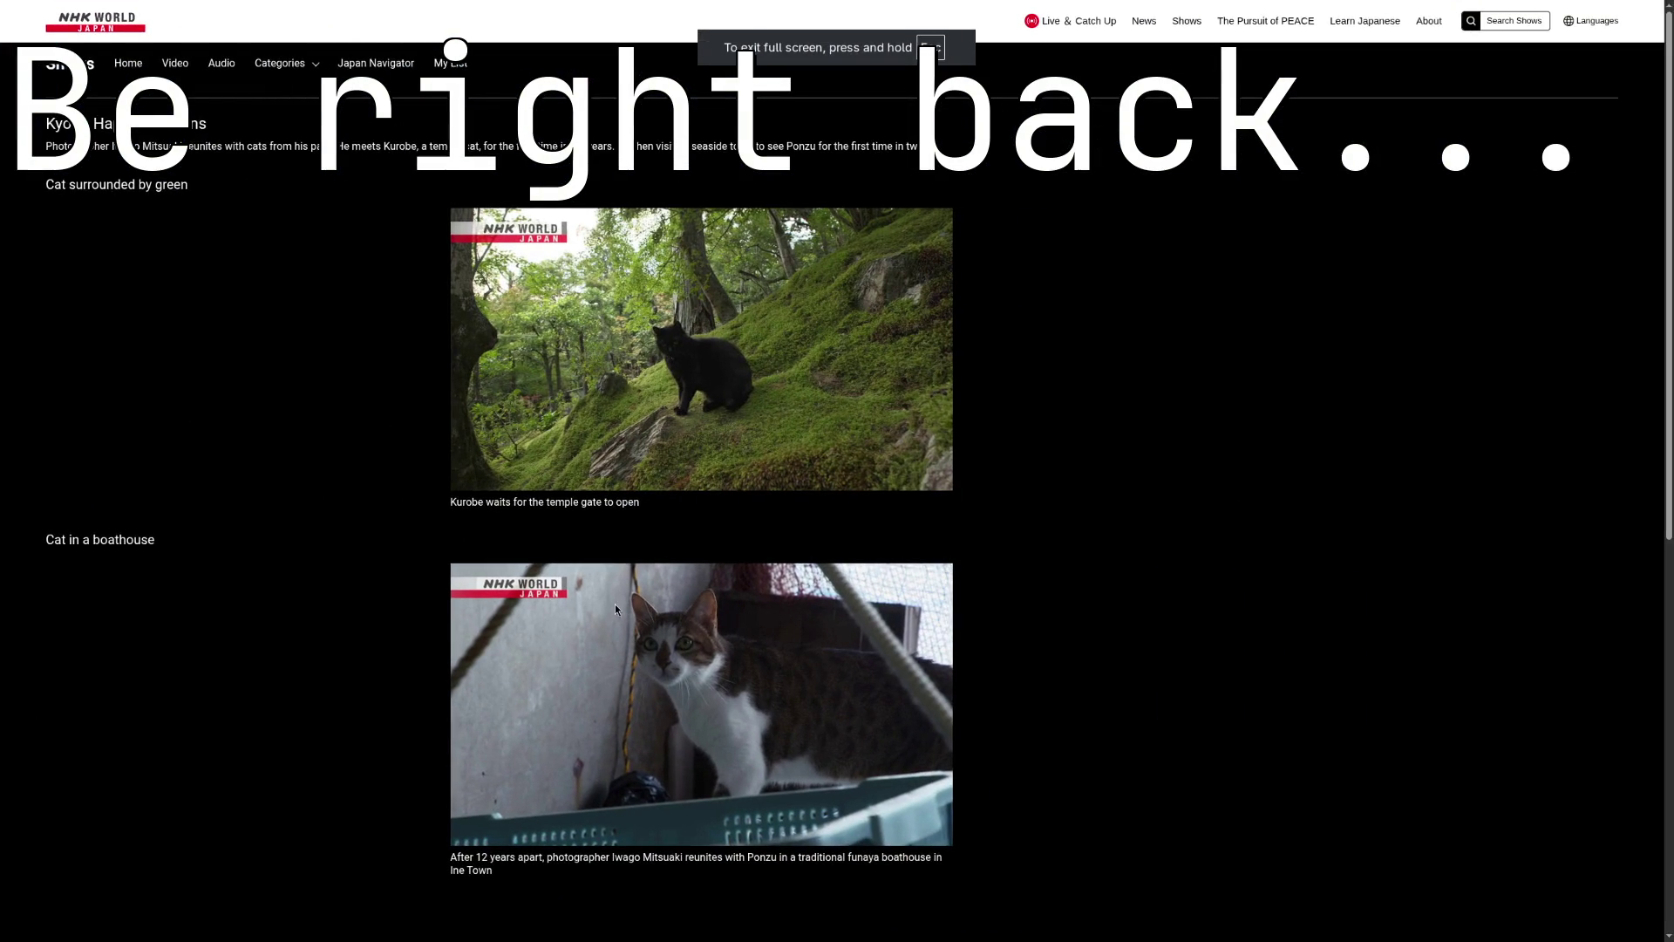
pyautogui.scroll(-3, 608, 597)
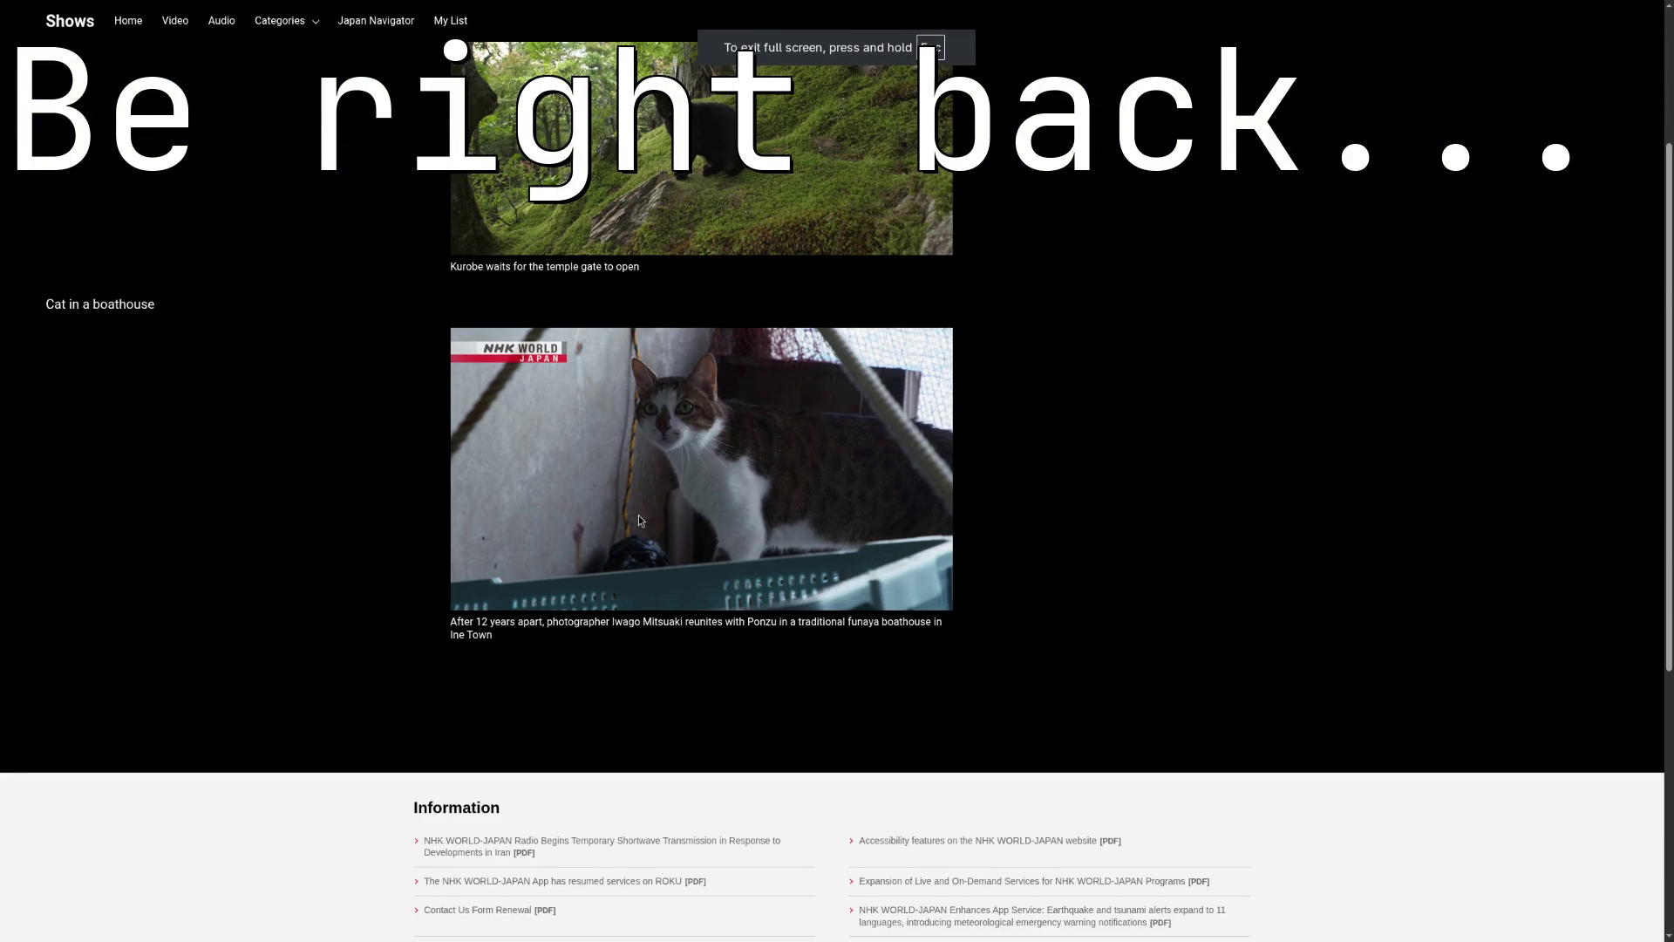
pyautogui.scroll(3, 647, 530)
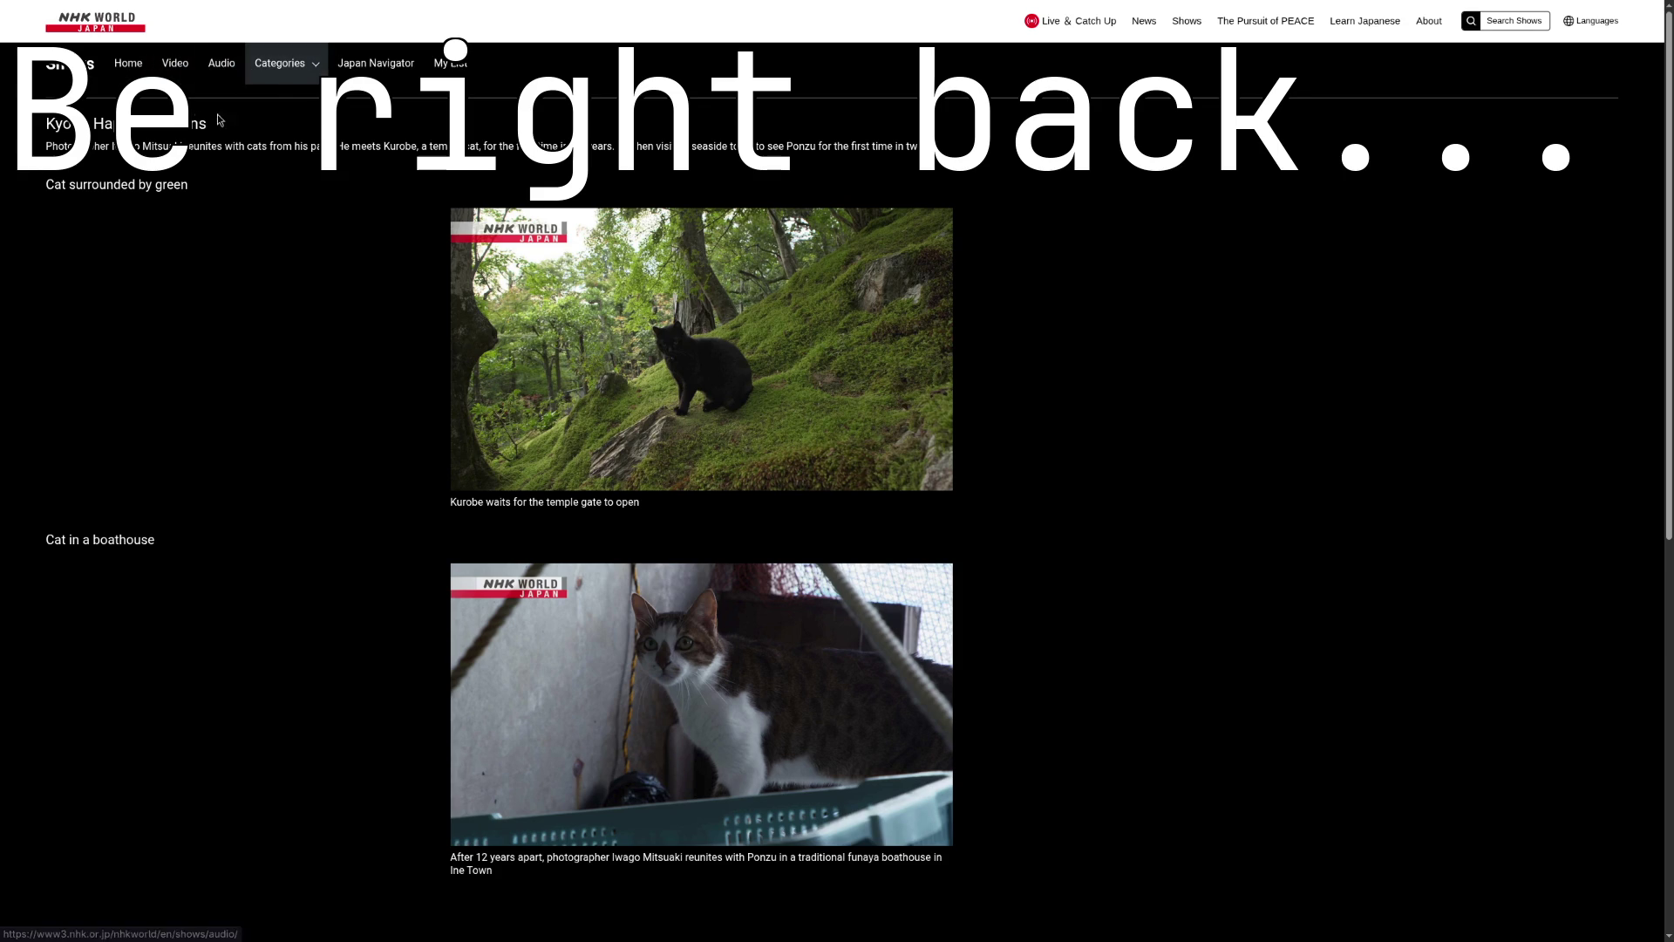
pyautogui.scroll(-8, 572, 239)
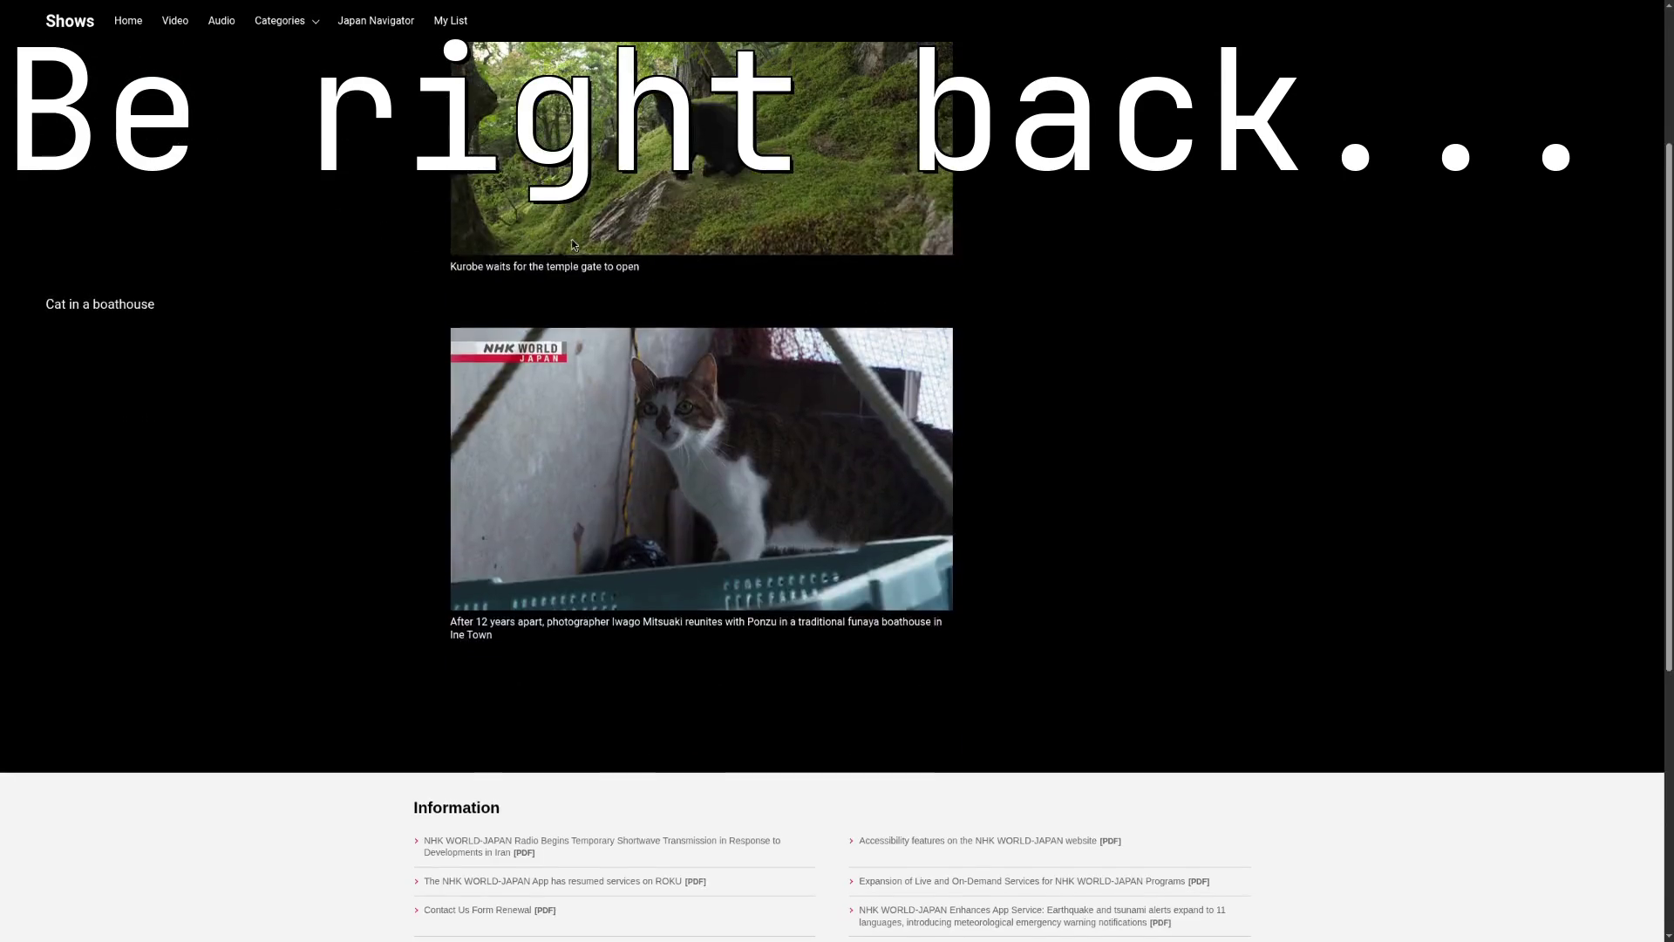
pyautogui.scroll(8, 574, 245)
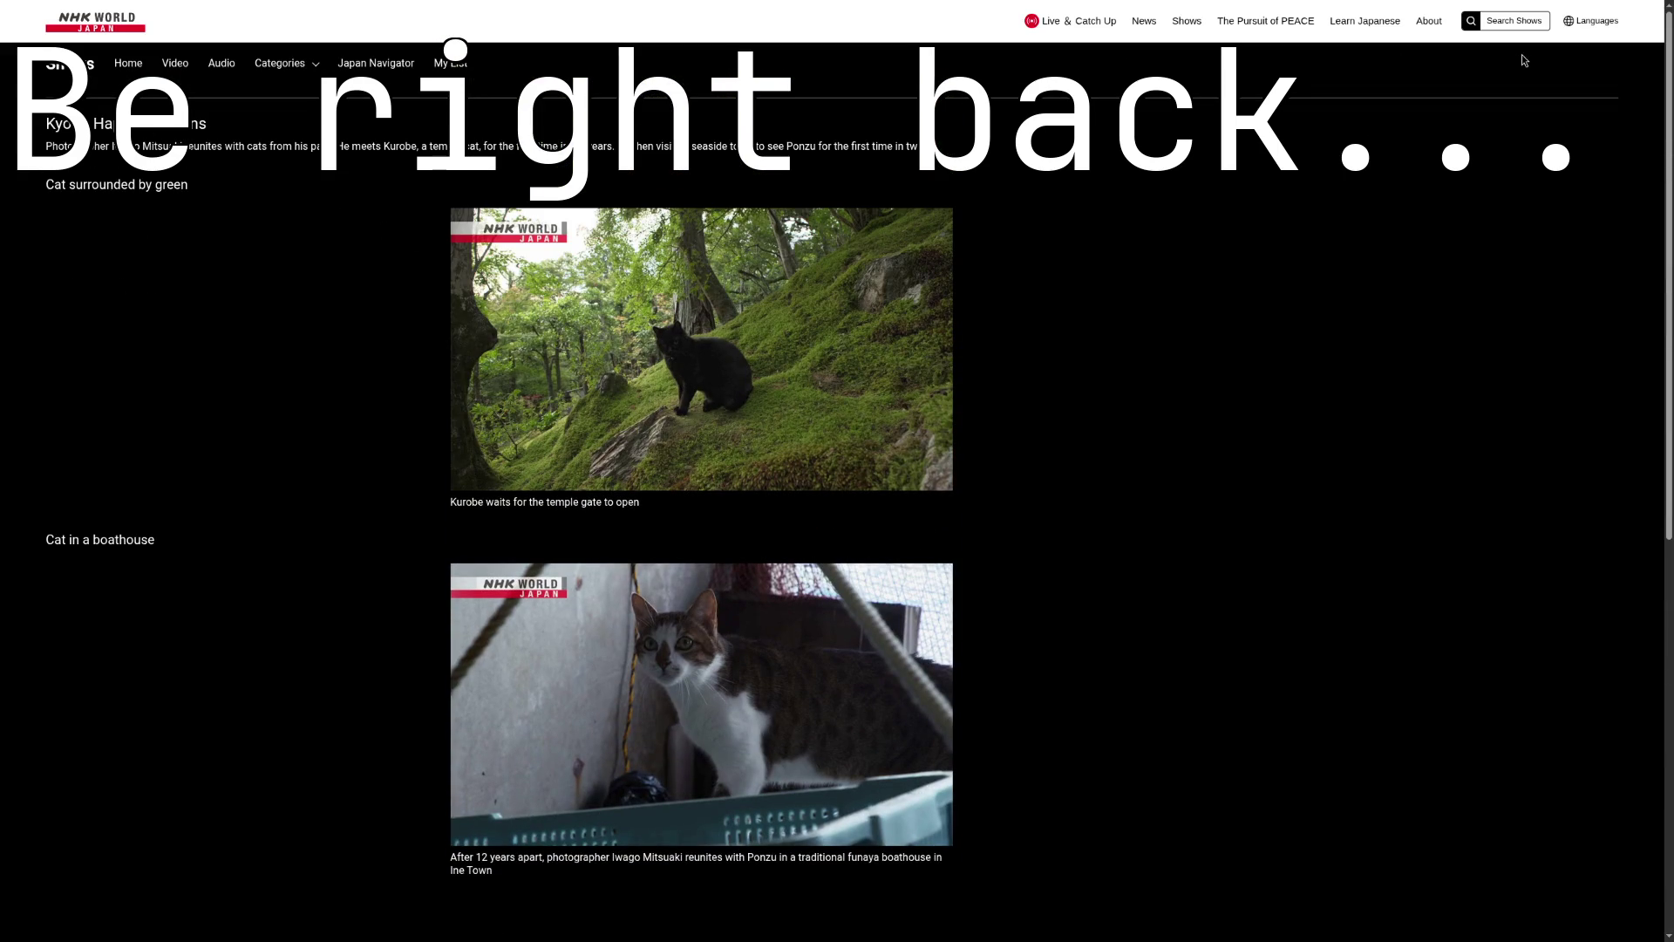
# Step: Go to Shows and open the Fukui: Cats Along the Shore episode from Editor's Picks
pyautogui.click(1191, 23)
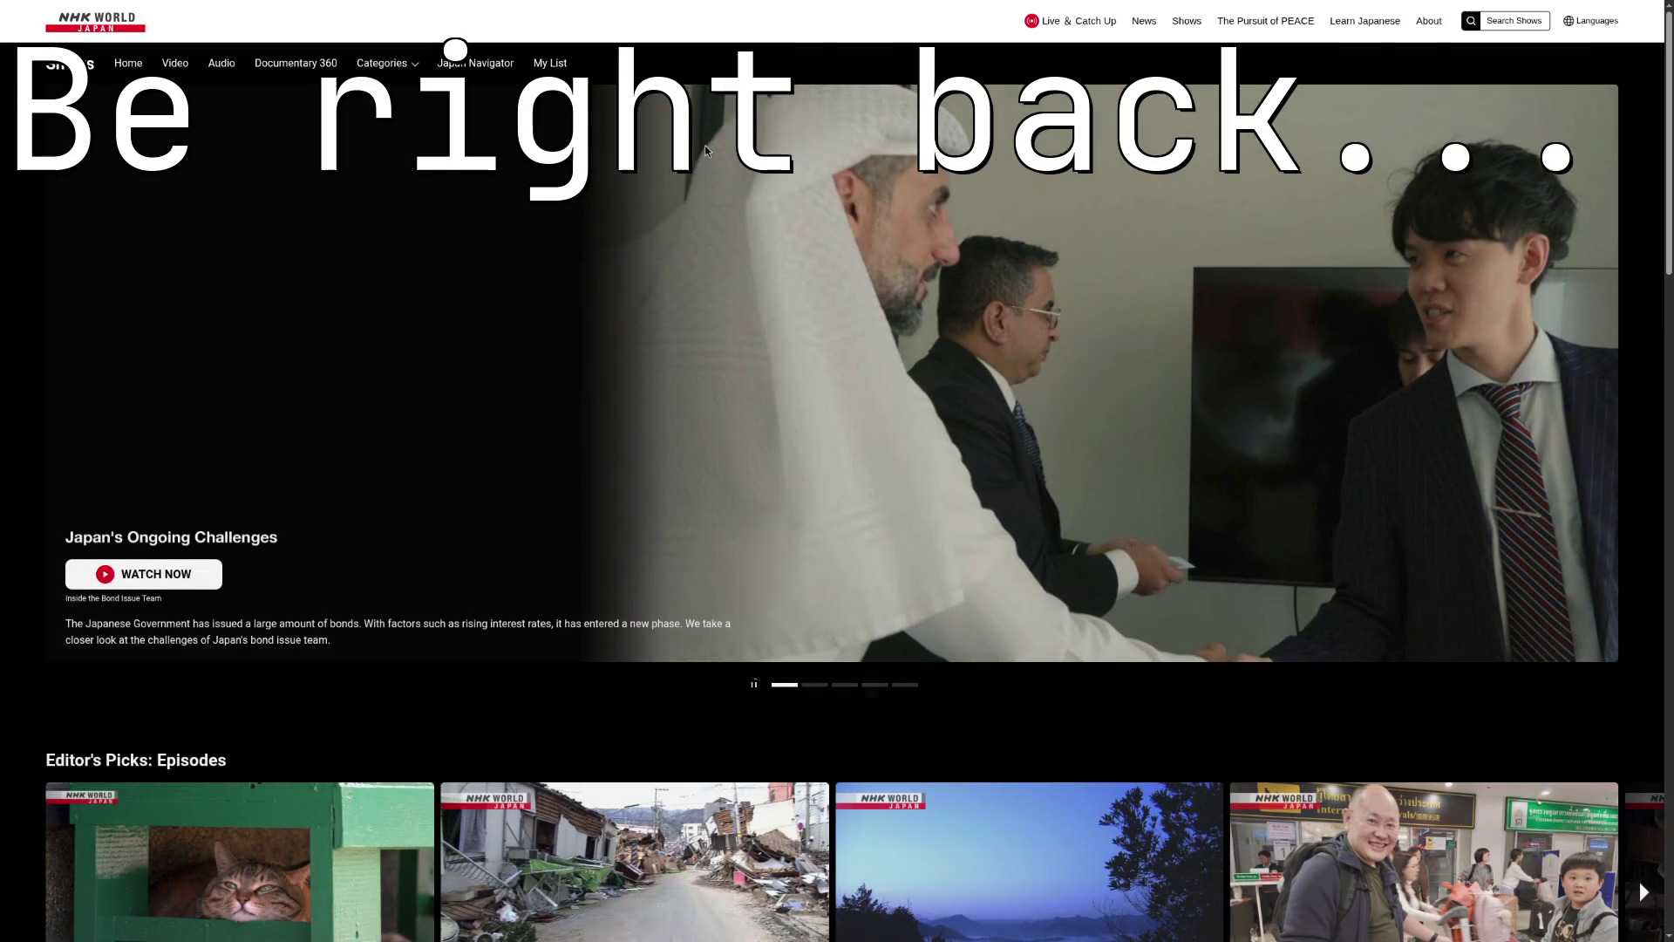
pyautogui.scroll(-3, 299, 555)
pyautogui.scroll(-4, 299, 555)
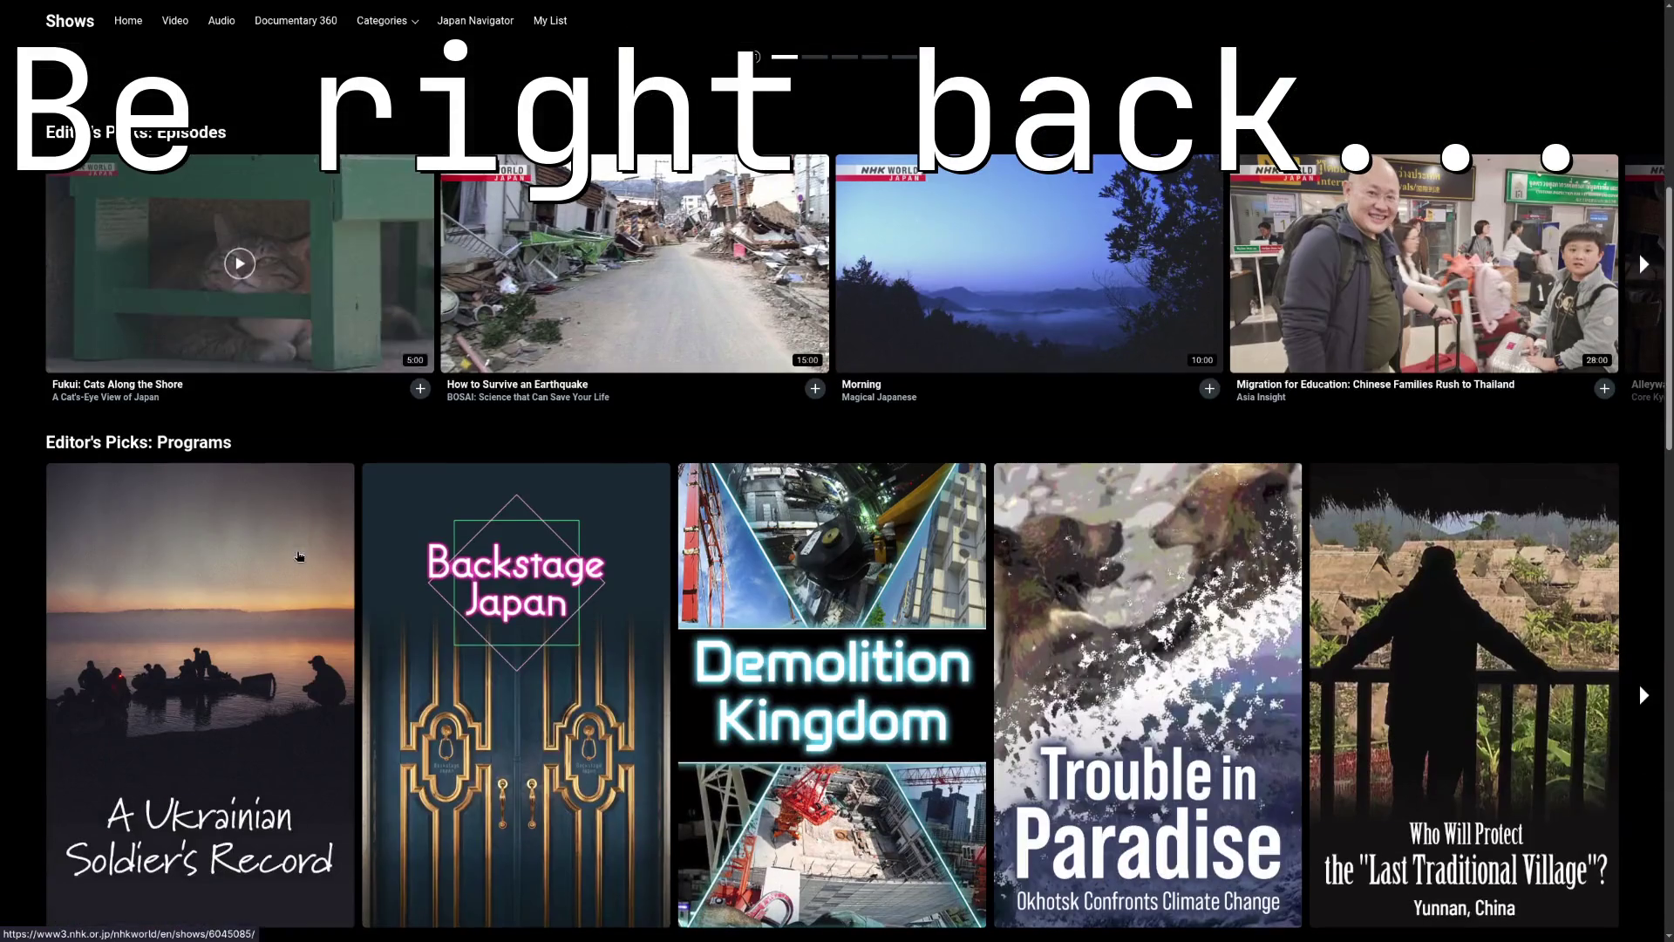
pyautogui.click(108, 385)
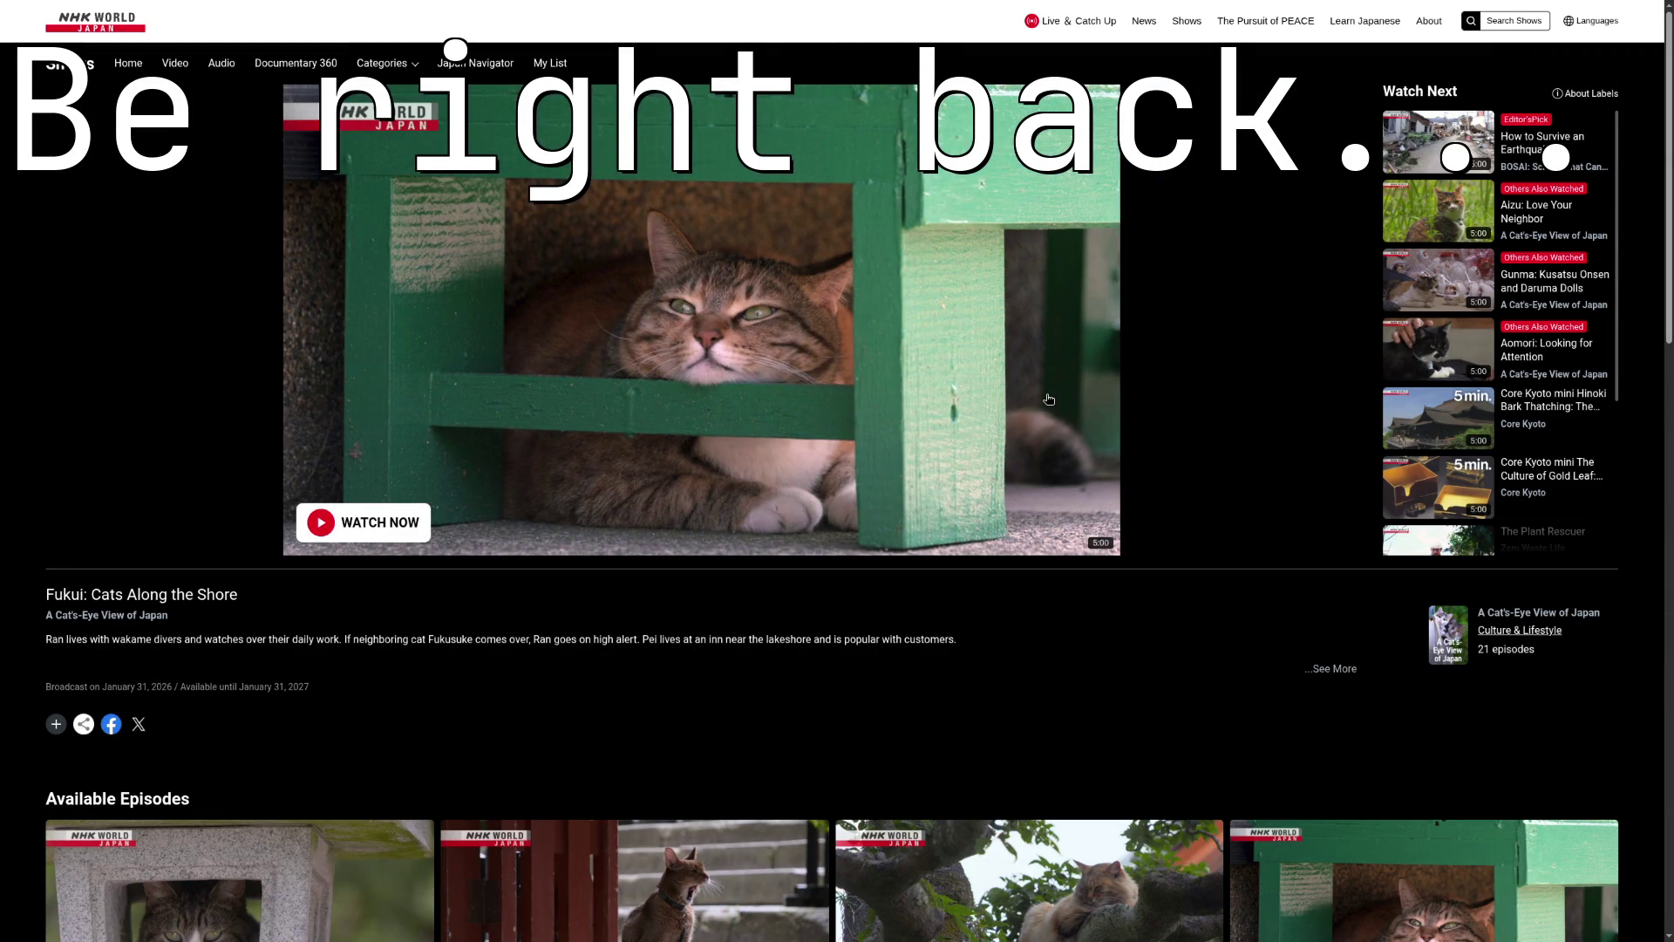
# Step: Start the episode full screen and open the player's video quality options
pyautogui.click(1091, 539)
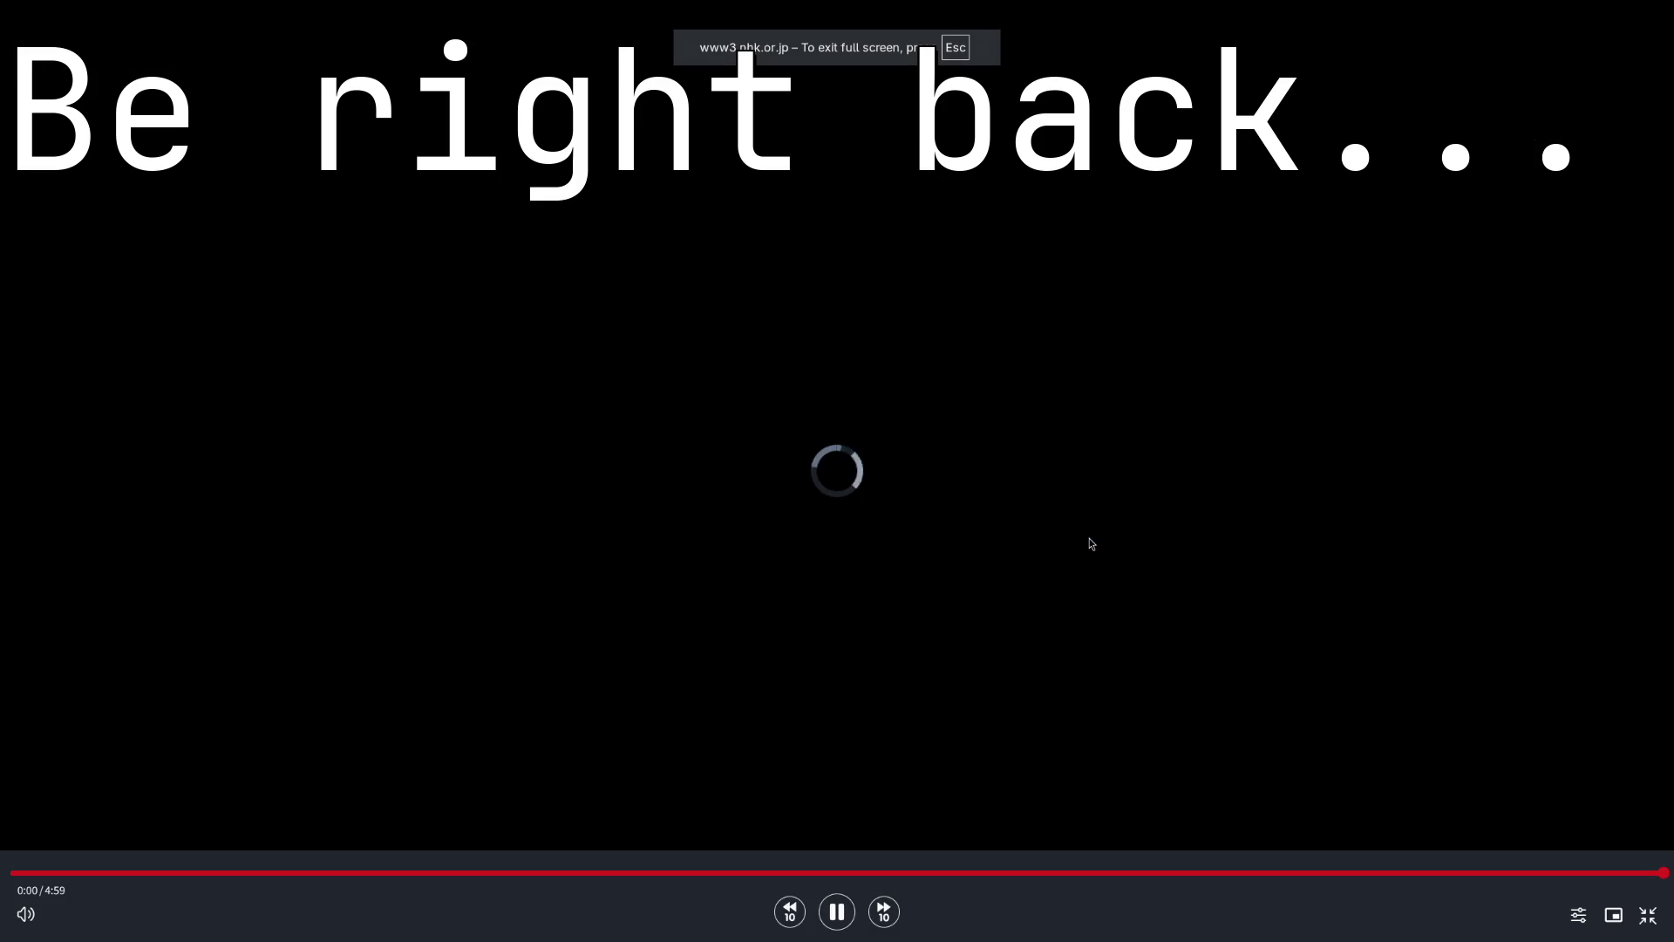
pyautogui.click(1567, 913)
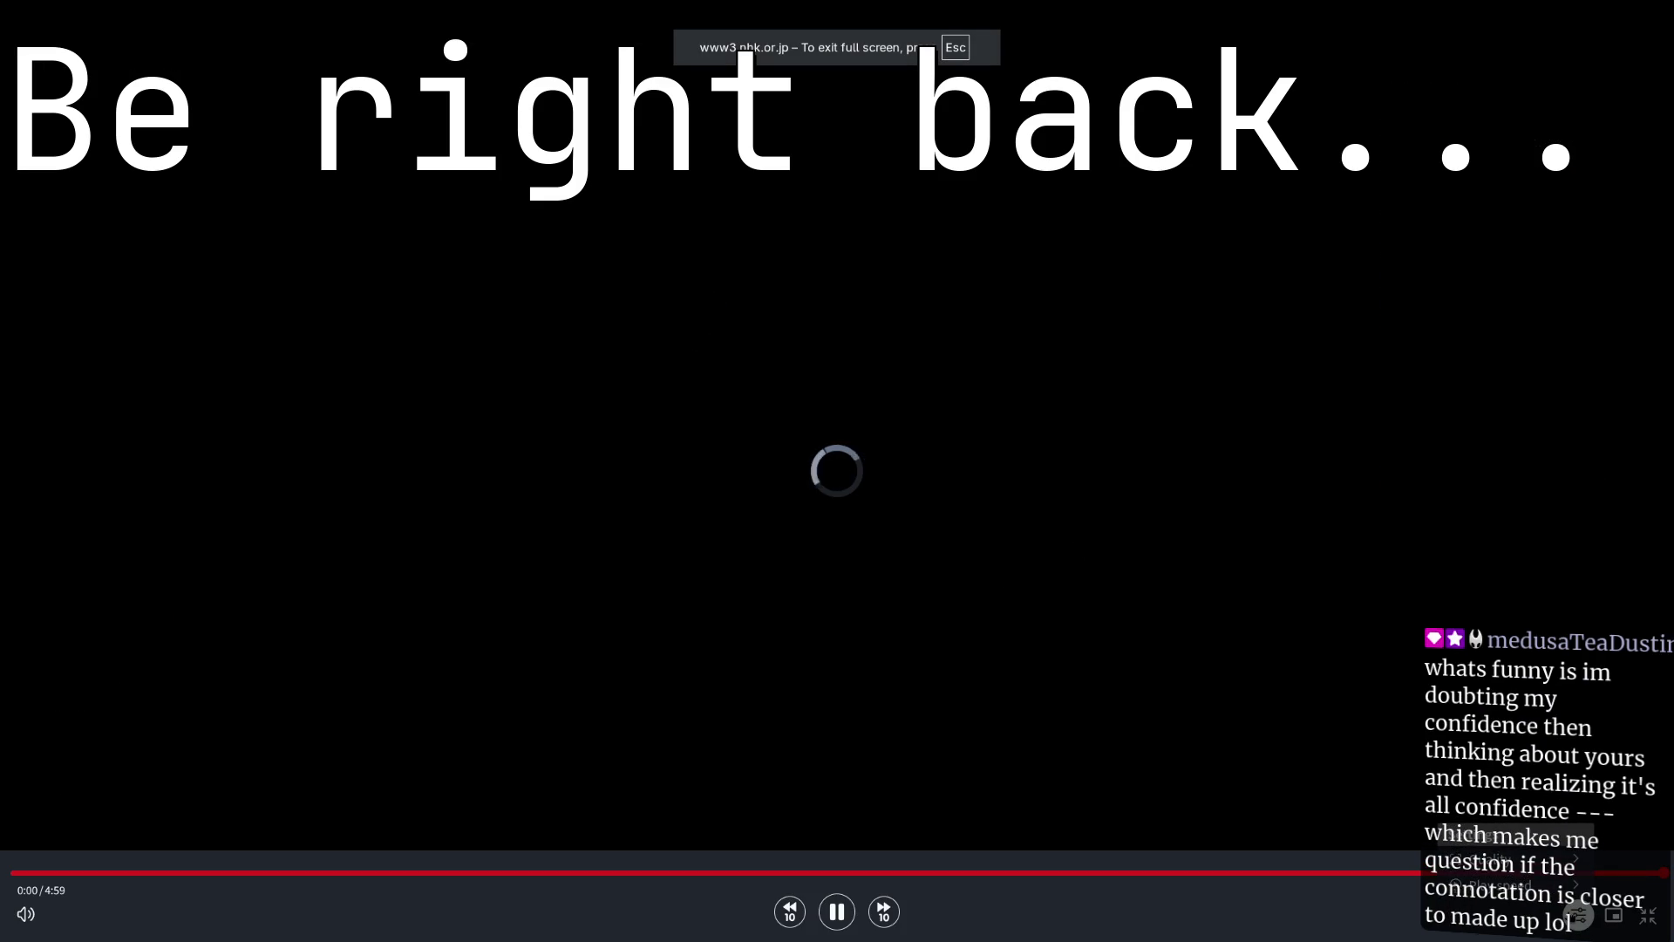
pyautogui.click(1474, 859)
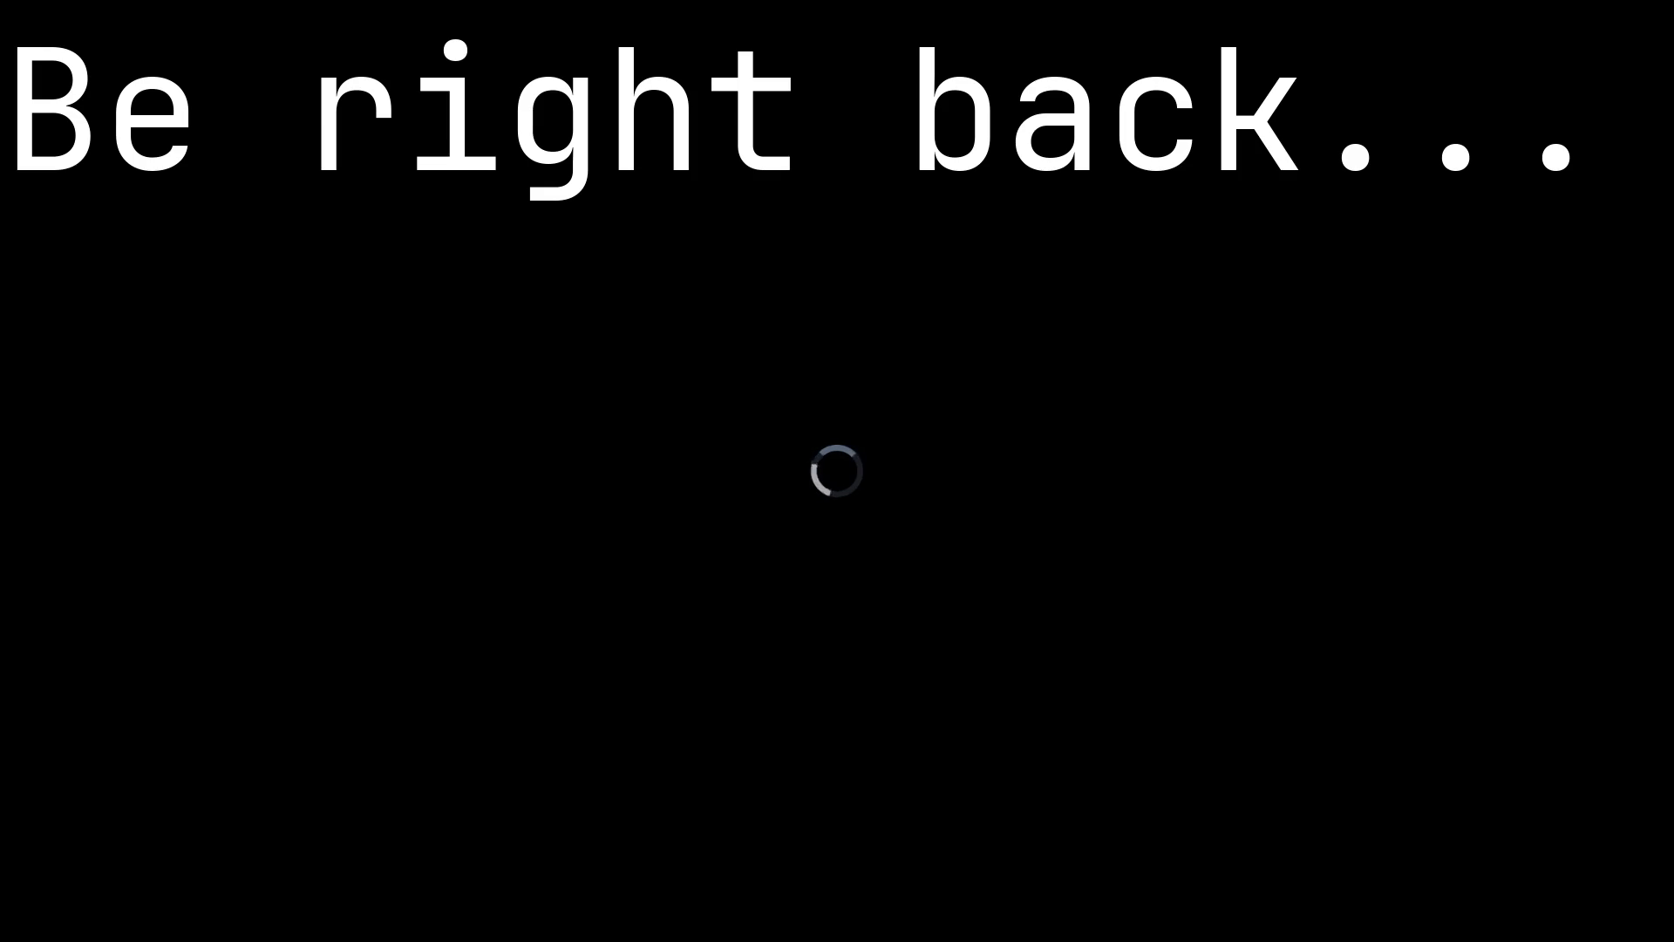
# Step: Exit full-screen video playback and switch to the Godot editor workspace
pyautogui.doubleClick(1151, 437)
pyautogui.press('Escape')
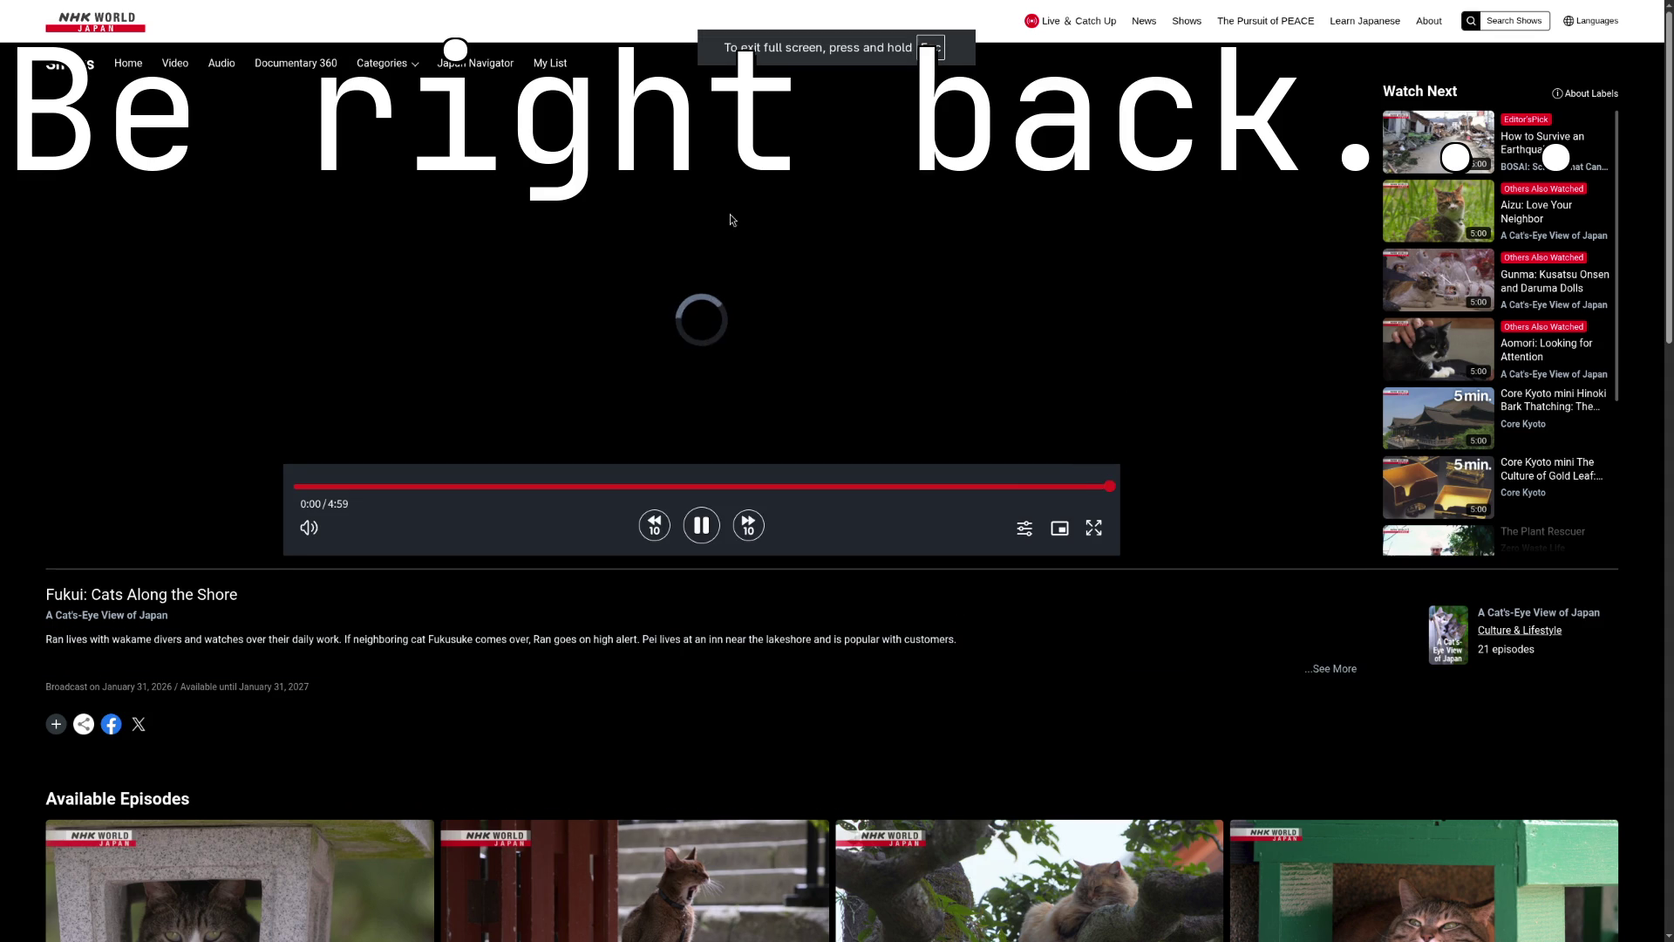
pyautogui.press('super+2')
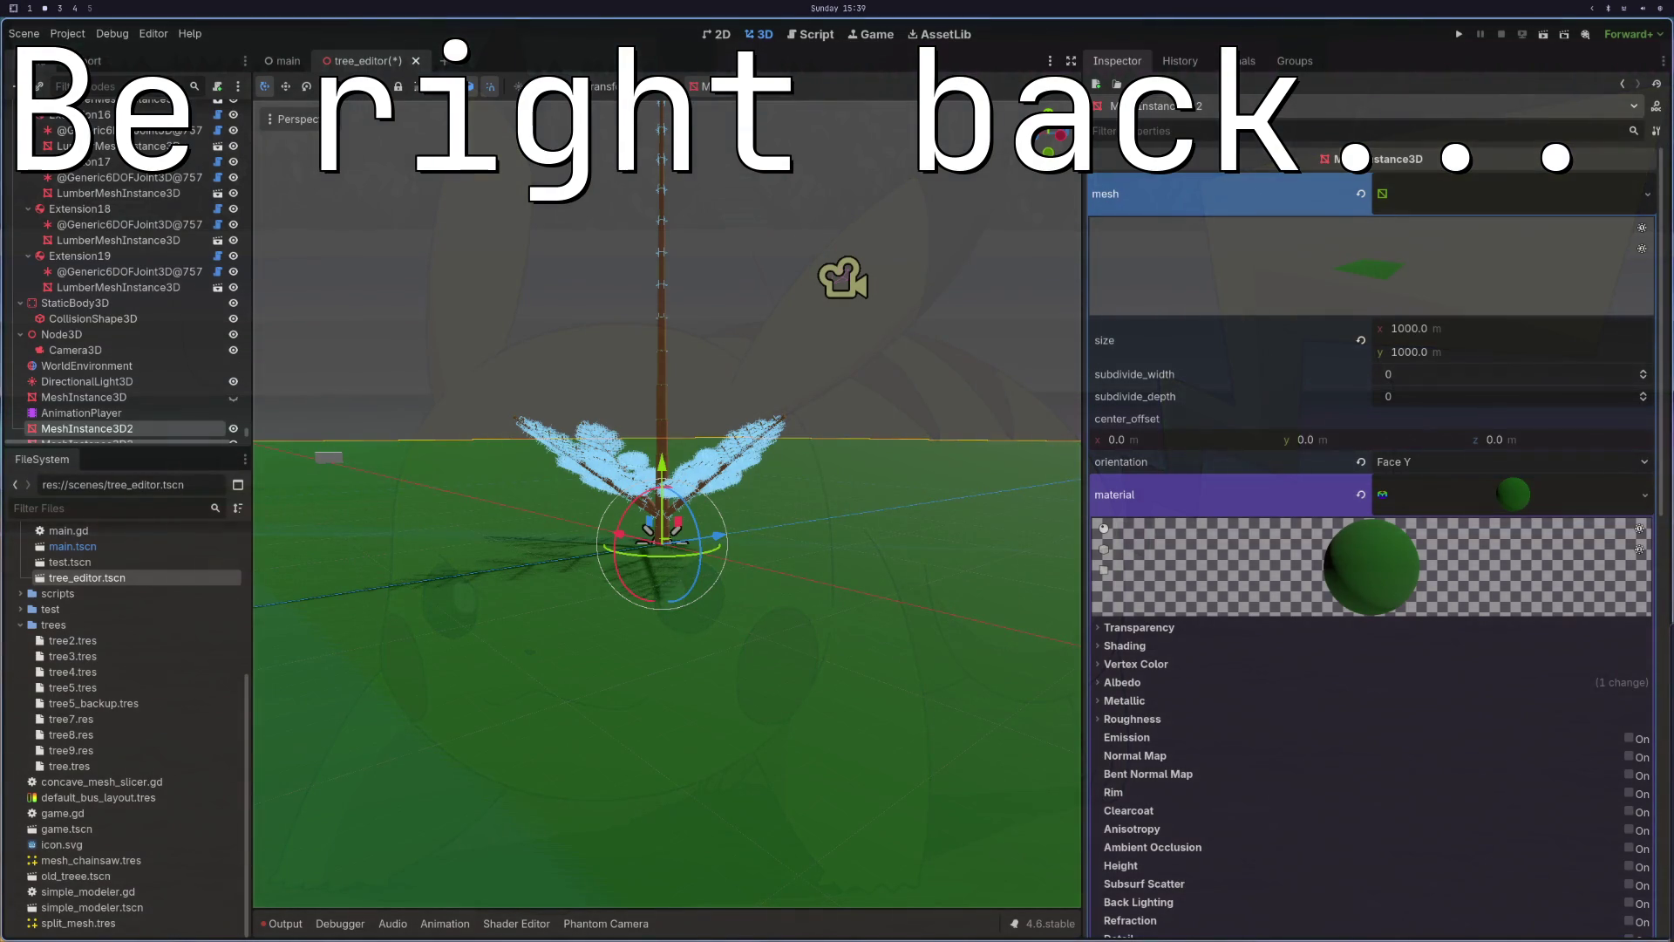
# Step: Orbit down onto the tree, check Branch995, then select the TreeEditor root node
pyautogui.moveTo(830, 479)
pyautogui.mouseDown()
pyautogui.moveTo(841, 197)
pyautogui.moveTo(834, 331)
pyautogui.mouseUp()
pyautogui.scroll(3, 122, 279)
pyautogui.moveTo(634, 253); pyautogui.dragTo(634, 387)
pyautogui.scroll(10, 634, 386)
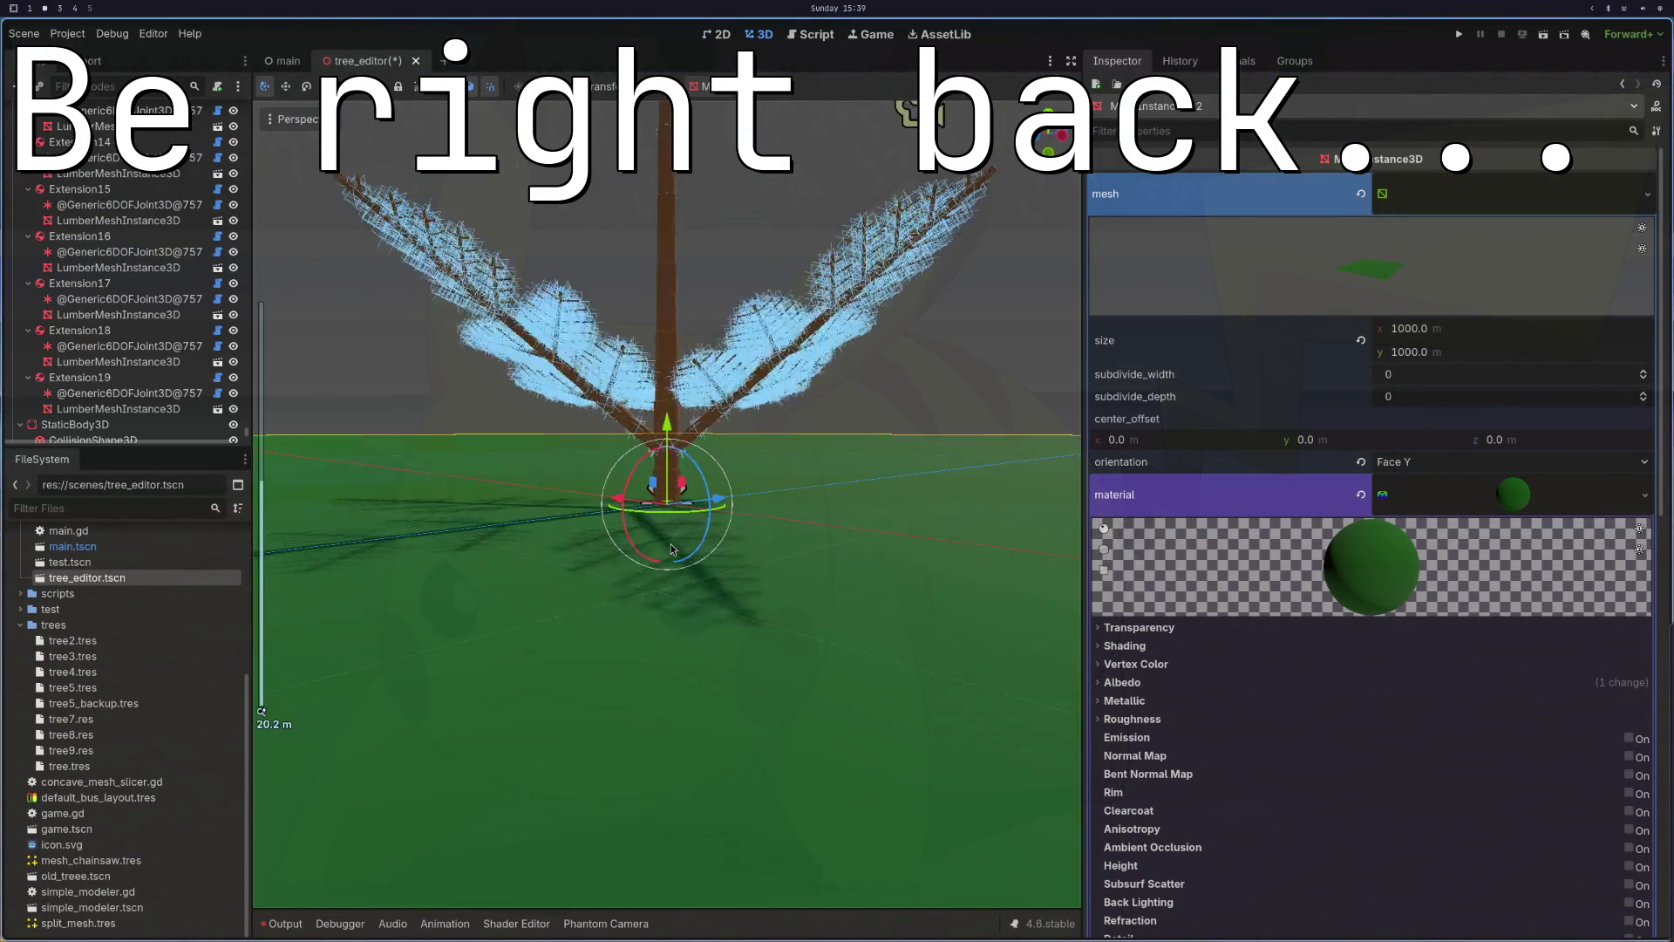
pyautogui.click(685, 439)
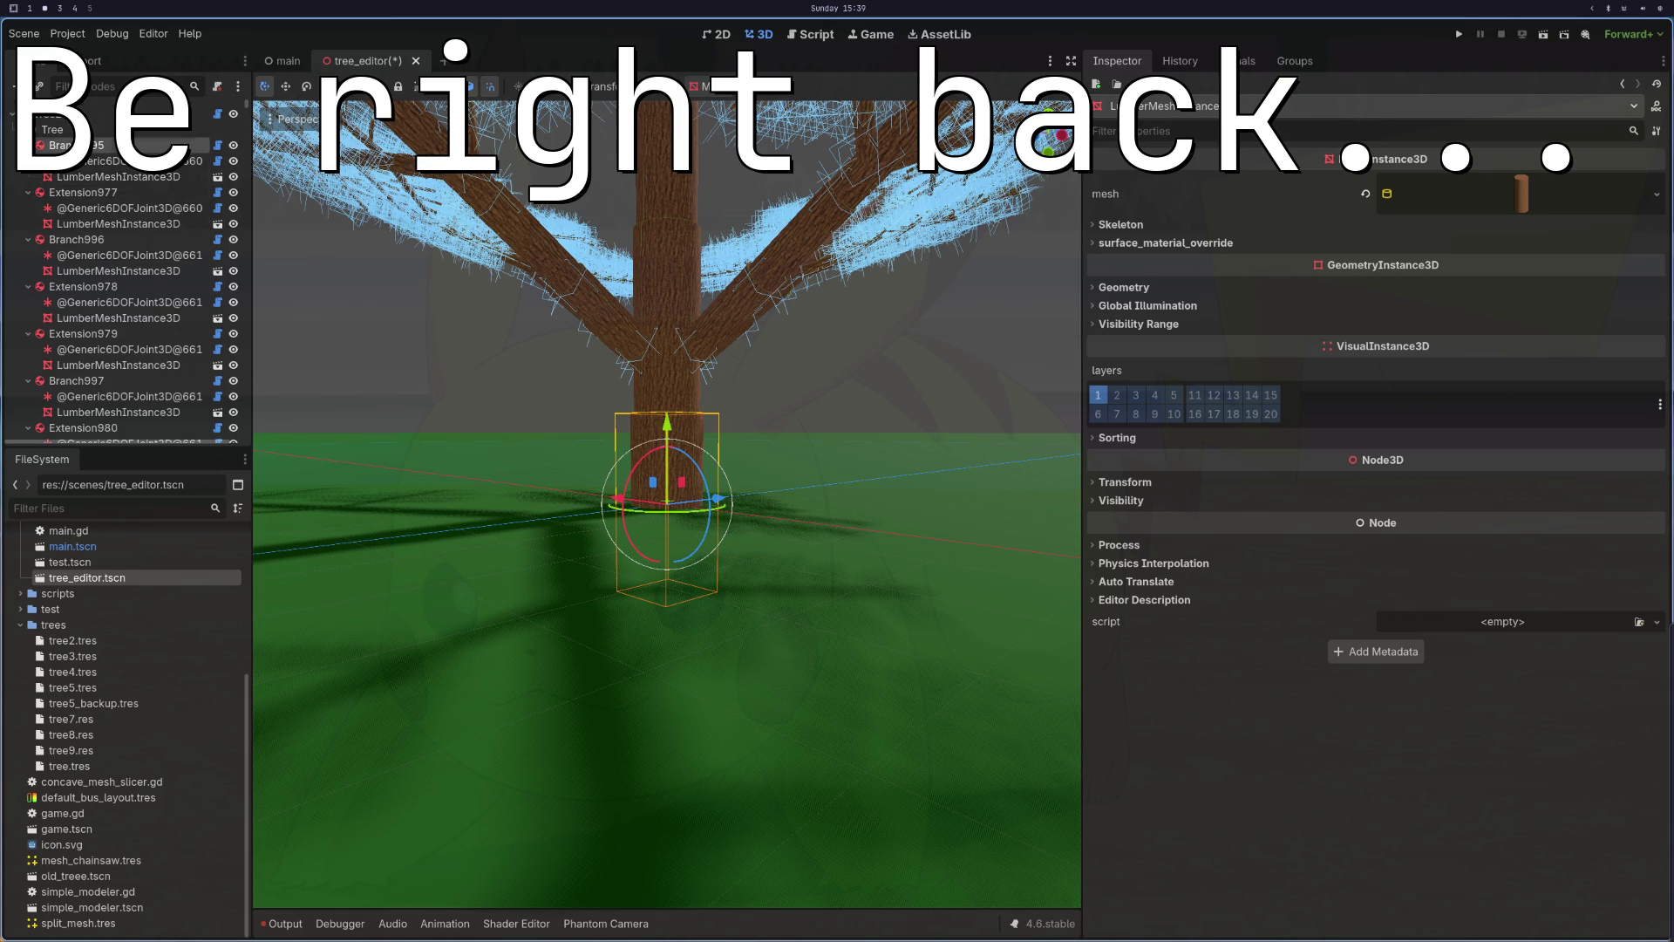
pyautogui.click(166, 144)
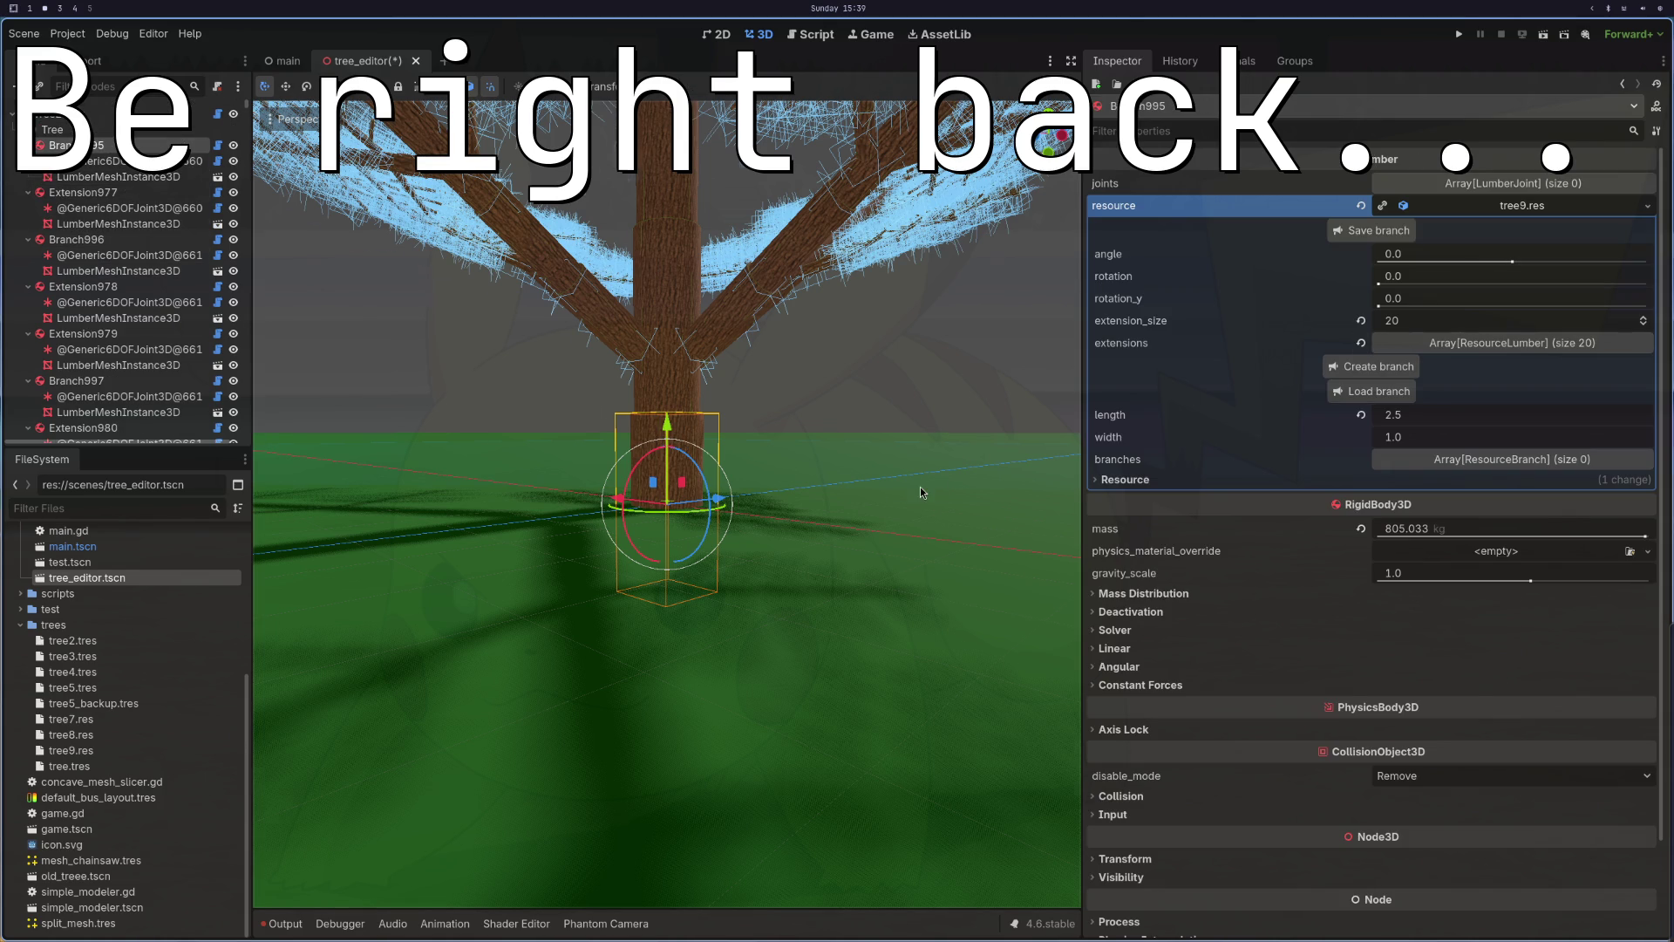
pyautogui.scroll(-5, 791, 559)
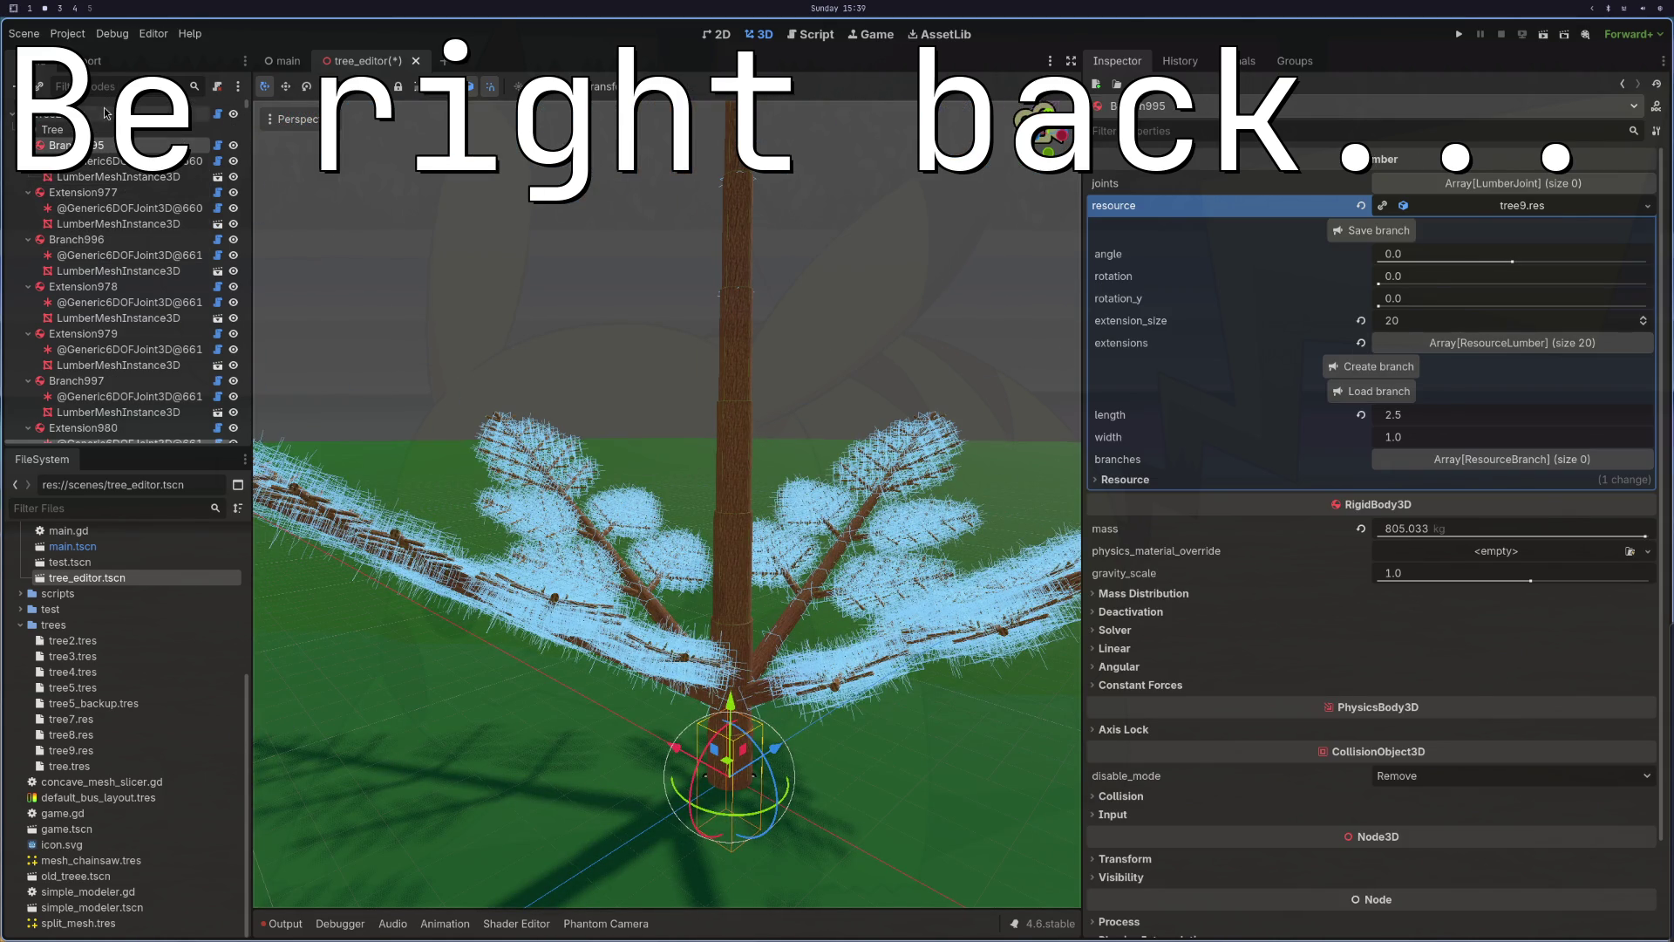
pyautogui.click(105, 113)
# Step: Save the tree via Save As under the new name tree10.res in the trees folder
pyautogui.click(1374, 347)
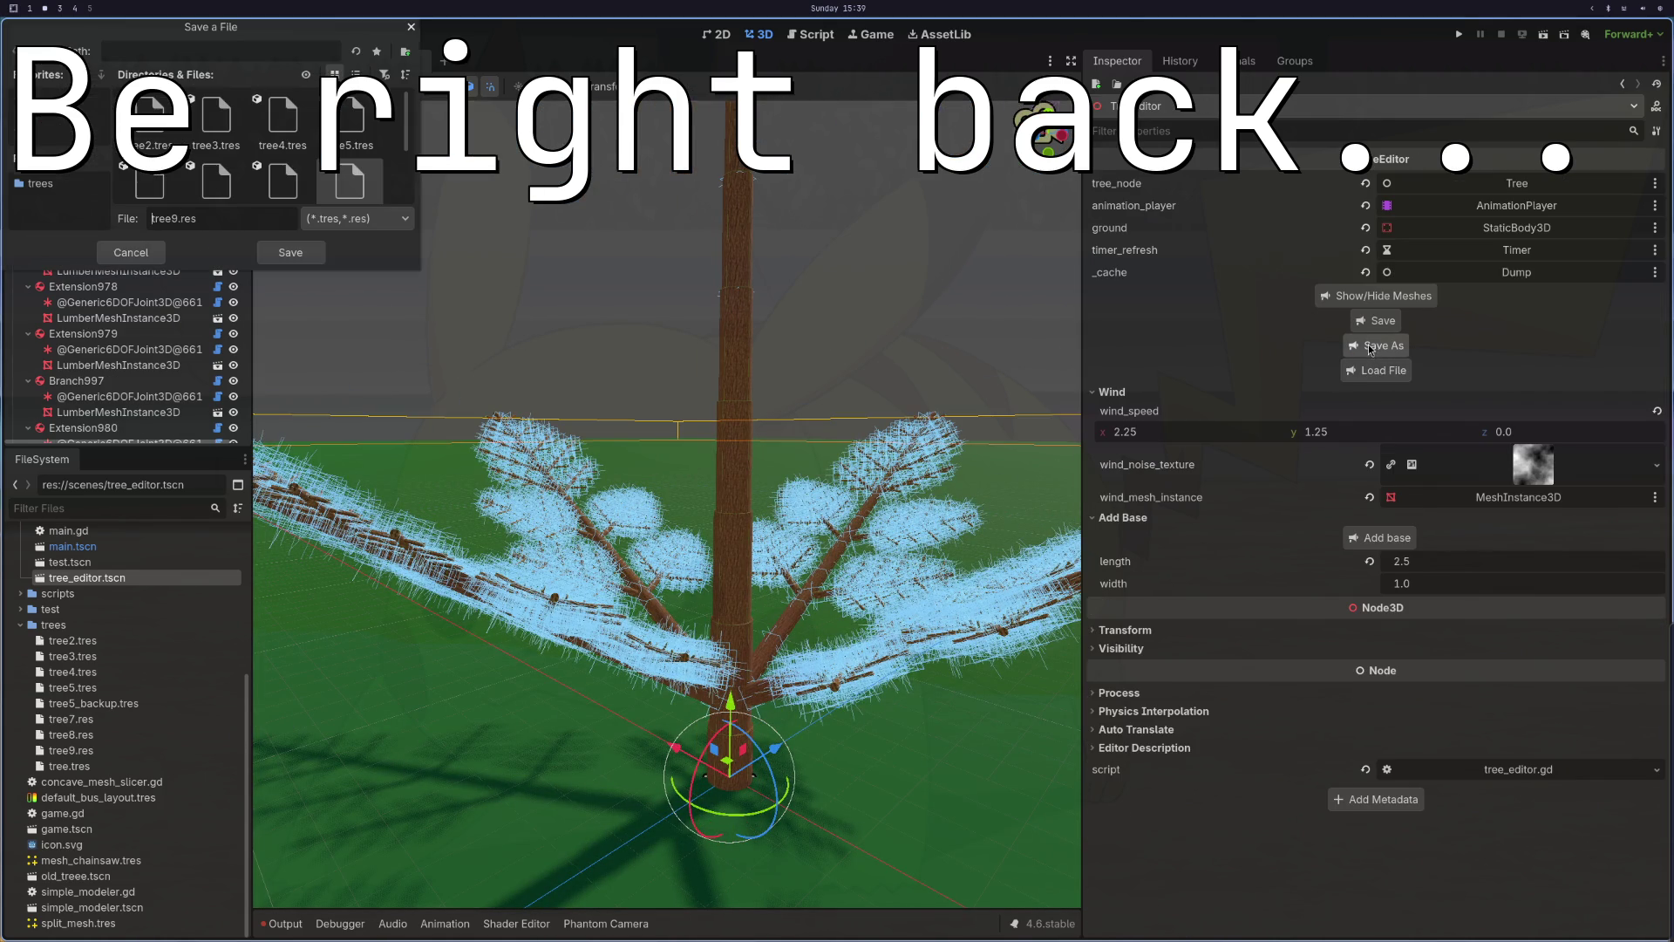
pyautogui.scroll(-3, 289, 200)
pyautogui.press('Left')
pyautogui.press('Left')
pyautogui.press('Left')
pyautogui.press('BackSpace')
pyautogui.write('10')
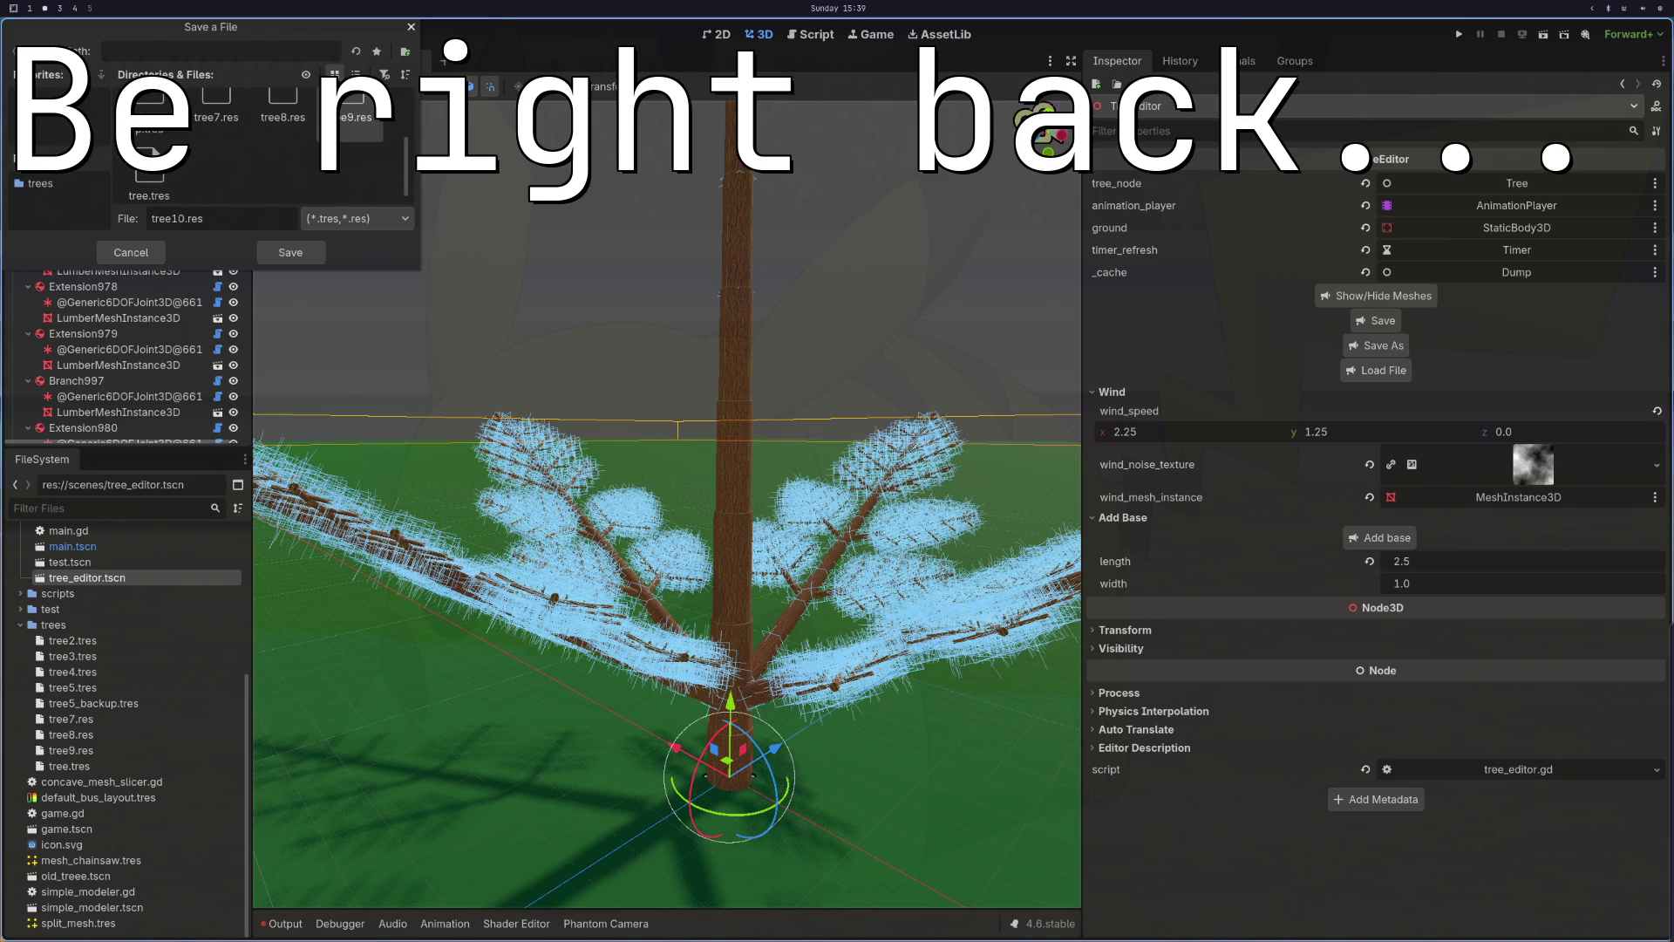
pyautogui.click(291, 253)
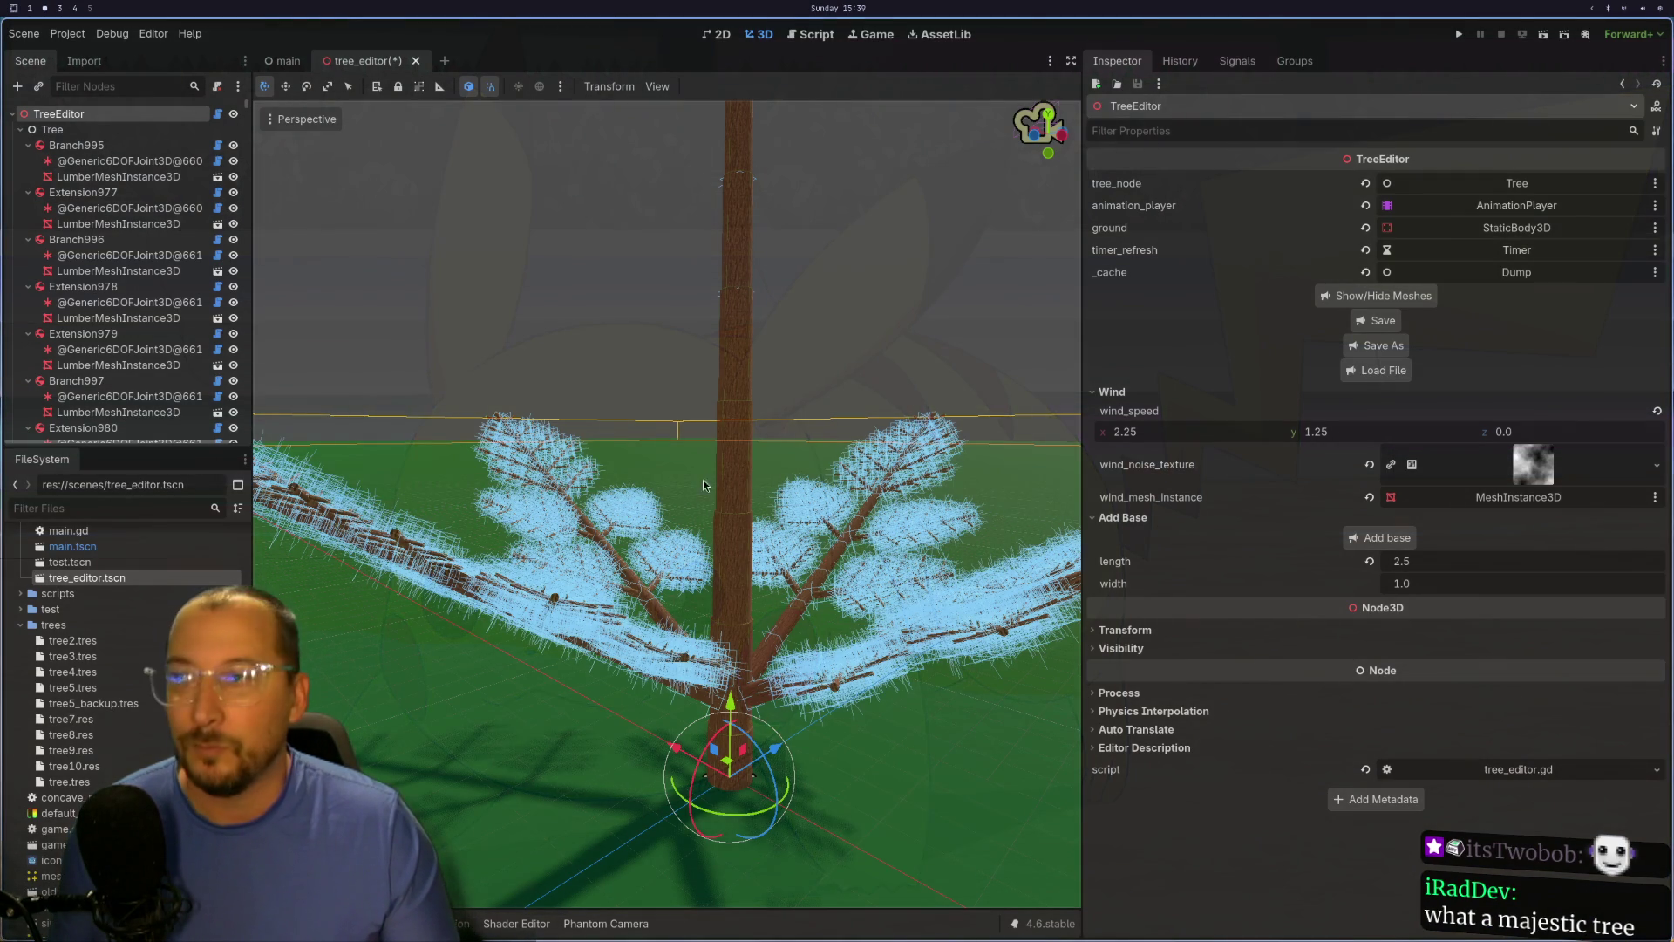
# Step: Orbit the 3D camera to a top-down view of the saved tree
pyautogui.moveTo(720, 453); pyautogui.dragTo(720, 590)
pyautogui.moveTo(903, 547)
pyautogui.mouseDown()
pyautogui.moveTo(869, 600)
pyautogui.moveTo(863, 442)
pyautogui.moveTo(735, 529)
pyautogui.moveTo(794, 487)
pyautogui.mouseUp()
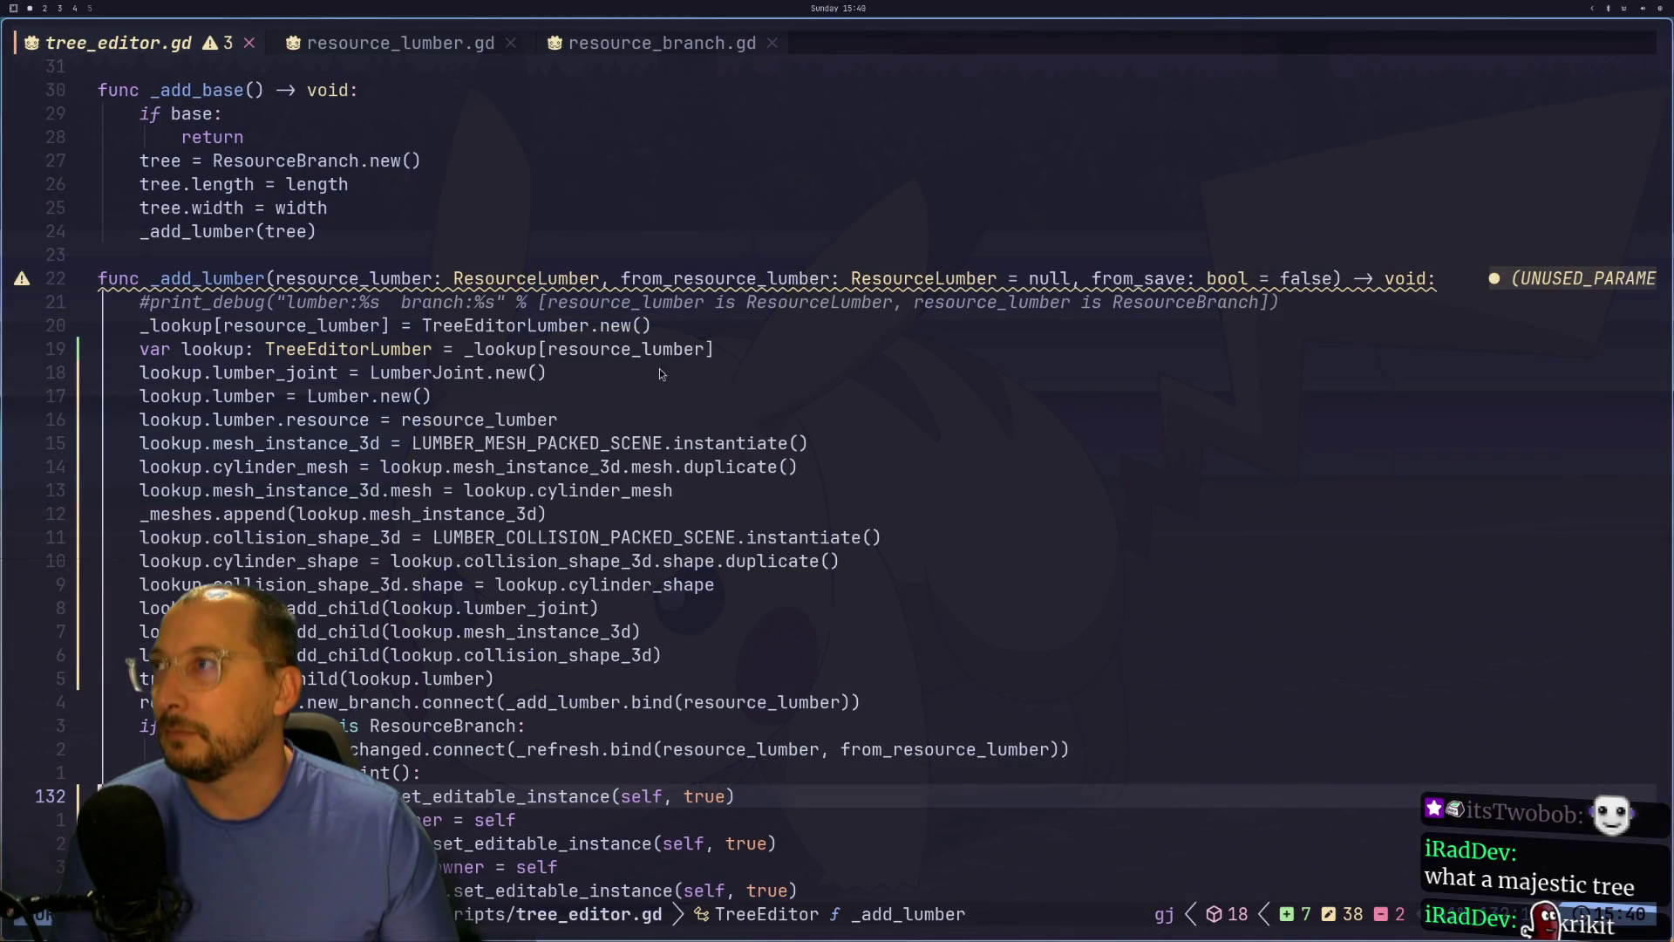
# Step: Change _ready's load path from tree8 to tree10 and save tree_editor.gd with :w
pyautogui.scroll(13, 547, 693)
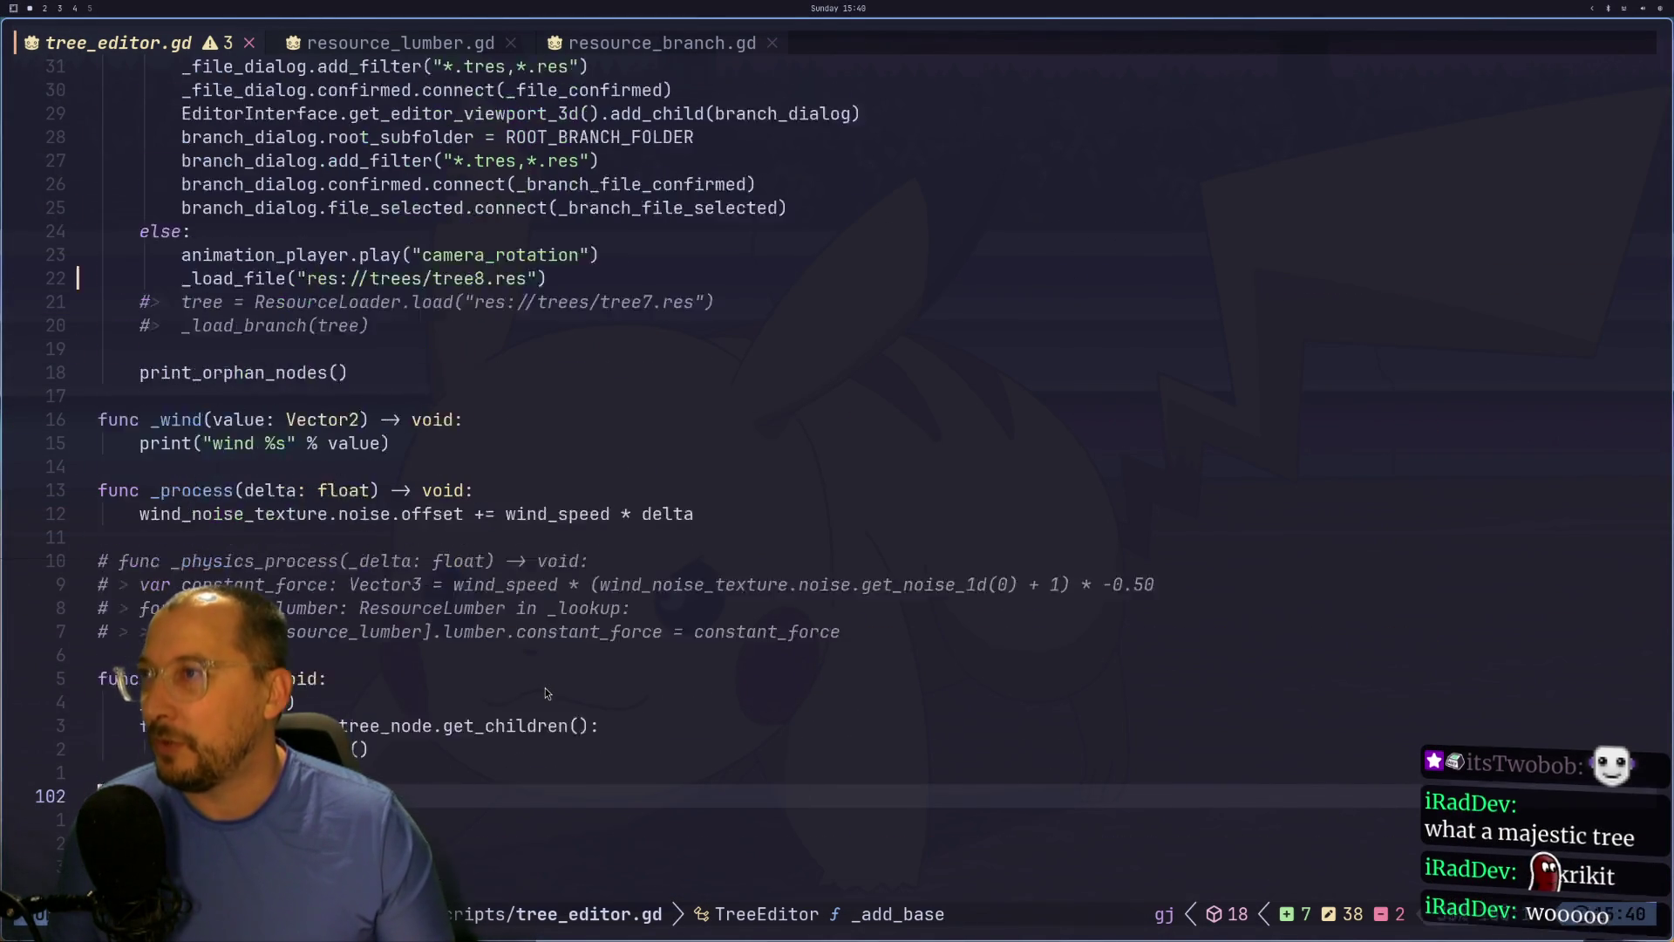
pyautogui.click(480, 490)
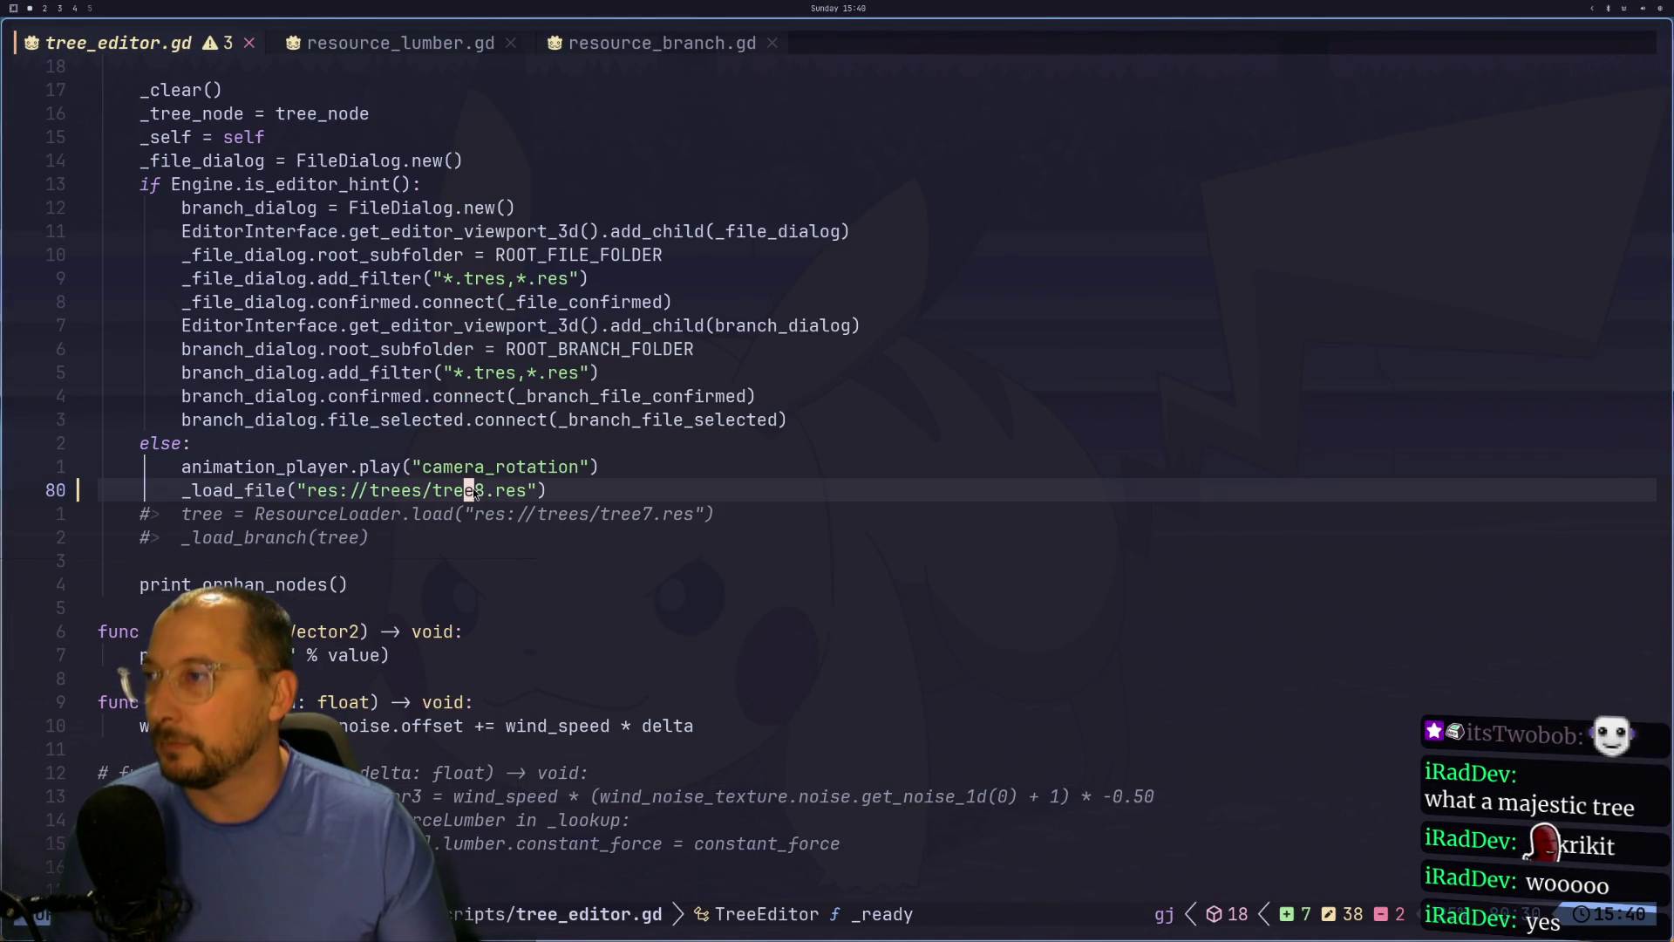
pyautogui.hotkey('ctrl', 'a')
pyautogui.hotkey('ctrl', 'a')
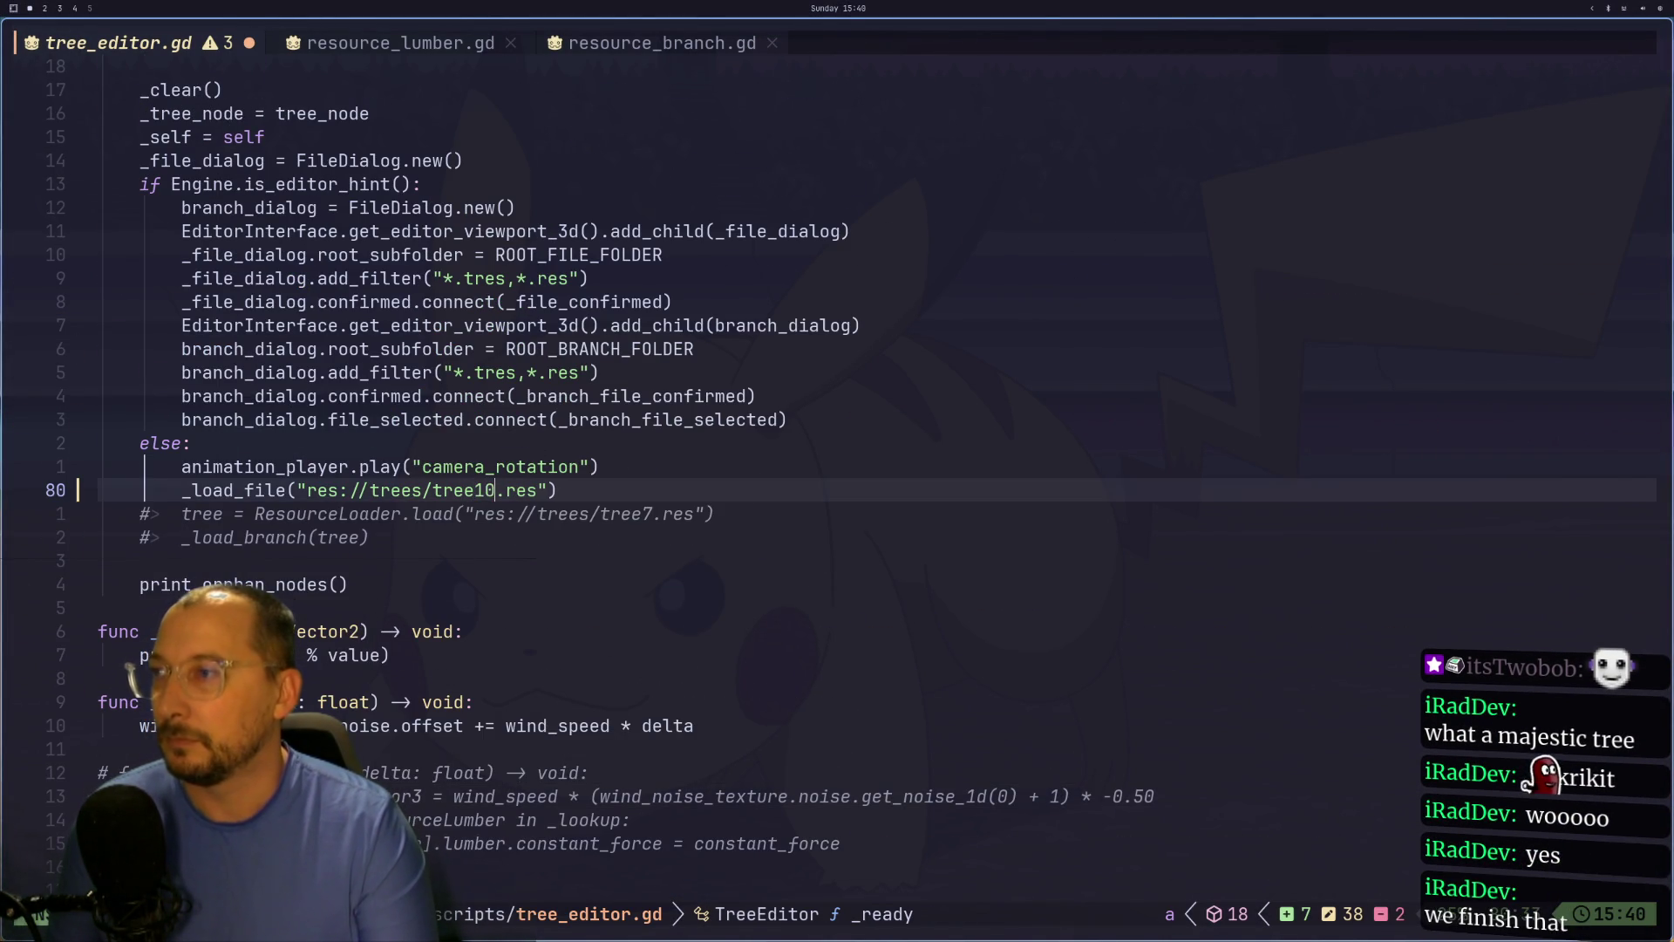
pyautogui.write(':w')
pyautogui.press('Return')
pyautogui.press('super+2')
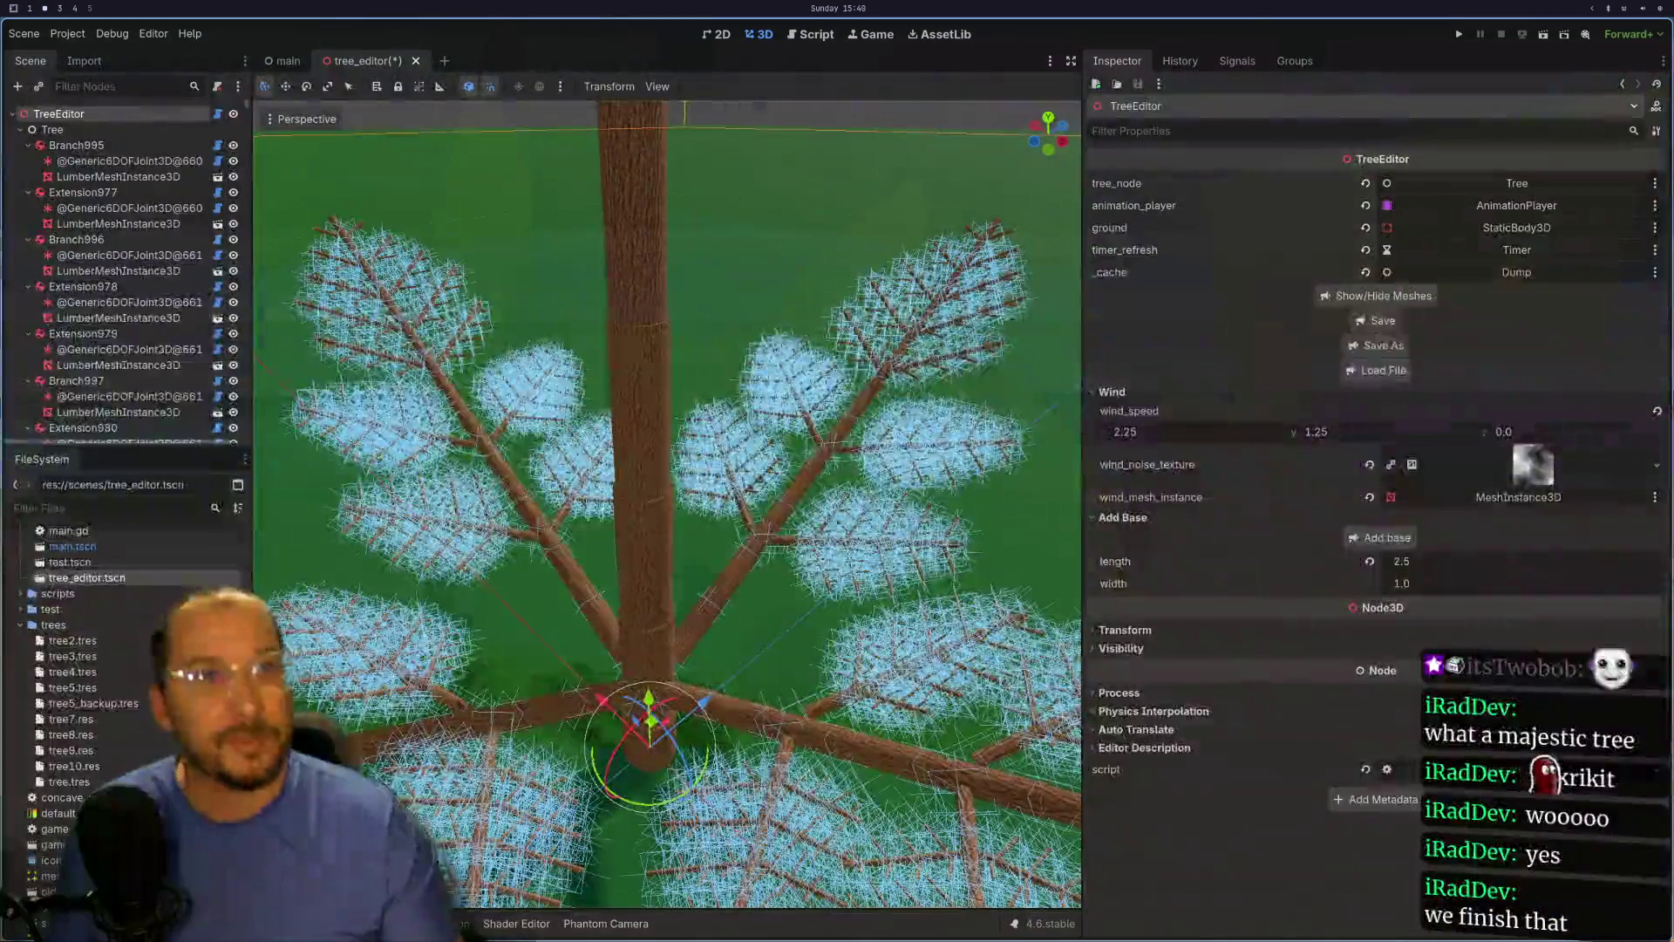
# Step: Run the tree scene, tile the game window beside the editor, check Debugger Monitors, then stop it
pyautogui.click(1544, 45)
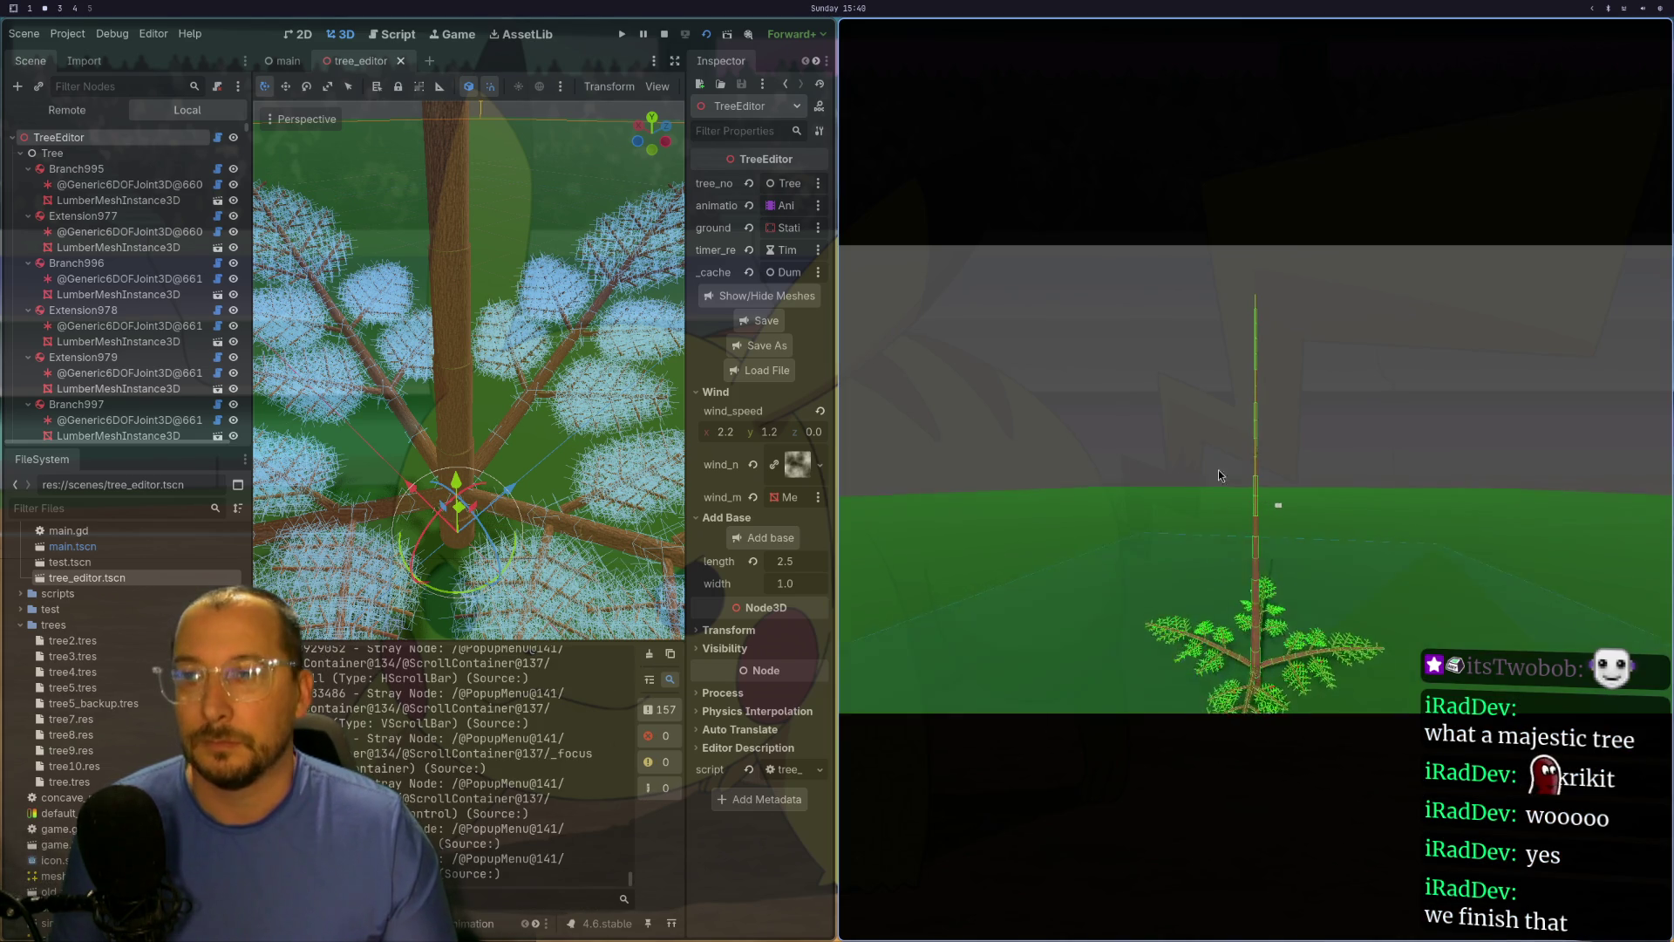
pyautogui.press('F11')
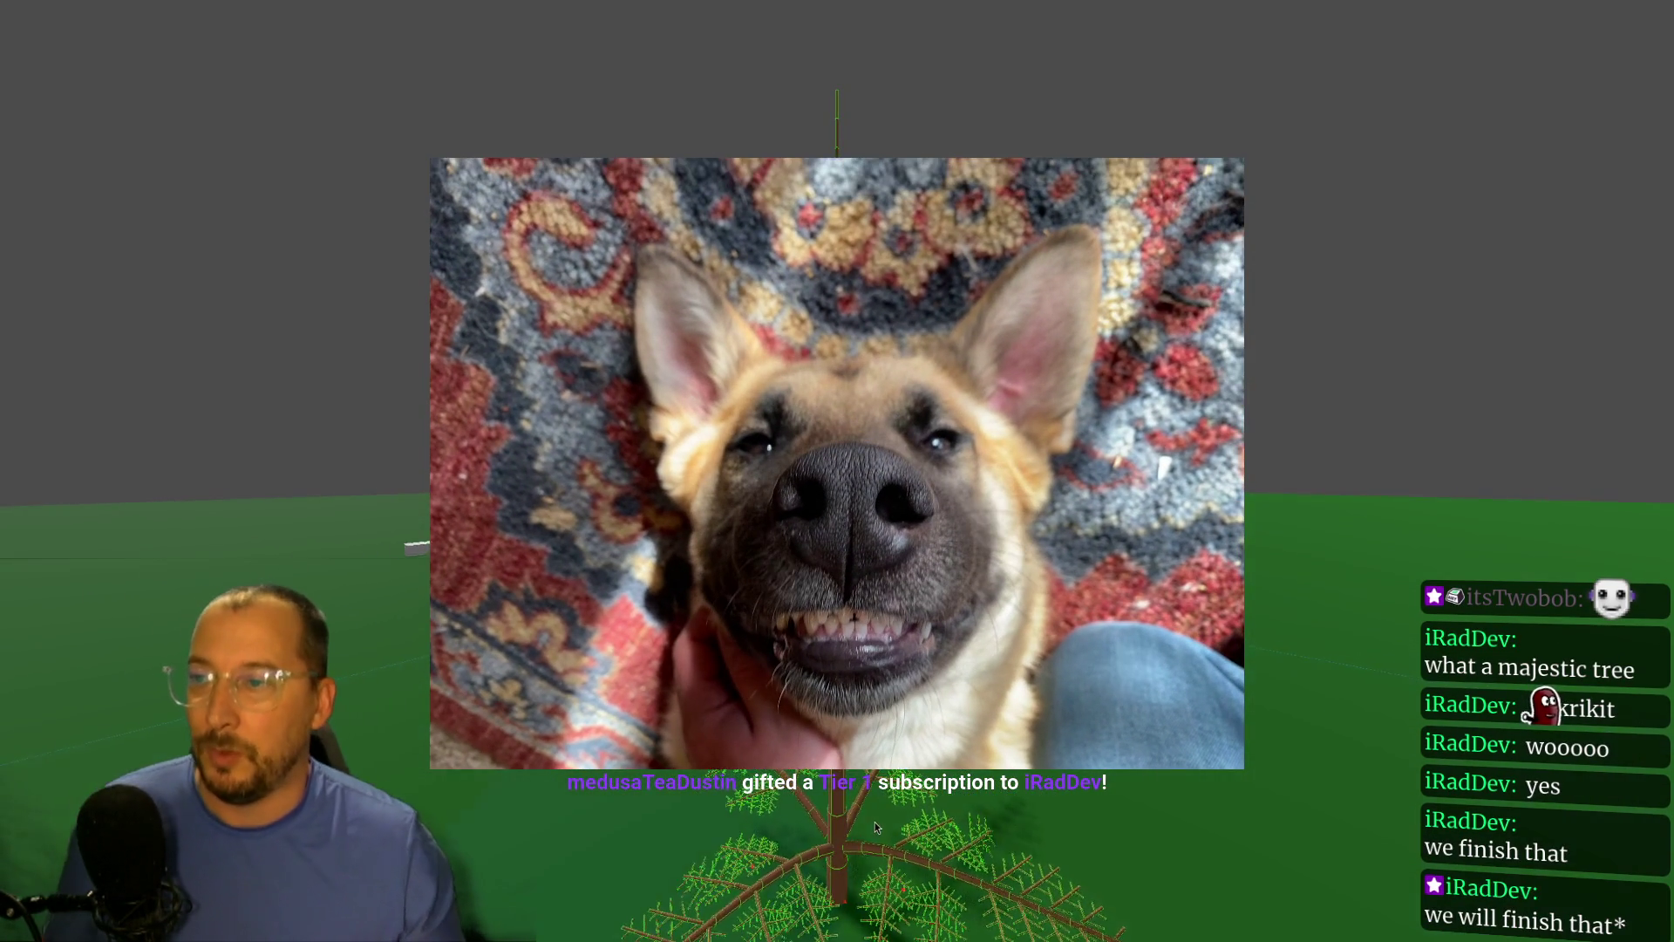
pyautogui.press('super+f')
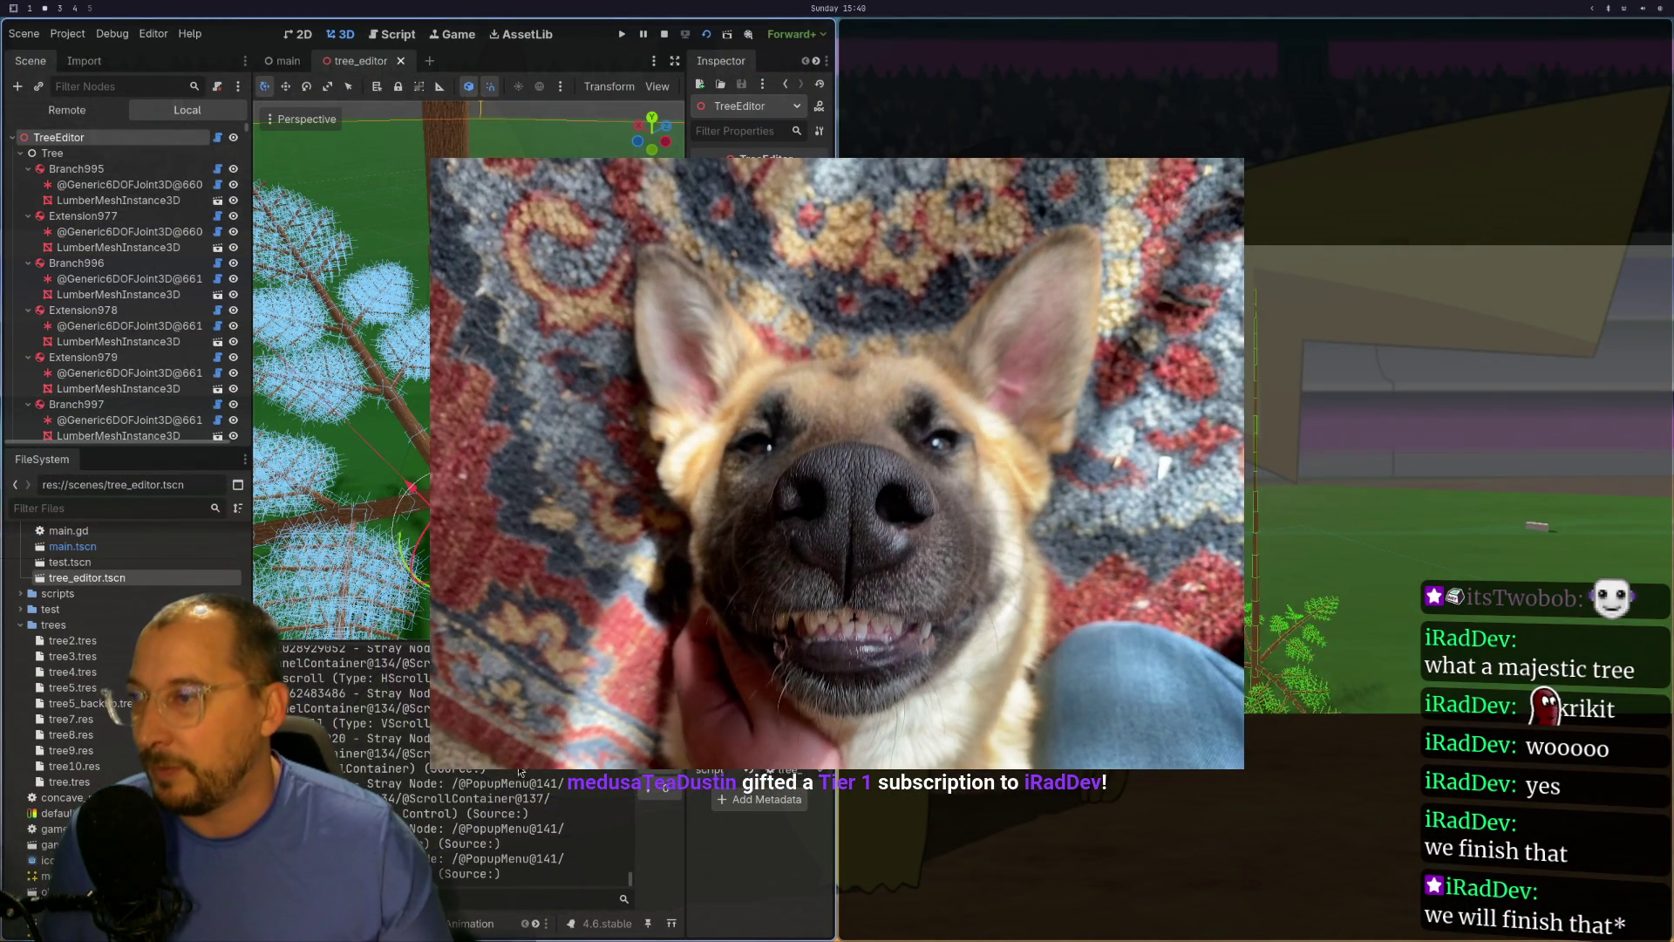
pyautogui.click(375, 923)
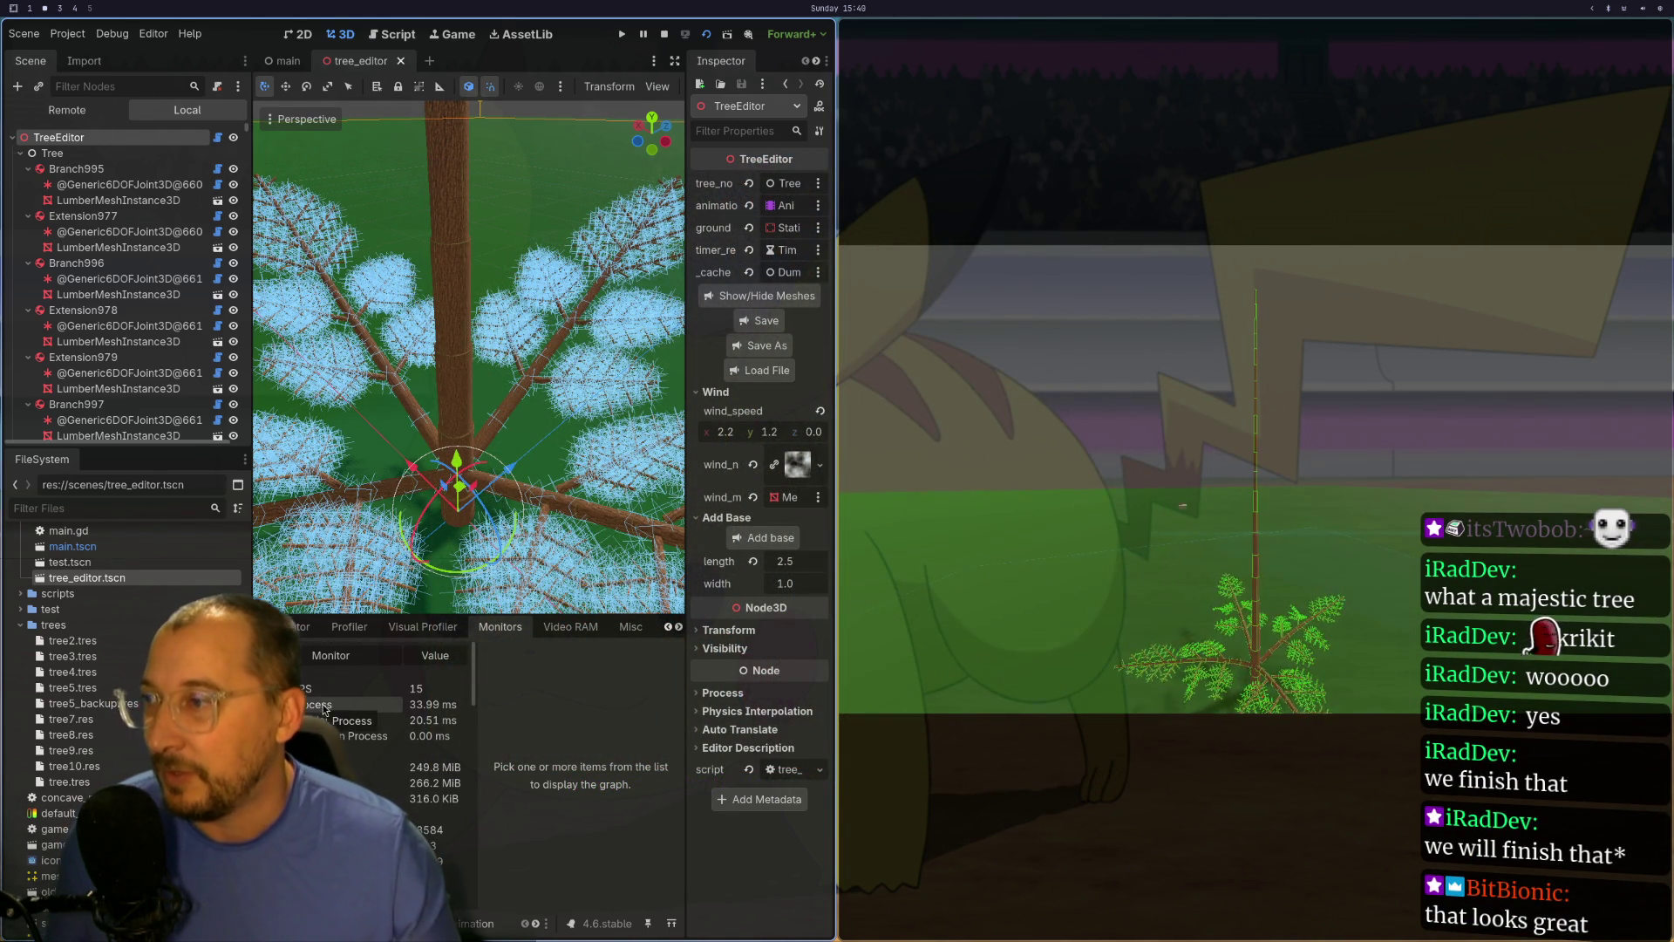
pyautogui.click(661, 36)
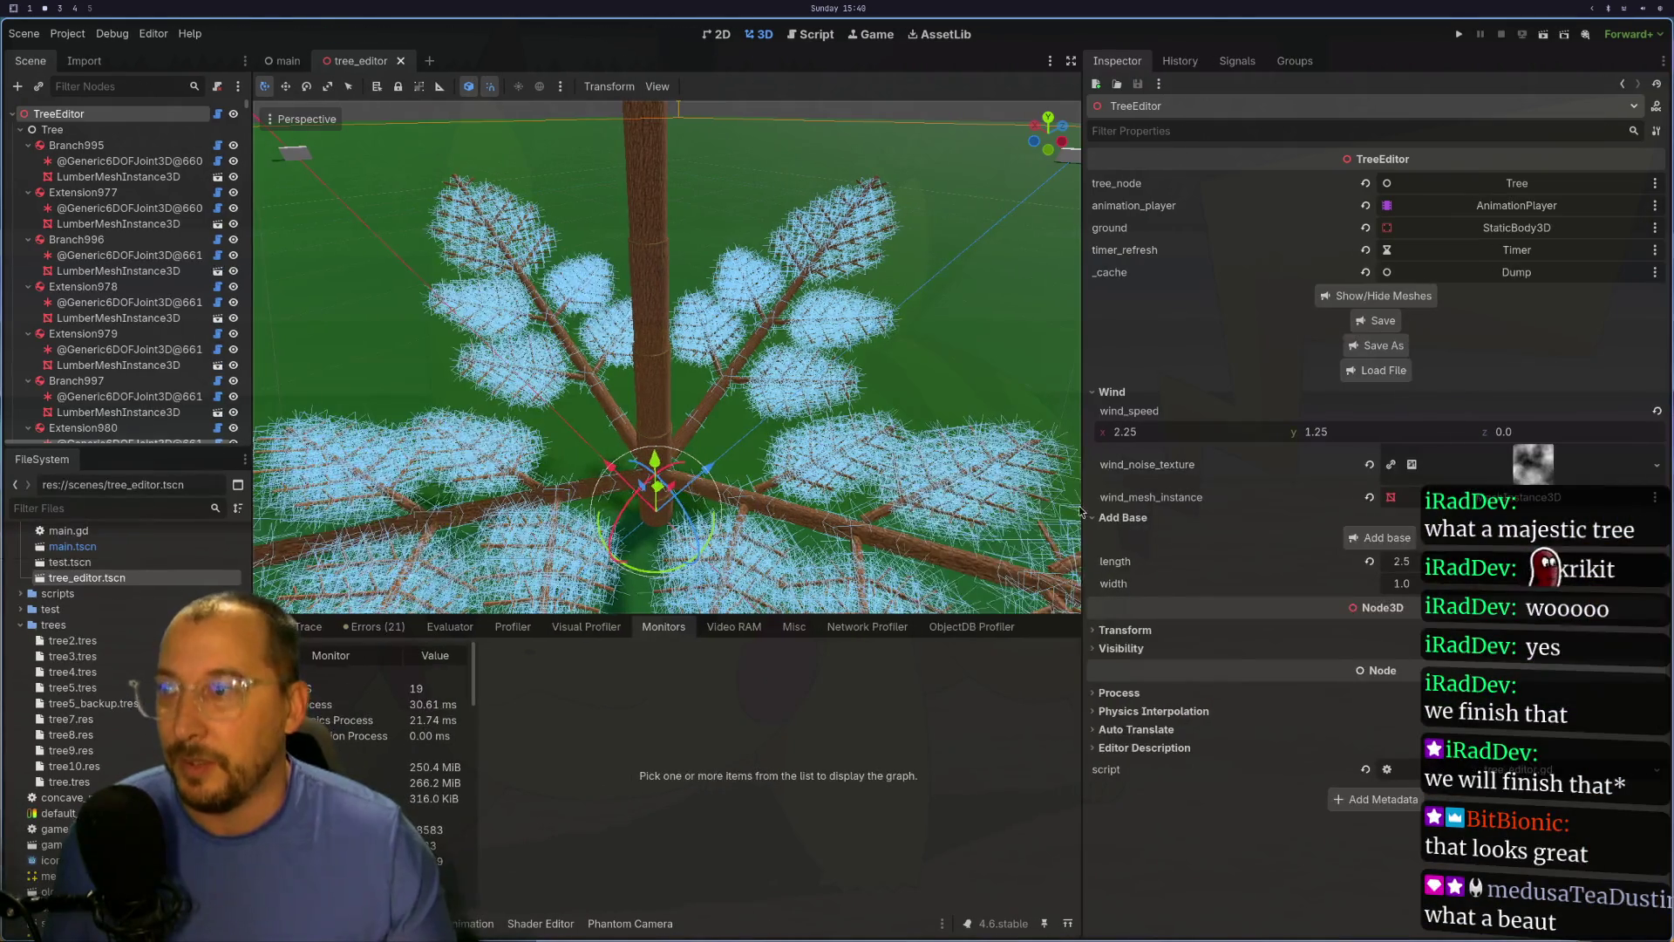
# Step: Select the trunk's Extension, expand its lumber resource (length 2.352, width 0.81), and open the branch file picker
pyautogui.scroll(-3, 798, 386)
pyautogui.scroll(2, 799, 386)
pyautogui.moveTo(799, 386)
pyautogui.mouseDown()
pyautogui.moveTo(670, 323)
pyautogui.moveTo(671, 347)
pyautogui.mouseUp()
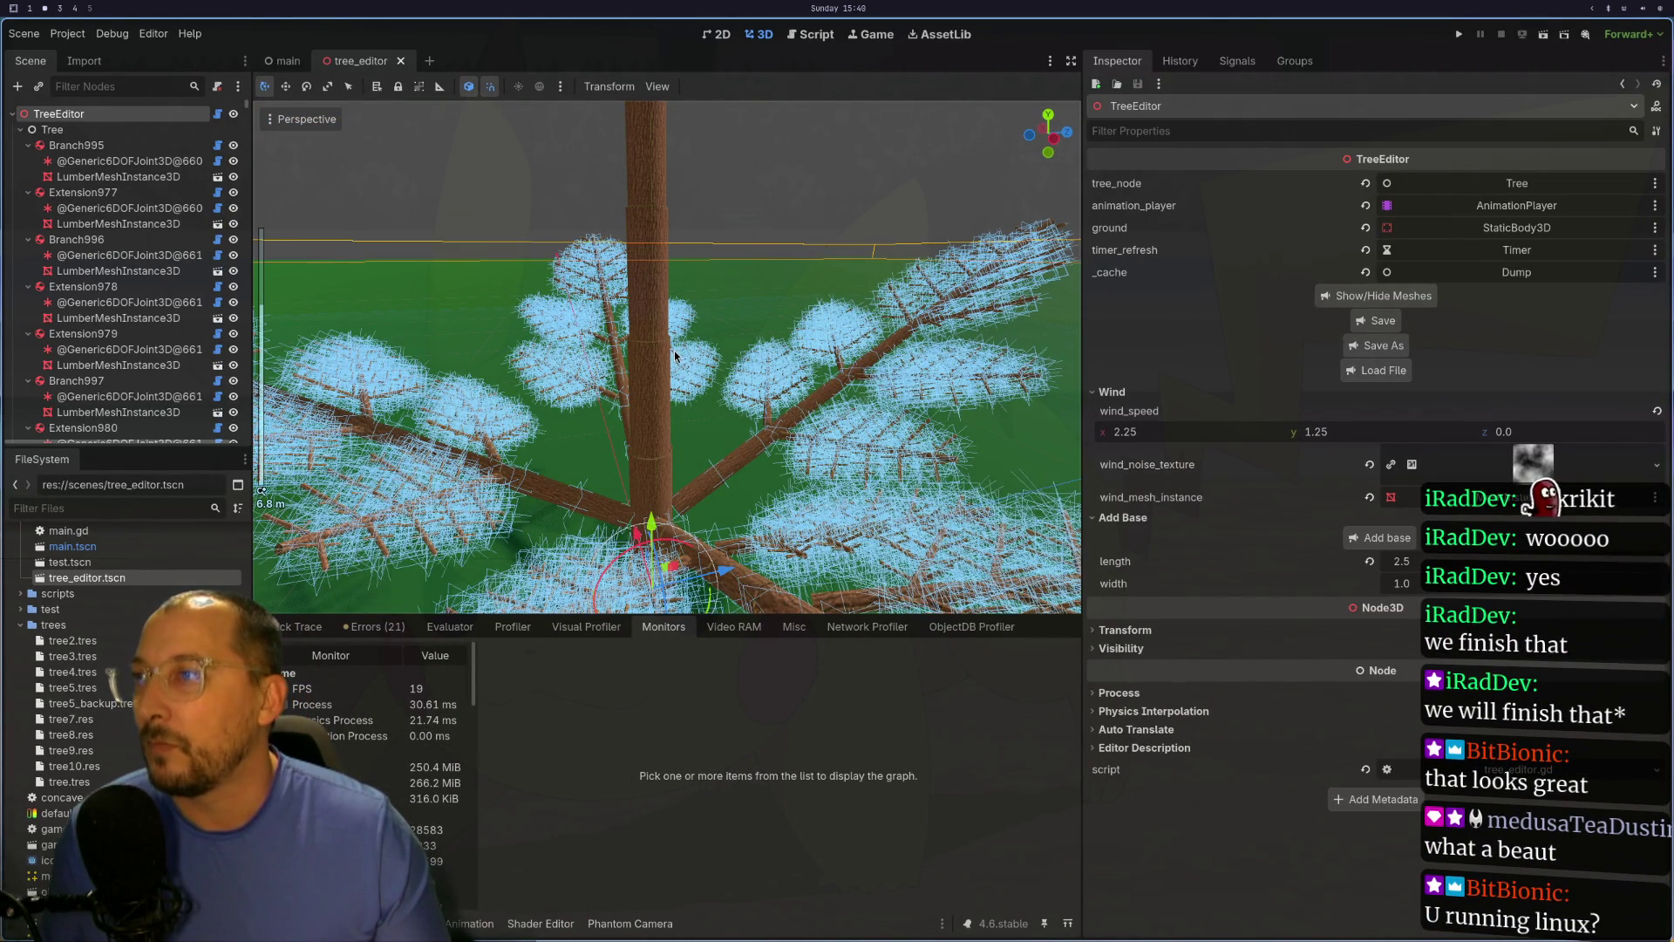
pyautogui.click(671, 347)
pyautogui.click(73, 397)
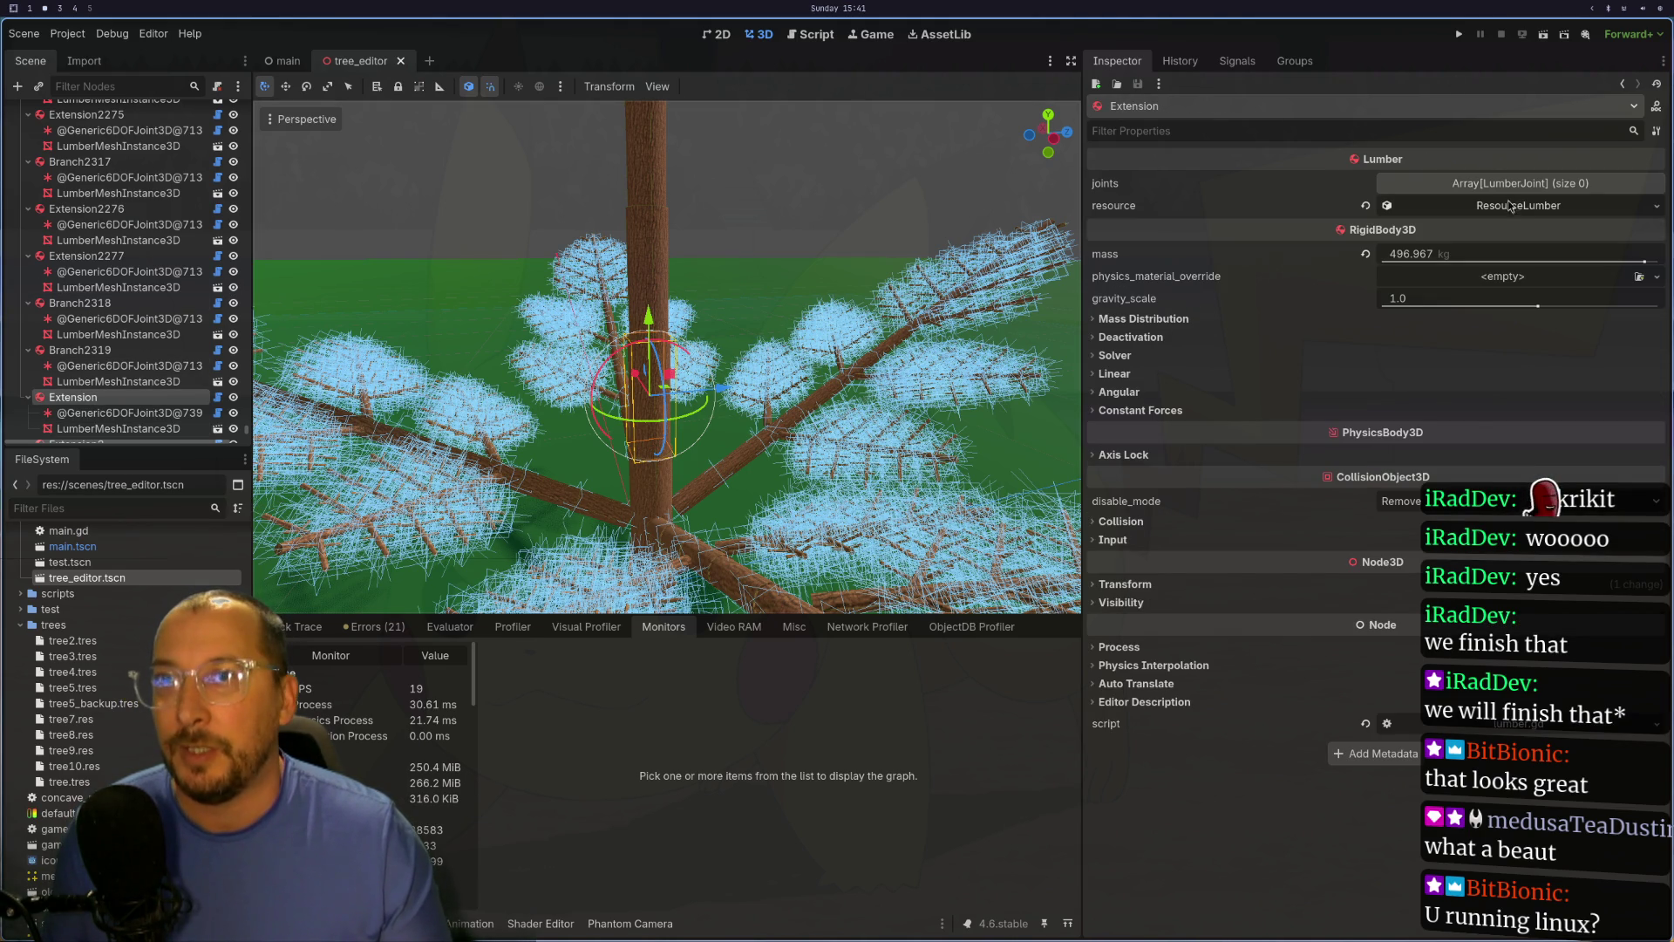
pyautogui.click(1508, 206)
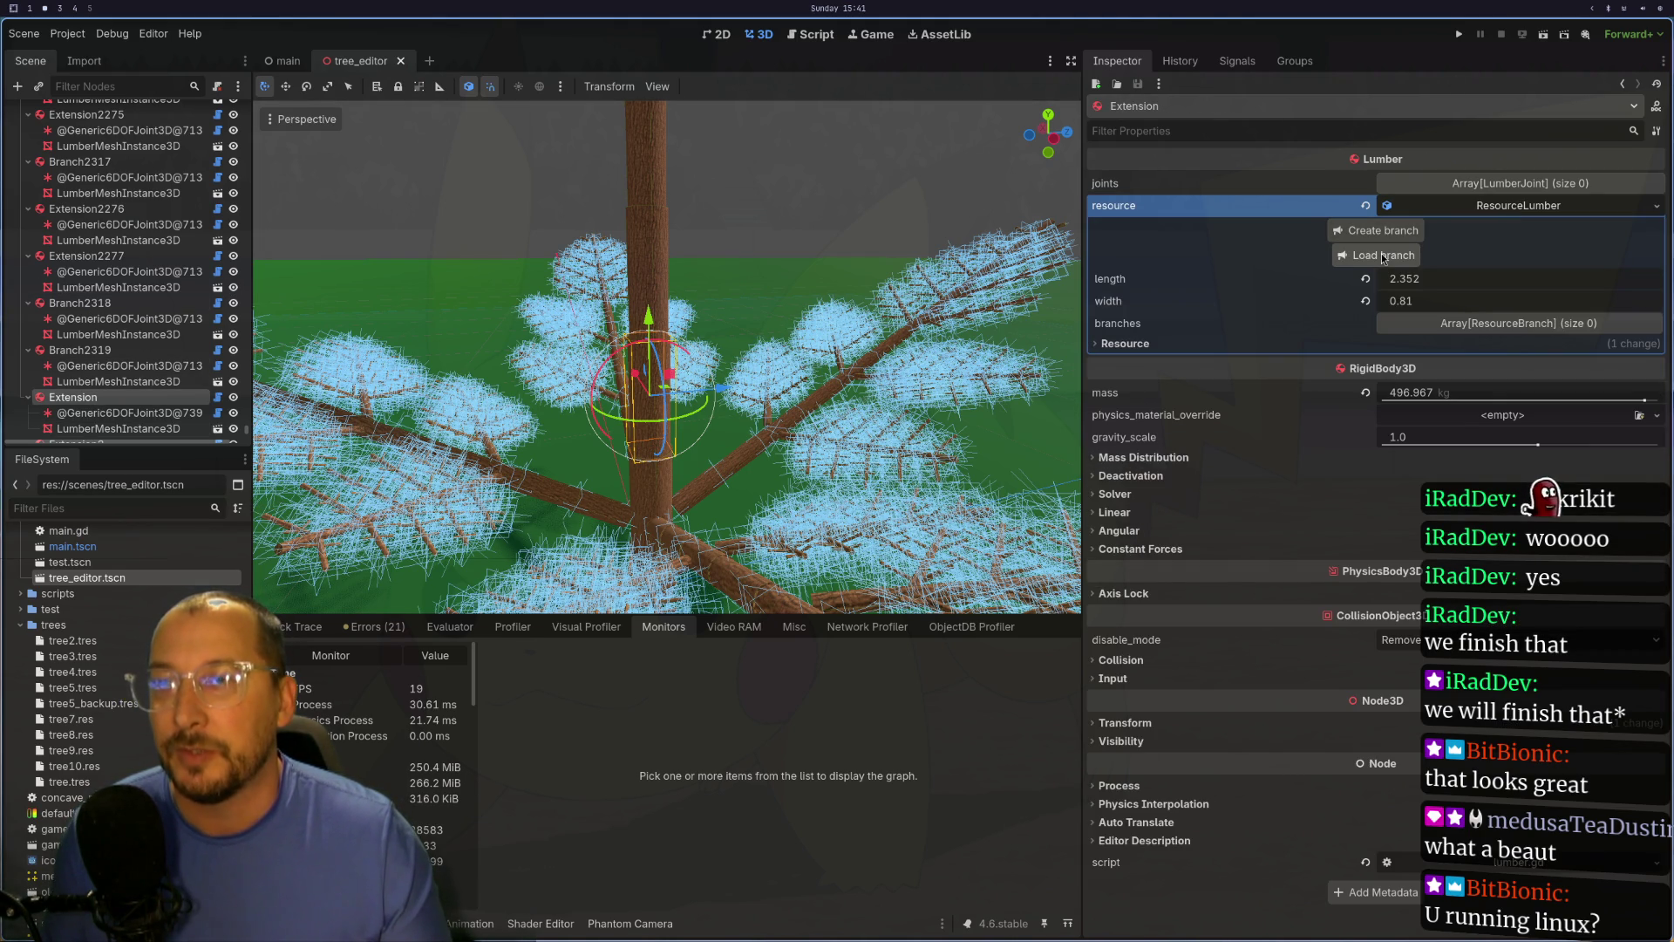
pyautogui.moveTo(924, 349)
pyautogui.mouseDown()
pyautogui.moveTo(896, 355)
pyautogui.moveTo(856, 317)
pyautogui.moveTo(816, 332)
pyautogui.mouseUp()
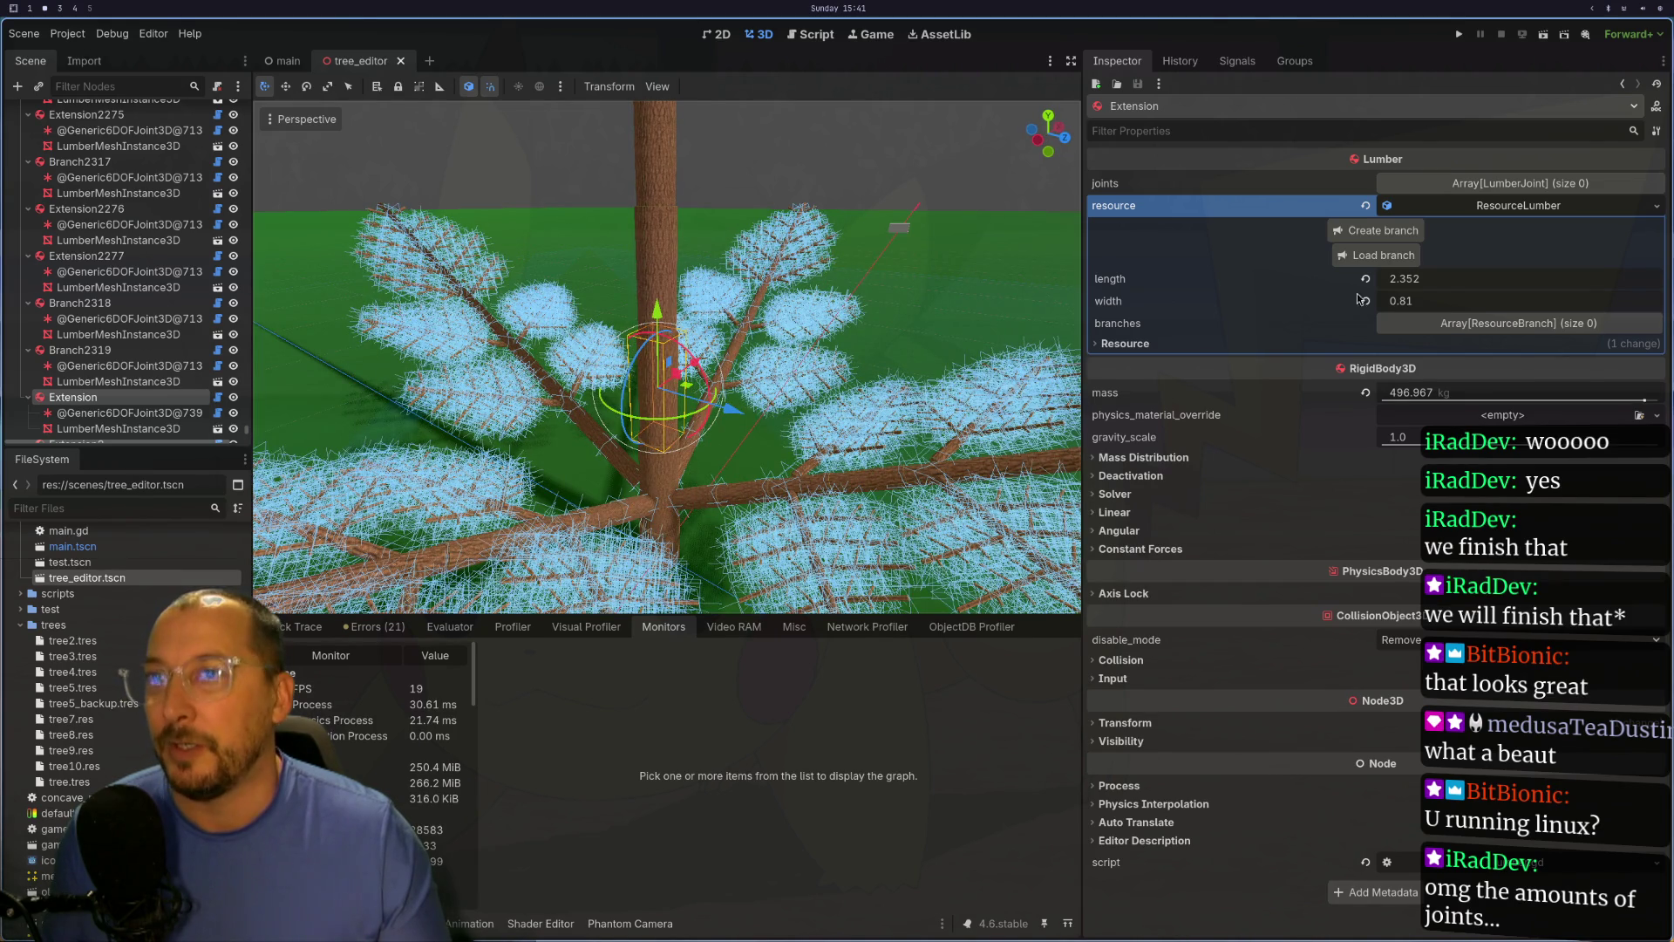
pyautogui.click(1377, 254)
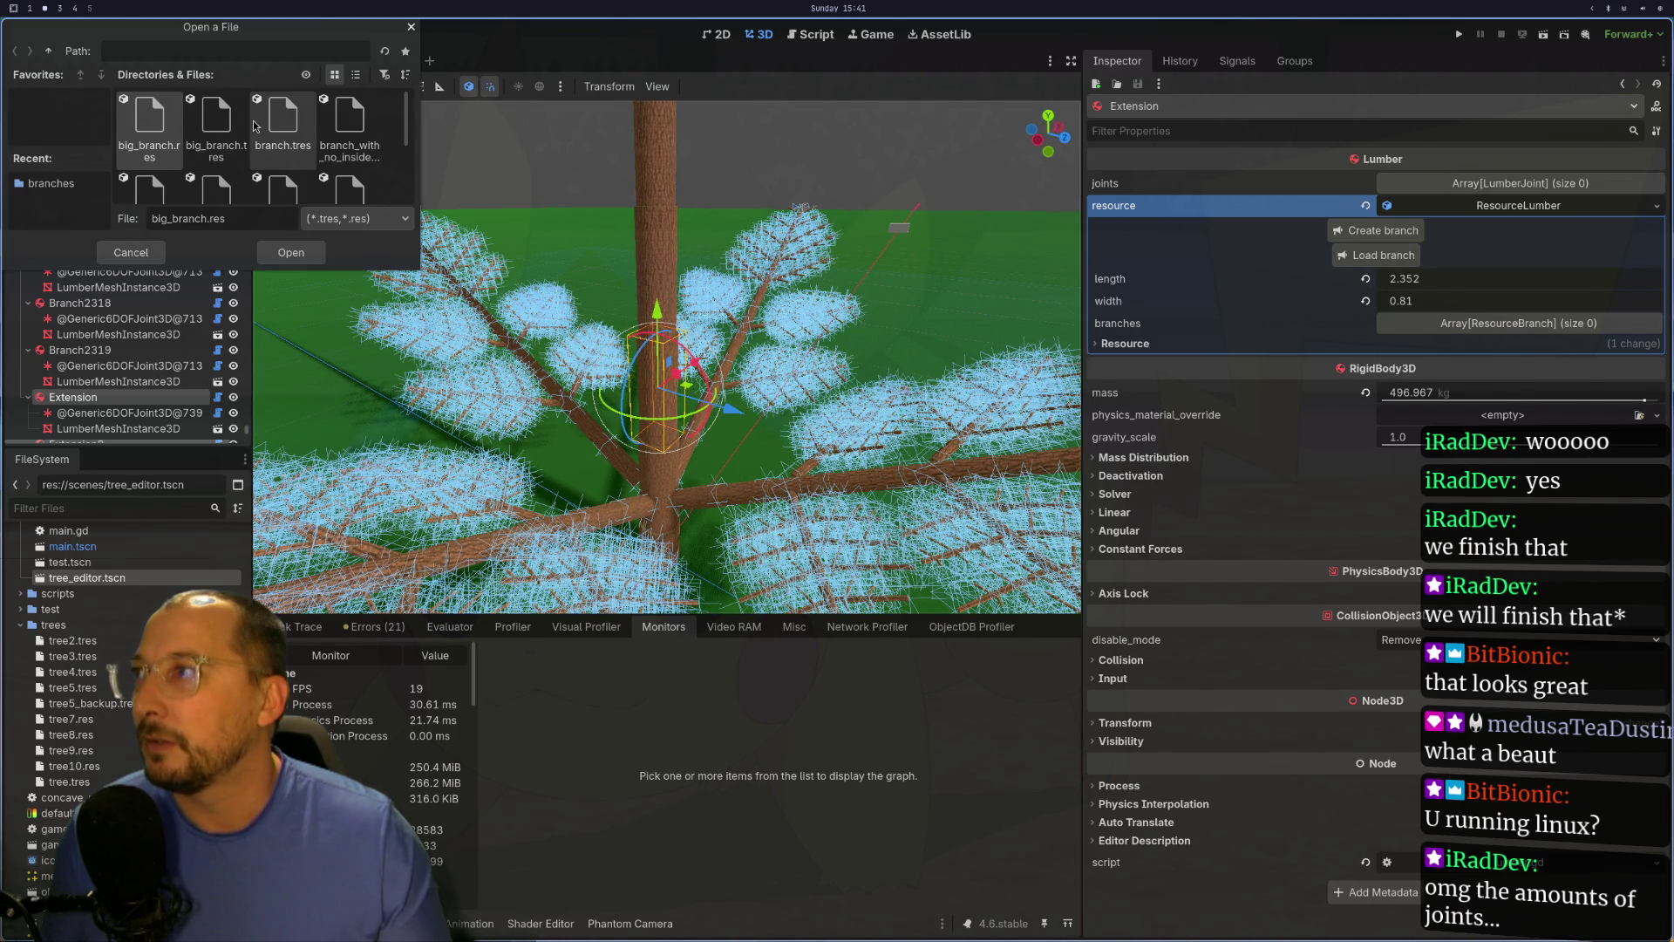
# Step: Browse the branch files, trying detailed_branch.tres and final_big.tres, then cancel the file dialog
pyautogui.scroll(-5, 195, 172)
pyautogui.scroll(5, 293, 166)
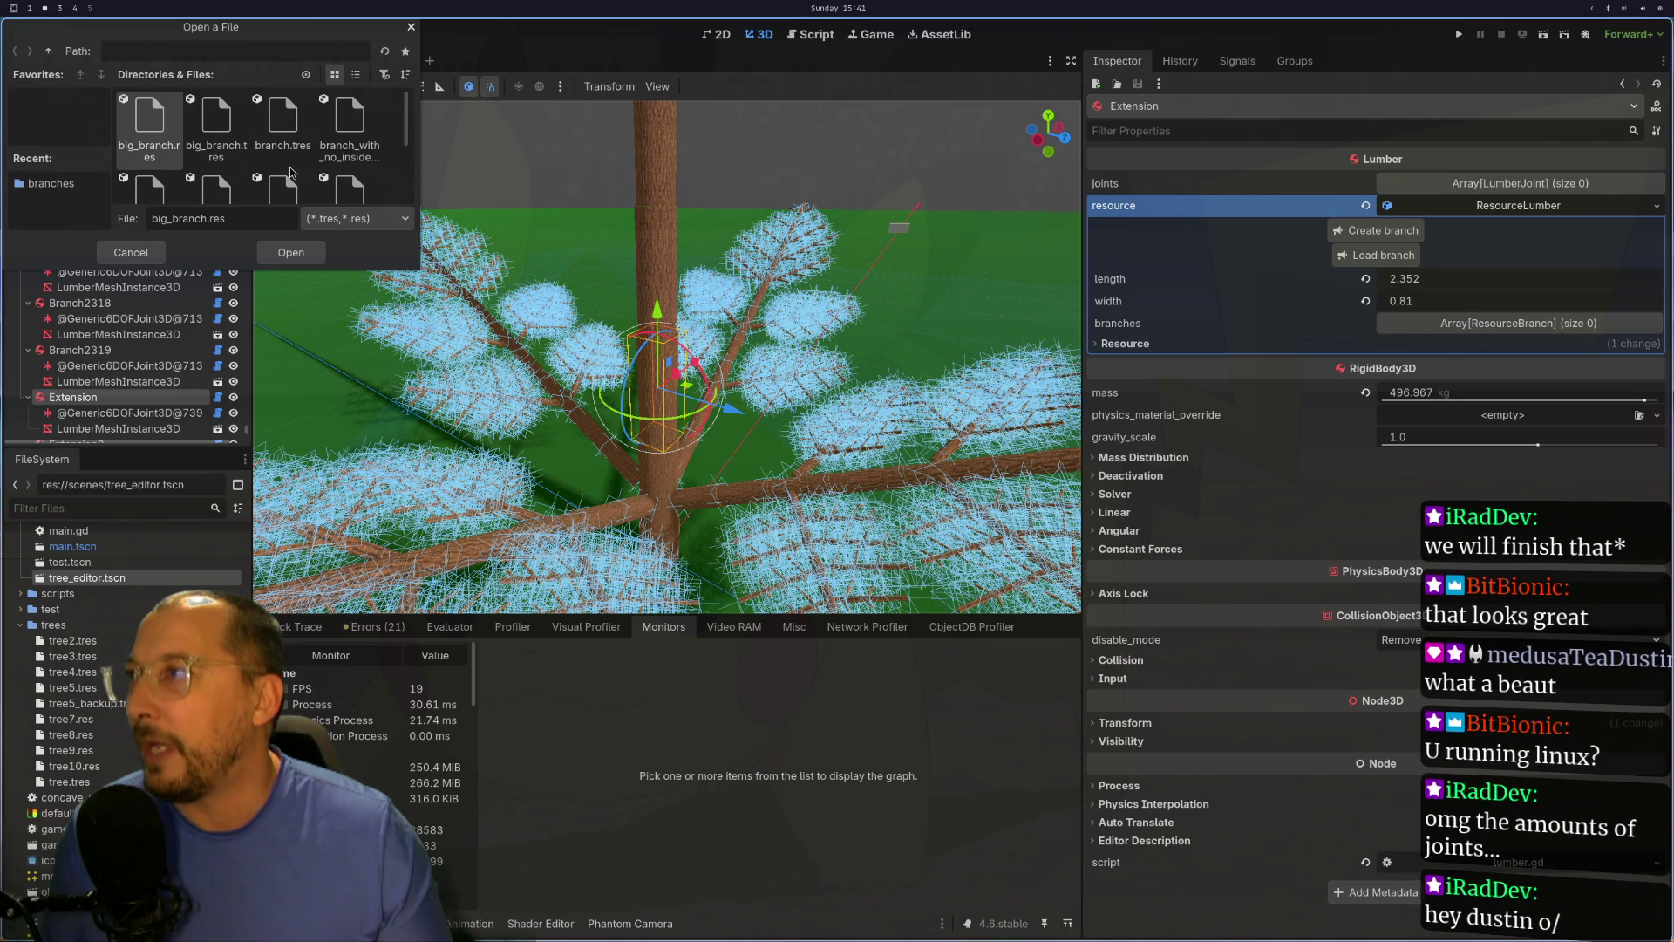
pyautogui.scroll(-1, 283, 135)
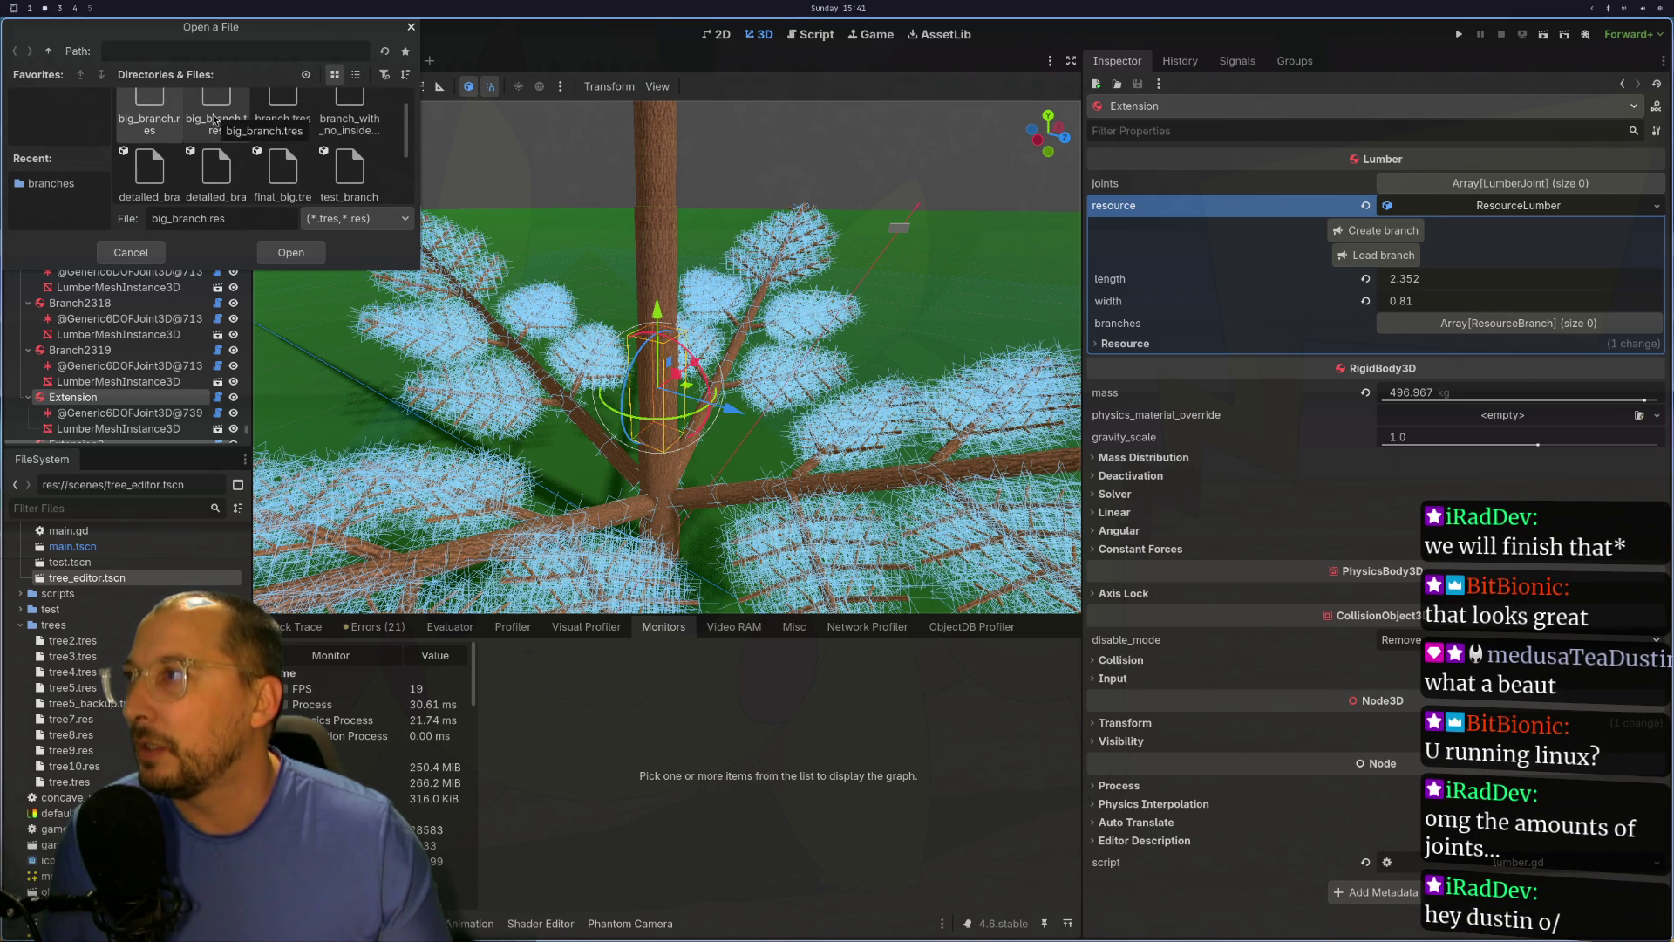
pyautogui.scroll(-1, 209, 123)
pyautogui.click(145, 152)
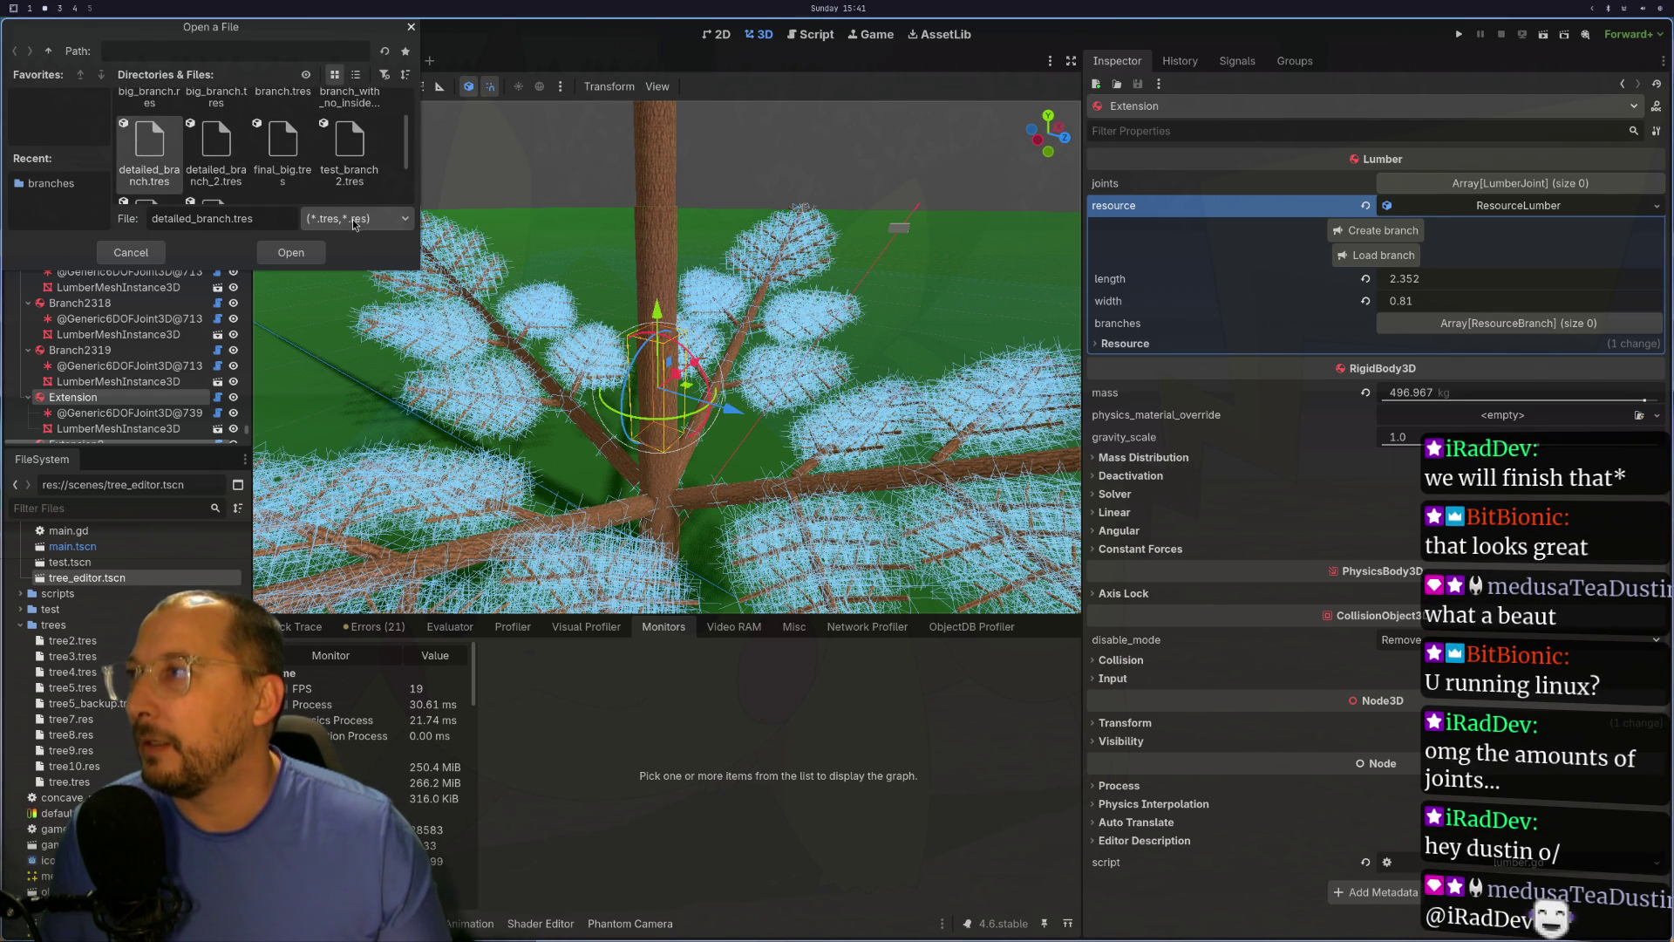
pyautogui.click(295, 167)
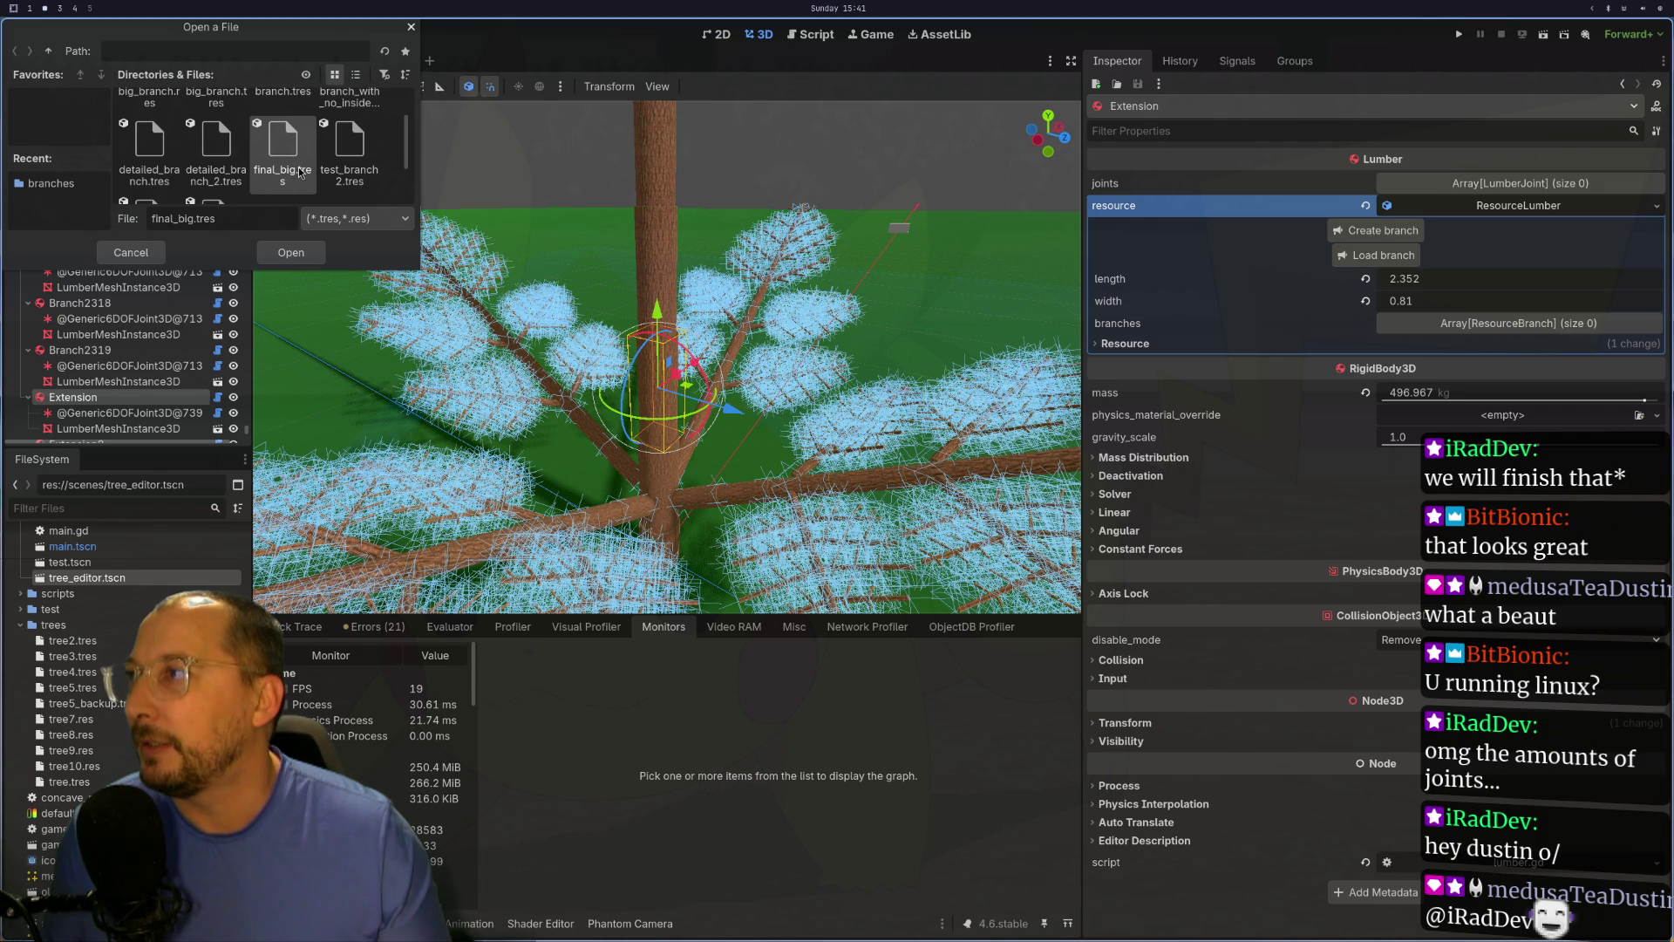
pyautogui.scroll(1, 287, 174)
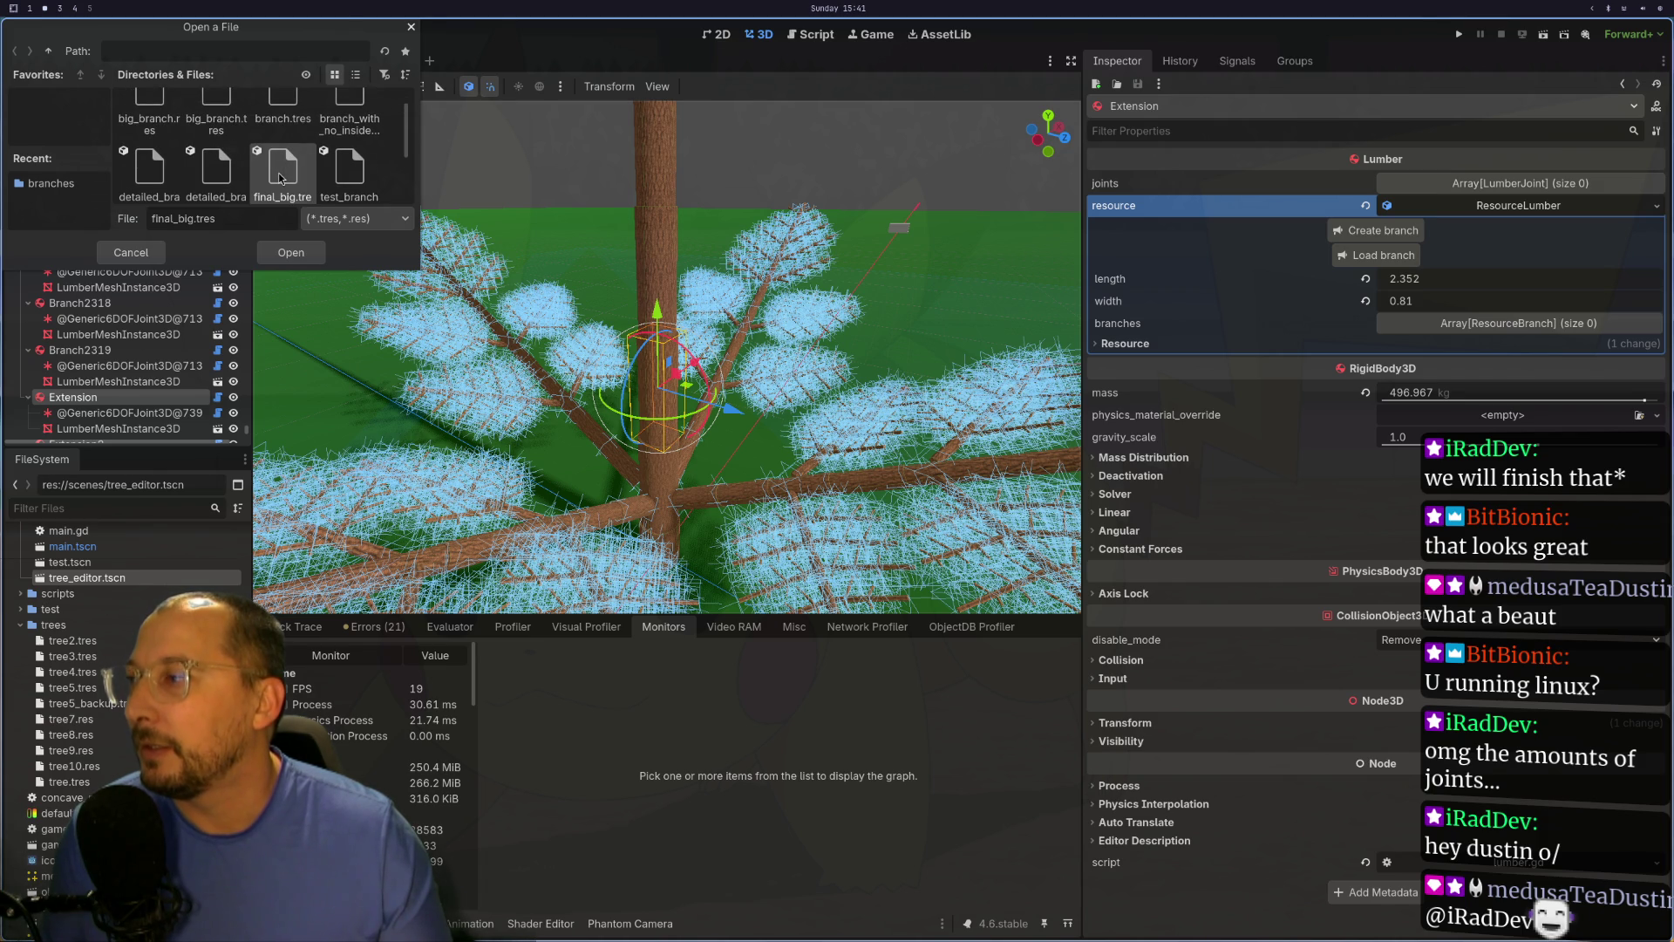
pyautogui.click(150, 254)
# Step: Collapse the trees and scenes folders and open the branches folder in the file manager
pyautogui.scroll(-1, 93, 628)
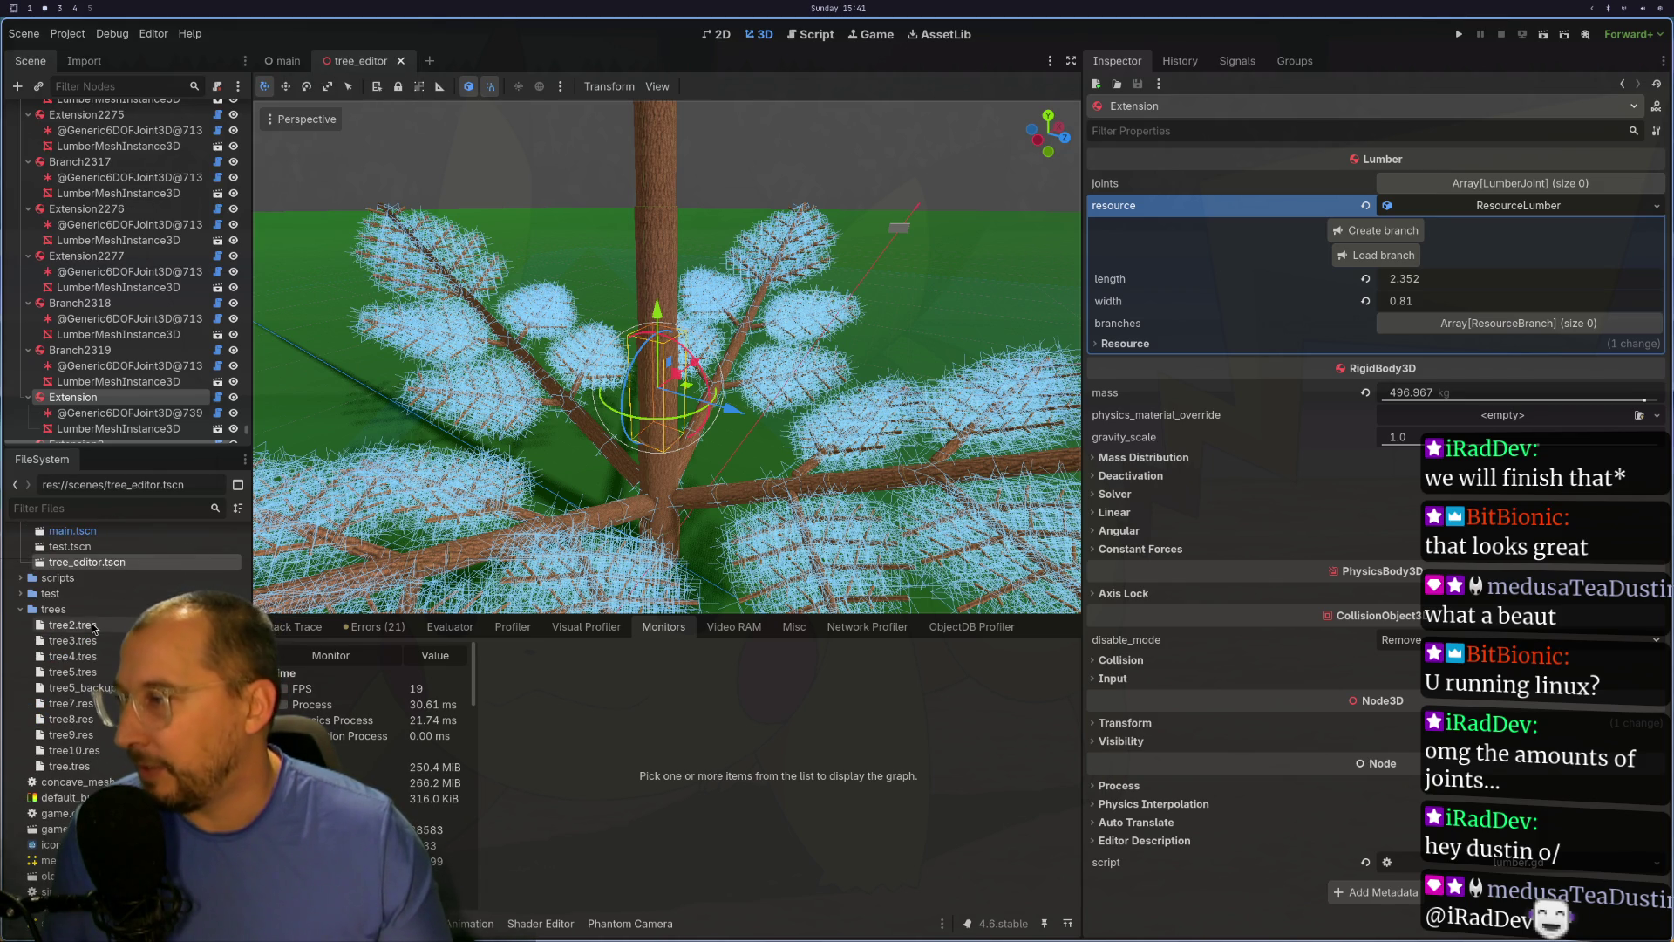
pyautogui.click(21, 611)
pyautogui.scroll(3, 22, 628)
pyautogui.click(24, 645)
pyautogui.rightClick(51, 630)
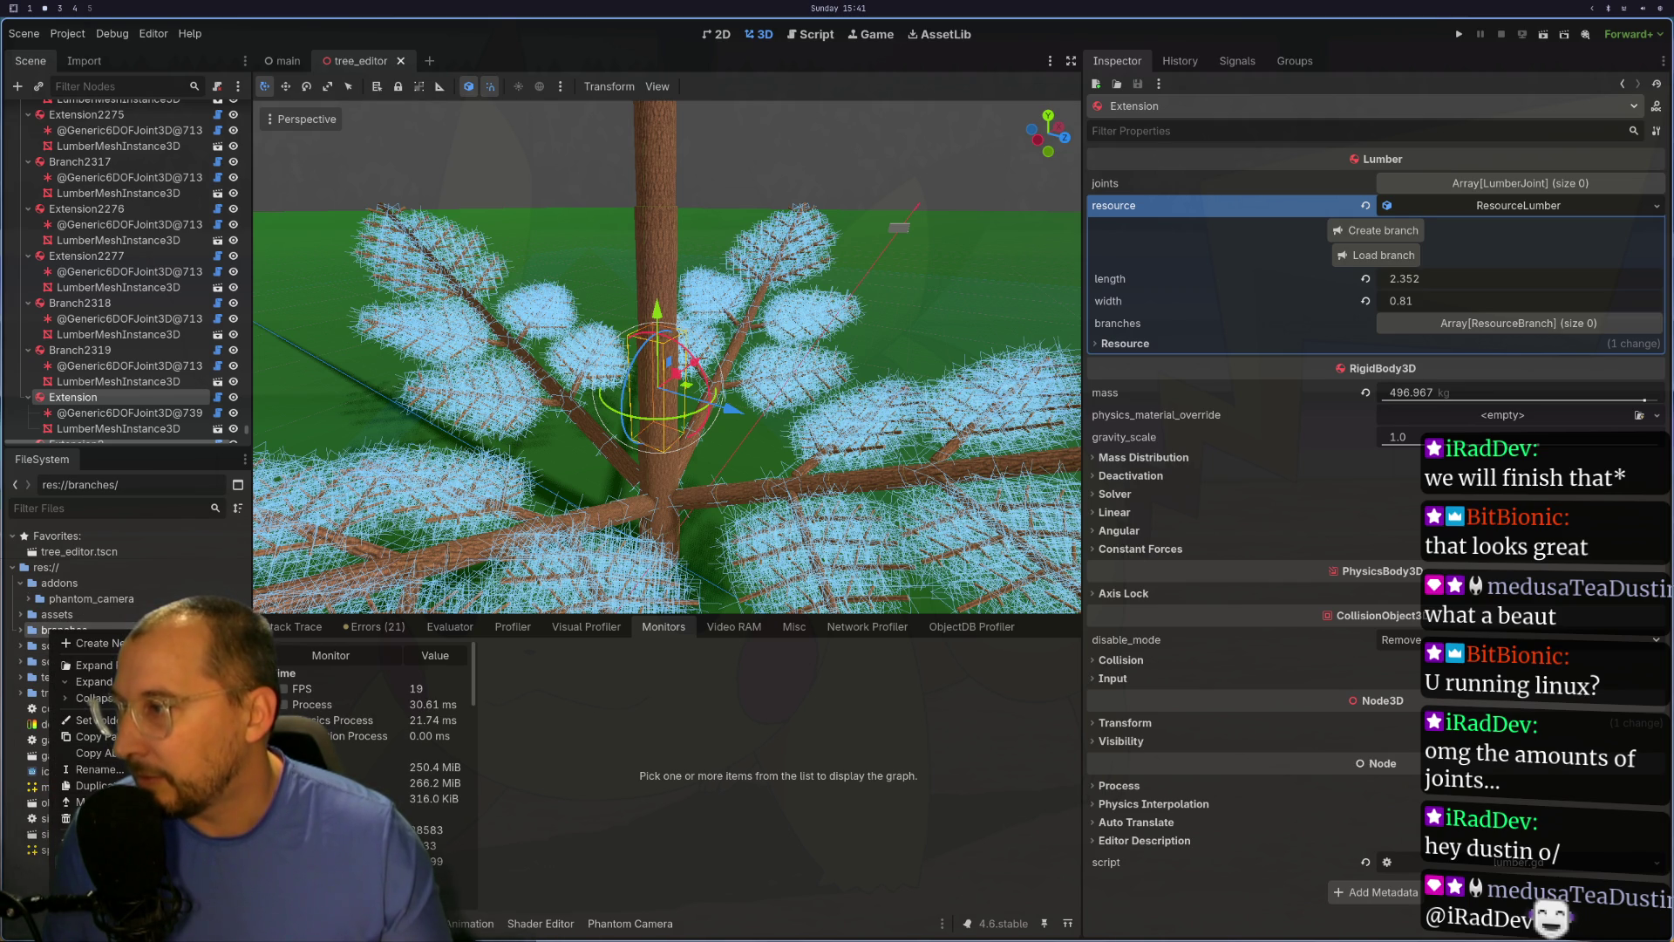
pyautogui.click(52, 880)
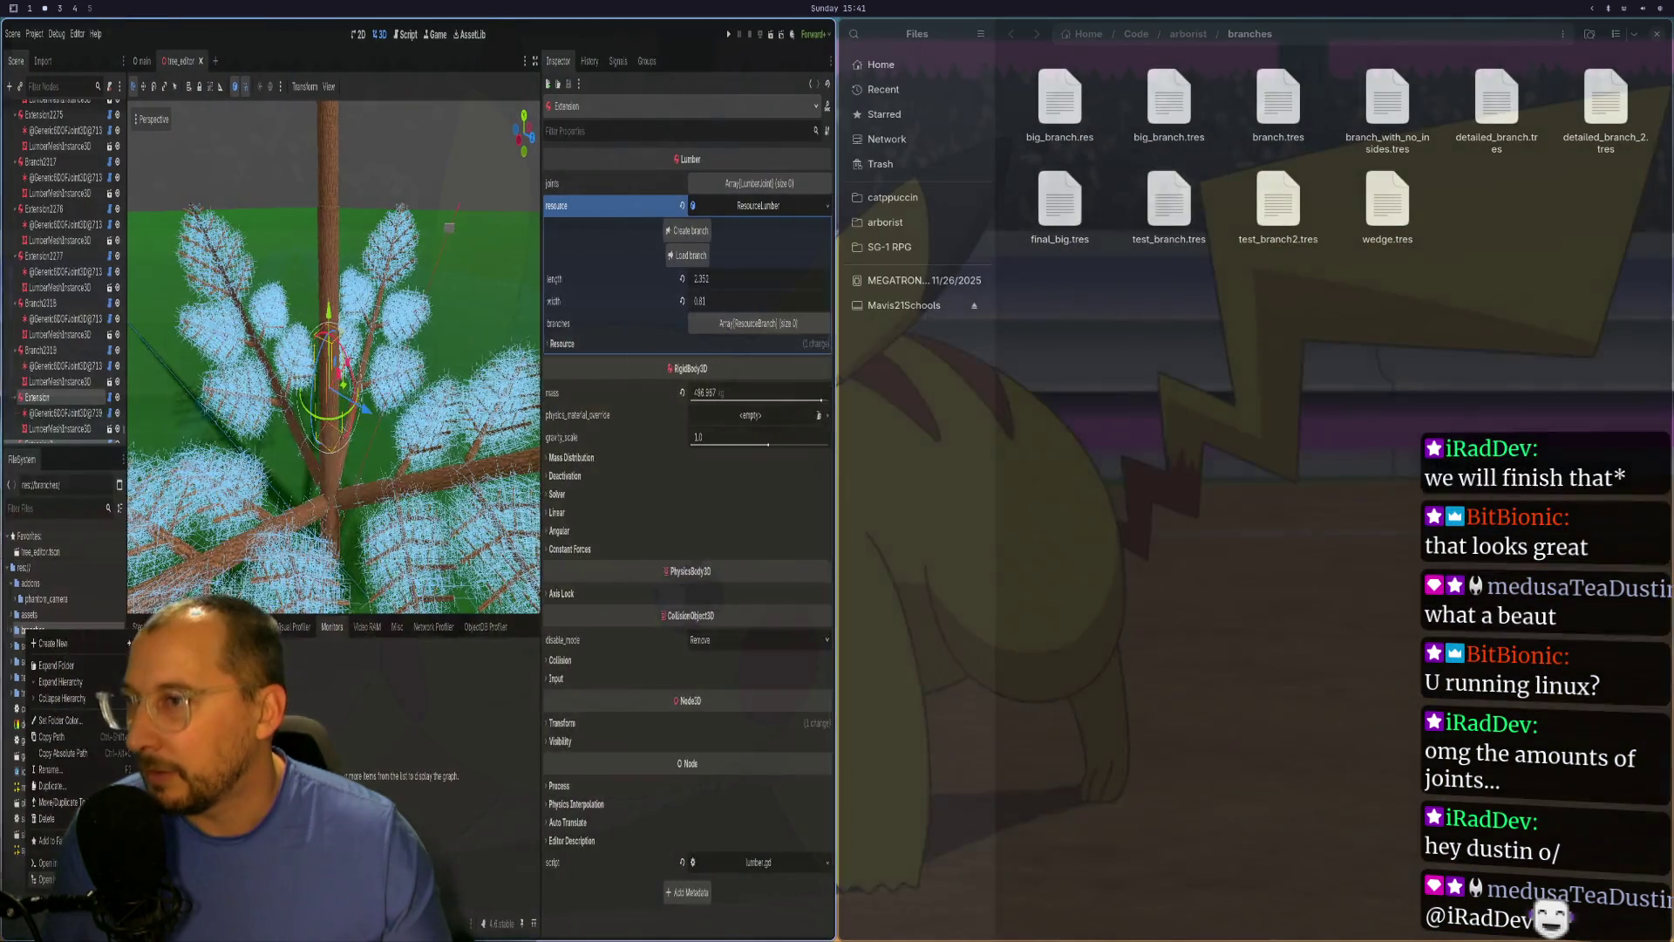
# Step: List the branch .tres files sorted by modification date, then close the Files window
pyautogui.click(1611, 40)
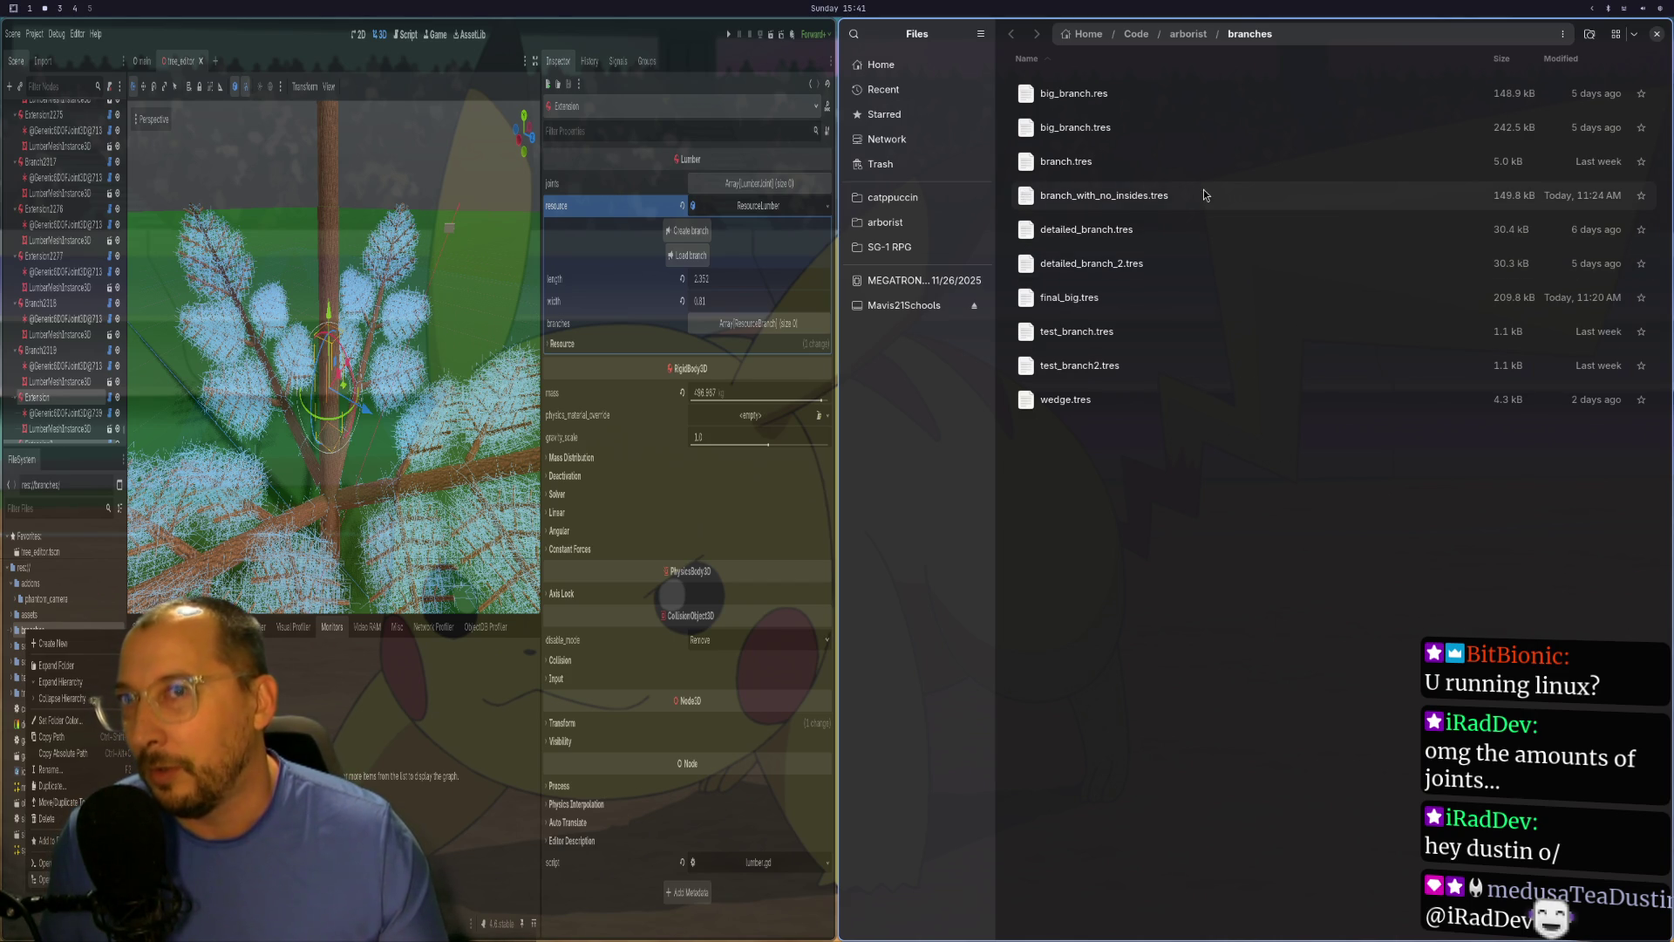
pyautogui.click(1598, 66)
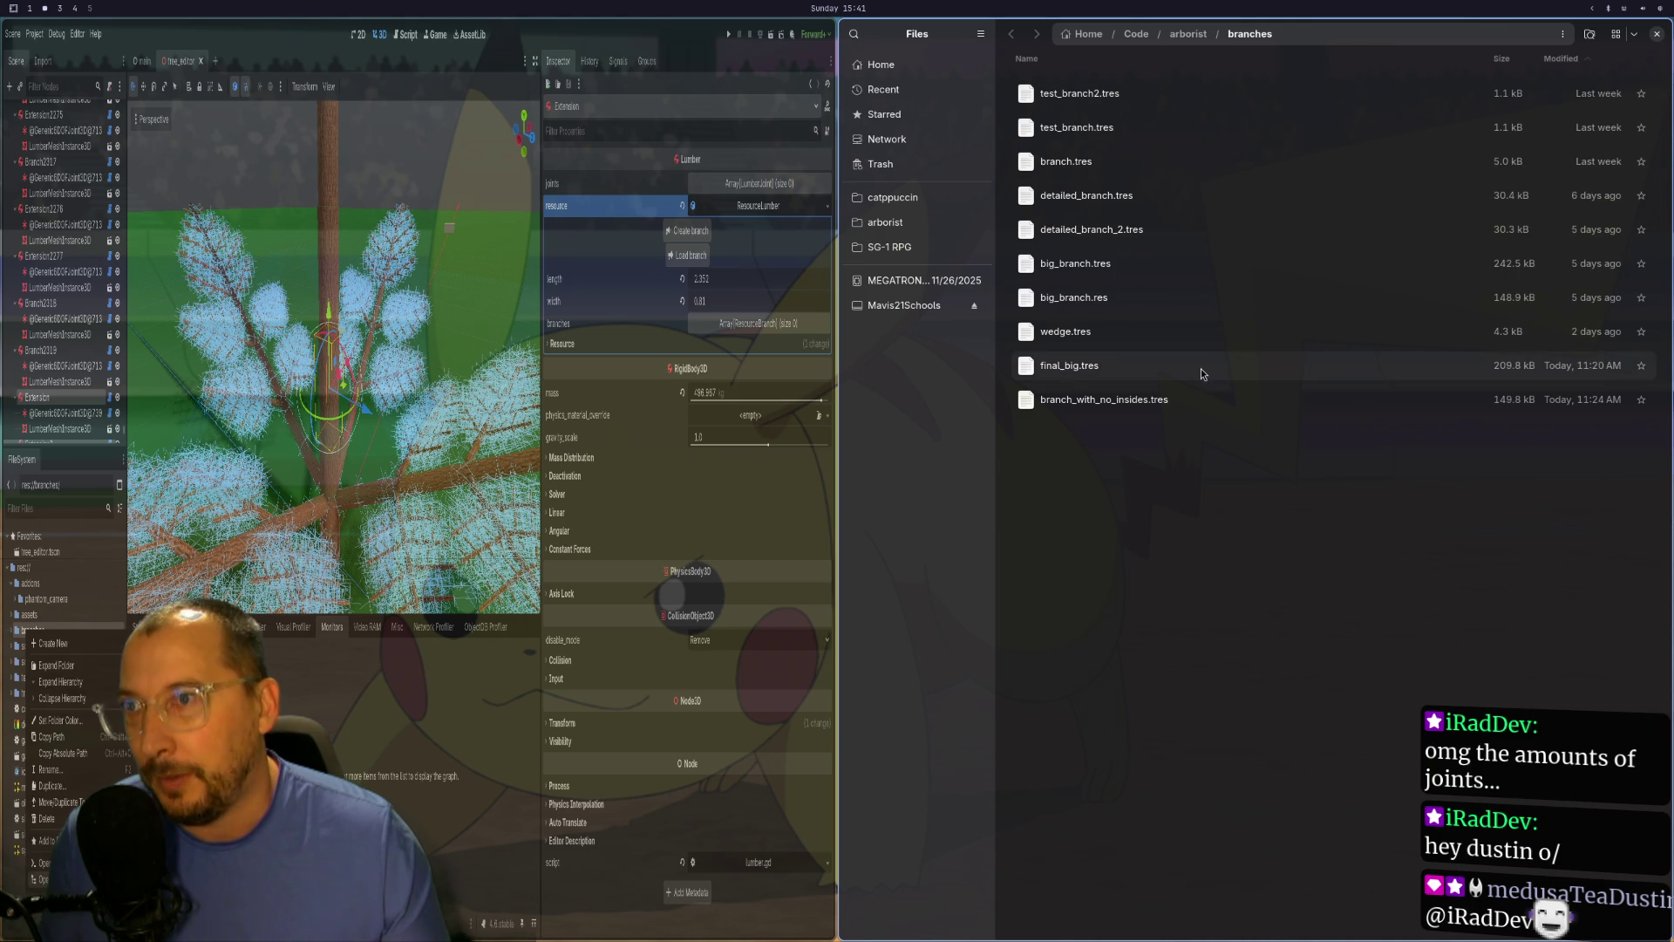
pyautogui.hotkey('ctrl', 'w')
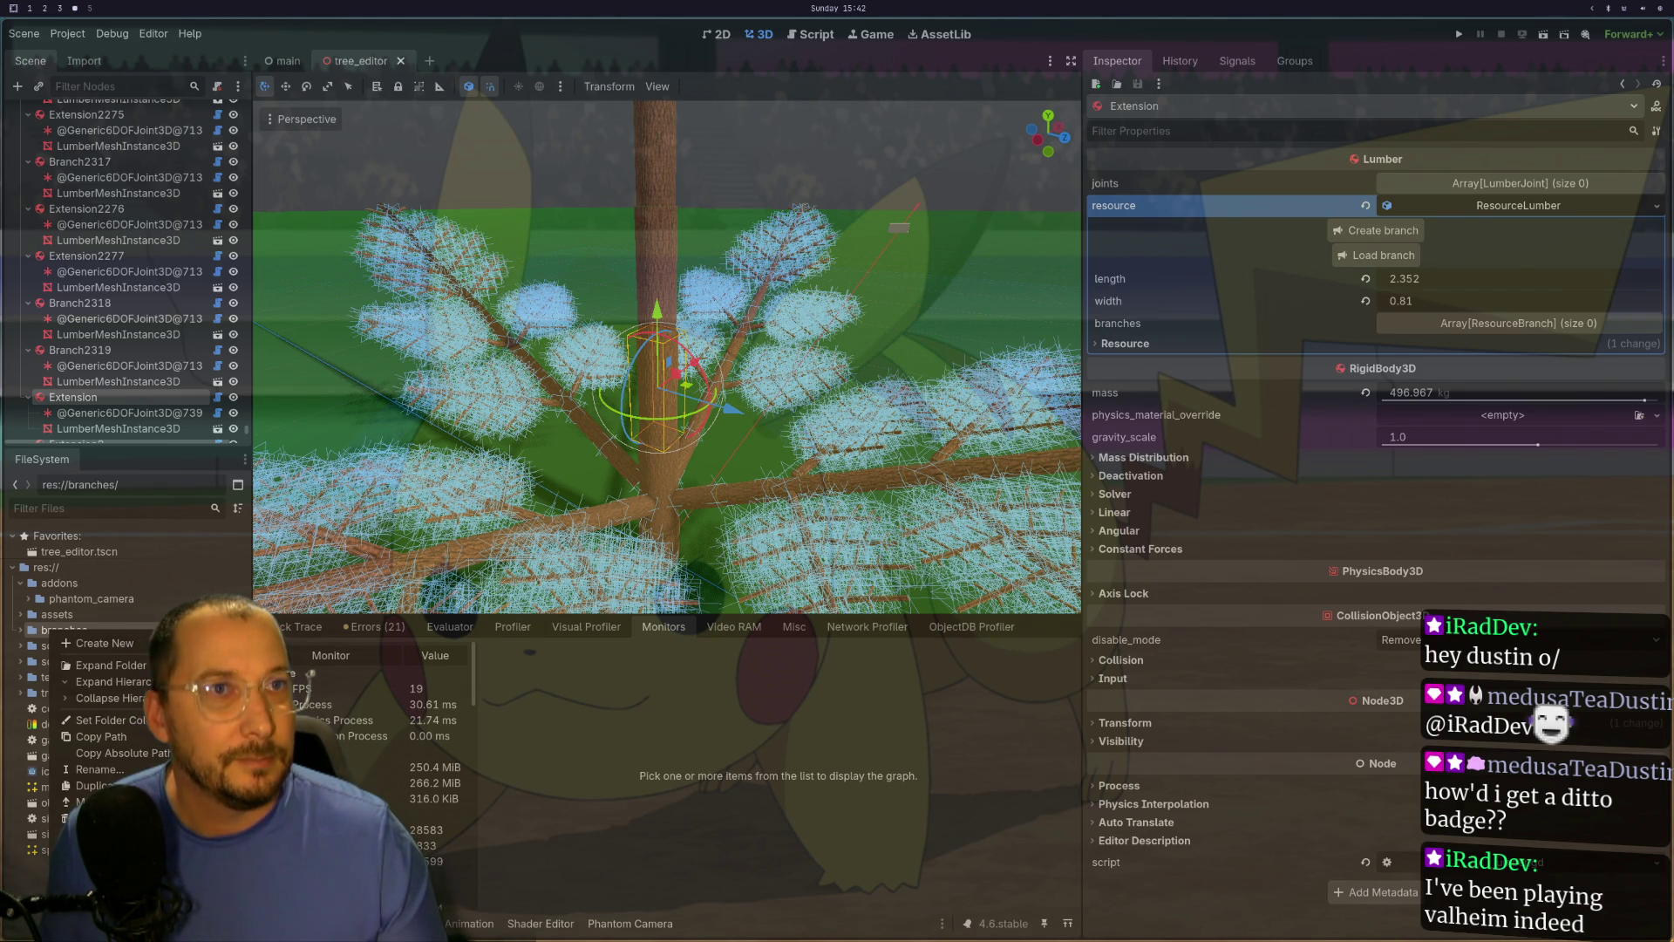
# Step: Dismiss the folder menu and open the Load branch file picker with final_big.tres chosen
pyautogui.click(608, 298)
pyautogui.scroll(-3, 608, 298)
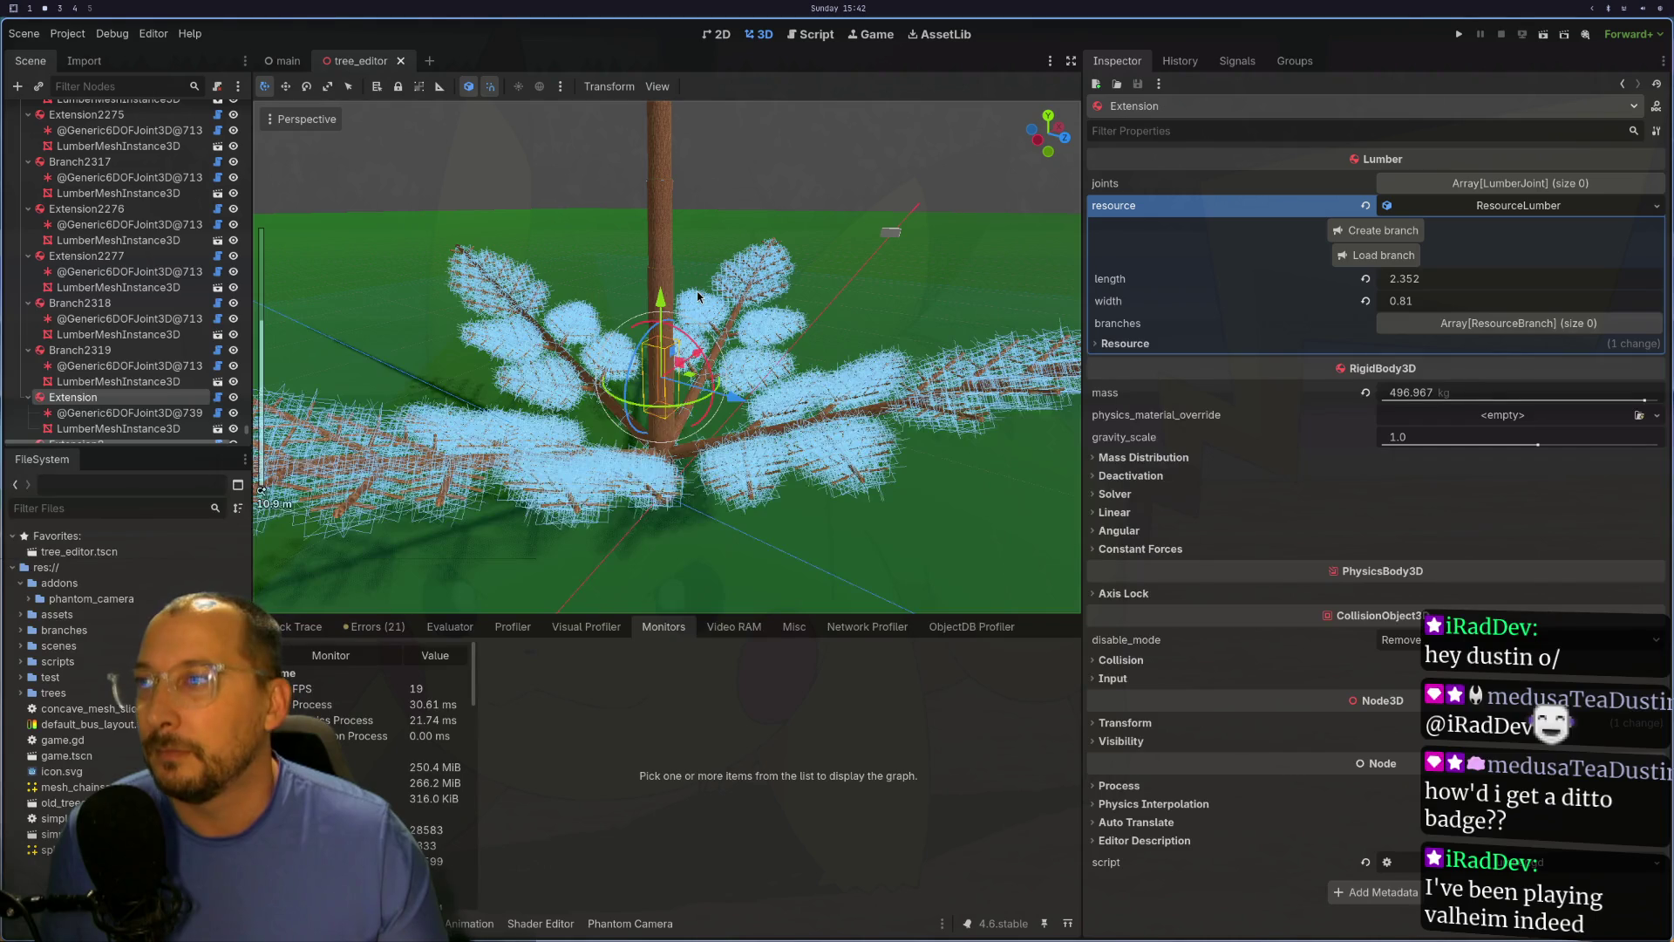
pyautogui.scroll(4, 698, 296)
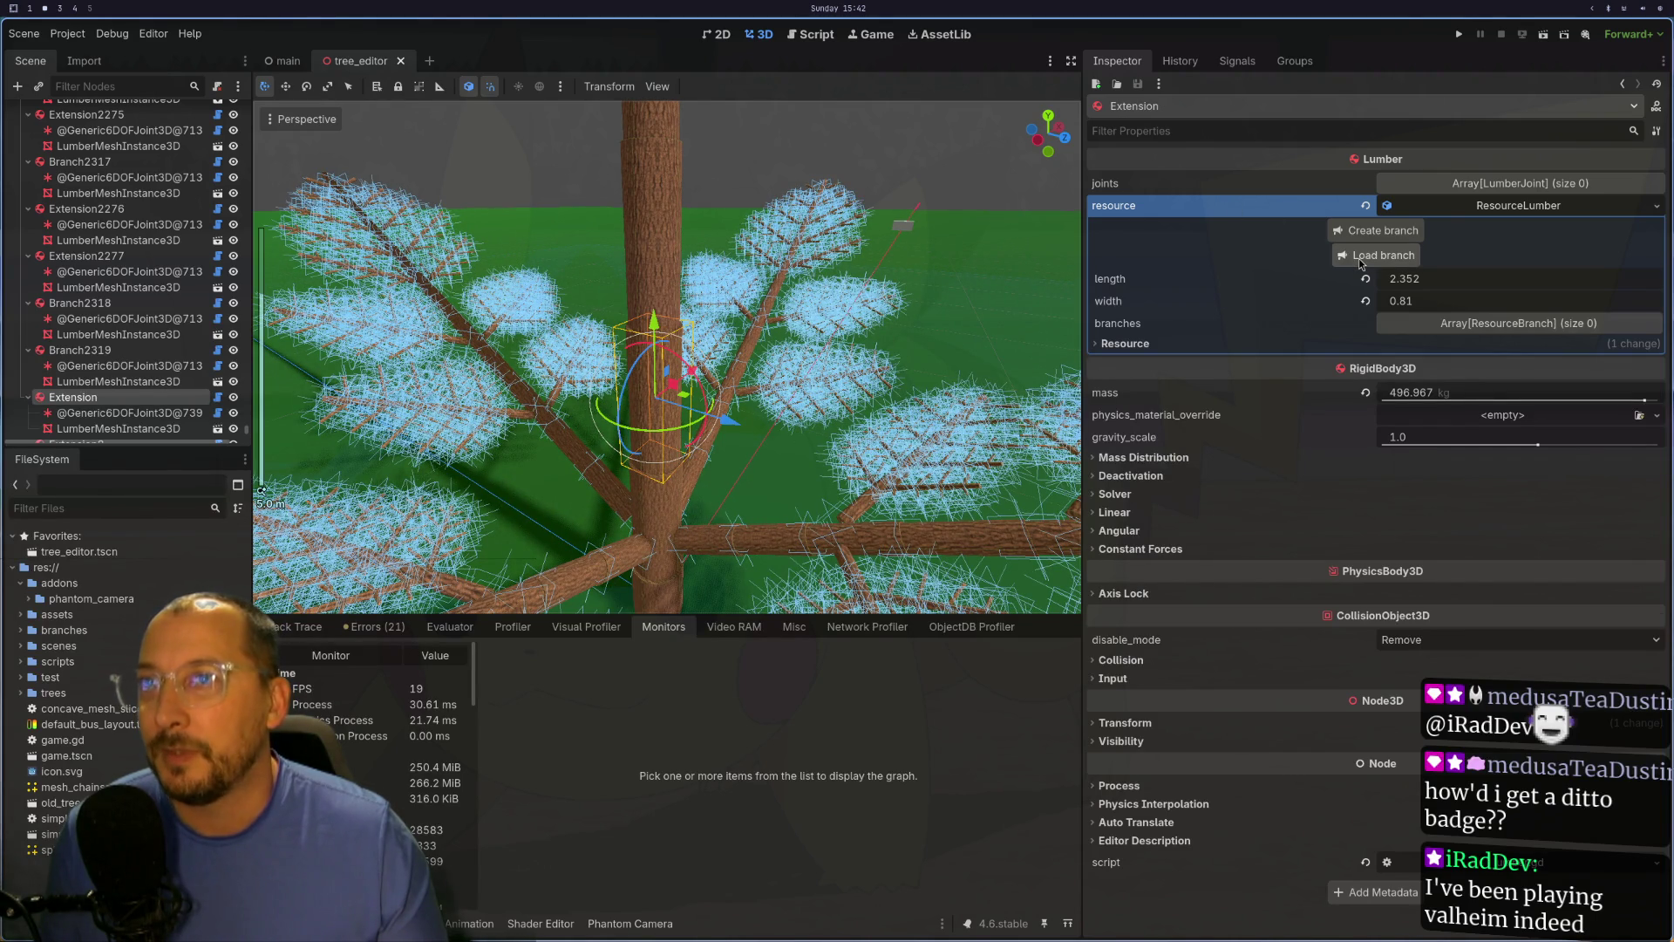
pyautogui.click(1360, 263)
pyautogui.scroll(-1, 296, 167)
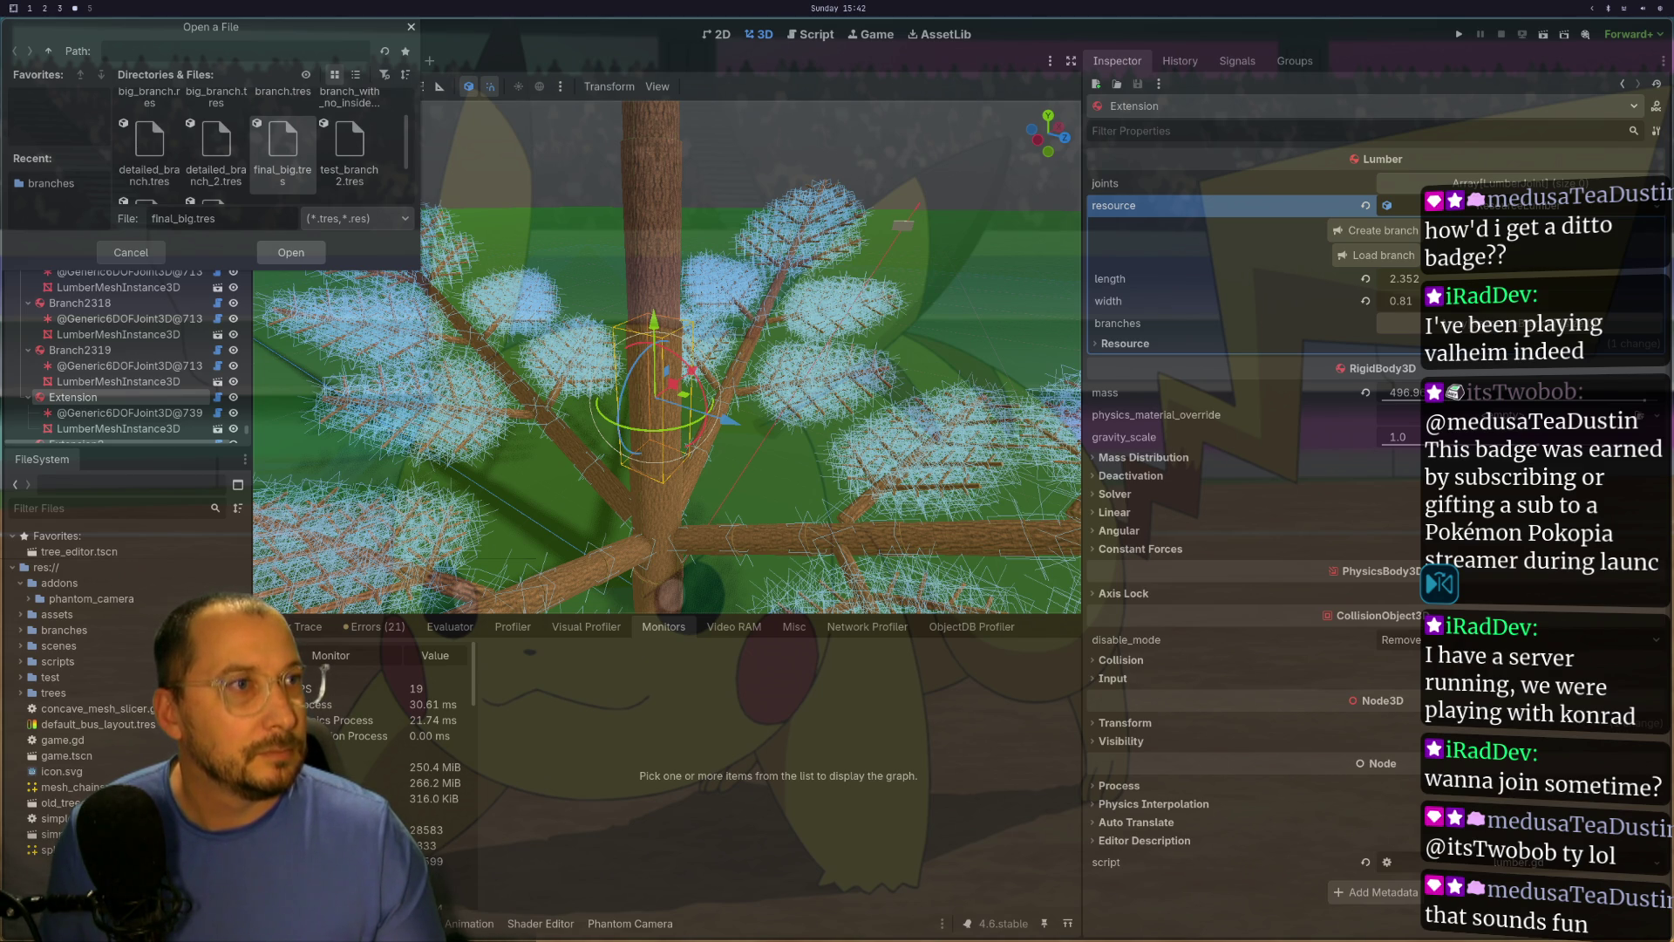
# Step: Load final_big.tres onto the extension and orbit to view the new branches from above
pyautogui.press('Return')
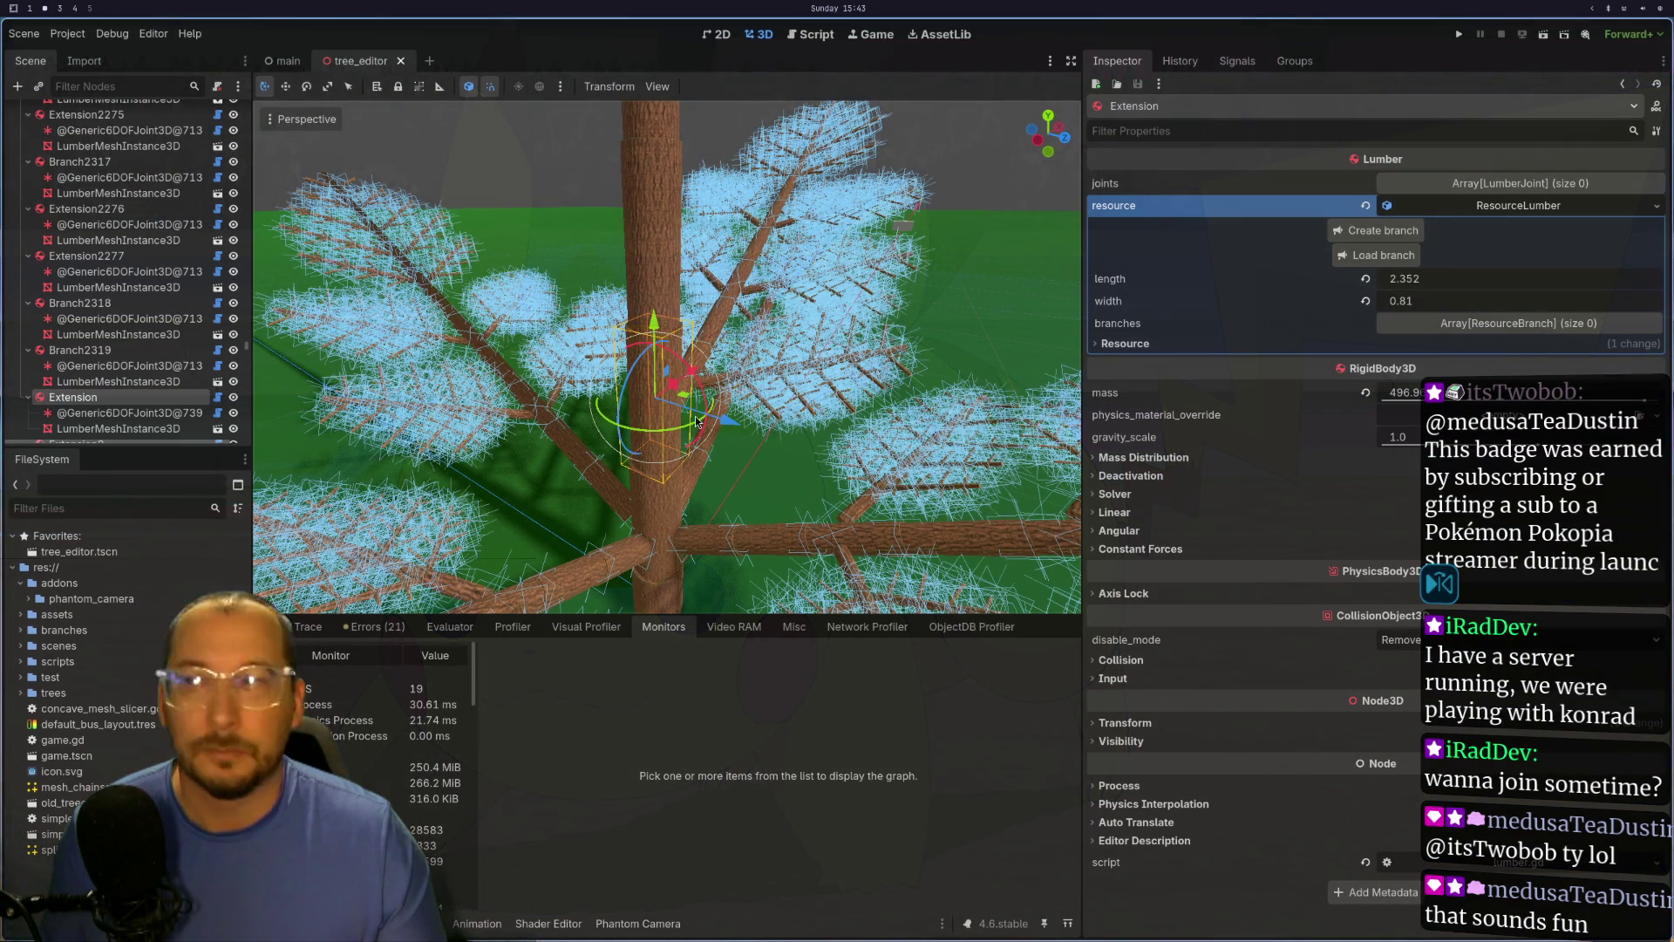
pyautogui.scroll(5, 587, 417)
pyautogui.moveTo(586, 416)
pyautogui.mouseDown()
pyautogui.moveTo(871, 470)
pyautogui.moveTo(998, 452)
pyautogui.mouseUp()
pyautogui.click(1444, 279)
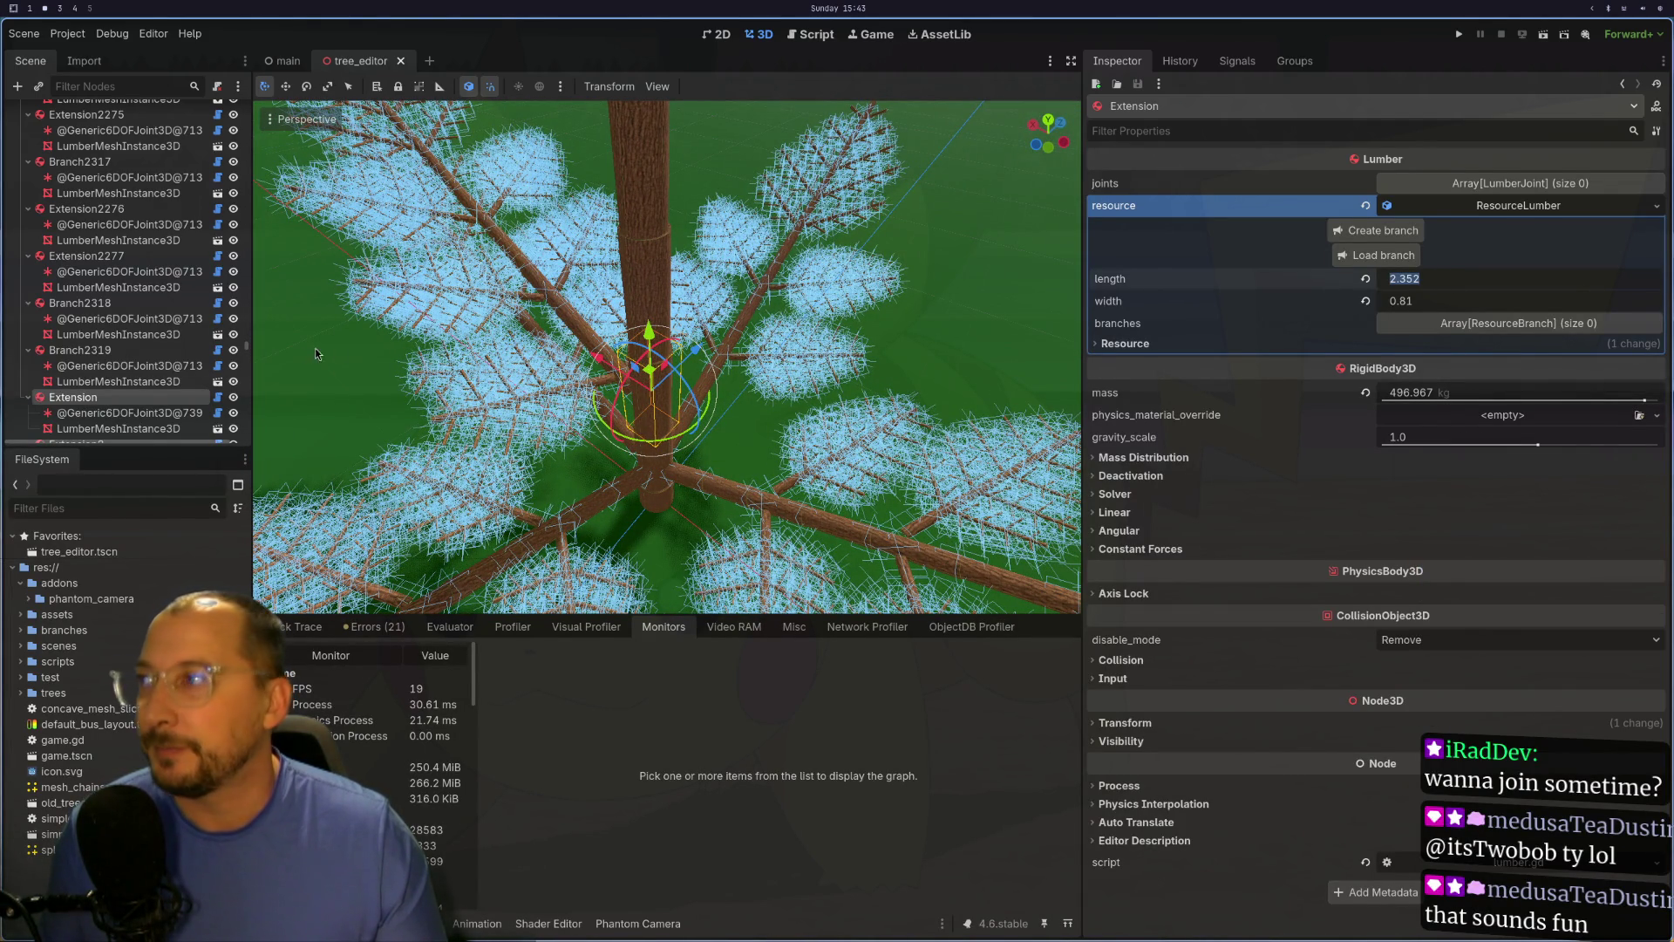
pyautogui.press('Escape')
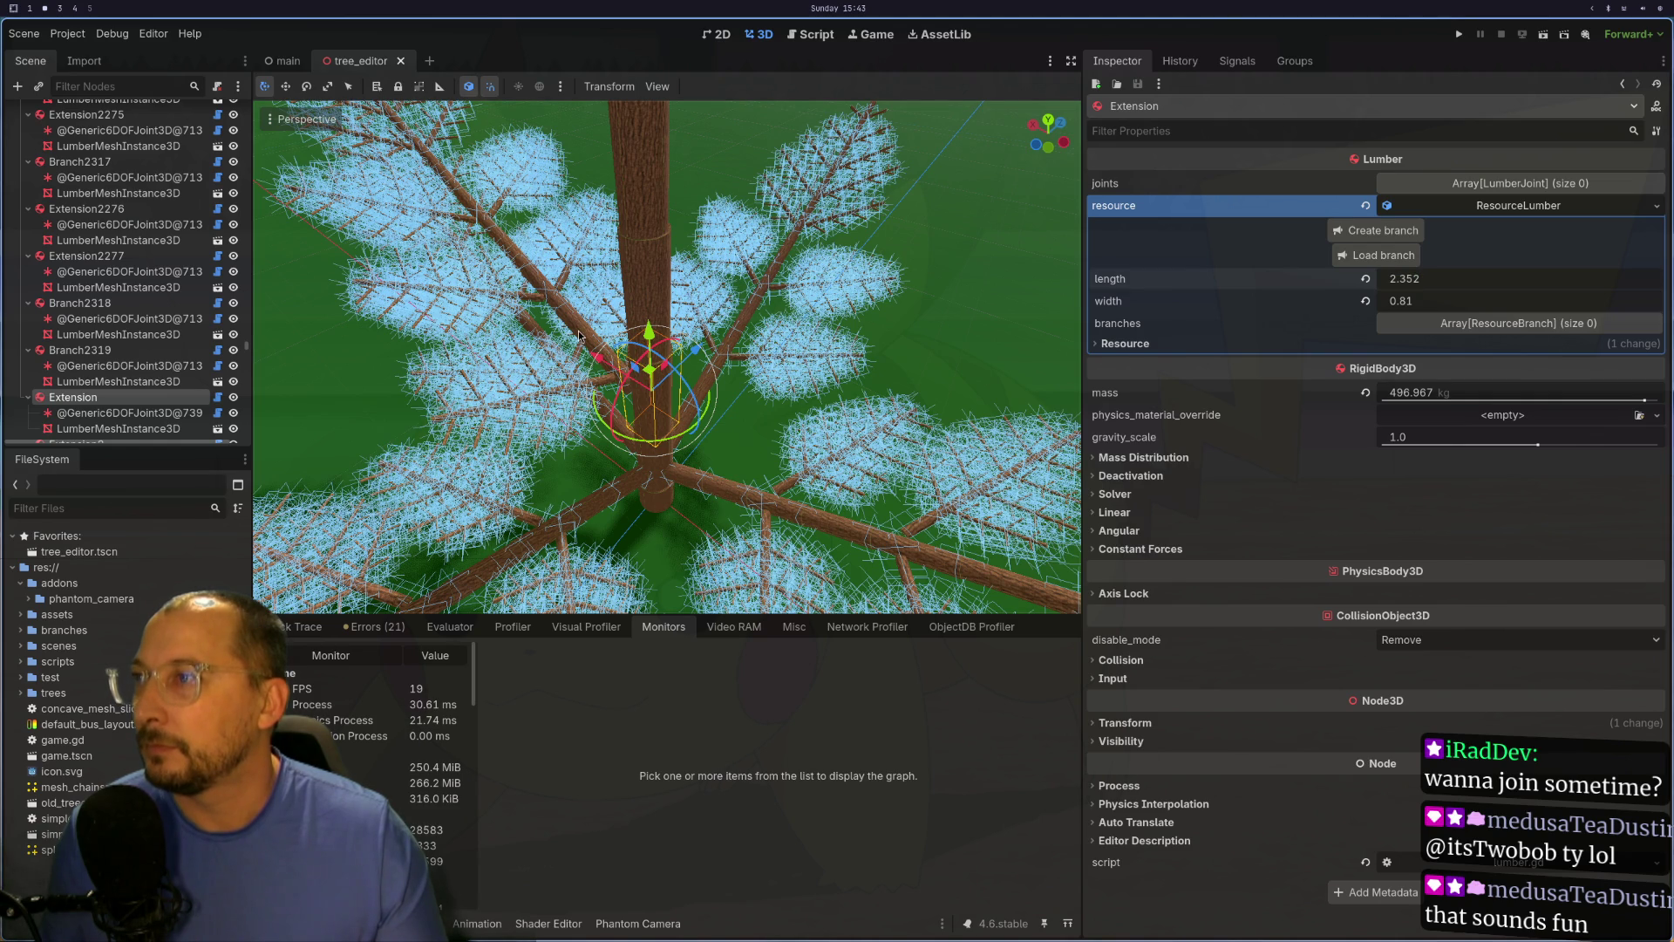
# Step: Select the new Branch node's mesh in the viewport
pyautogui.click(579, 335)
pyautogui.scroll(5, 526, 449)
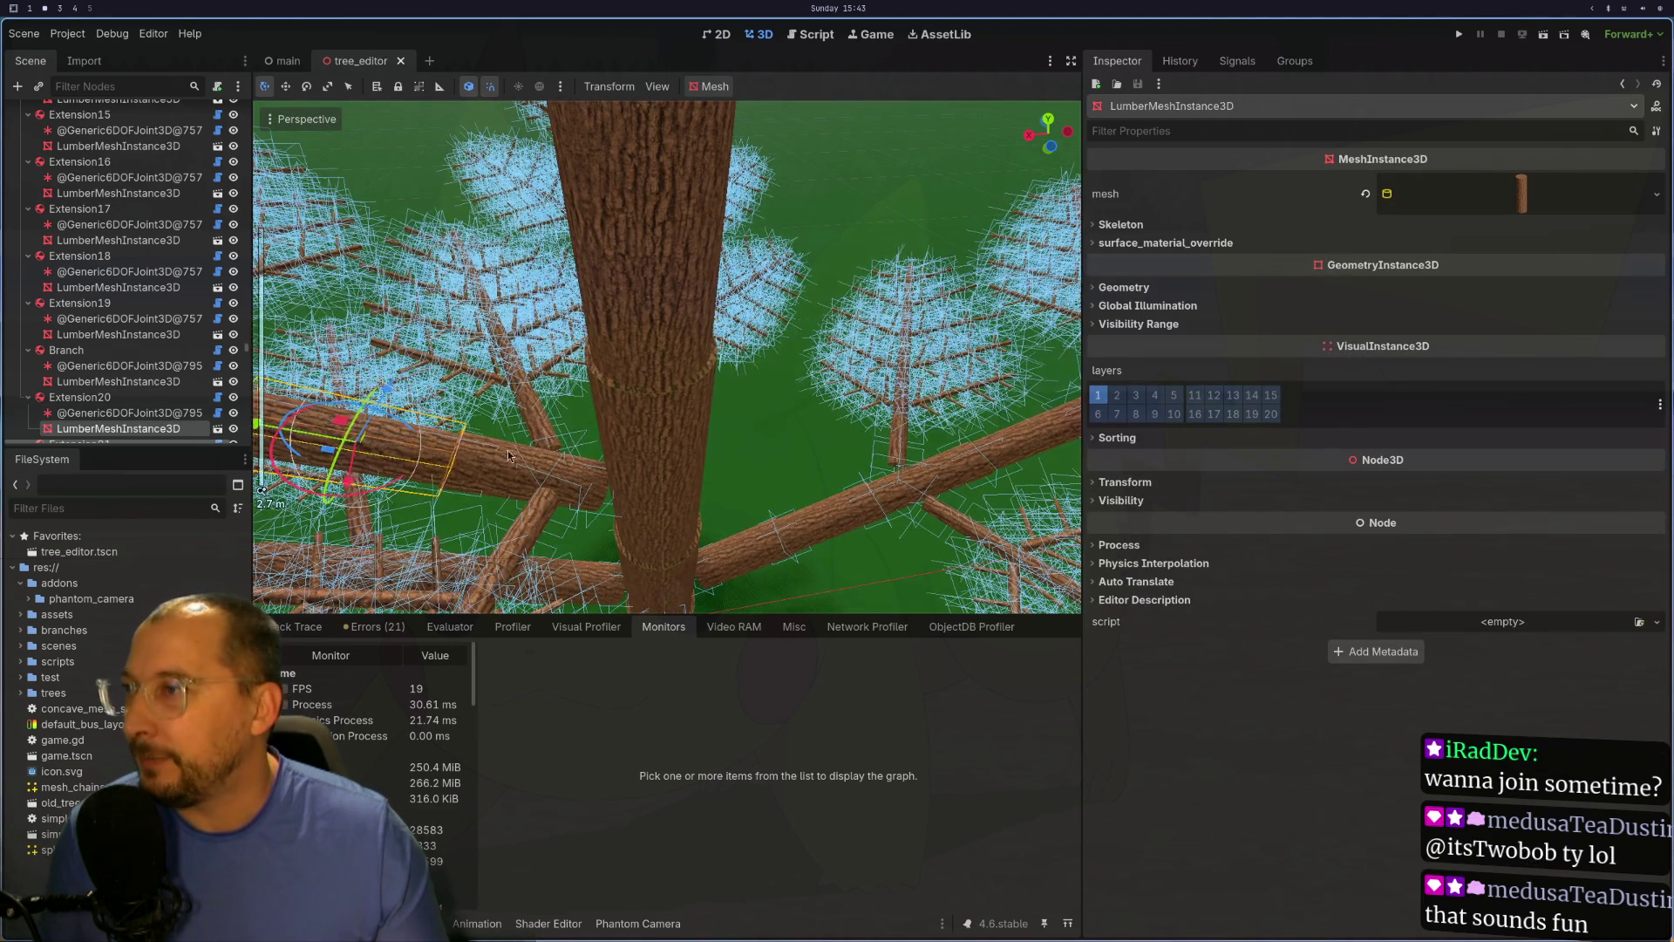
pyautogui.click(517, 452)
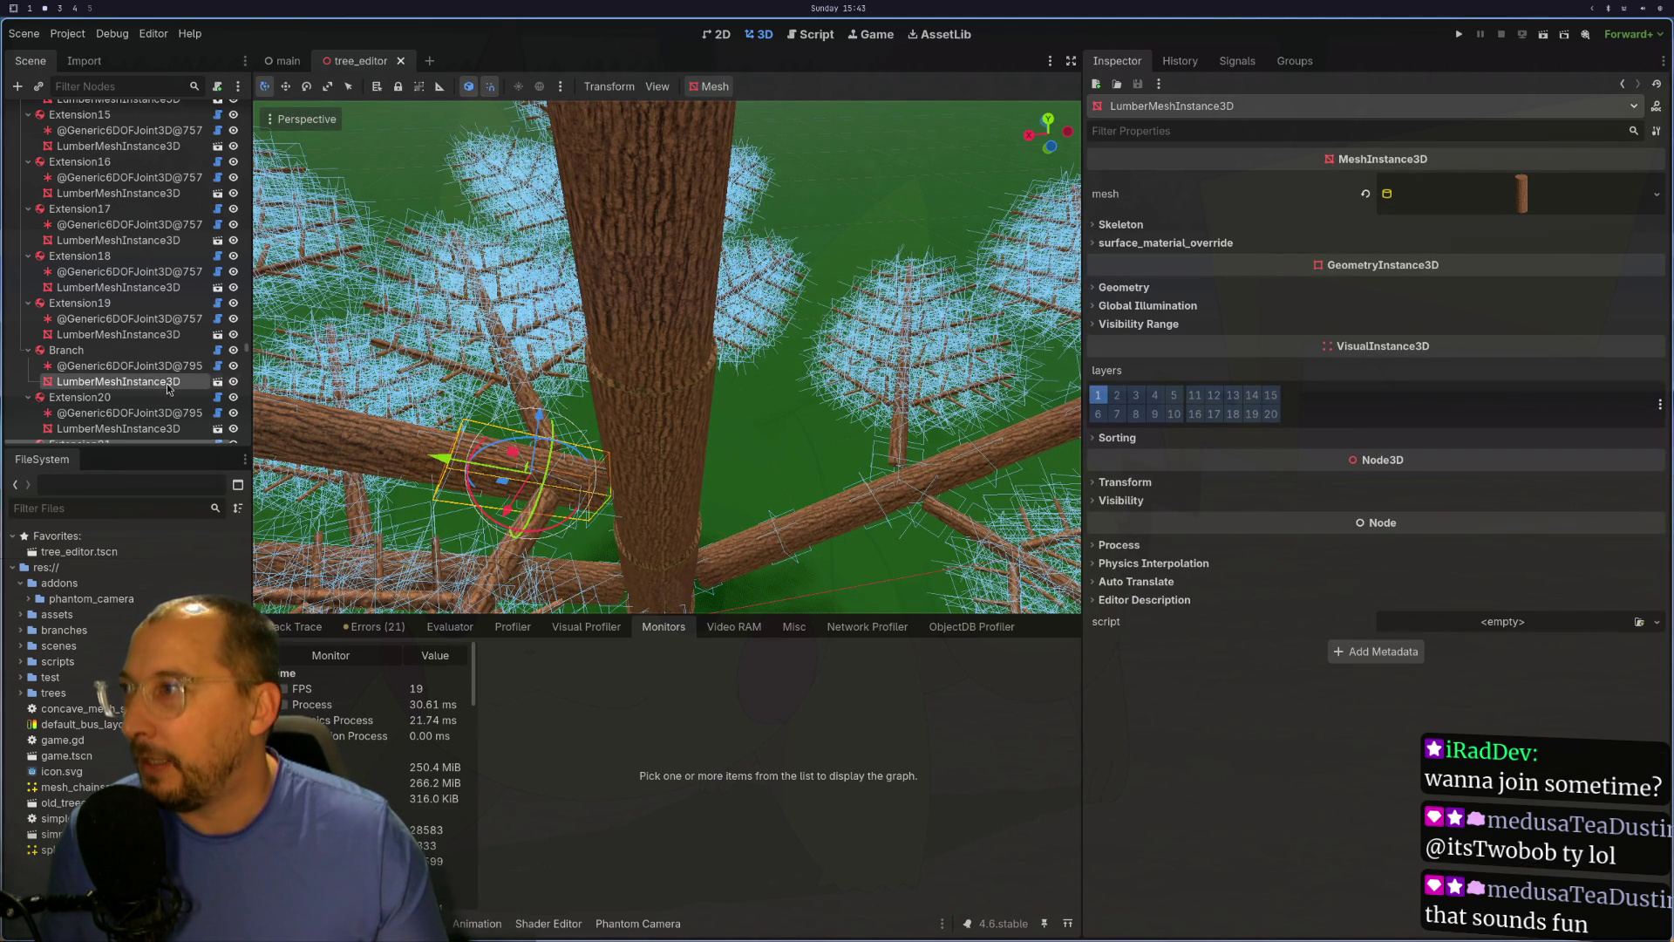
# Step: Select the Branch node and expand its ResourceBranch: angle -0.567, length 1.176, width 0.405
pyautogui.click(119, 352)
pyautogui.click(1478, 208)
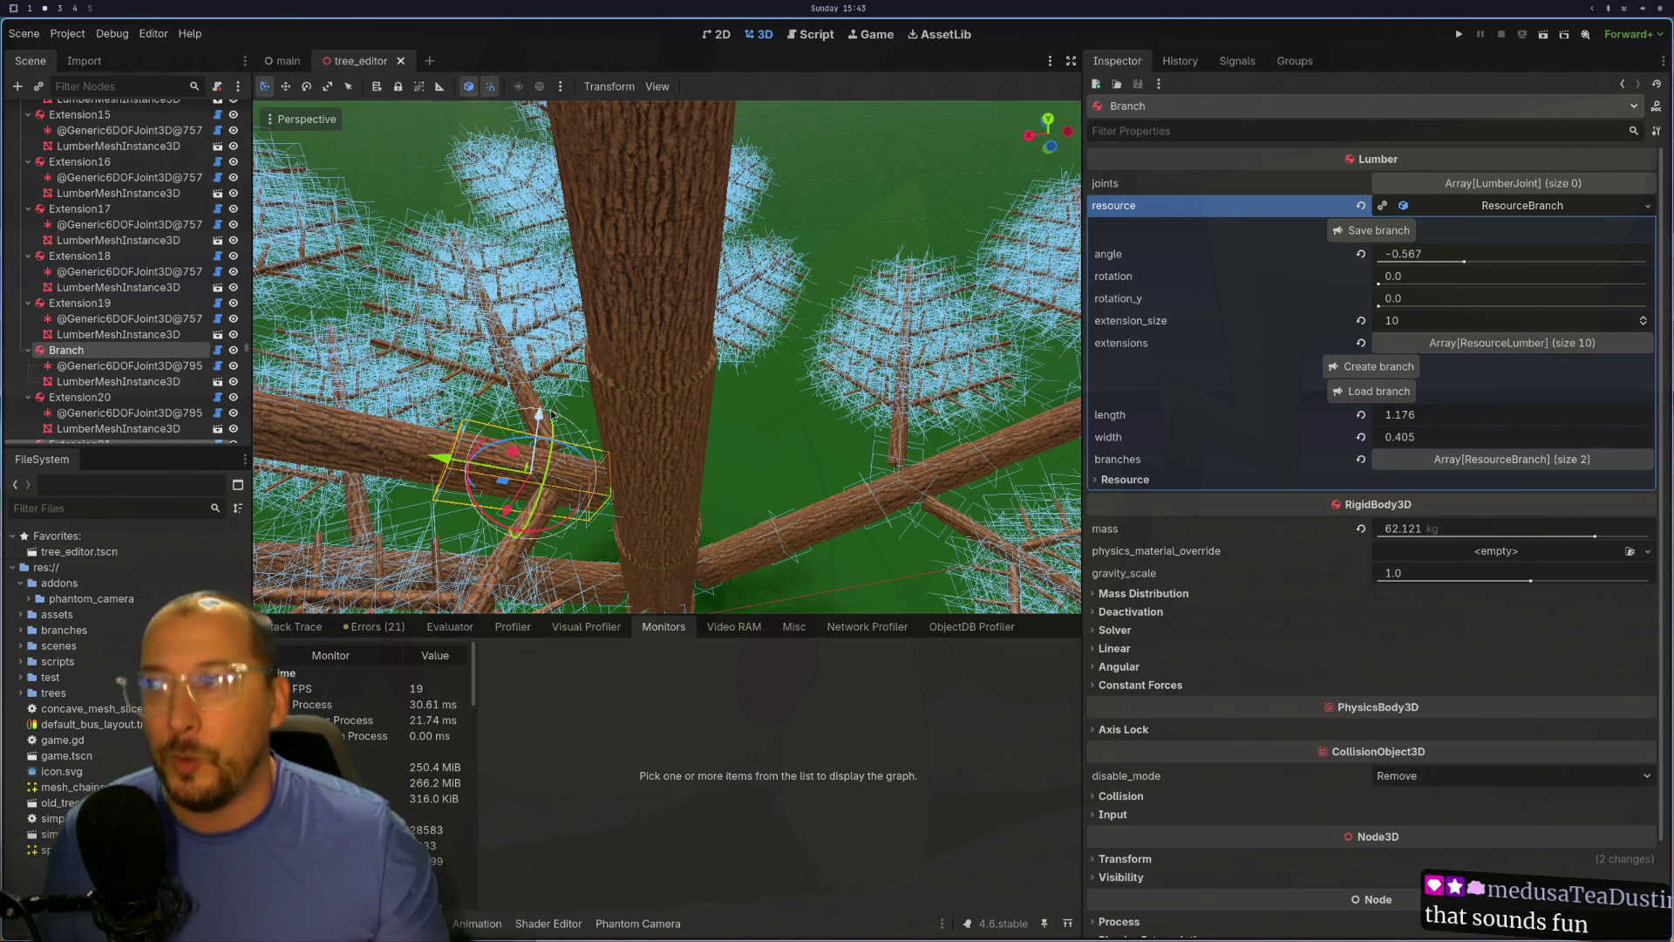
pyautogui.moveTo(540, 413); pyautogui.dragTo(610, 375)
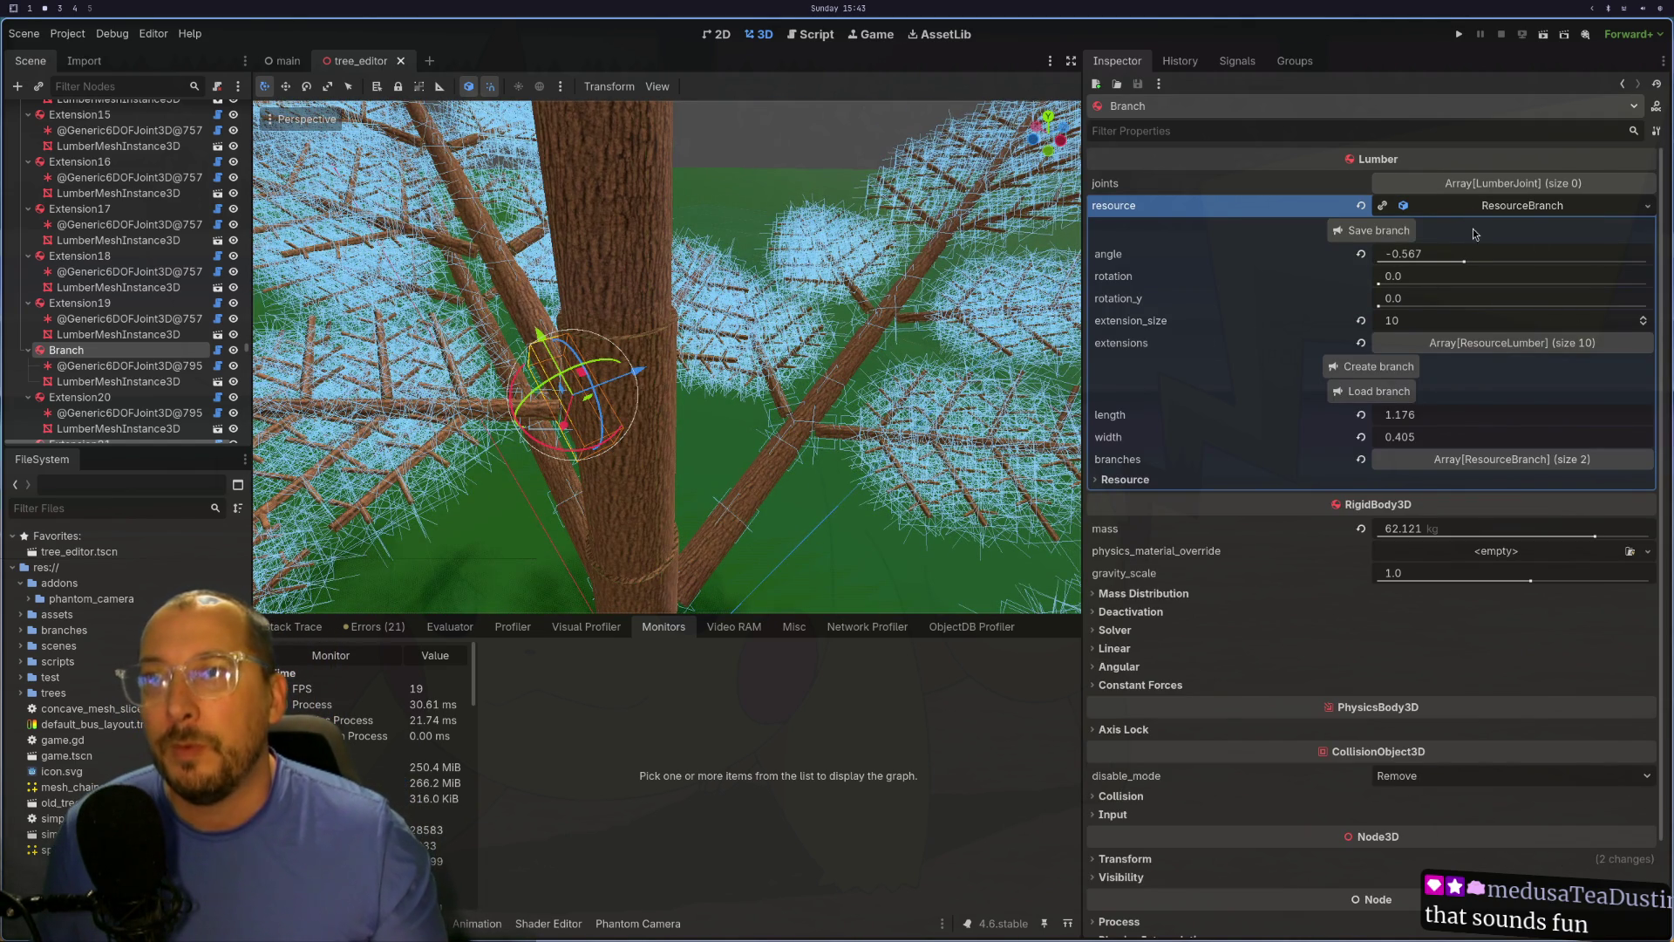
pyautogui.click(1443, 258)
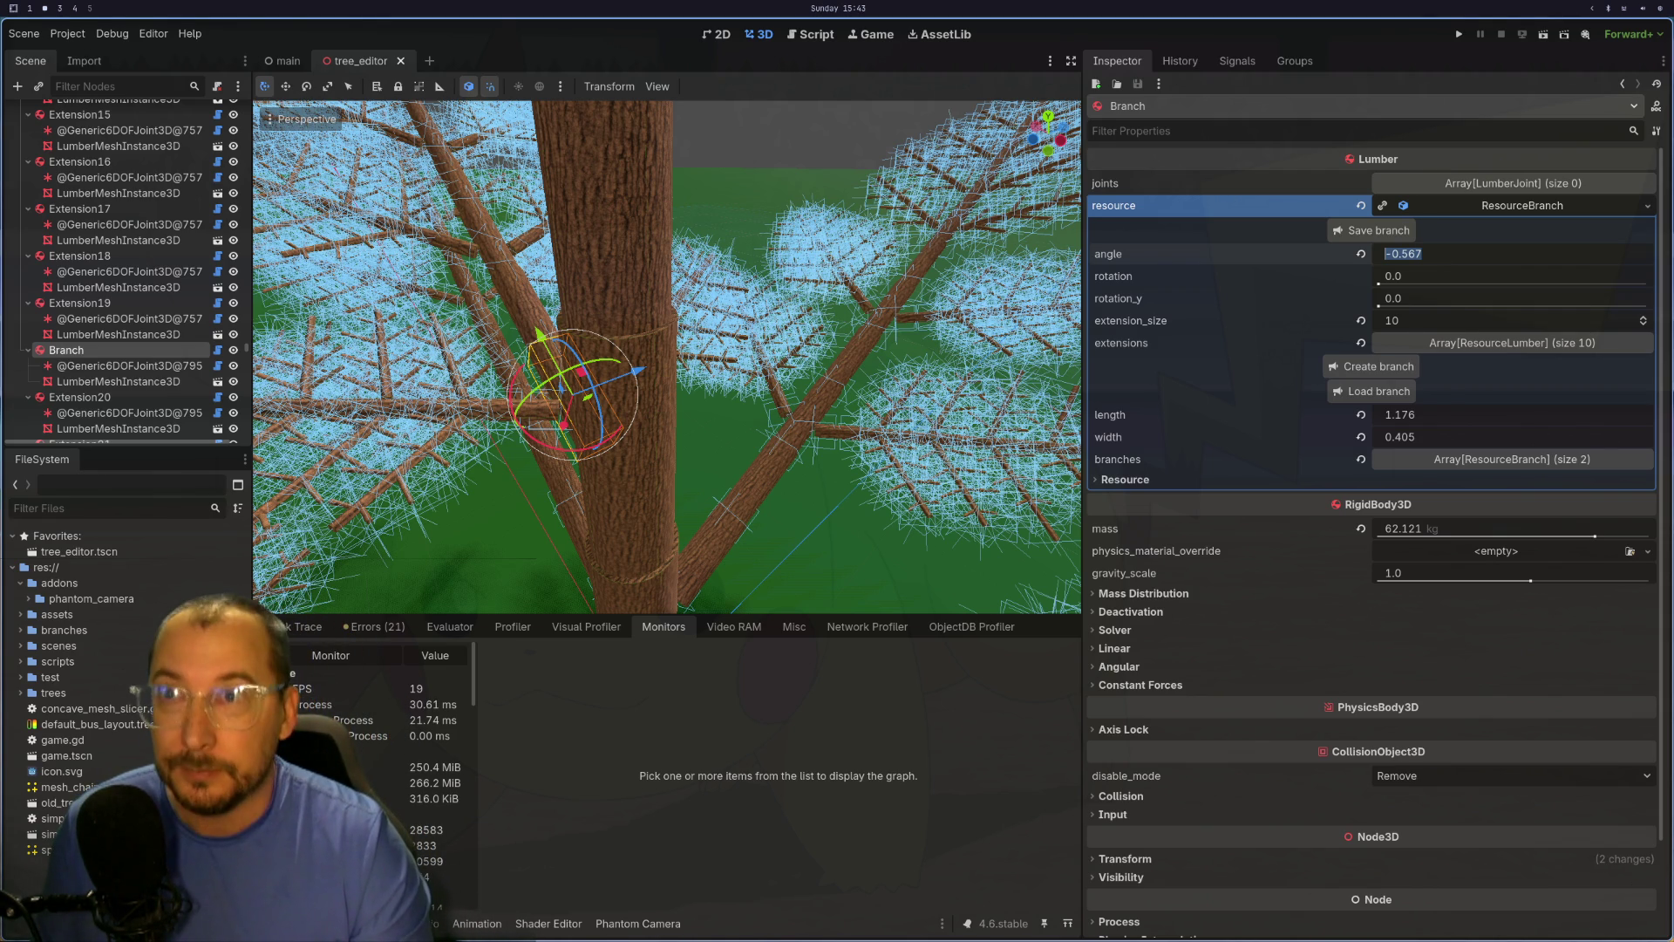
# Step: Set the Branch resource's rotation to PI/3, giving 1.047
pyautogui.click(1506, 280)
pyautogui.write('PI/3')
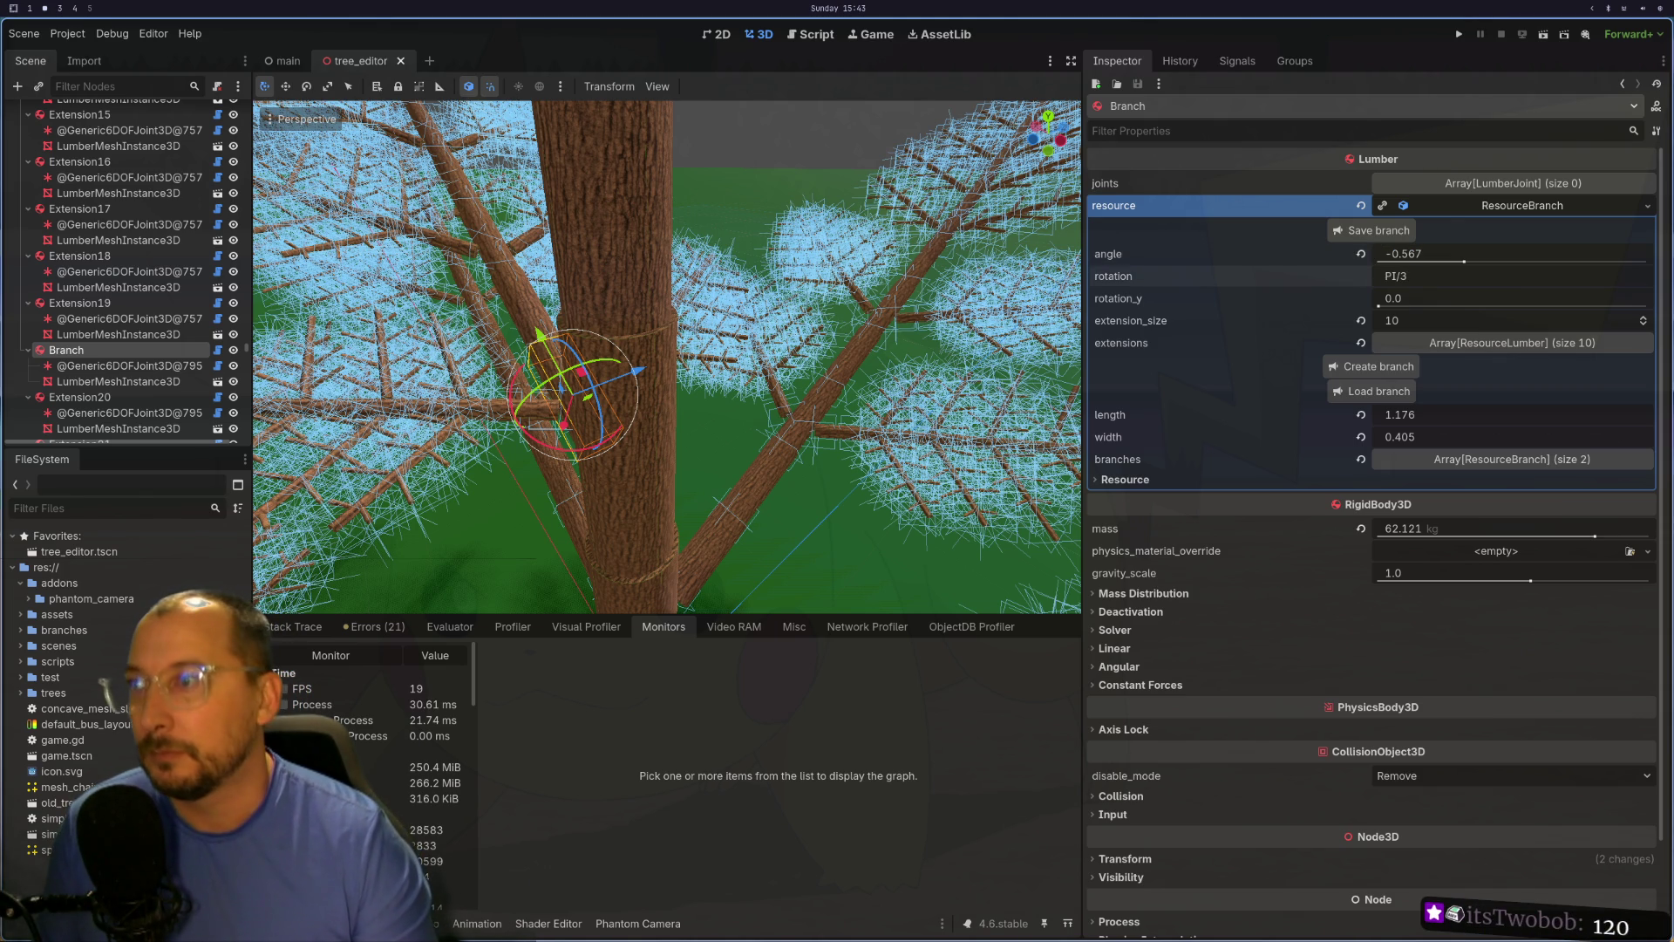
pyautogui.press('Return')
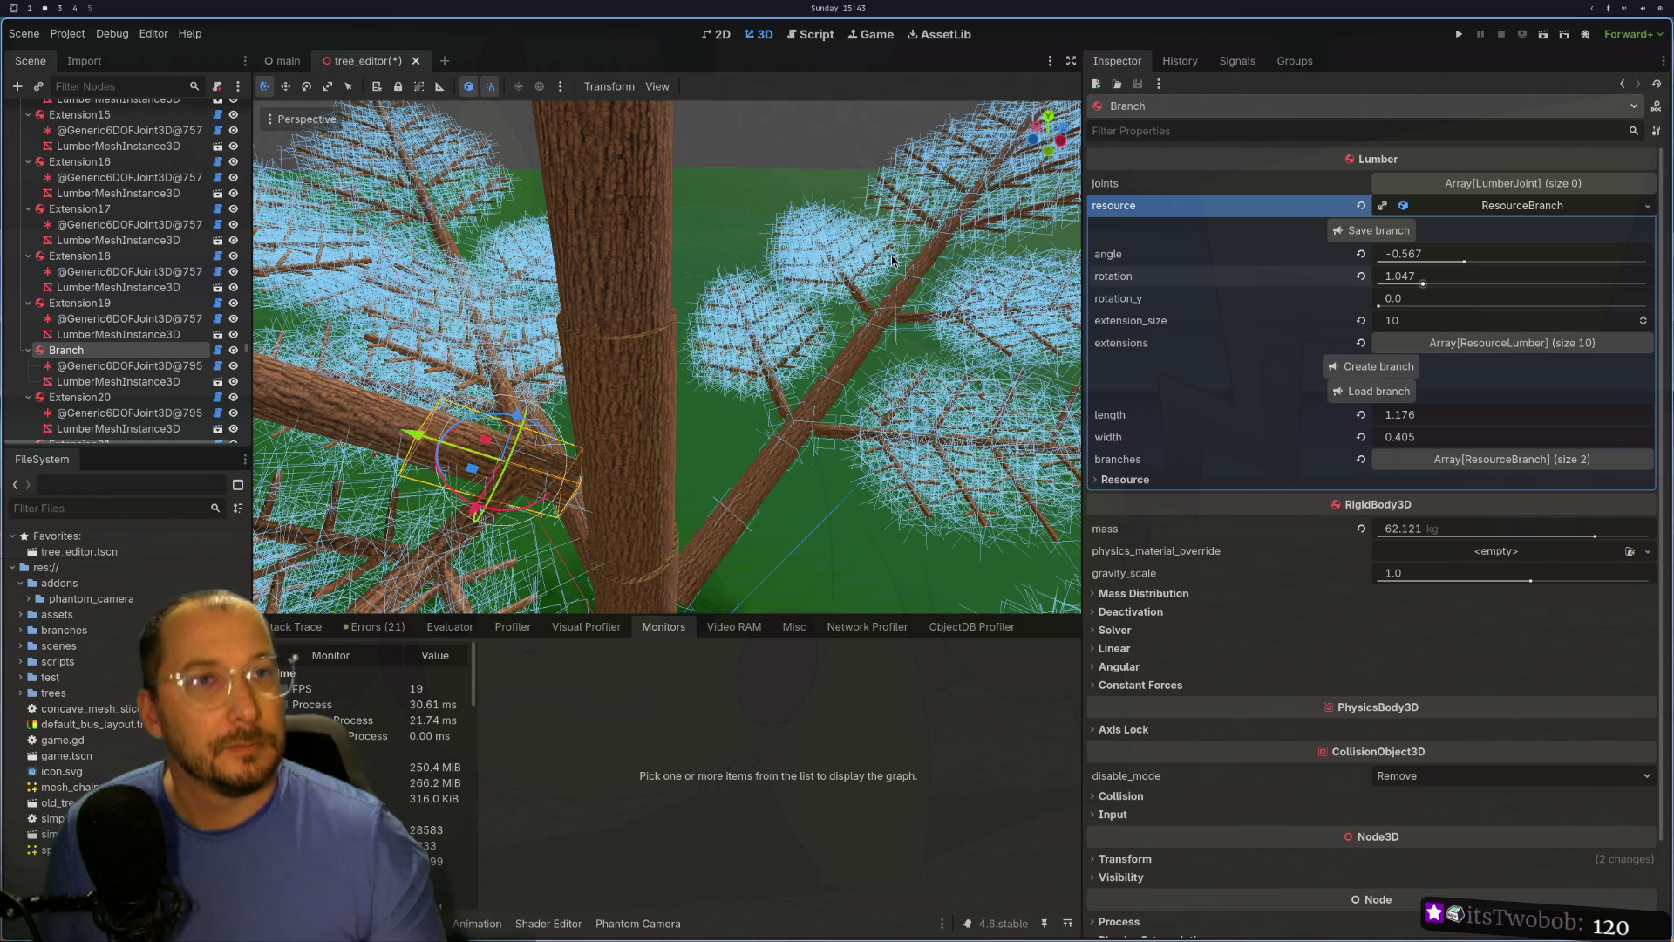
pyautogui.press('super+4')
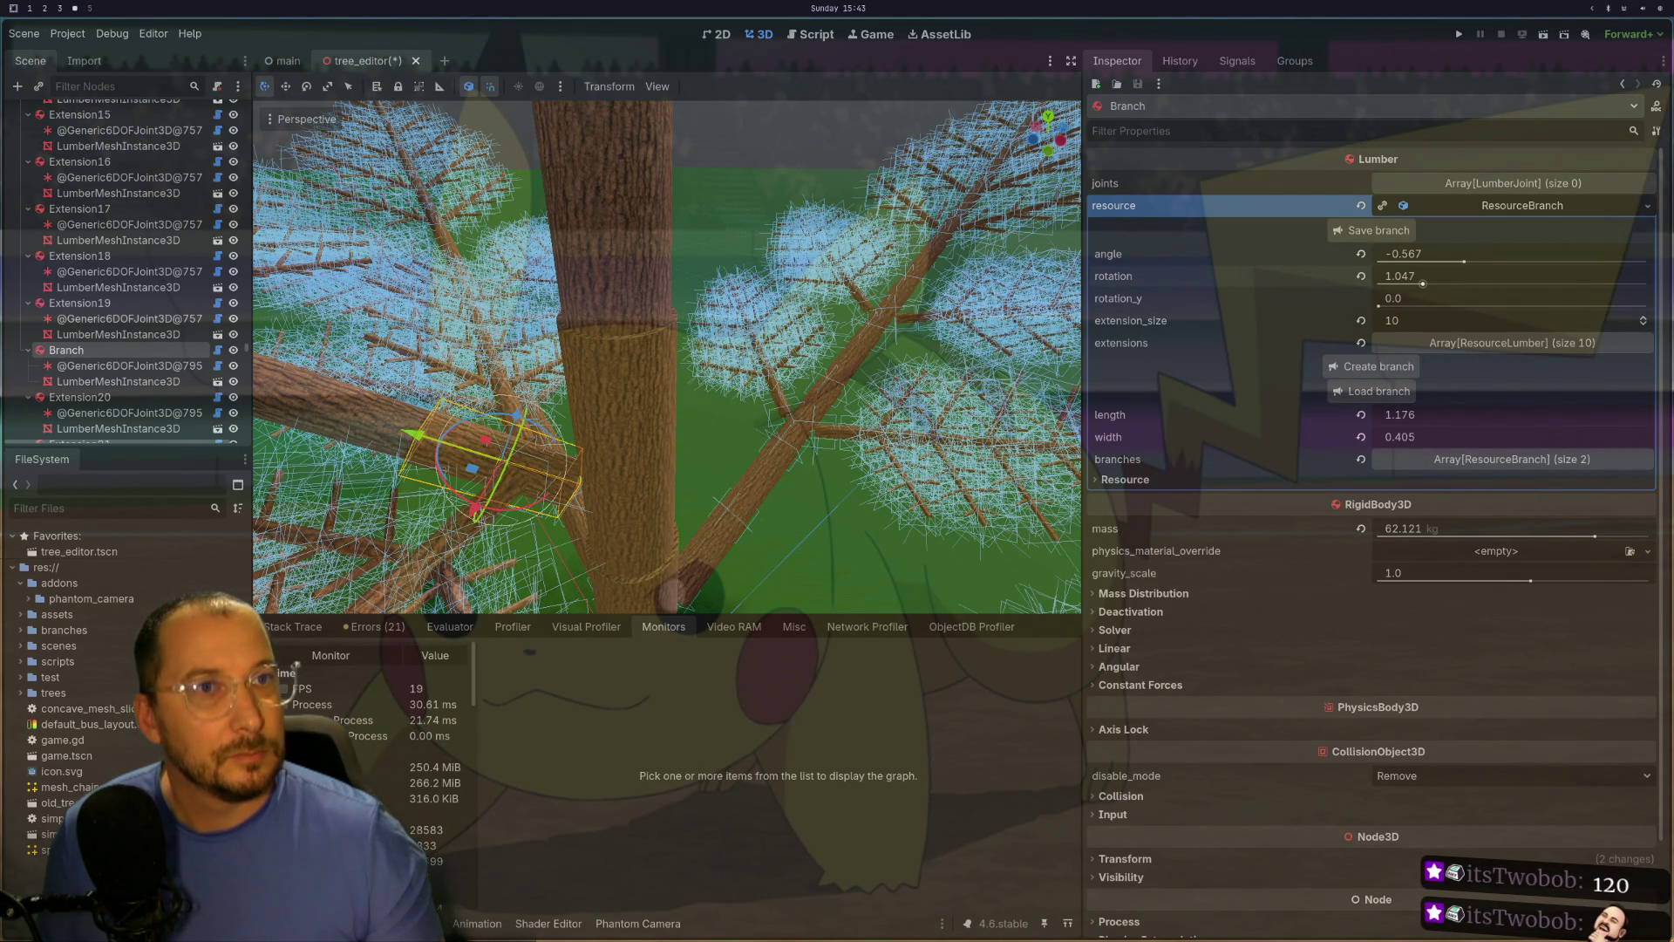
pyautogui.press('super+2')
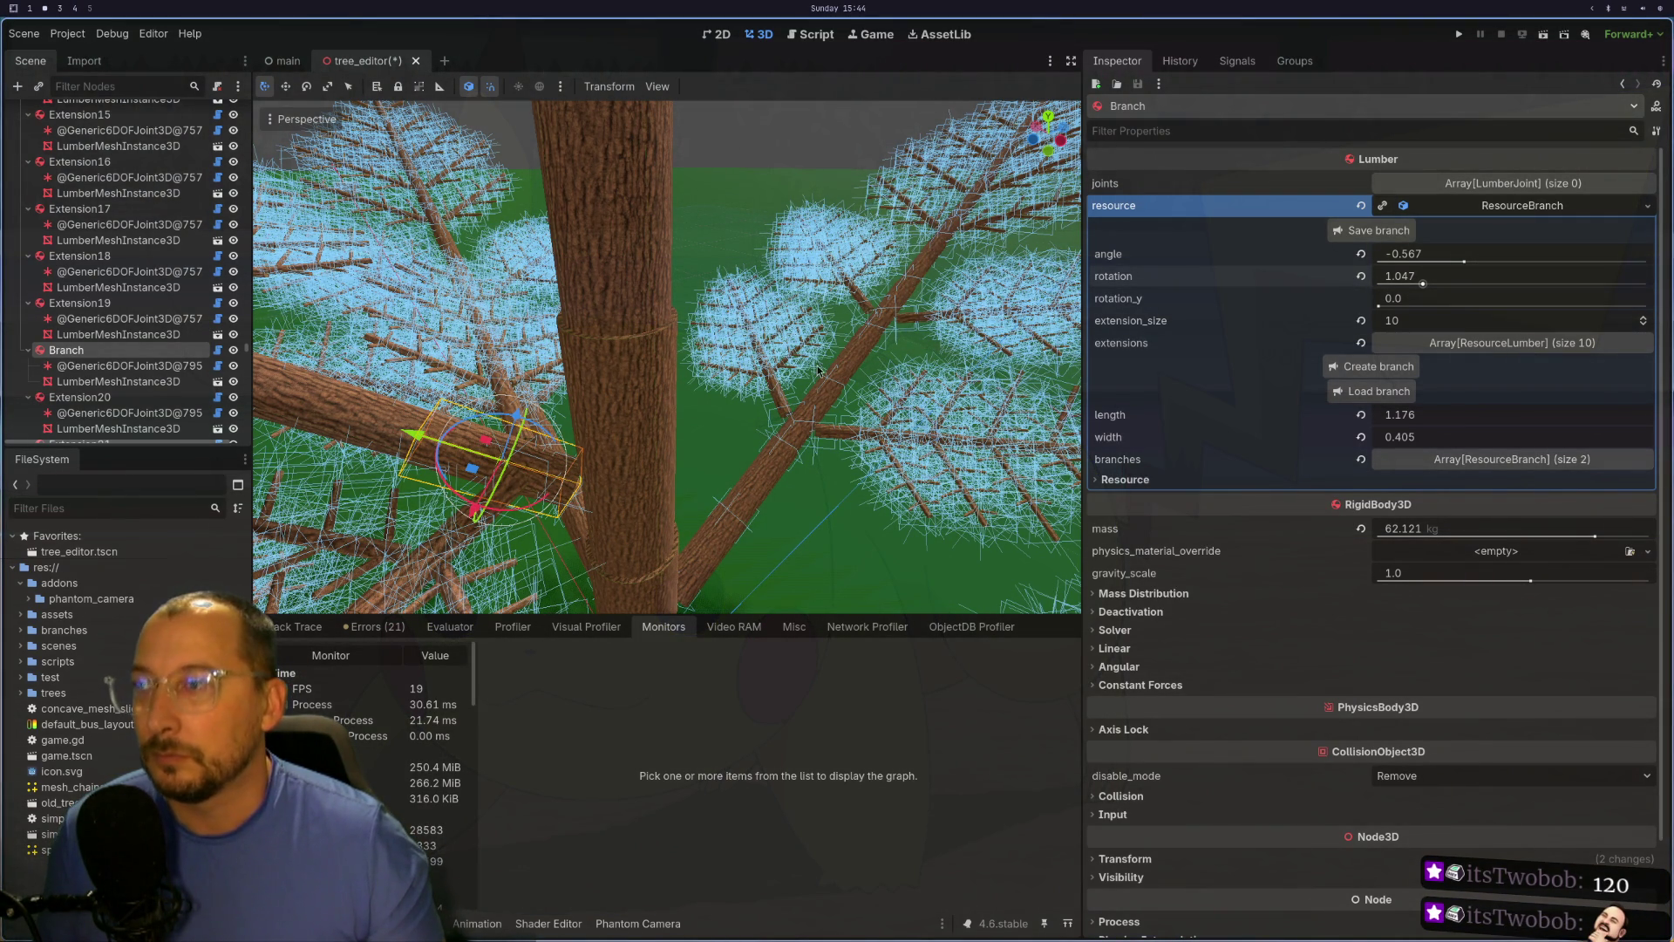
# Step: Switch workspaces to the browser showing the 'Removing A BIG… With ZERO Drop Zone' video
pyautogui.press('super+4')
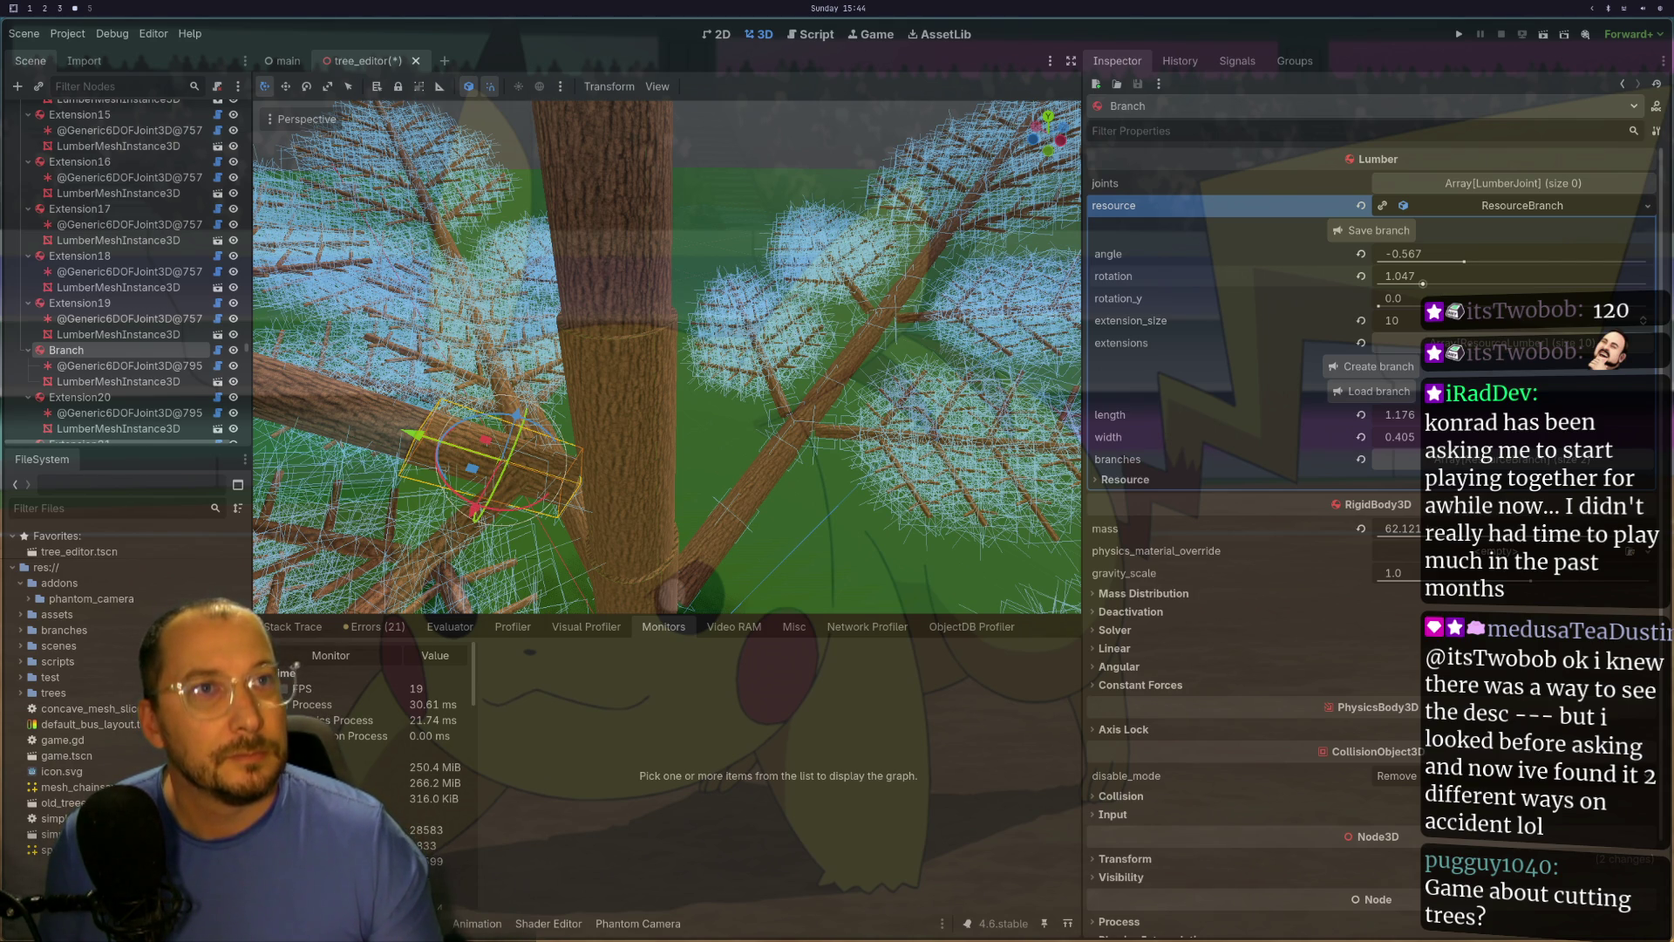
pyautogui.press('super+2')
pyautogui.press('super+4')
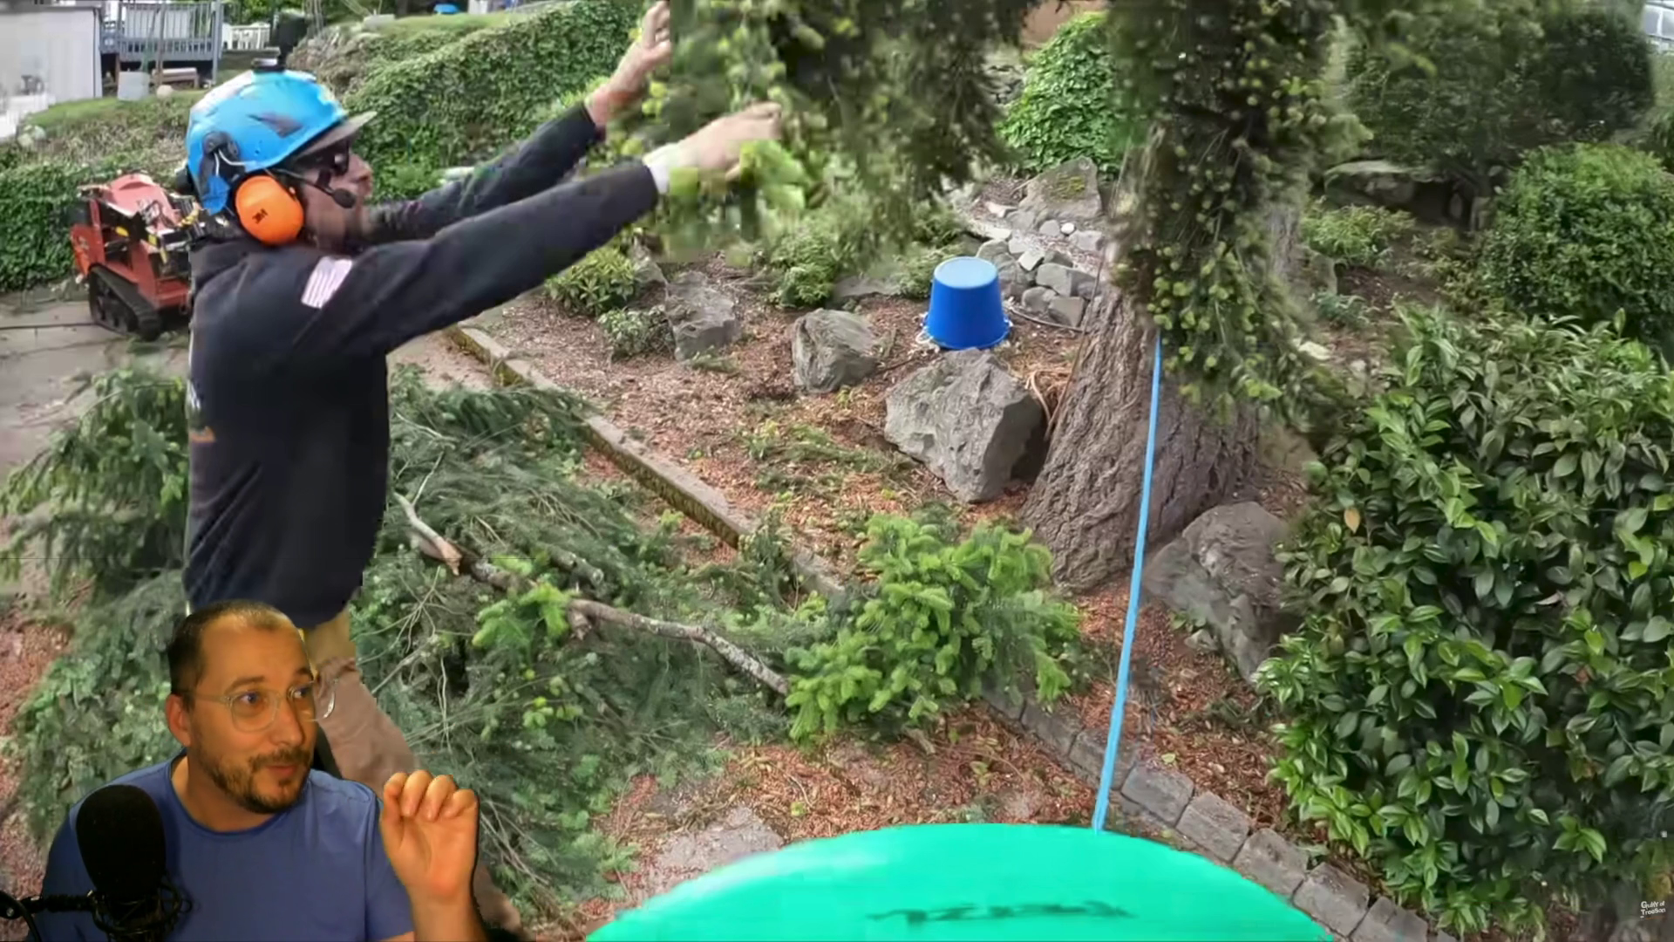
# Step: Resume the fir-removal video and raise its playback quality from 144p to 720p60
pyautogui.click(777, 622)
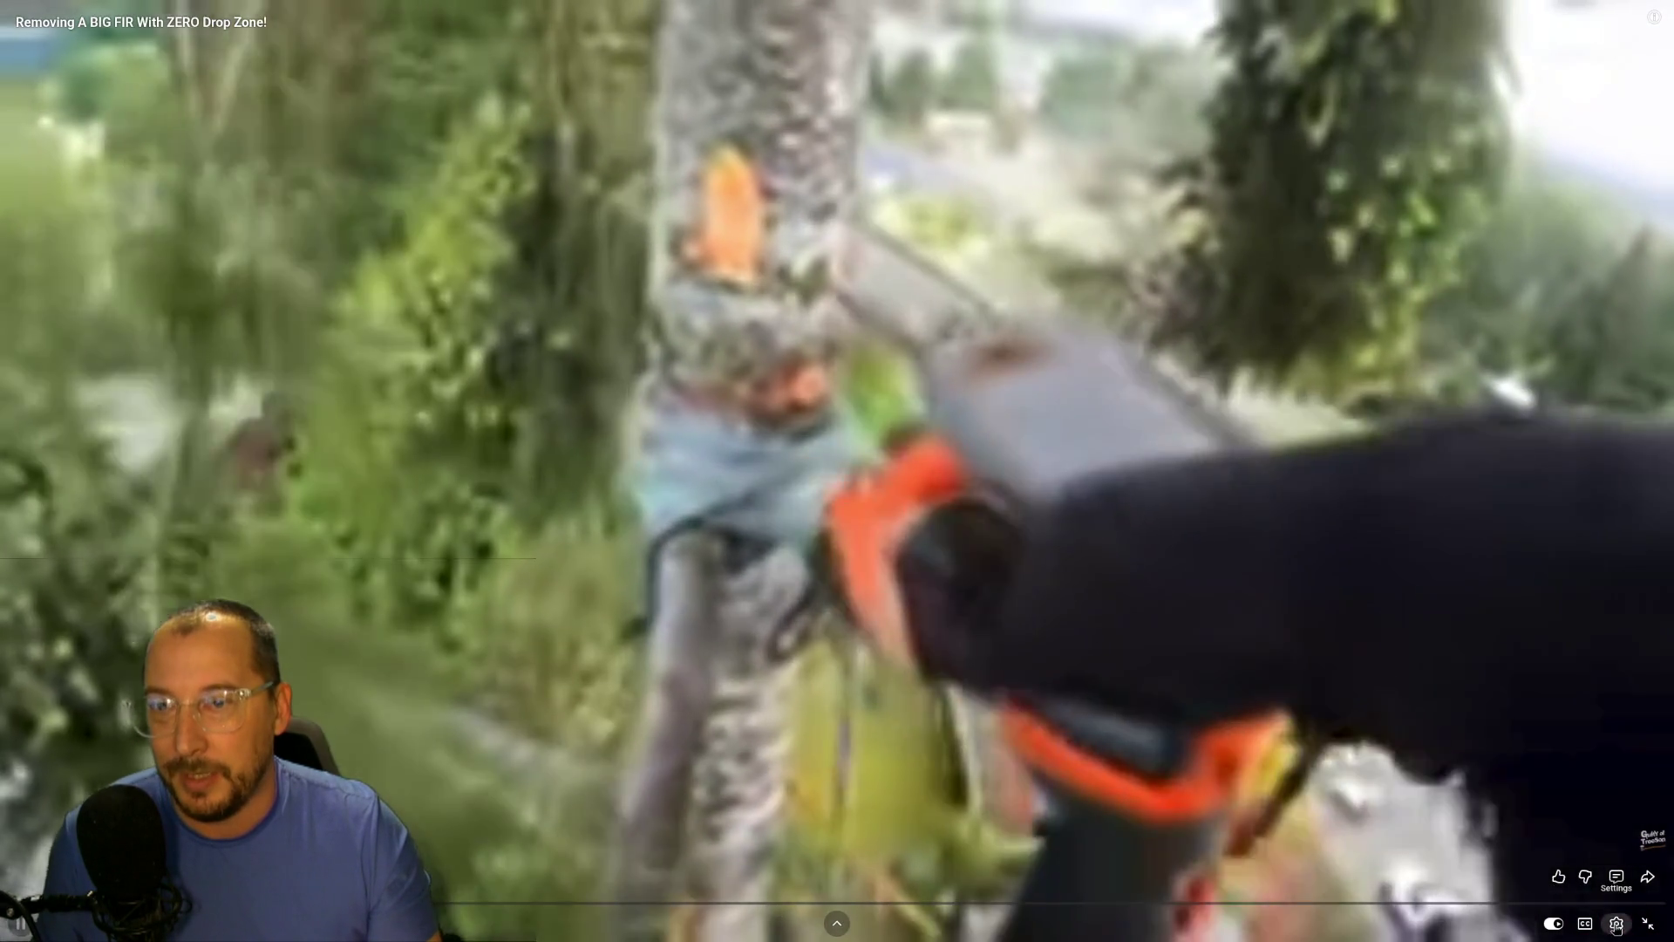
pyautogui.click(1616, 923)
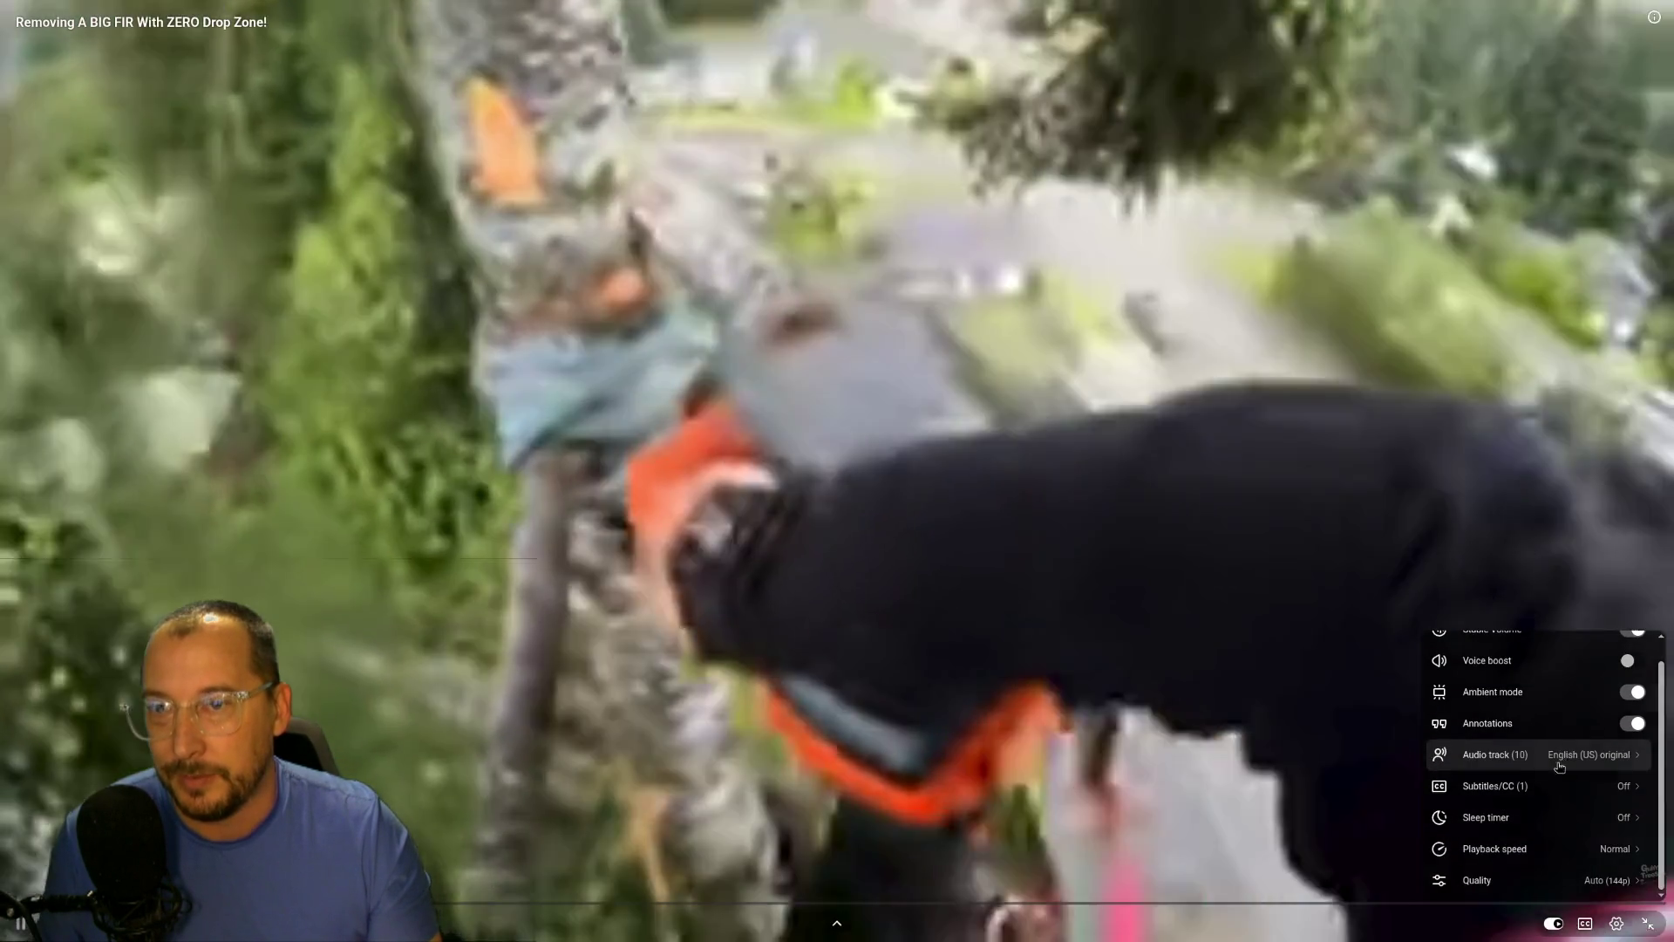
pyautogui.scroll(-1, 1548, 859)
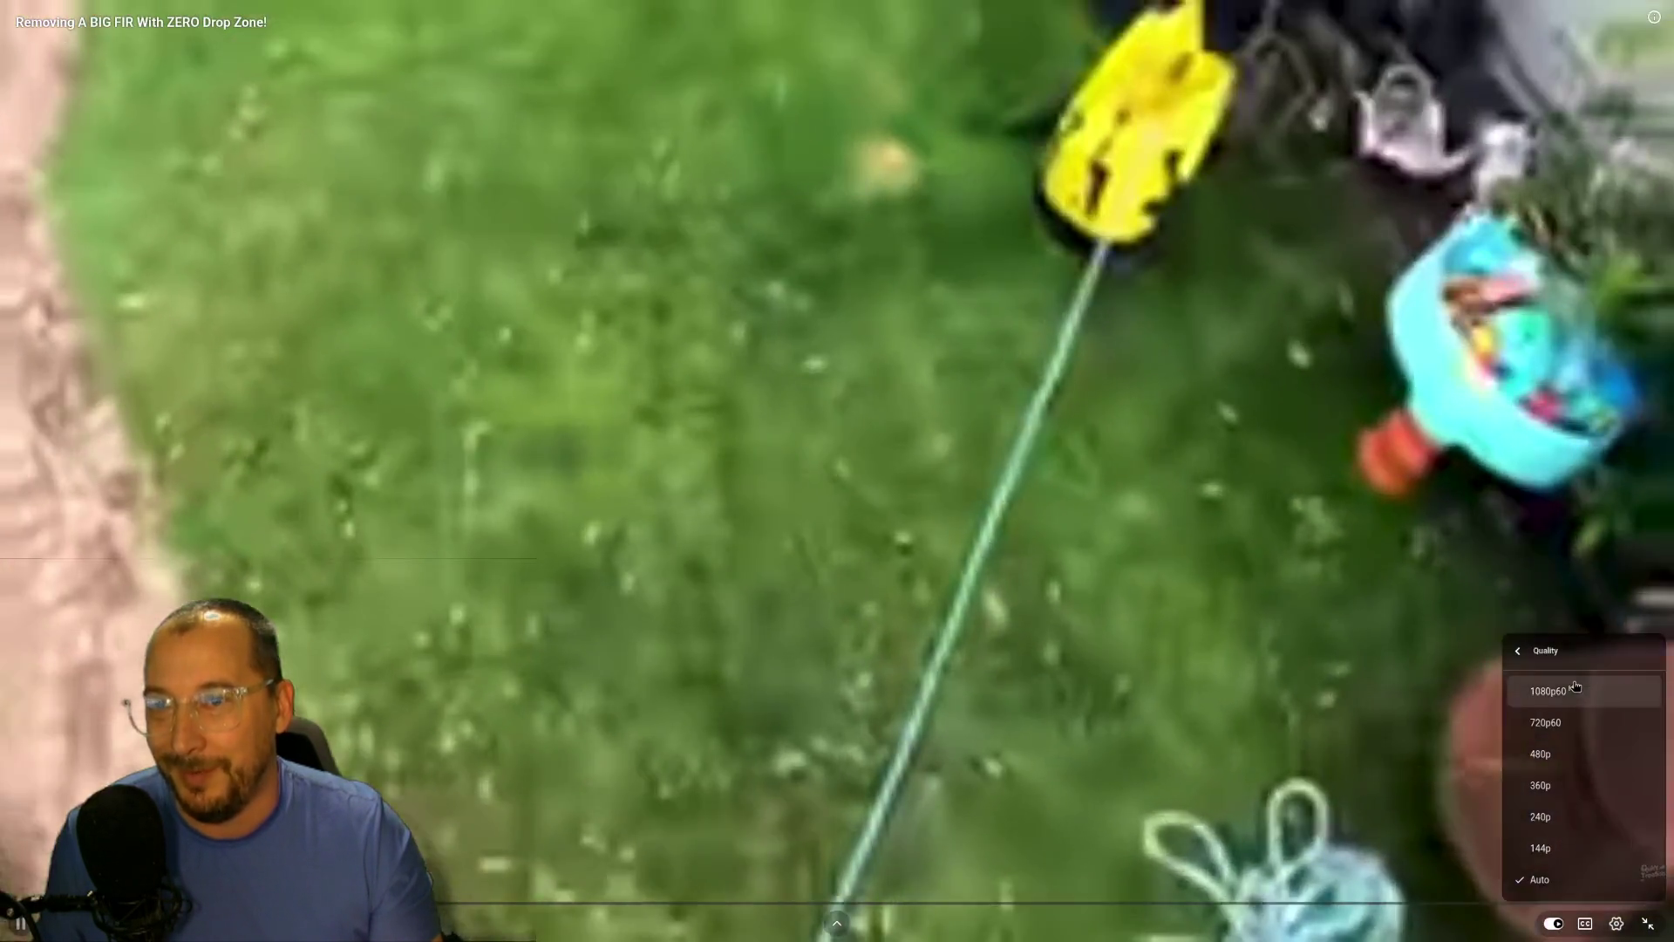
pyautogui.click(903, 800)
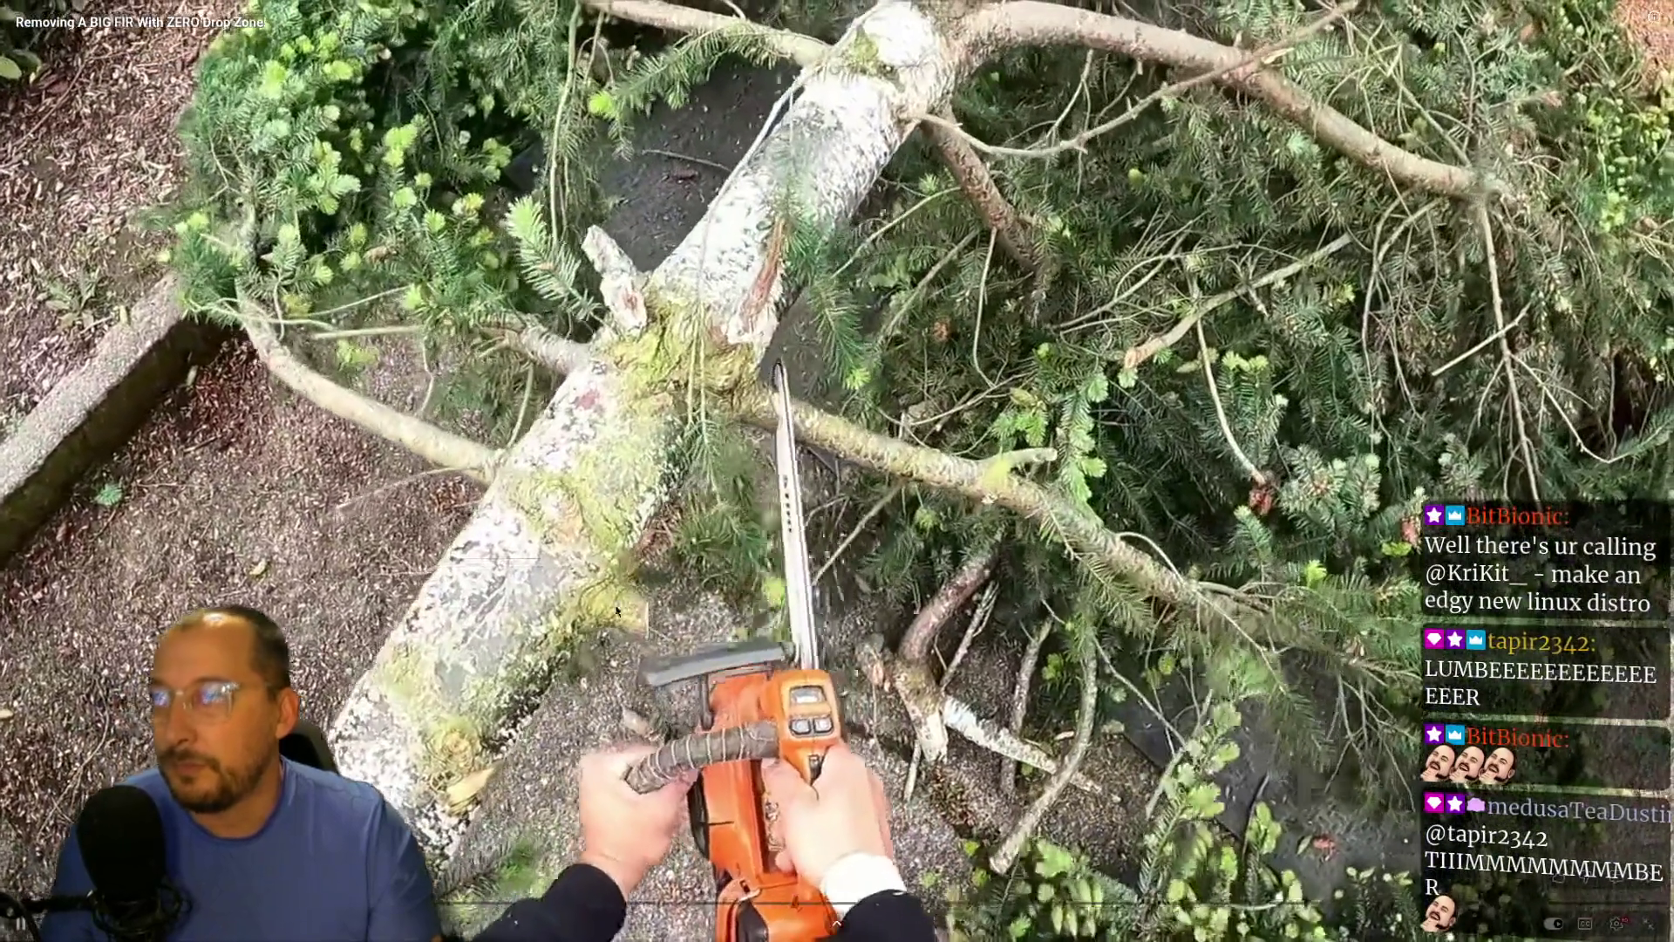
# Step: Pause the fir-removal video and skip ahead to a later stage of the job
pyautogui.click(850, 504)
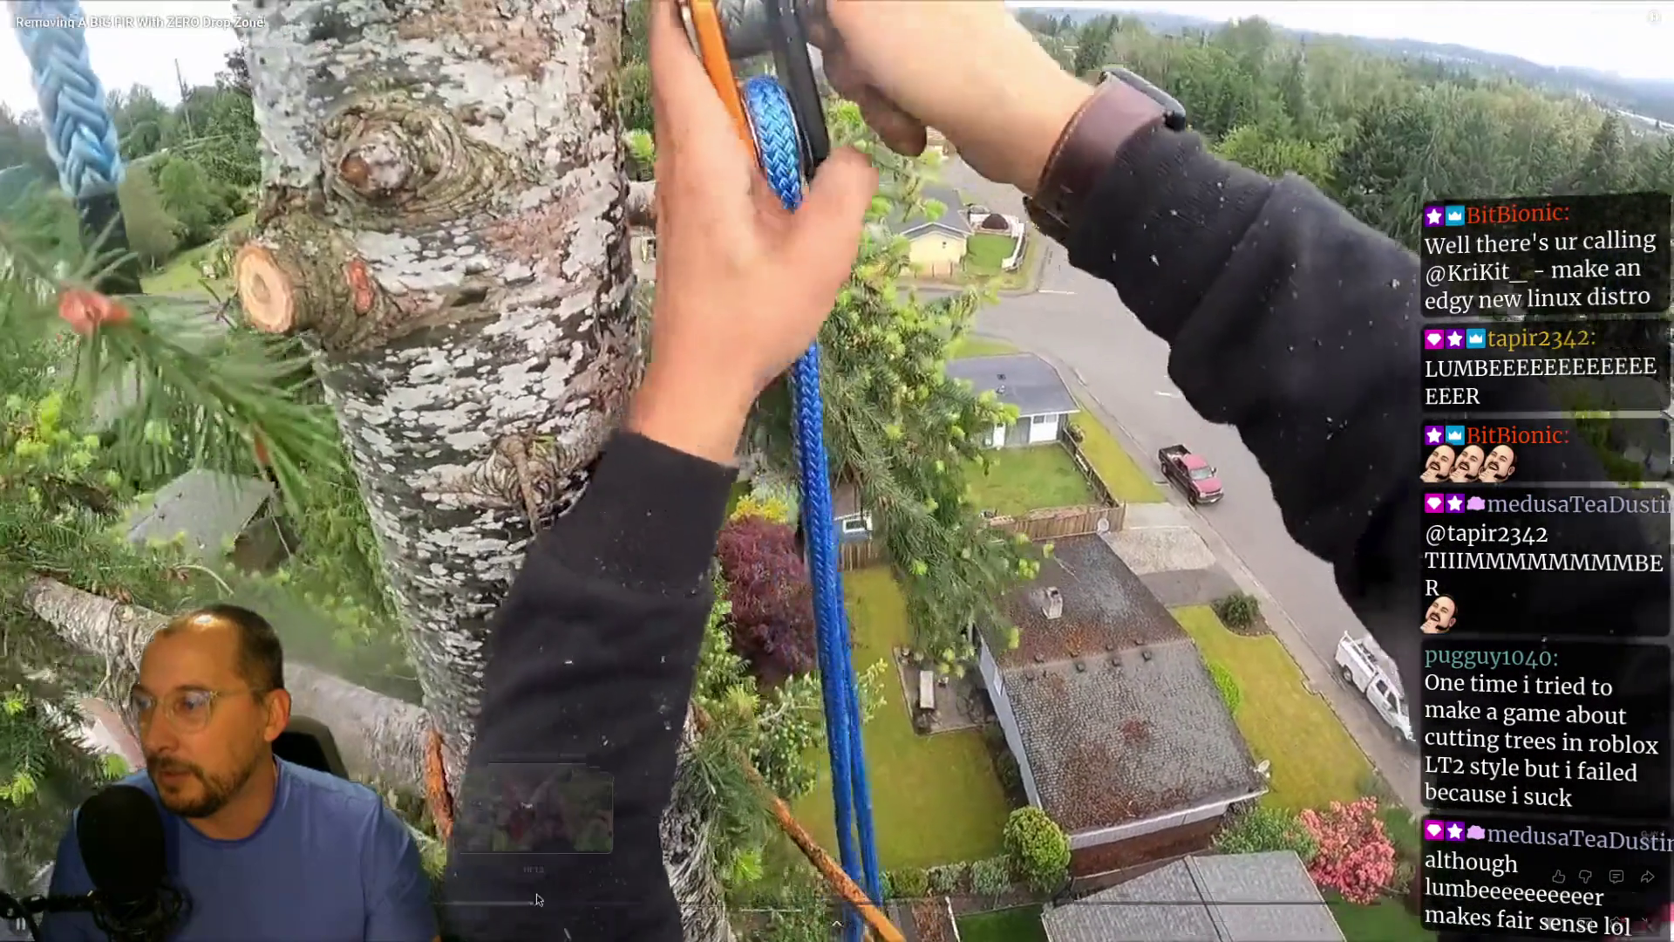
pyautogui.click(538, 900)
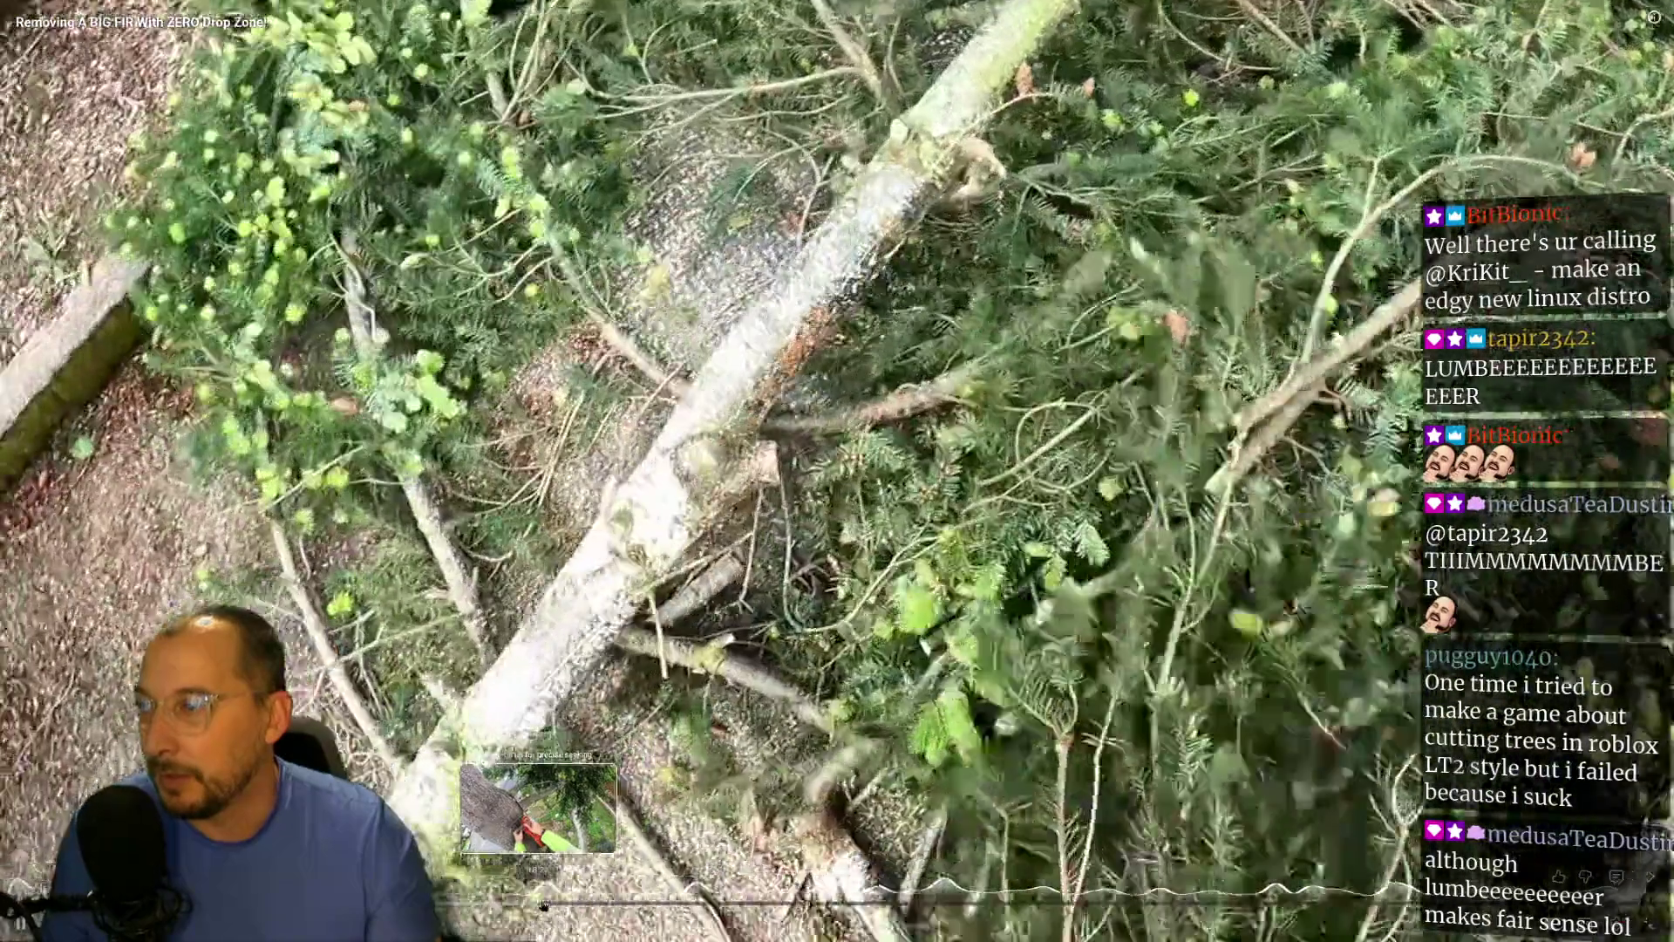
pyautogui.click(547, 904)
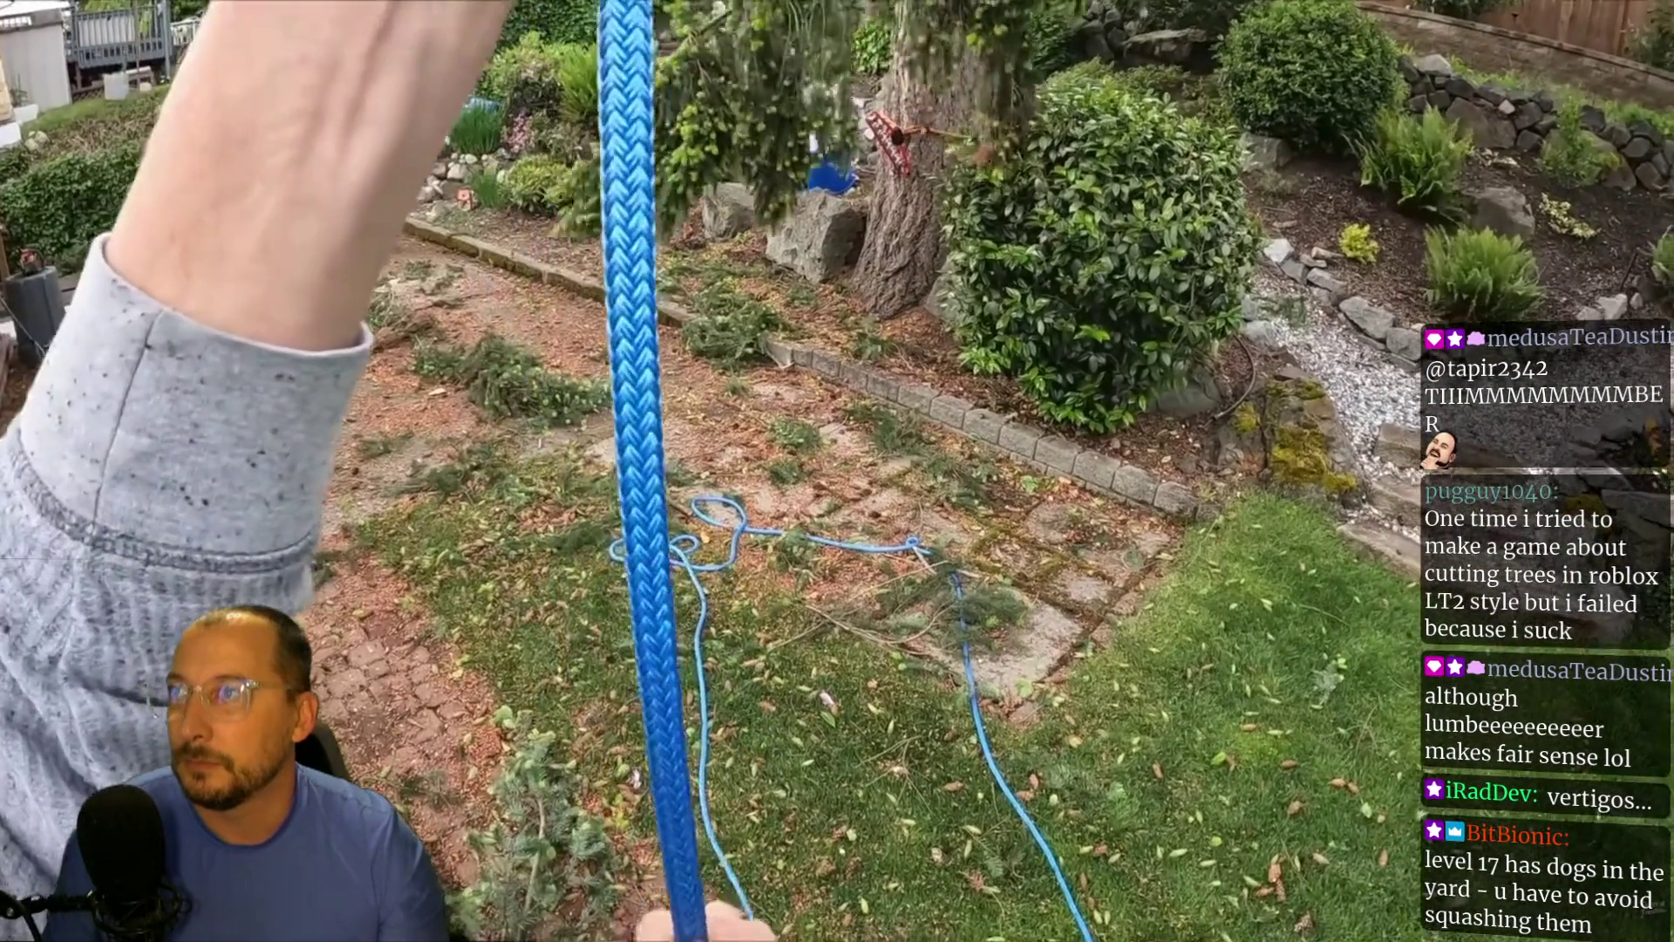
# Step: Exit fullscreen on the YouTube video and switch to the Godot workspace with Super+4
pyautogui.moveTo(523, 127)
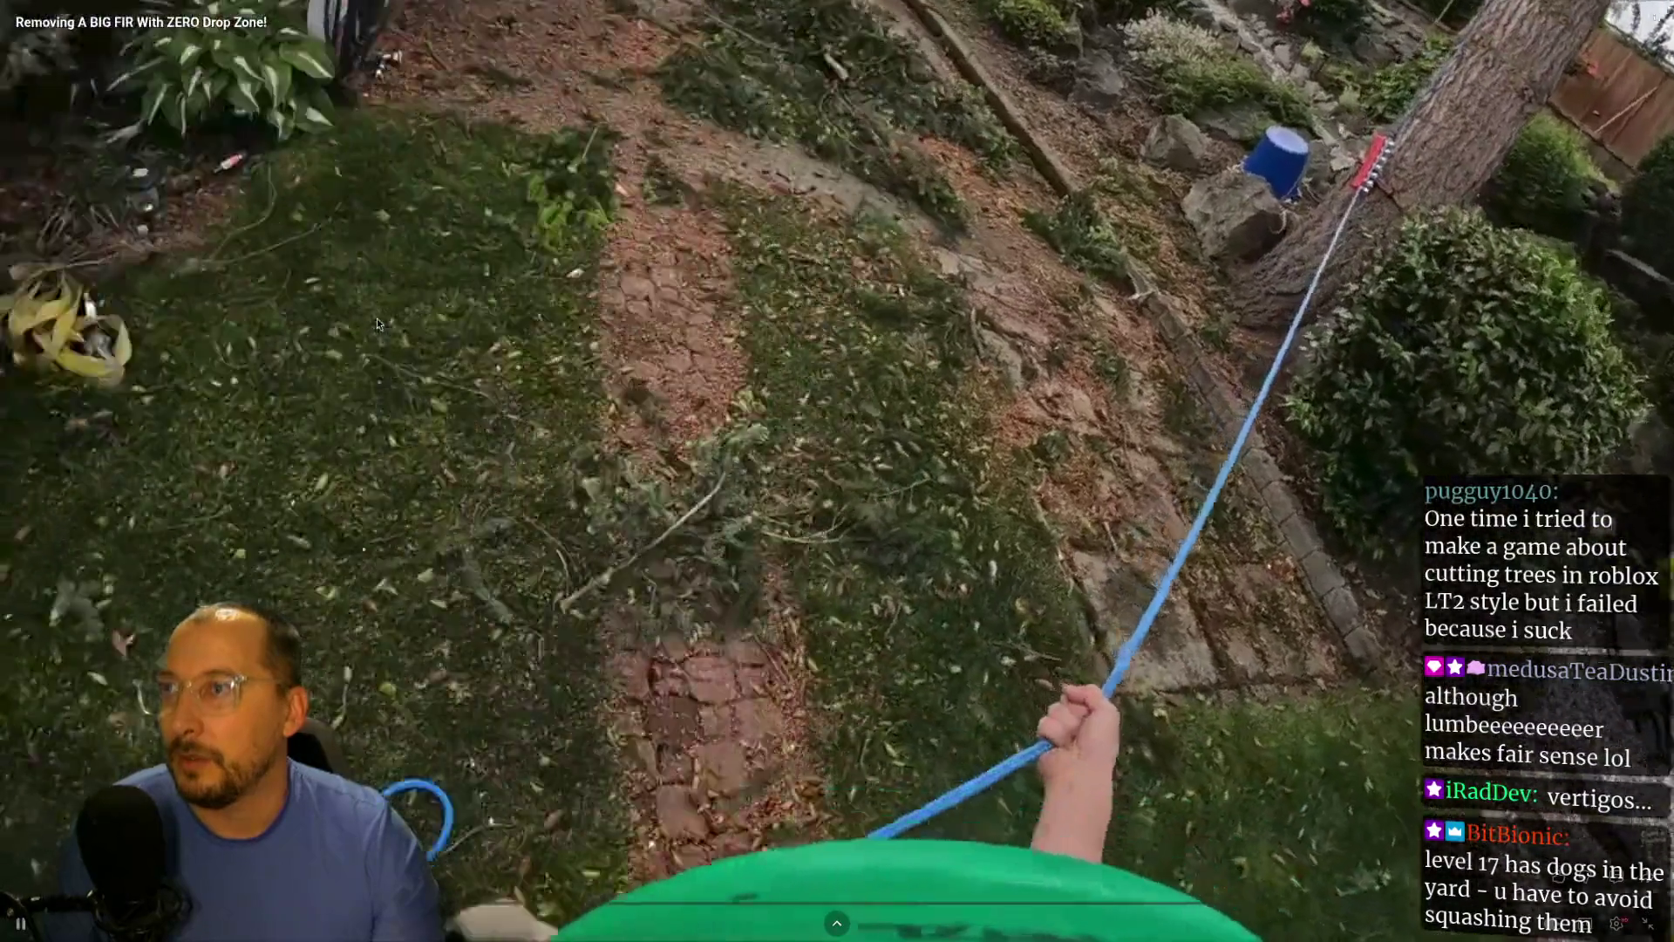
pyautogui.press('Escape')
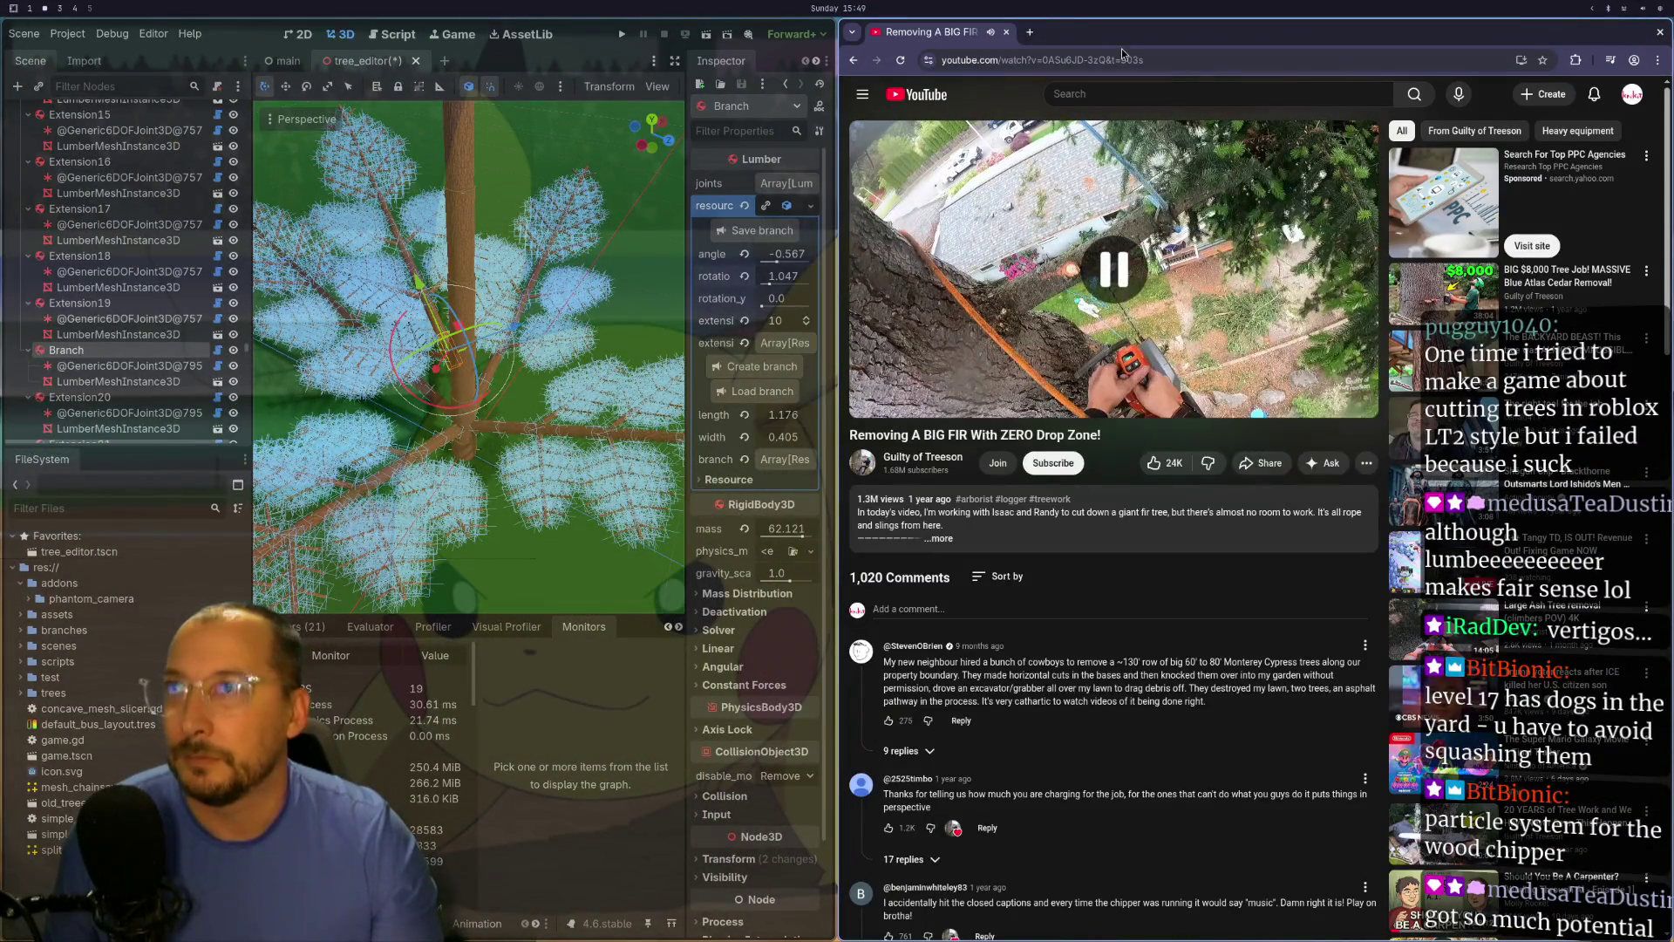
pyautogui.press('super+4')
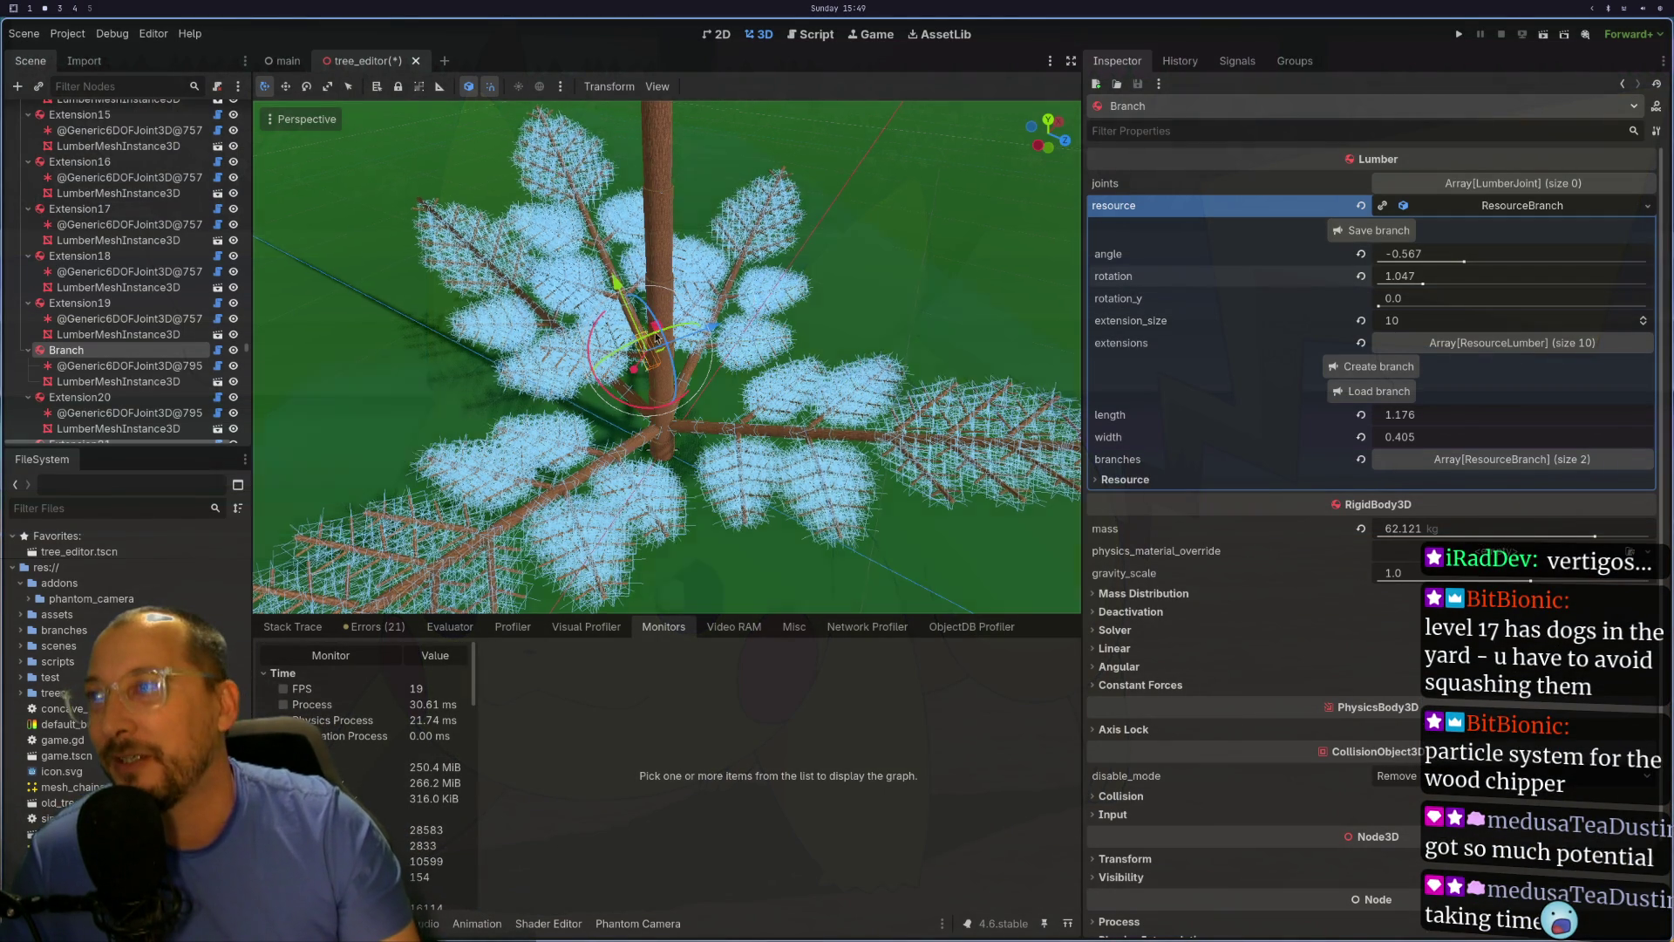
pyautogui.moveTo(656, 338)
pyautogui.mouseDown()
pyautogui.moveTo(686, 373)
pyautogui.moveTo(611, 307)
pyautogui.mouseUp()
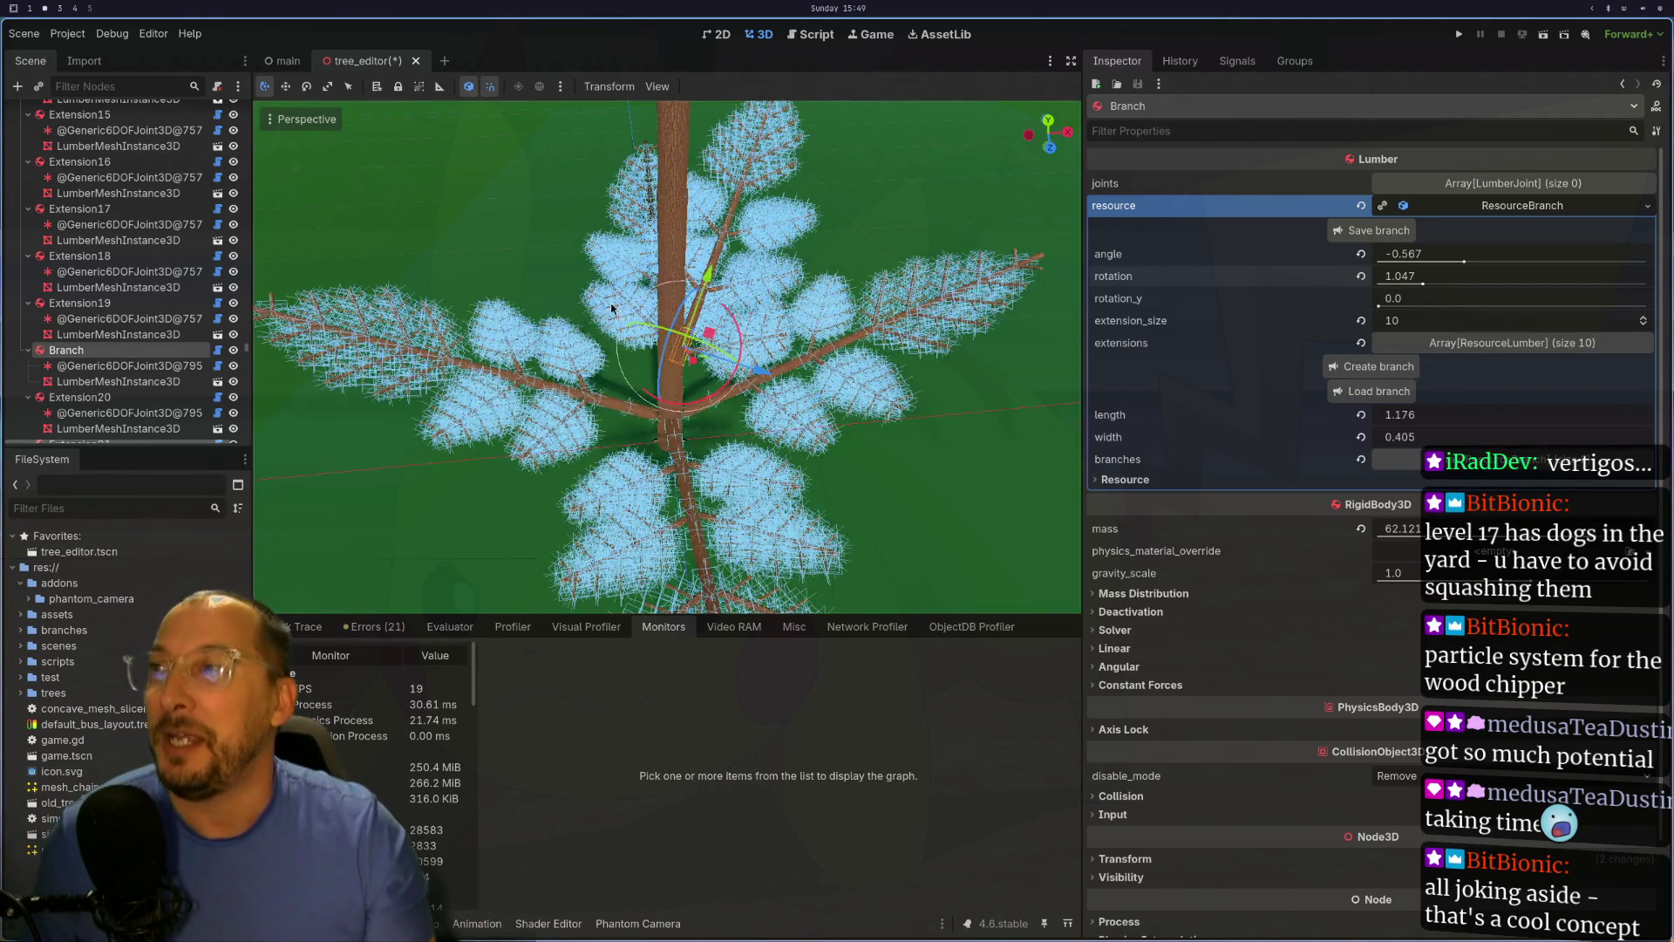
pyautogui.moveTo(729, 417)
pyautogui.mouseDown()
pyautogui.moveTo(888, 384)
pyautogui.moveTo(721, 506)
pyautogui.mouseUp()
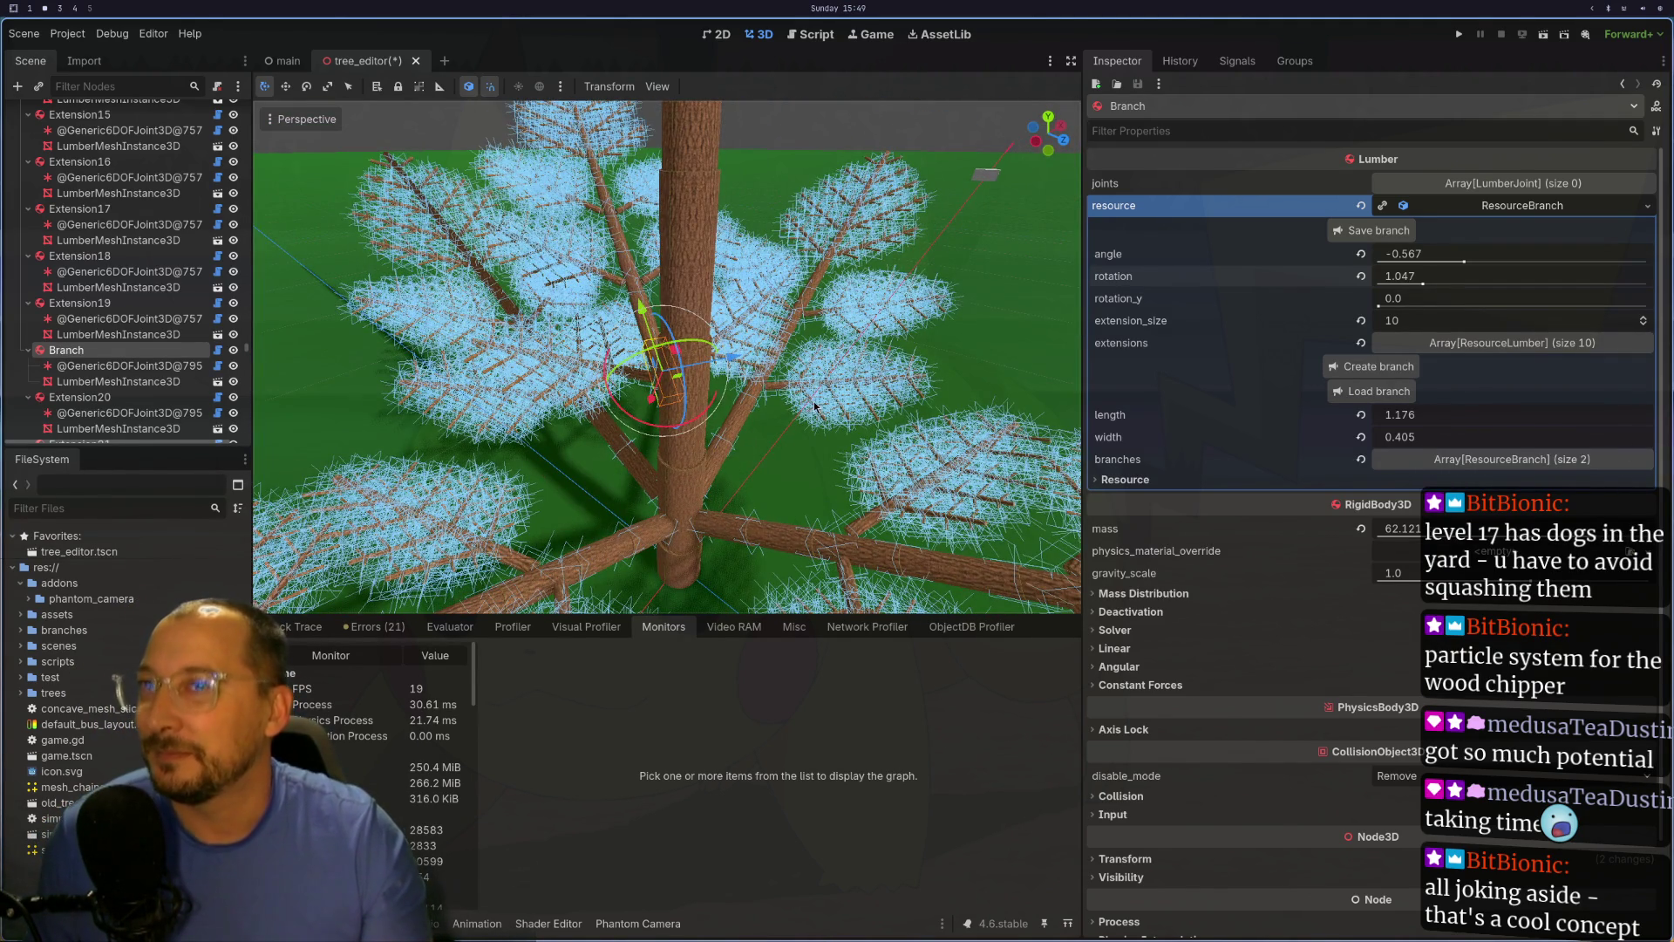
pyautogui.moveTo(815, 406); pyautogui.dragTo(847, 418)
pyautogui.click(672, 390)
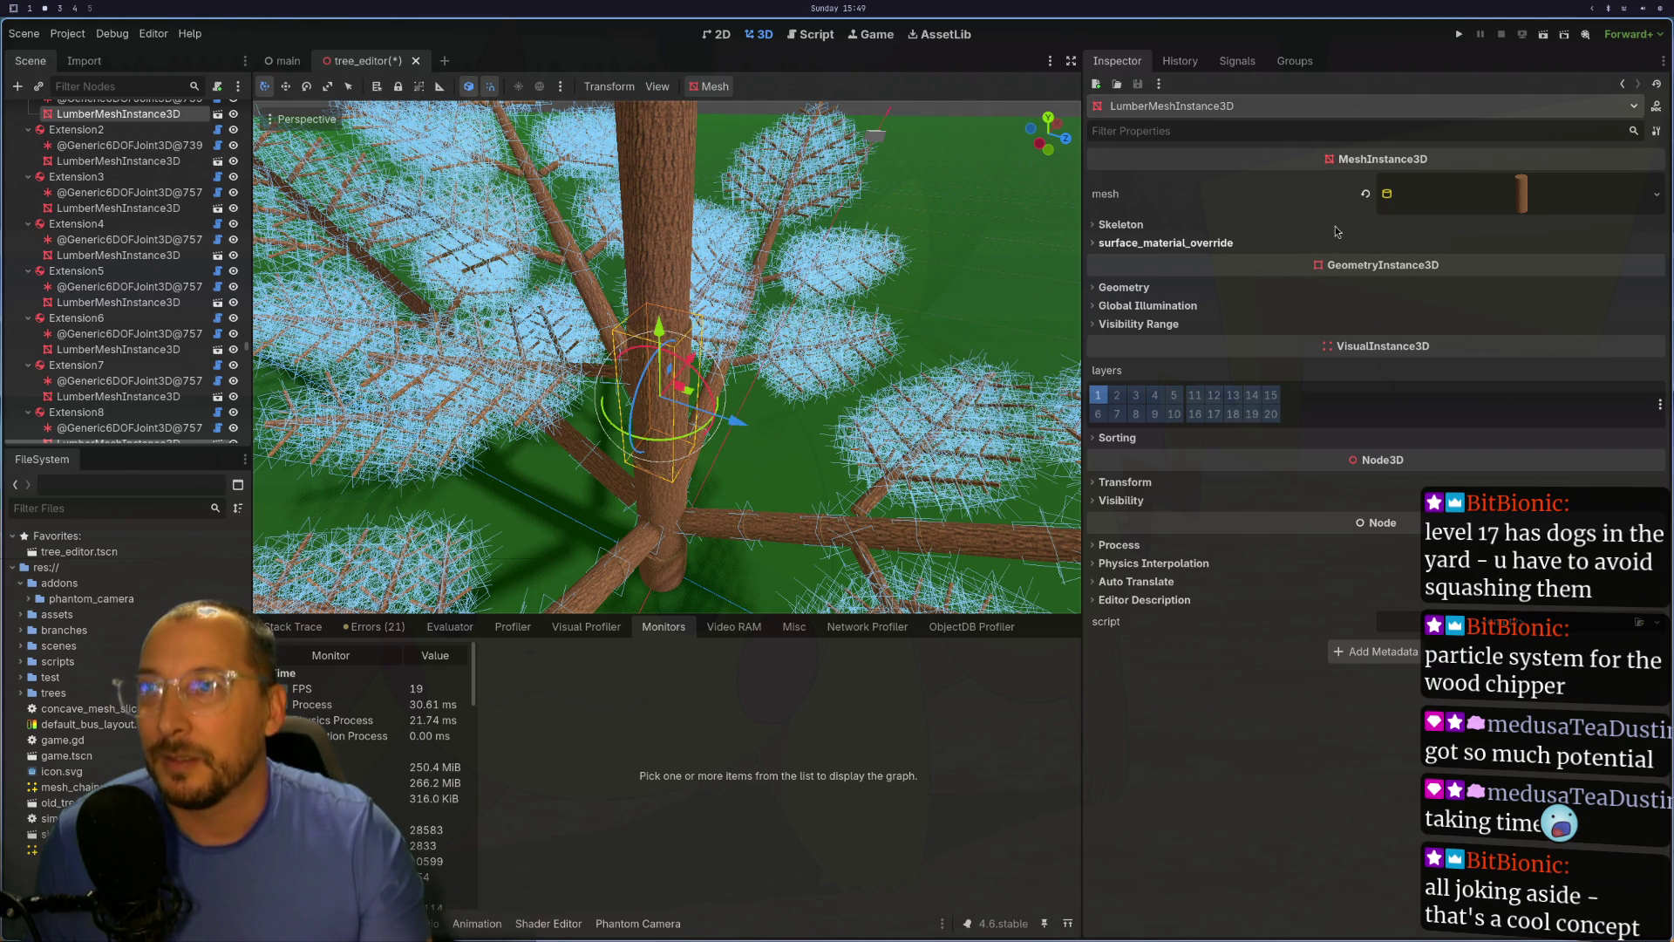
# Step: Select the Extension node and choose final_big.tres in the Load branch file picker
pyautogui.scroll(1, 92, 129)
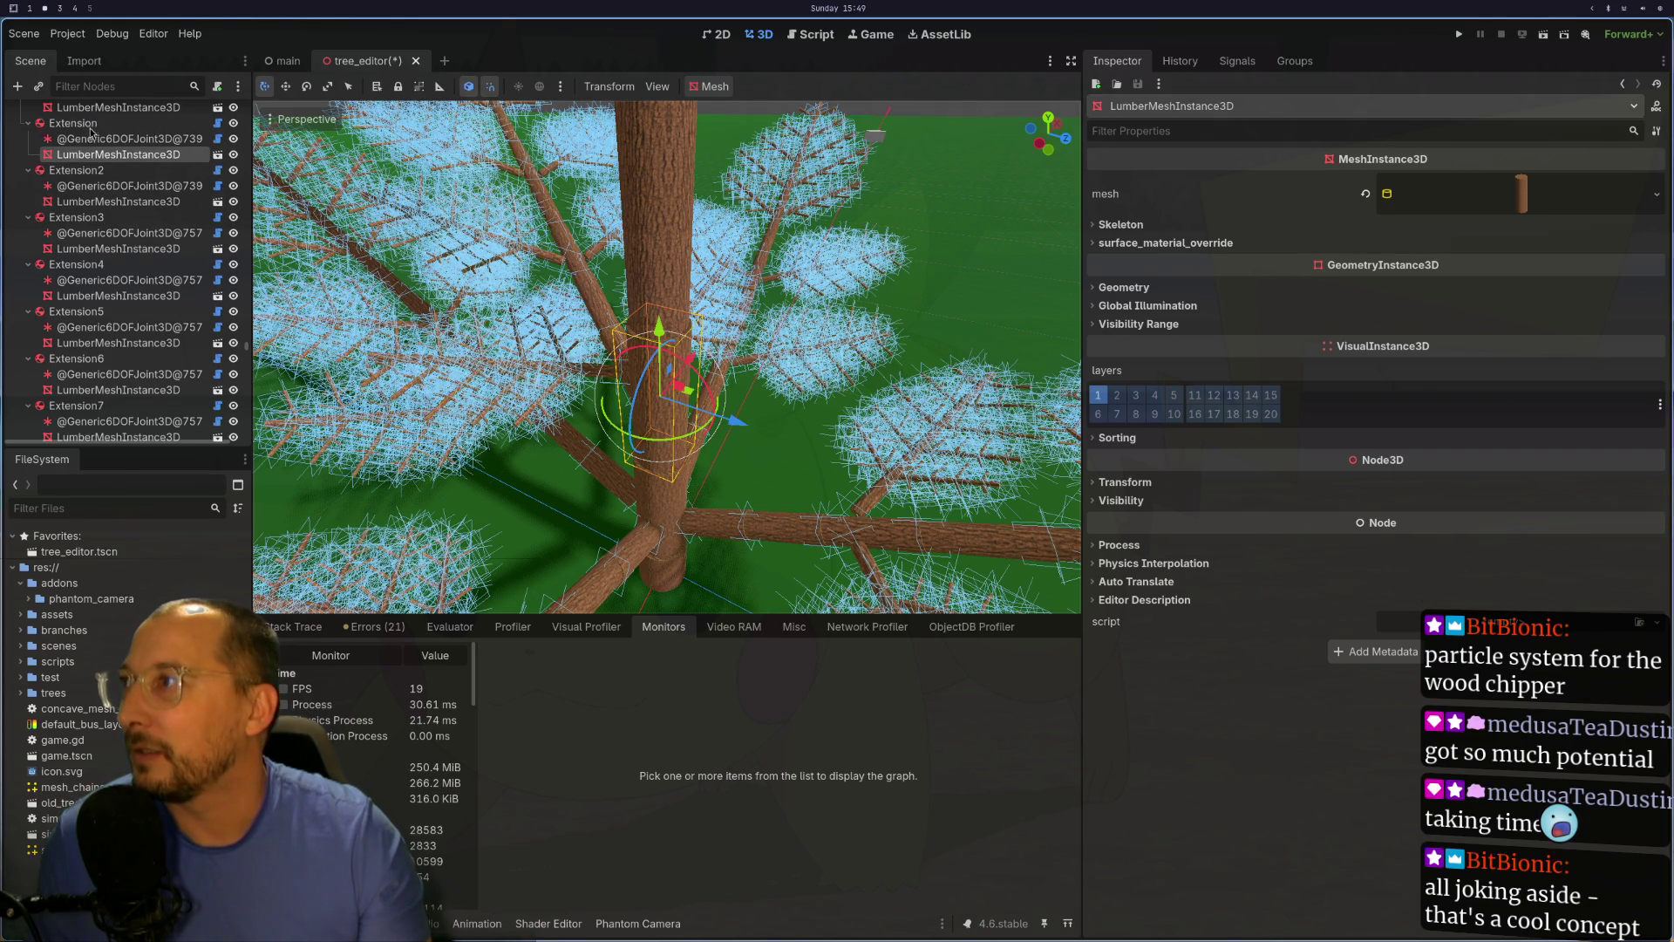
pyautogui.click(74, 124)
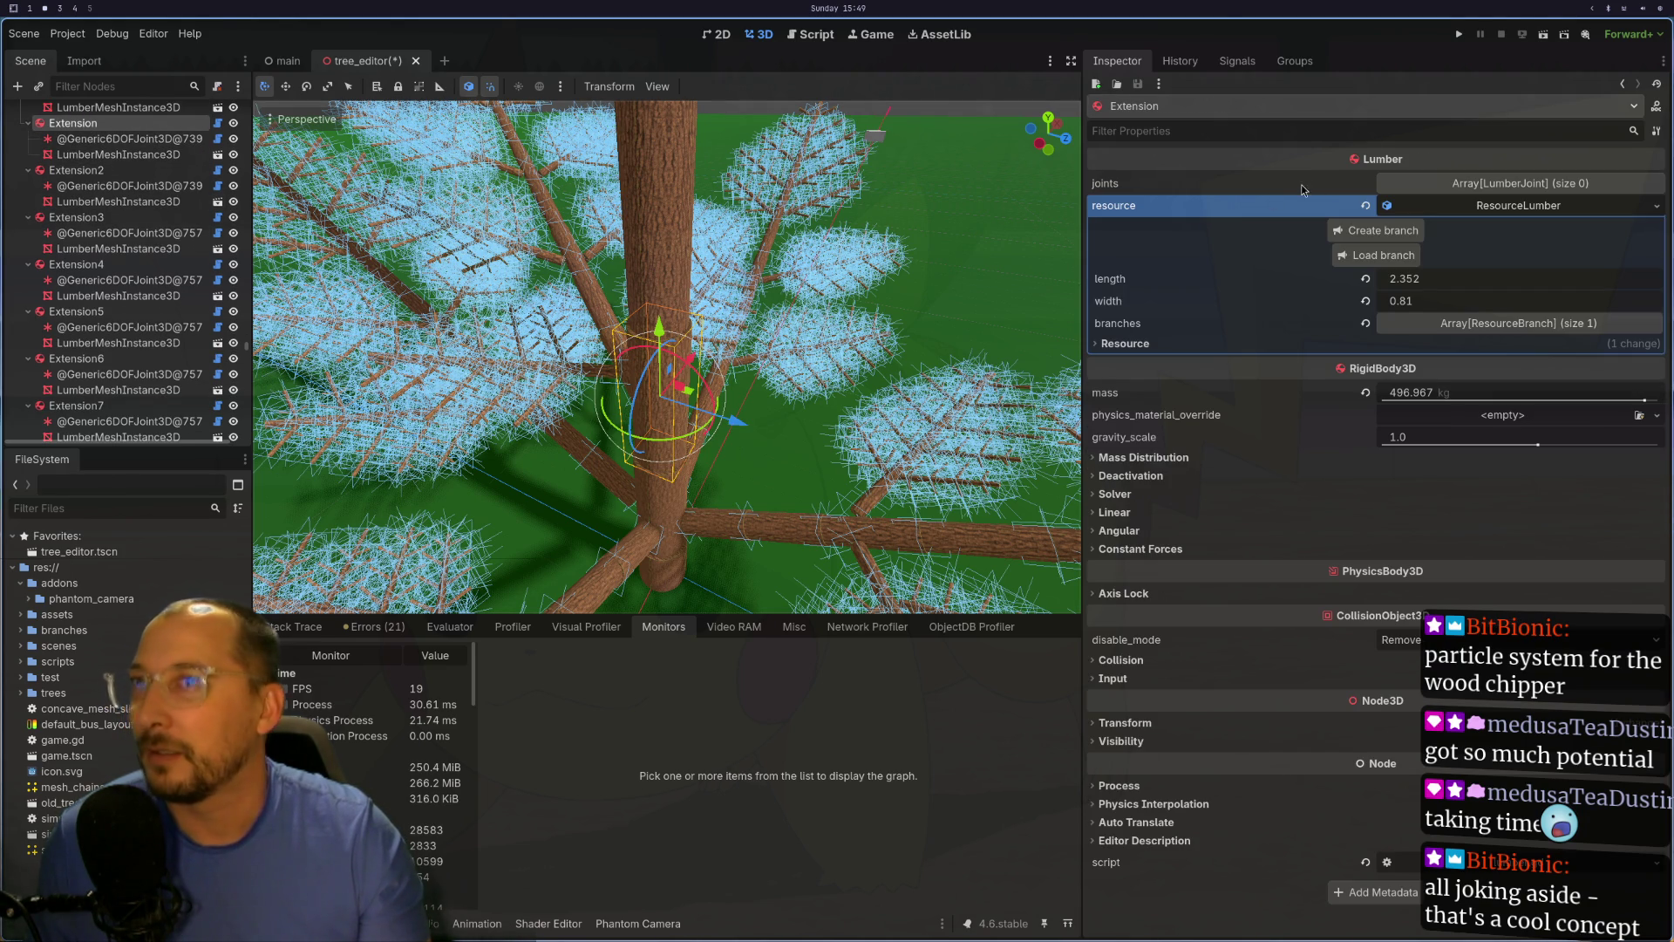
pyautogui.click(1382, 256)
pyautogui.scroll(-1, 310, 176)
pyautogui.press('Left')
pyautogui.scroll(-1, 298, 175)
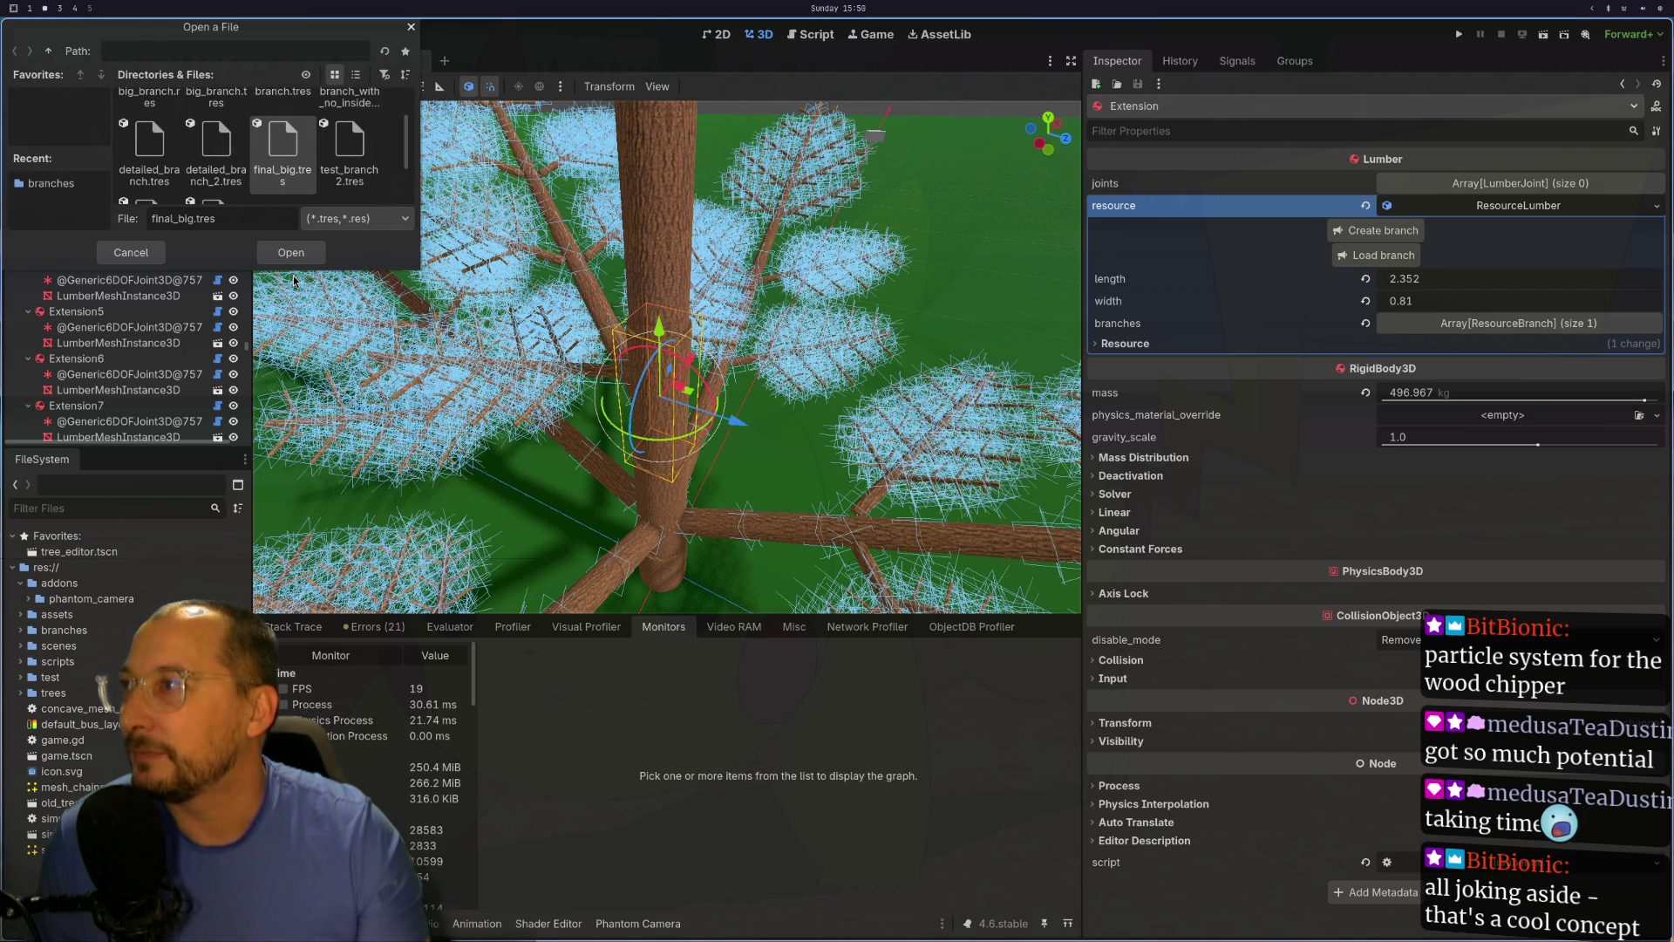
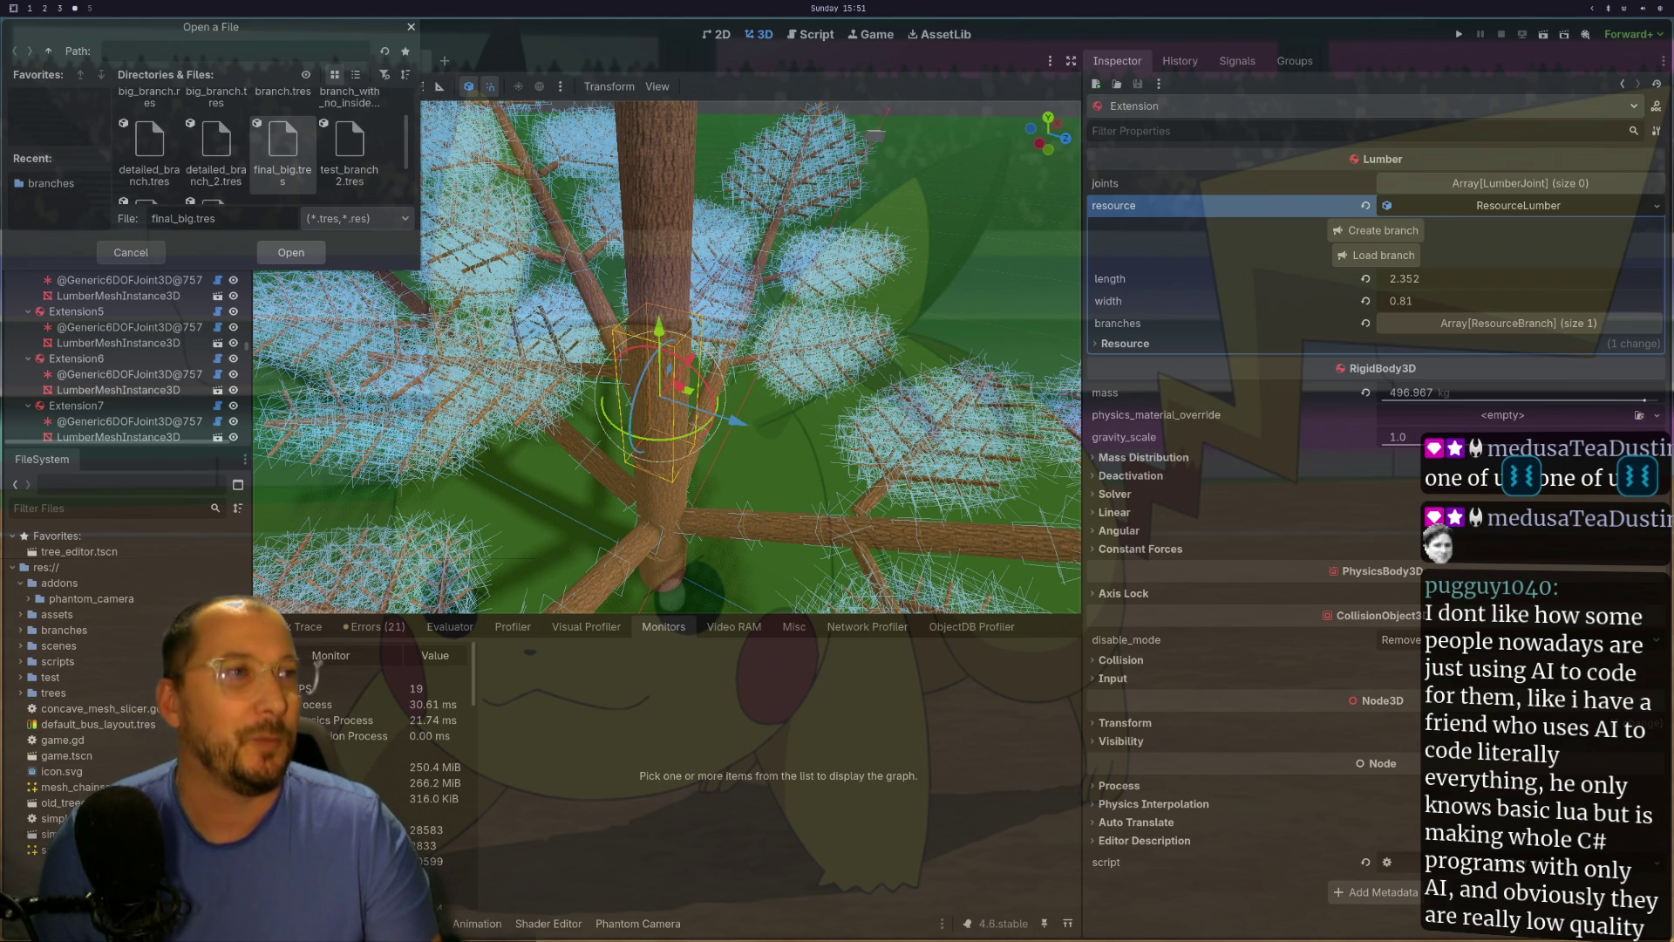
# Step: Open final_big.tres, select Branch466 and expand its ResourceBranch properties in the Inspector
pyautogui.press('Return')
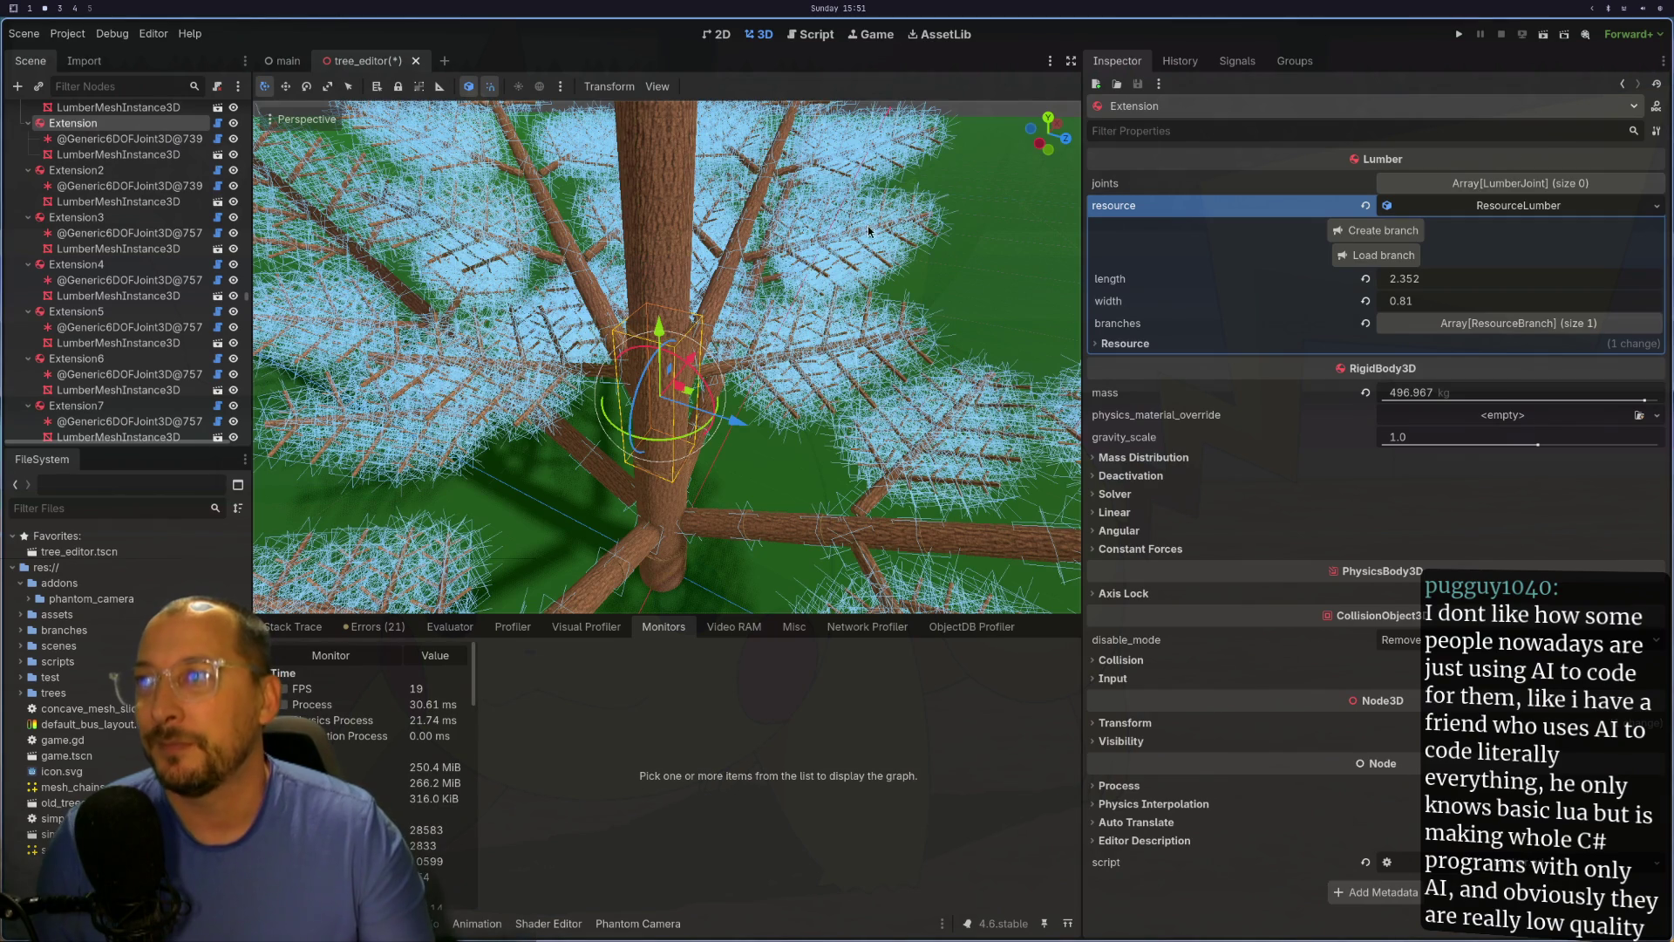
pyautogui.moveTo(785, 297)
pyautogui.mouseDown()
pyautogui.moveTo(829, 273)
pyautogui.moveTo(762, 373)
pyautogui.moveTo(785, 423)
pyautogui.mouseUp()
pyautogui.click(743, 397)
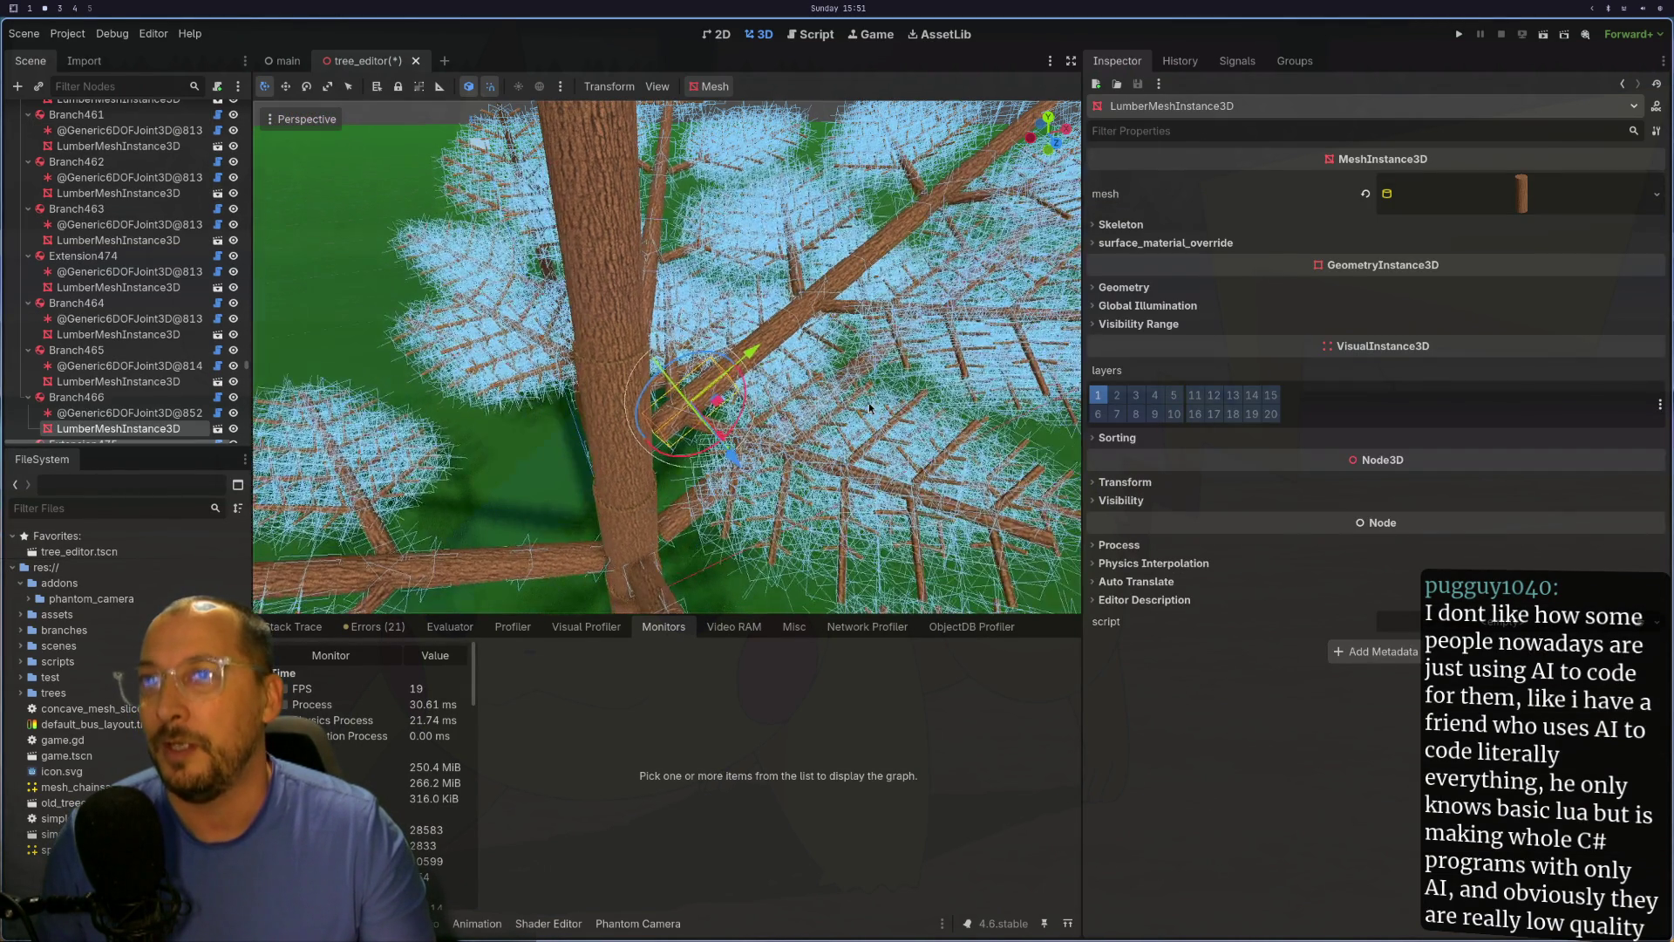
pyautogui.click(95, 401)
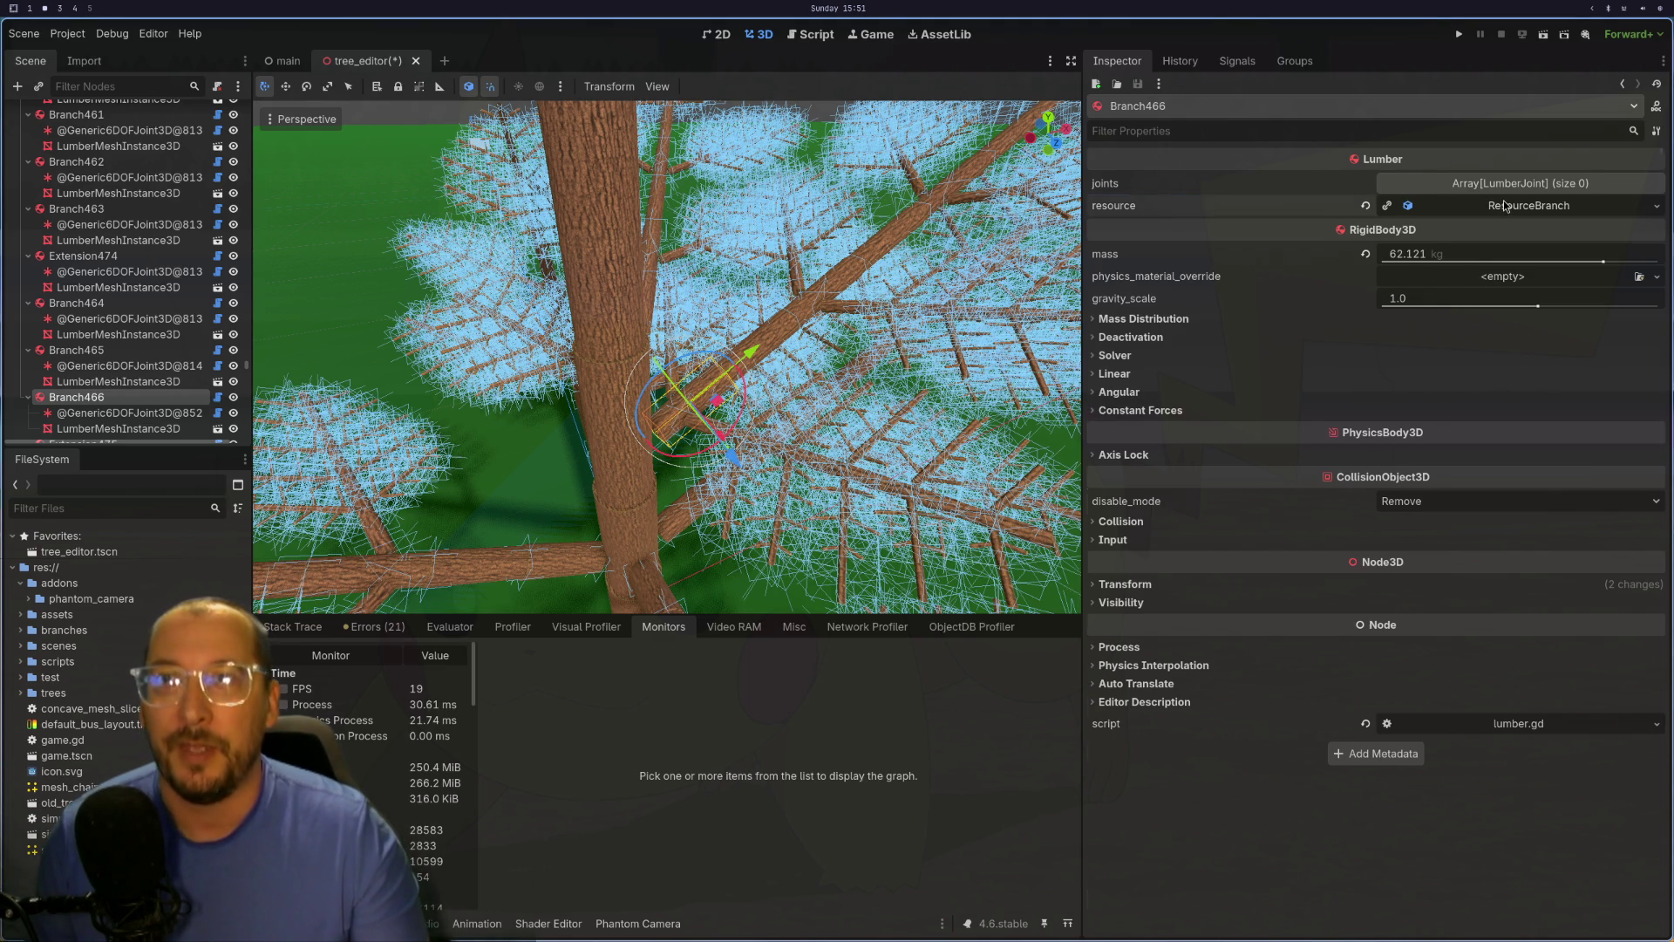
pyautogui.click(1505, 206)
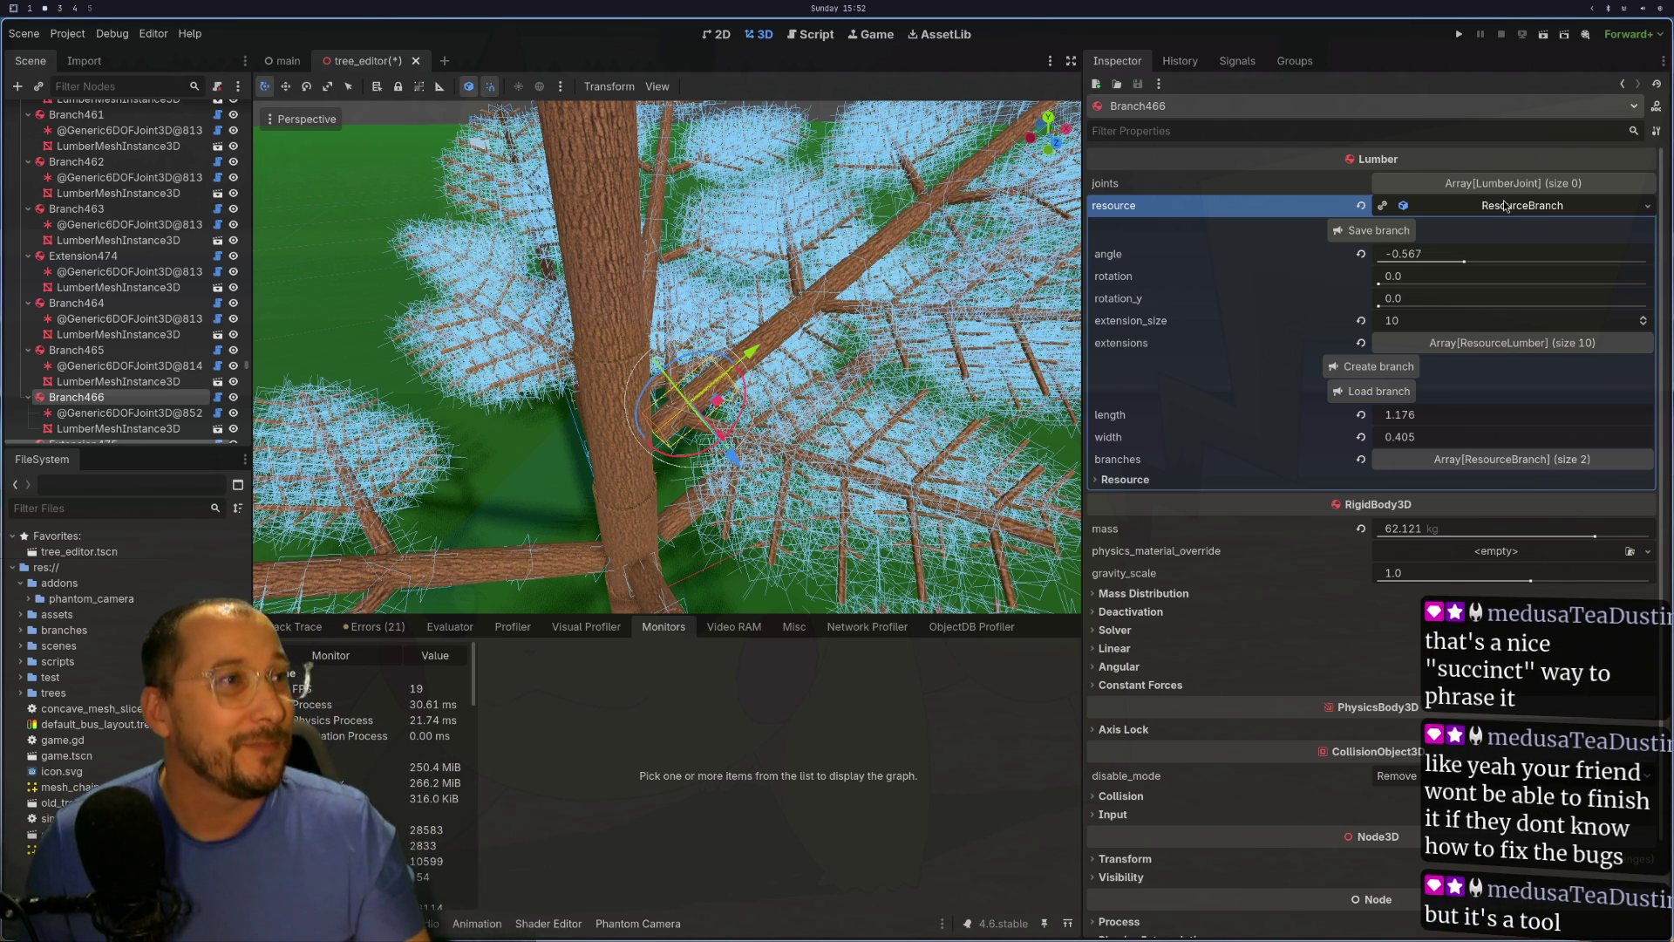
# Step: Zoom and tilt the viewport to inspect the dense final_big tree
pyautogui.scroll(3, 756, 418)
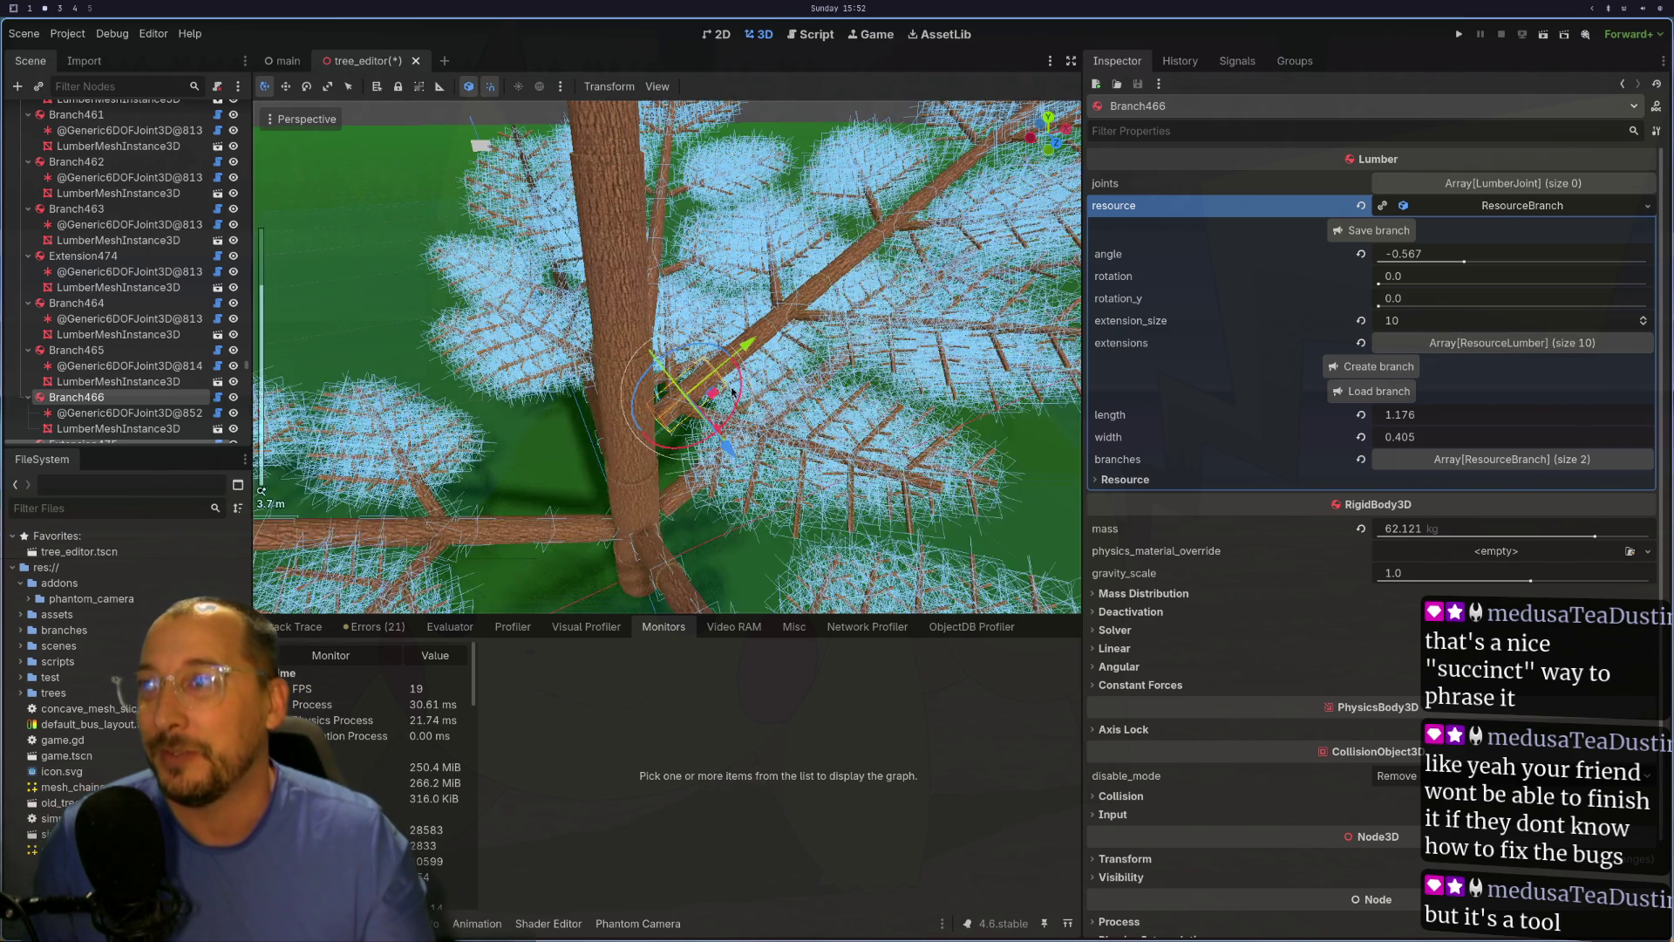
pyautogui.moveTo(756, 418)
pyautogui.mouseDown()
pyautogui.moveTo(814, 483)
pyautogui.moveTo(815, 454)
pyautogui.moveTo(762, 449)
pyautogui.mouseUp()
pyautogui.scroll(3, 815, 453)
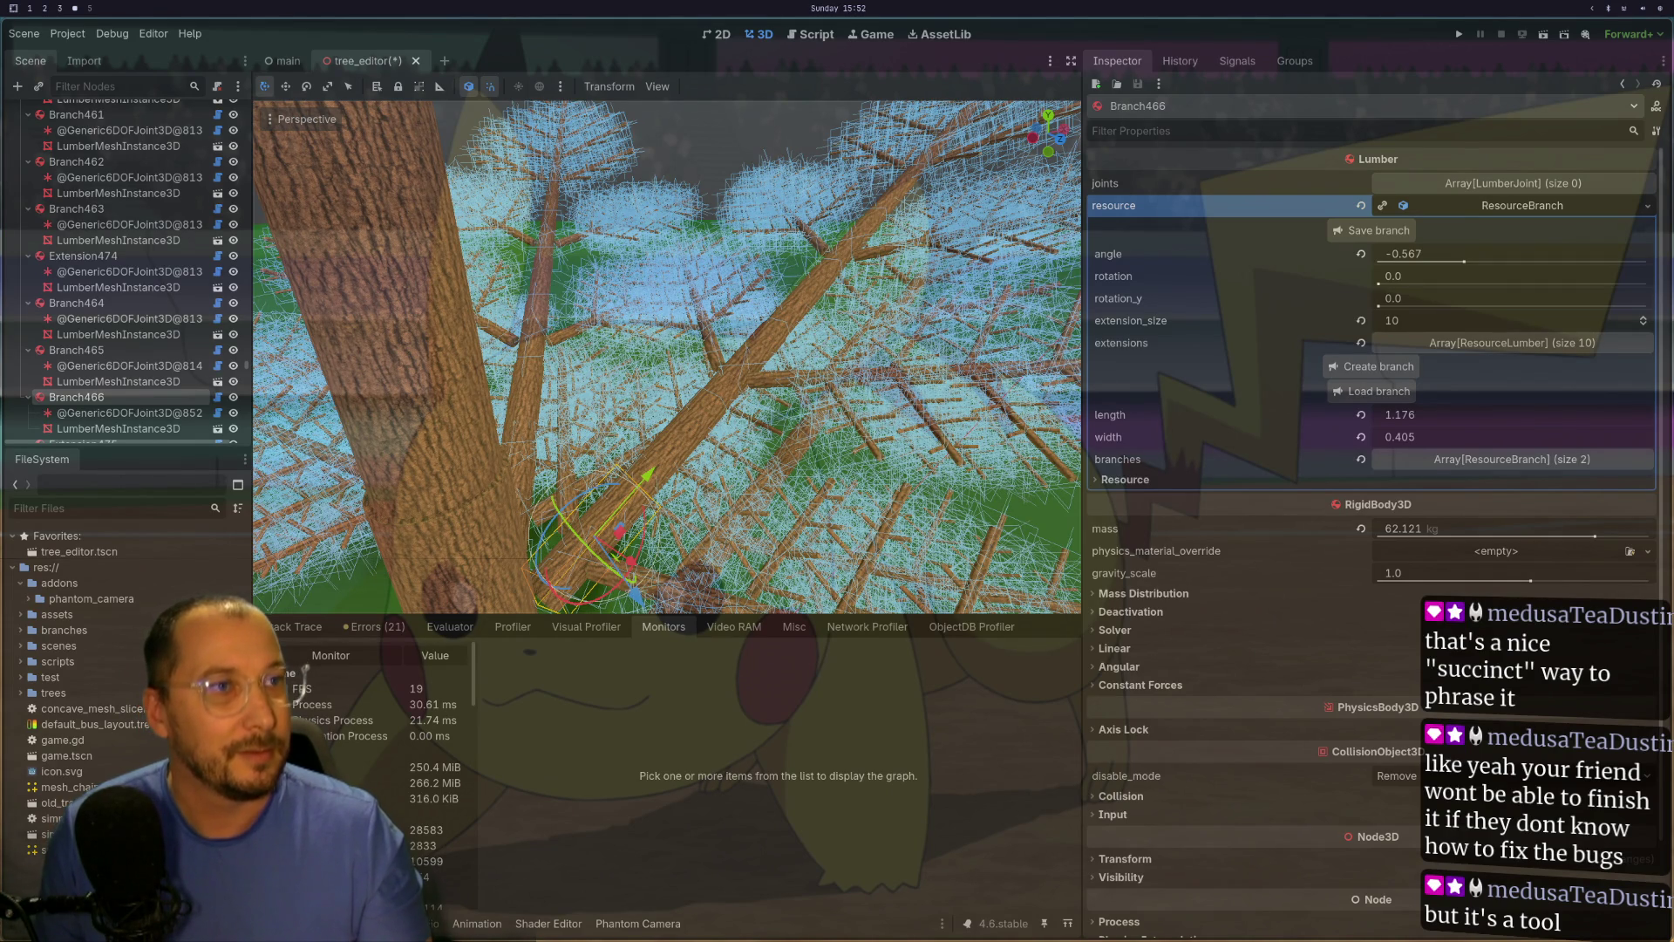
pyautogui.scroll(-2, 550, 383)
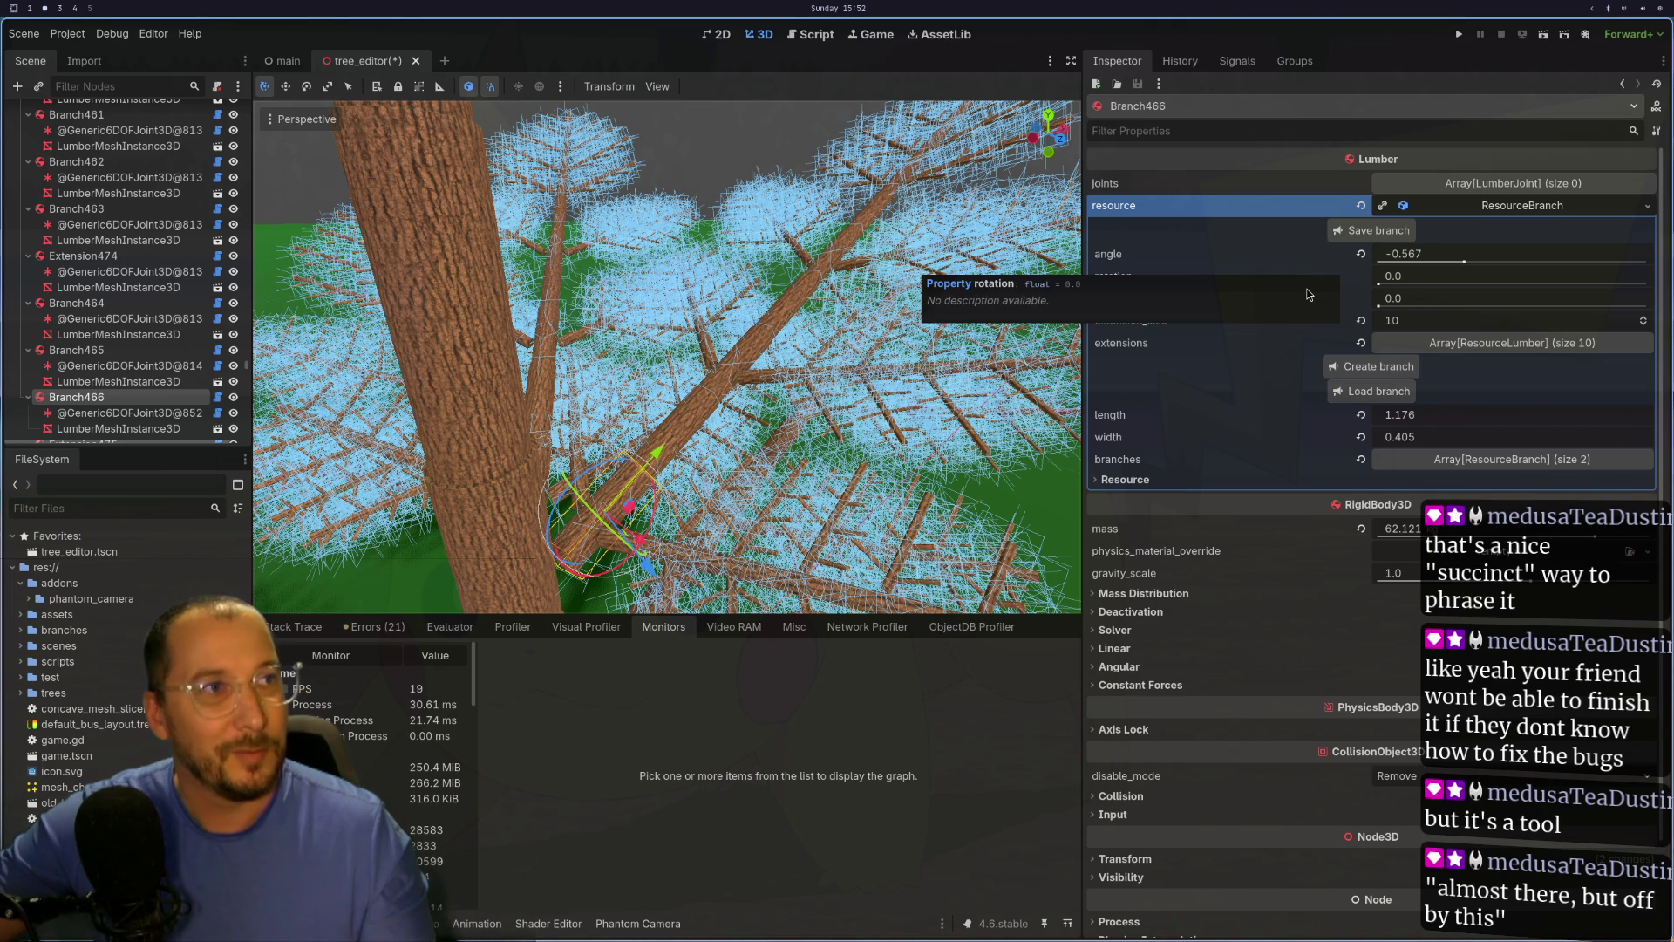
pyautogui.scroll(2, 1069, 314)
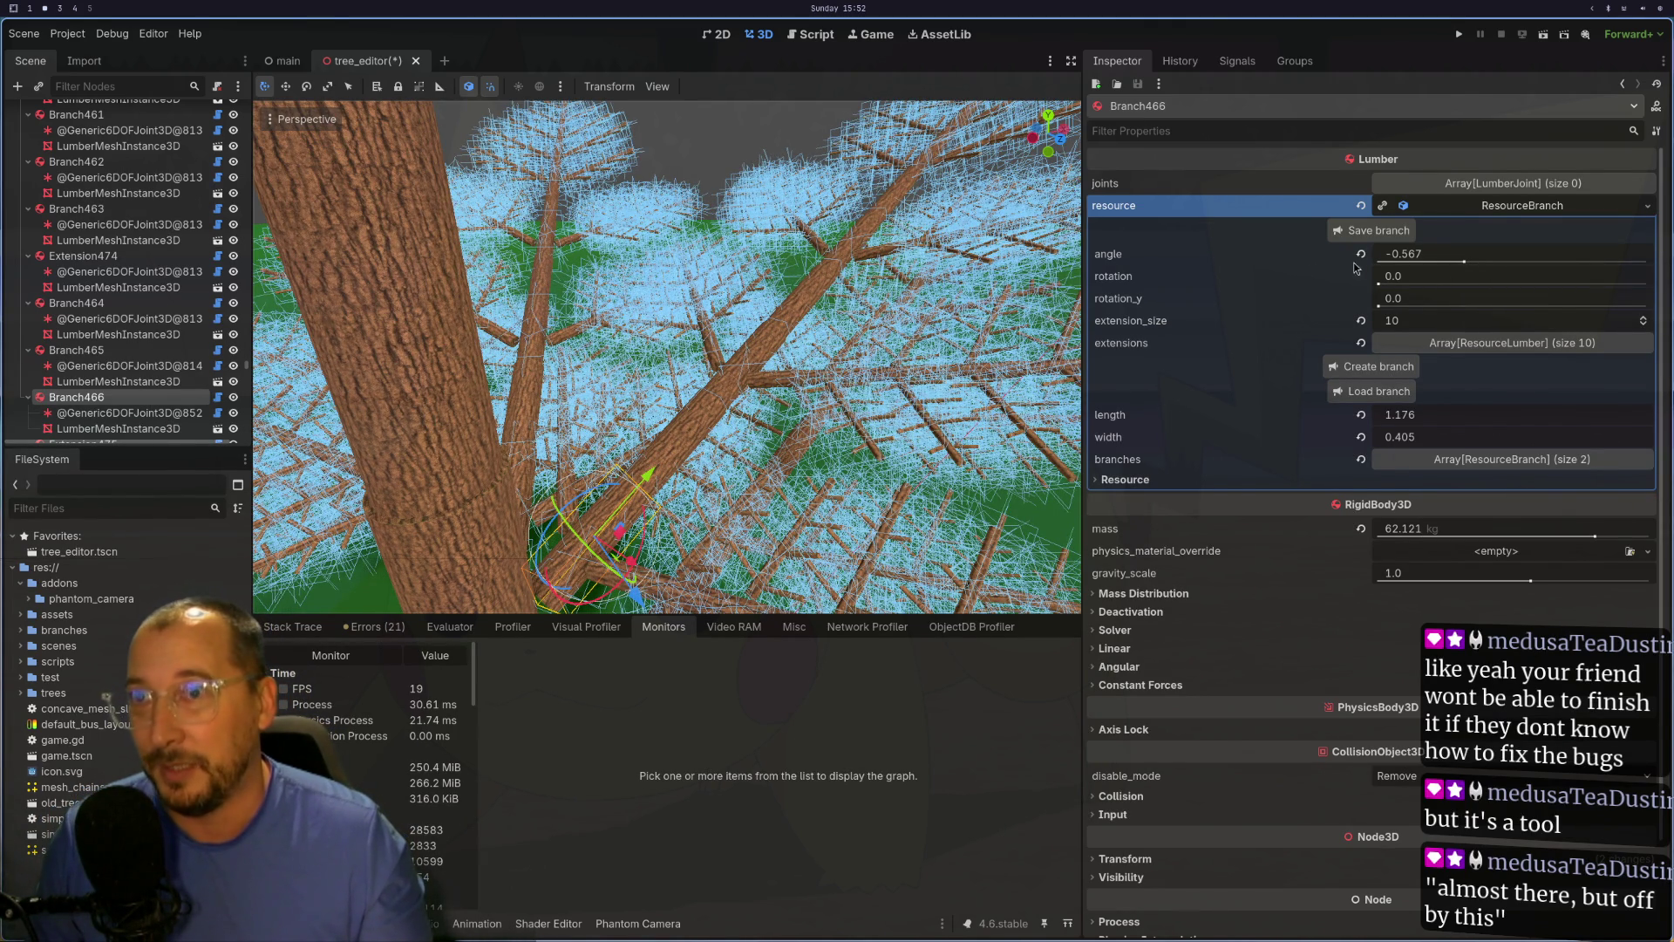
# Step: Set Branch466's rotation to PI - PI /3 (2.094), then nudge it down to 2.079
pyautogui.click(1413, 279)
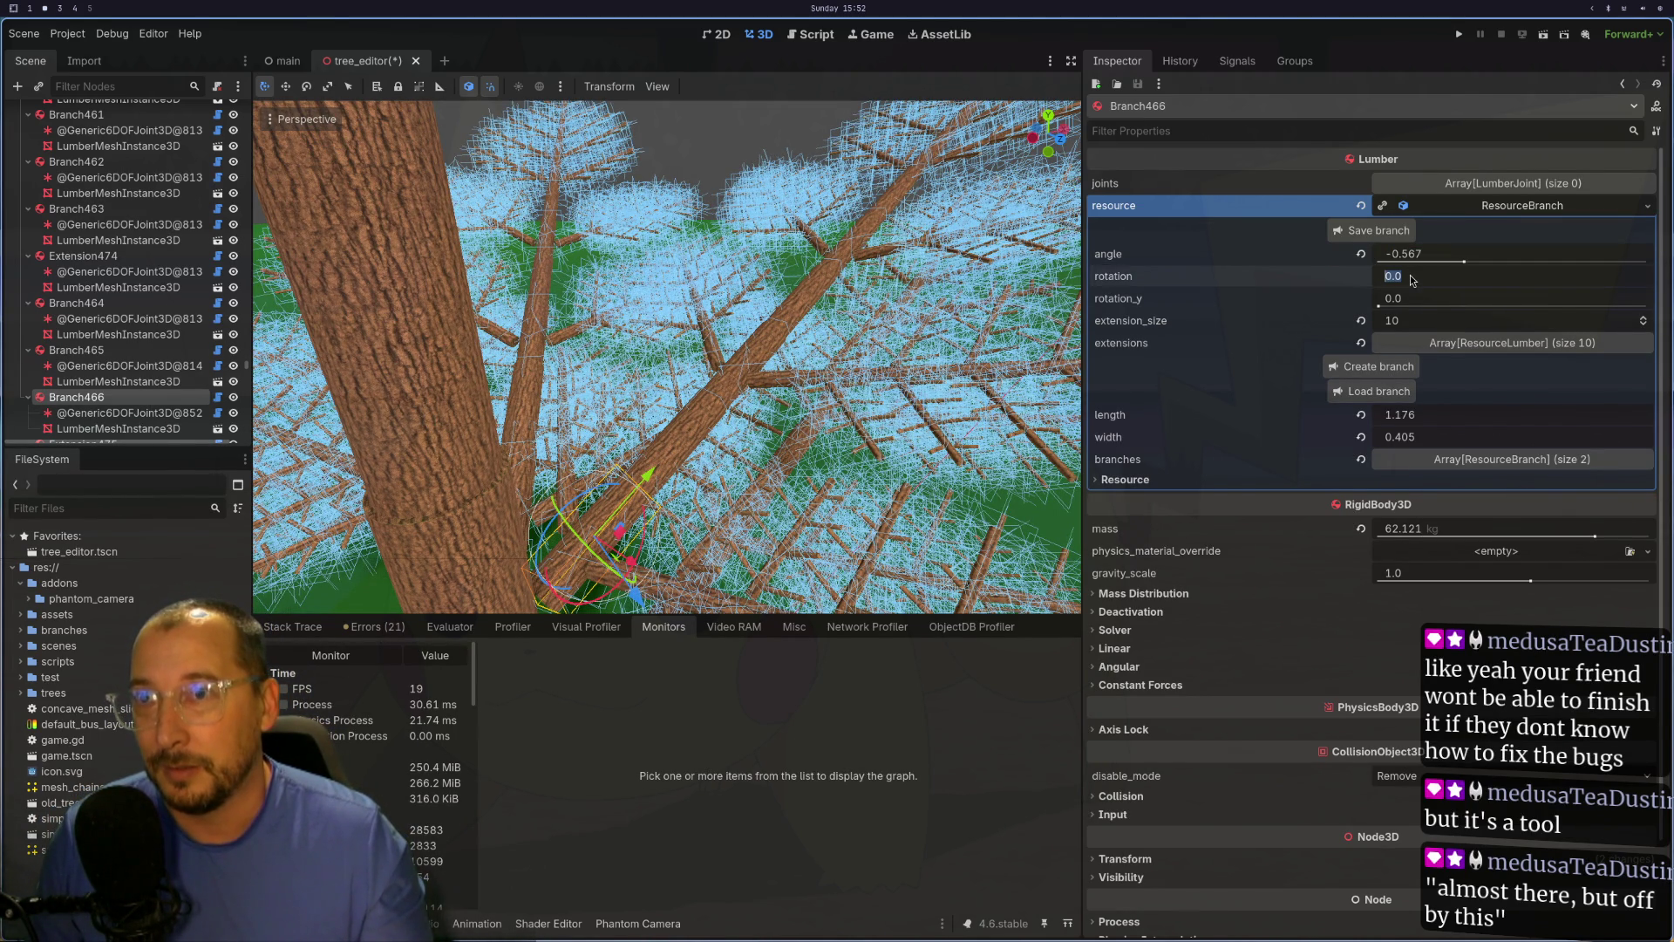
pyautogui.write('PI')
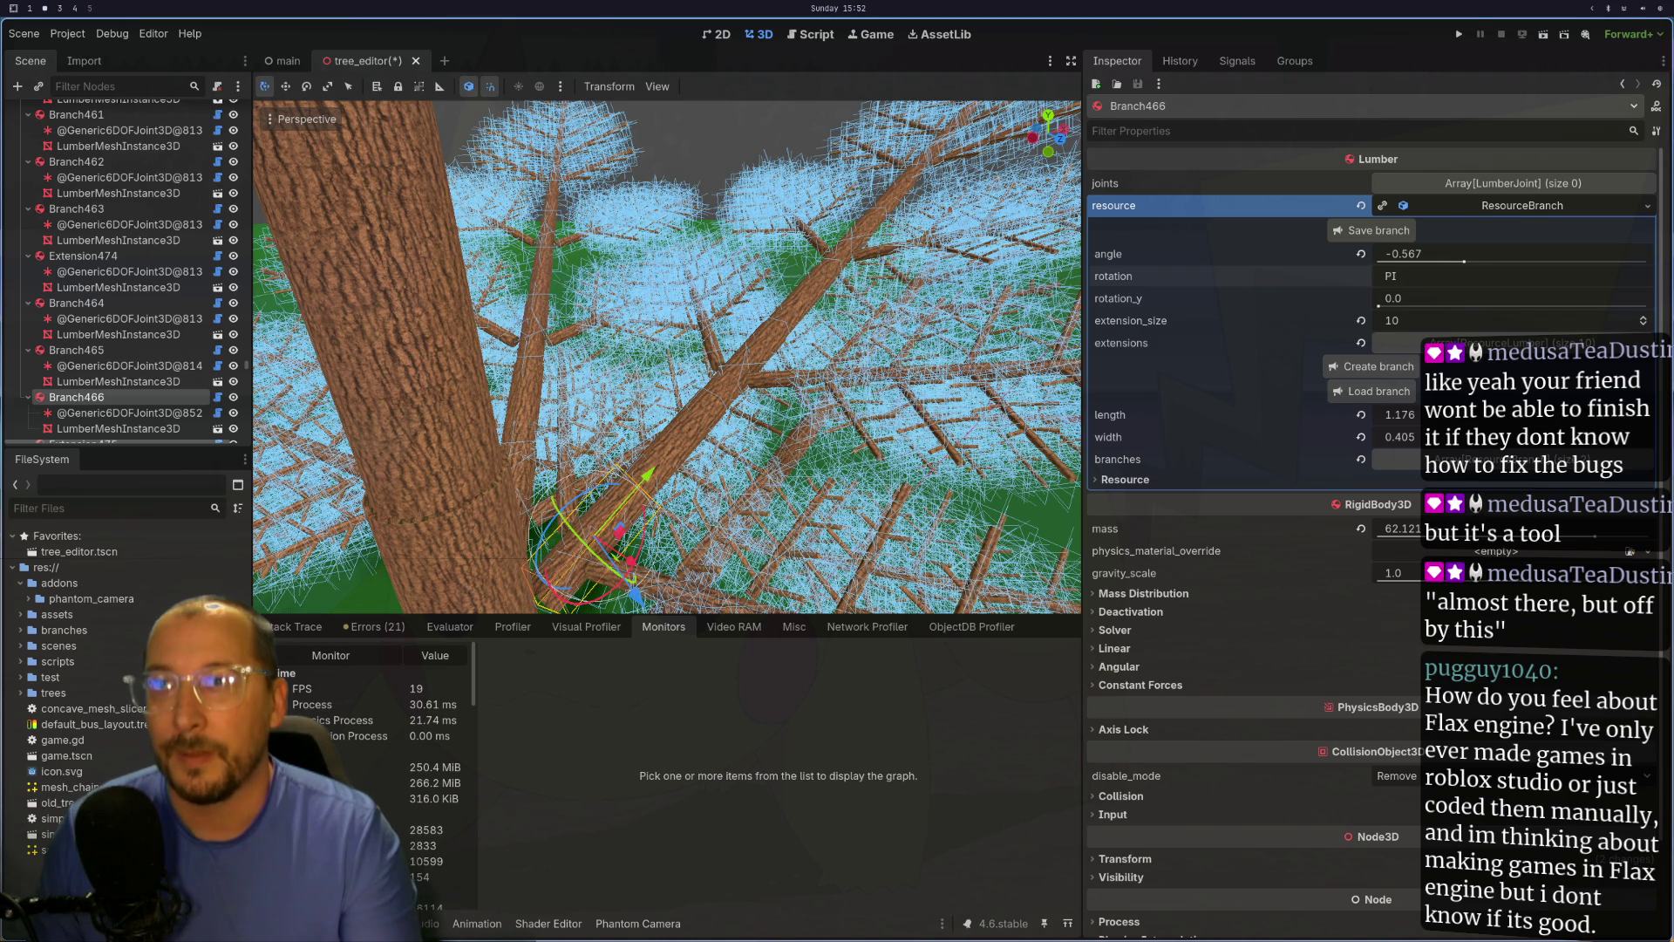
pyautogui.write('- PIO')
pyautogui.press('BackSpace')
pyautogui.press('BackSpace')
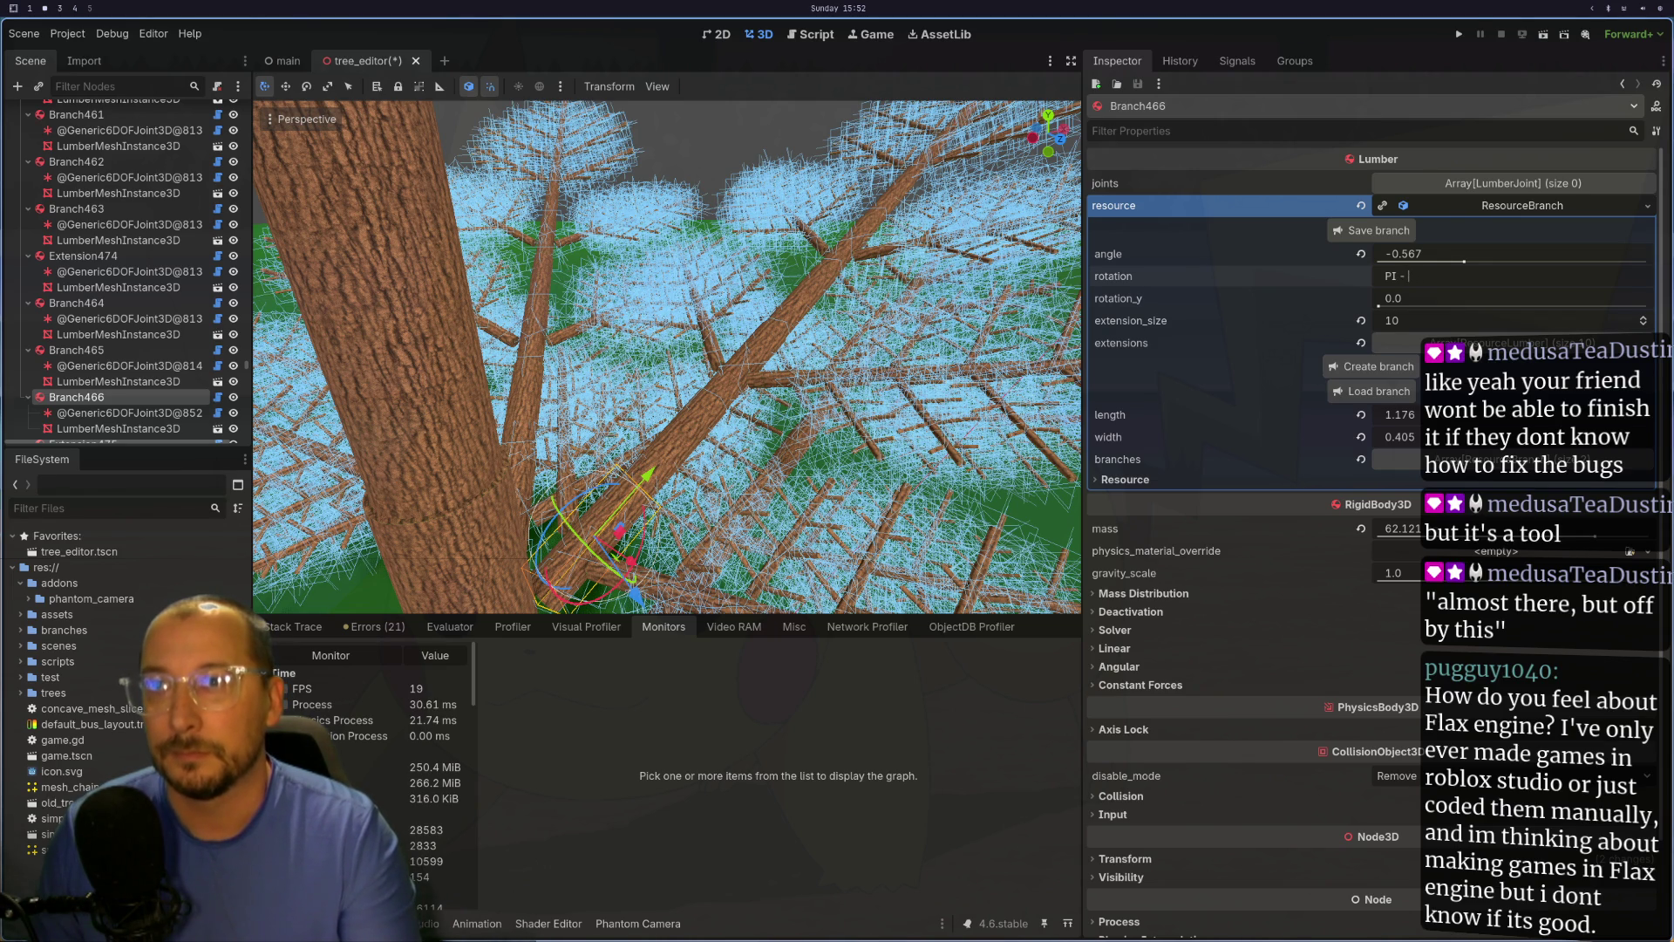
pyautogui.write('PI')
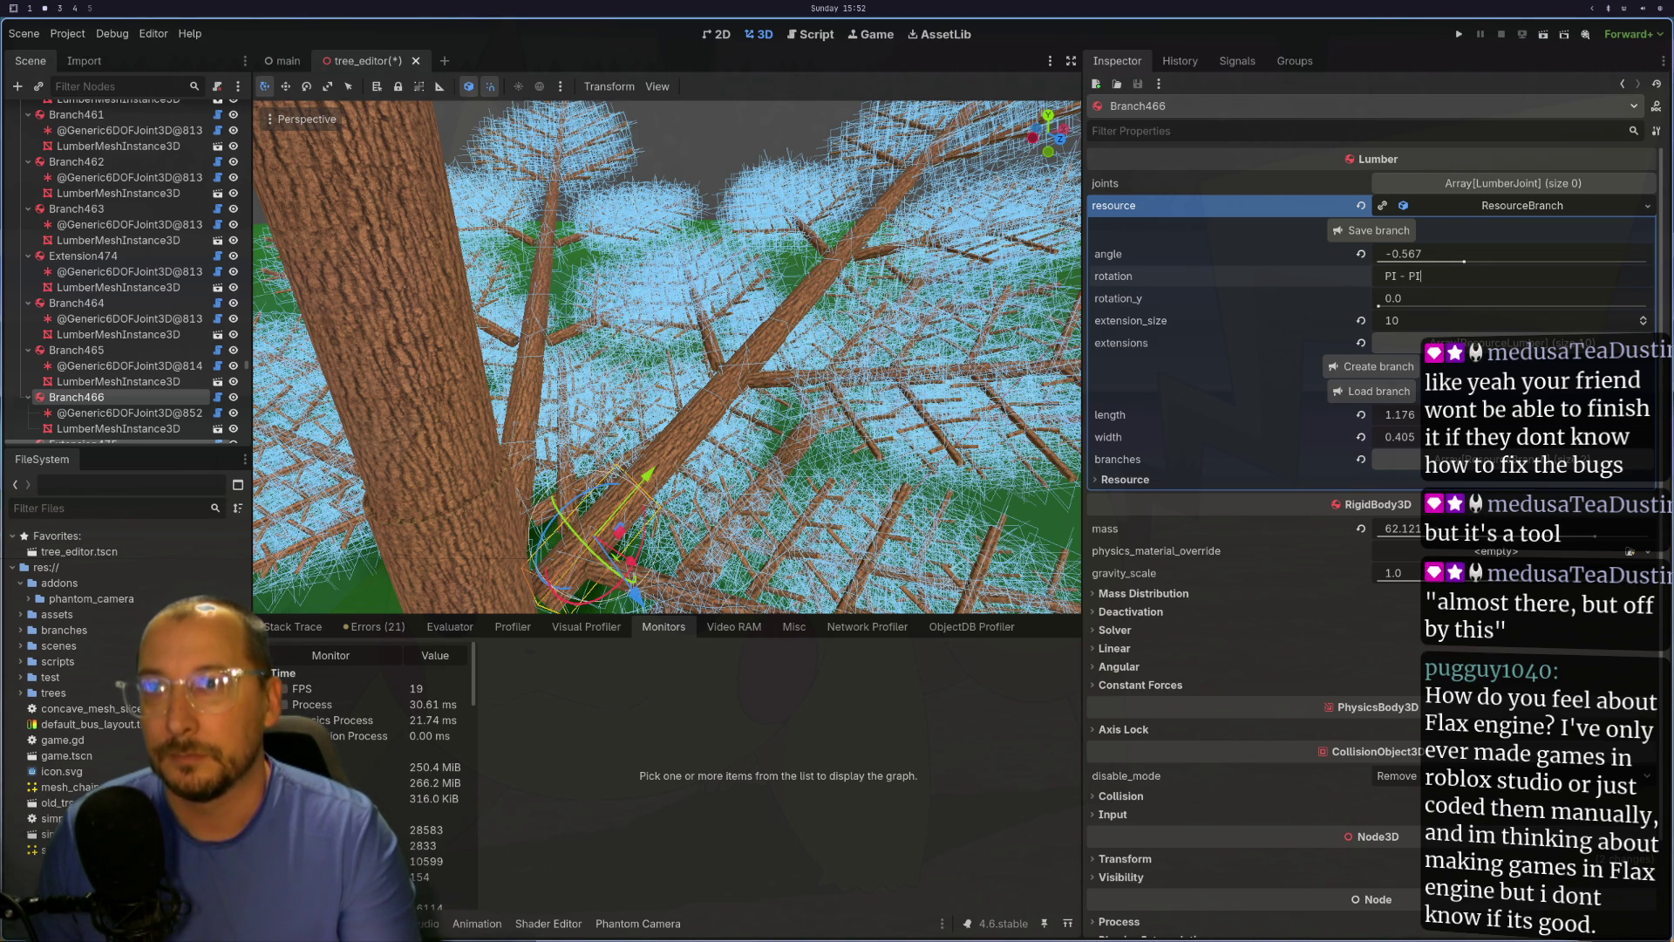
pyautogui.write(' /3')
pyautogui.press('Return')
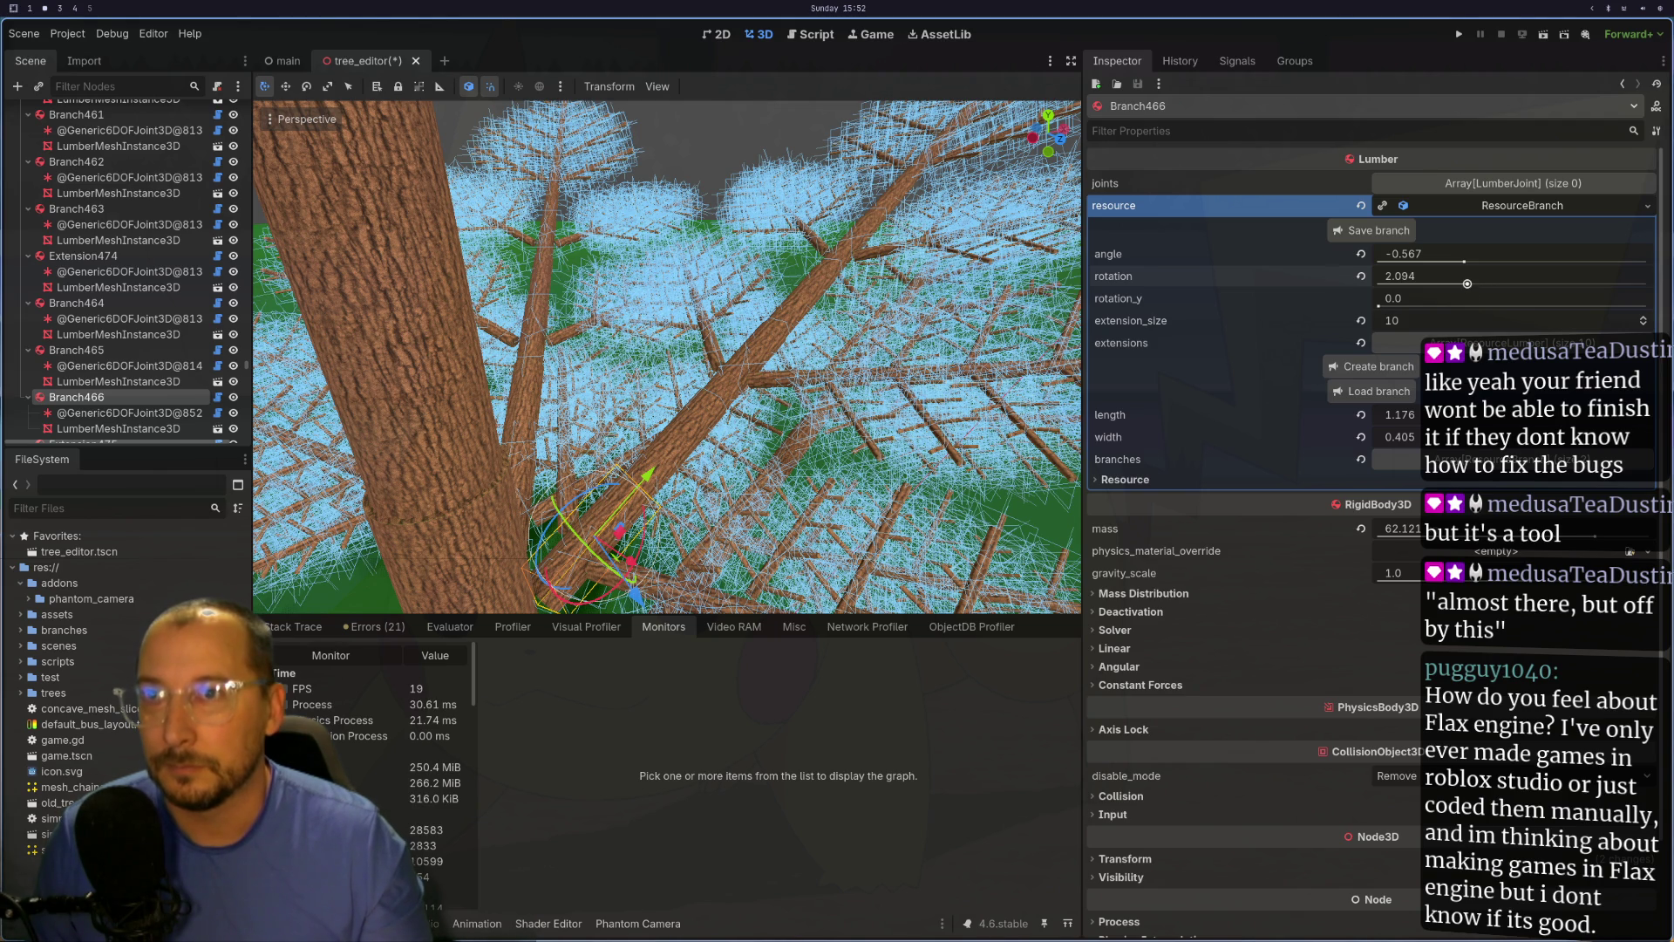
pyautogui.click(1468, 285)
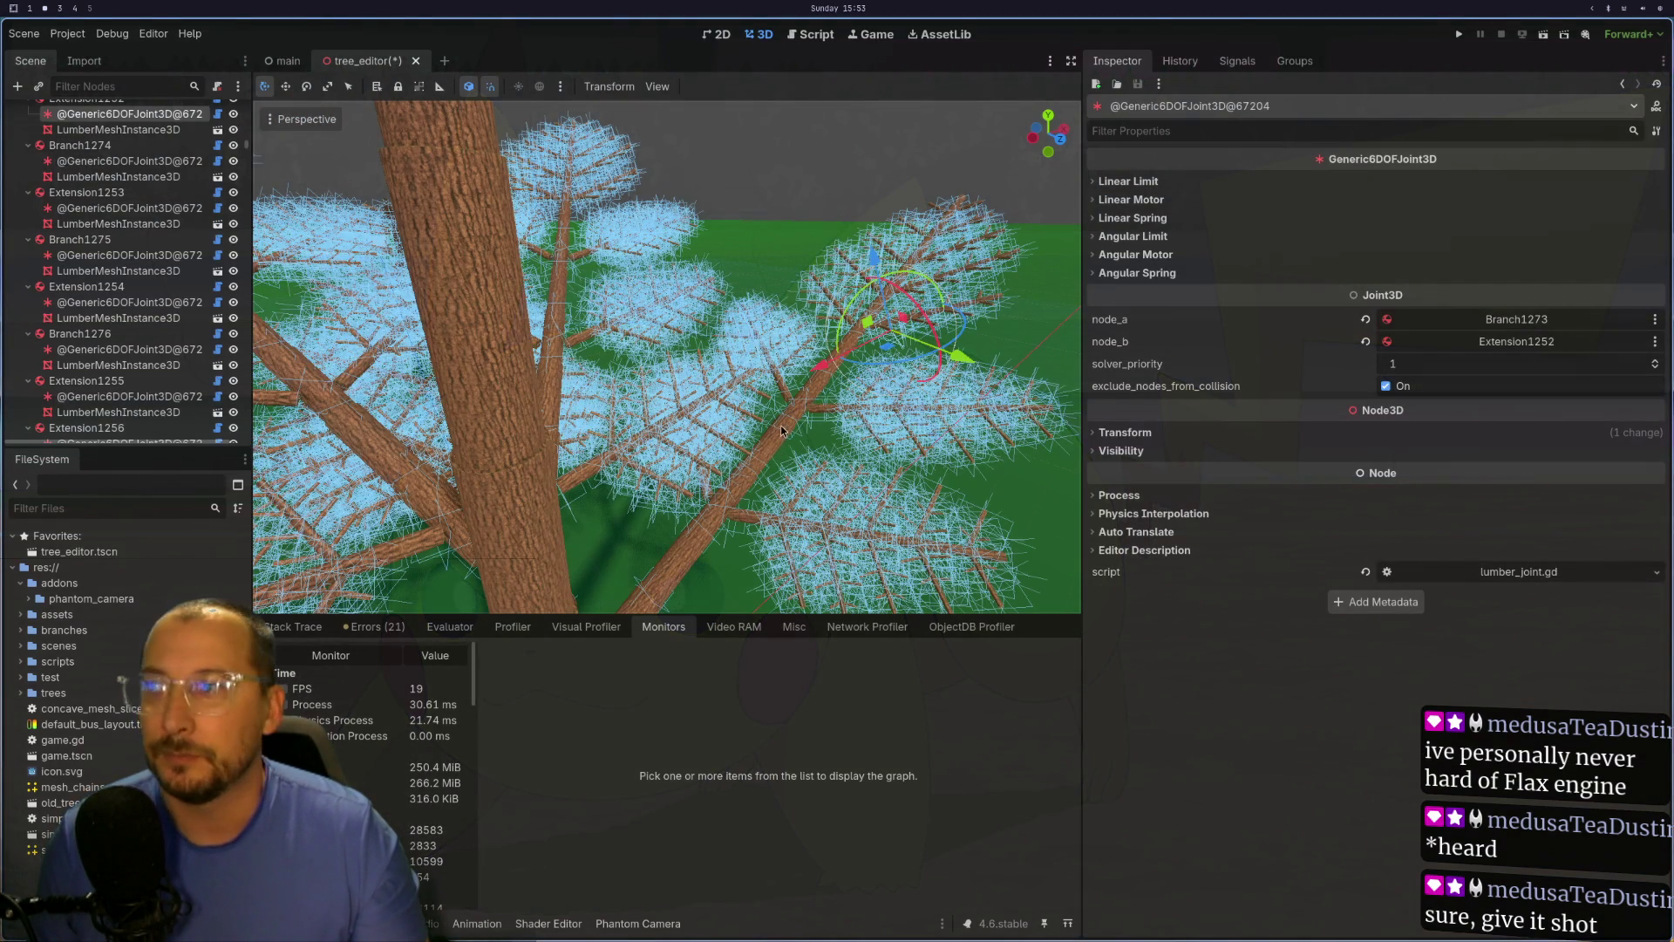
# Step: Reselect Branch466 via its joint and branch mesh, showing rotation 2.079 and angle -0.567
pyautogui.scroll(-5, 783, 425)
pyautogui.moveTo(783, 425)
pyautogui.mouseDown()
pyautogui.moveTo(614, 442)
pyautogui.moveTo(725, 460)
pyautogui.mouseUp()
pyautogui.scroll(5, 732, 460)
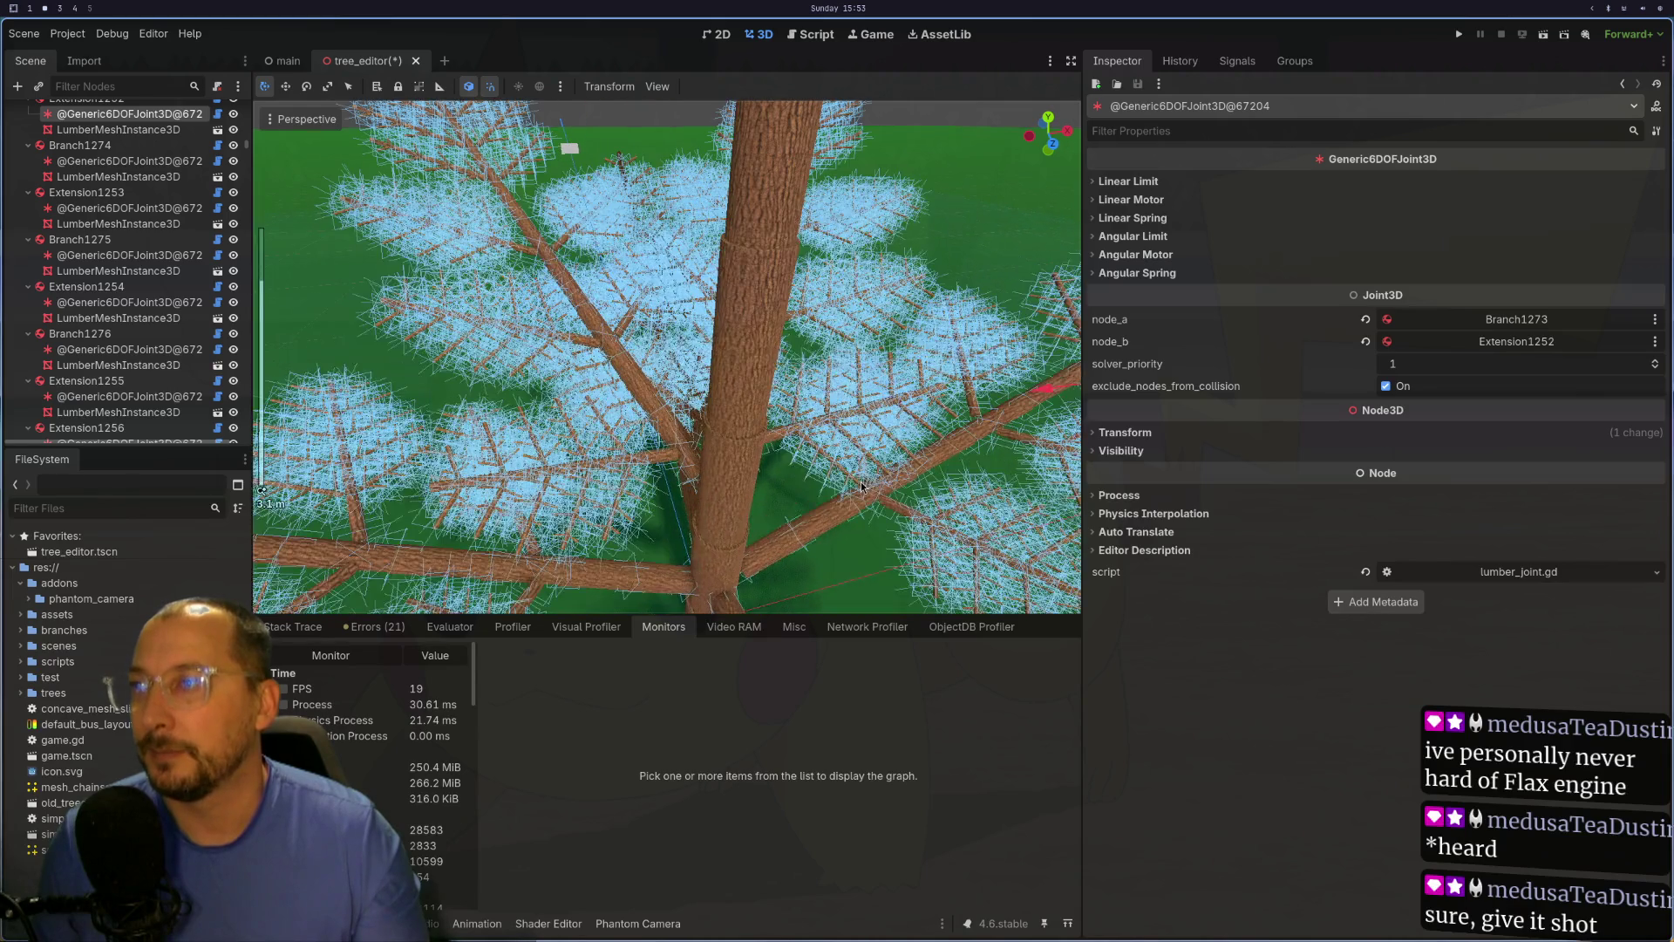
pyautogui.moveTo(862, 486)
pyautogui.mouseDown()
pyautogui.moveTo(875, 470)
pyautogui.moveTo(835, 384)
pyautogui.mouseUp()
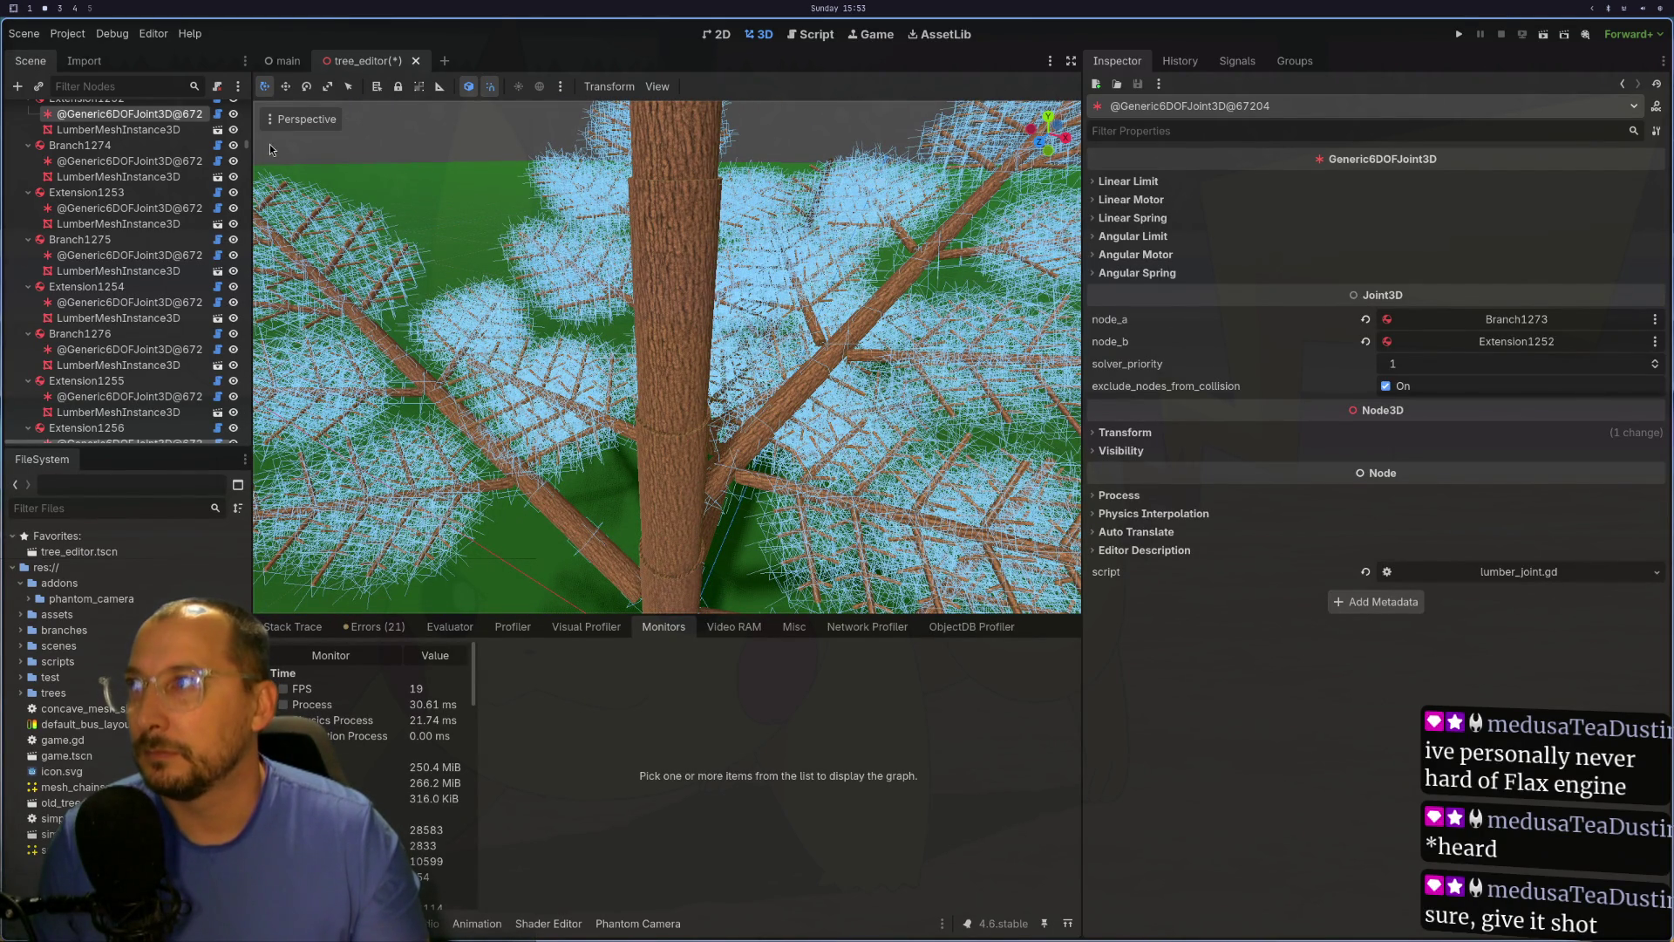
pyautogui.moveTo(695, 398); pyautogui.dragTo(588, 486)
pyautogui.click(565, 464)
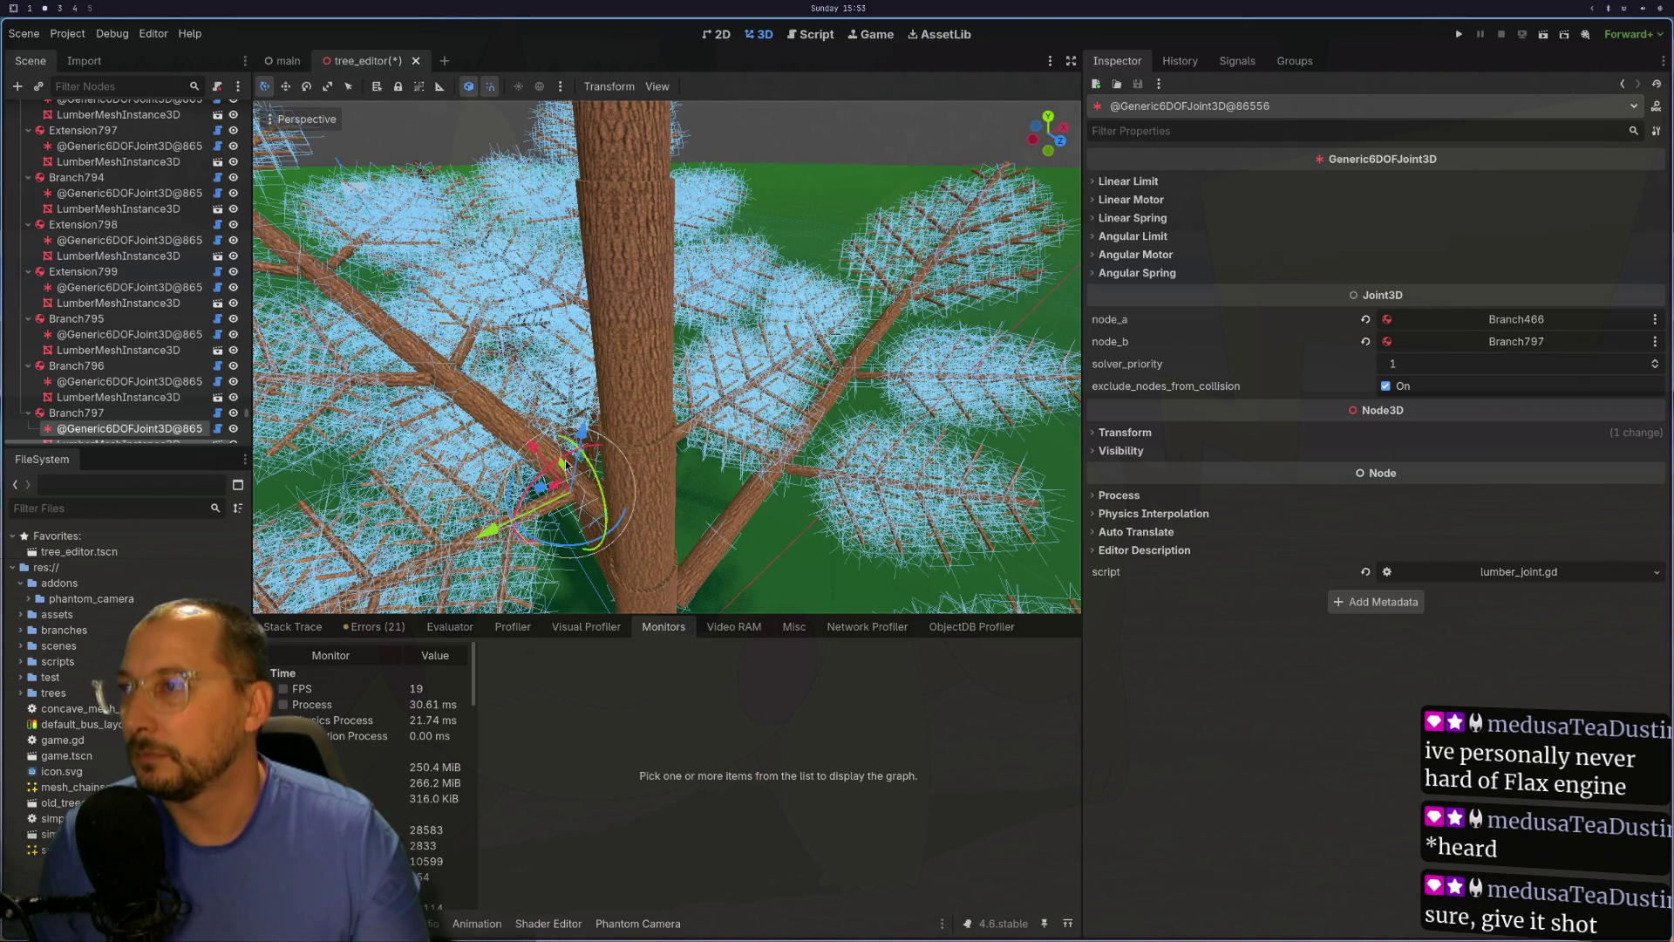
pyautogui.scroll(5, 567, 458)
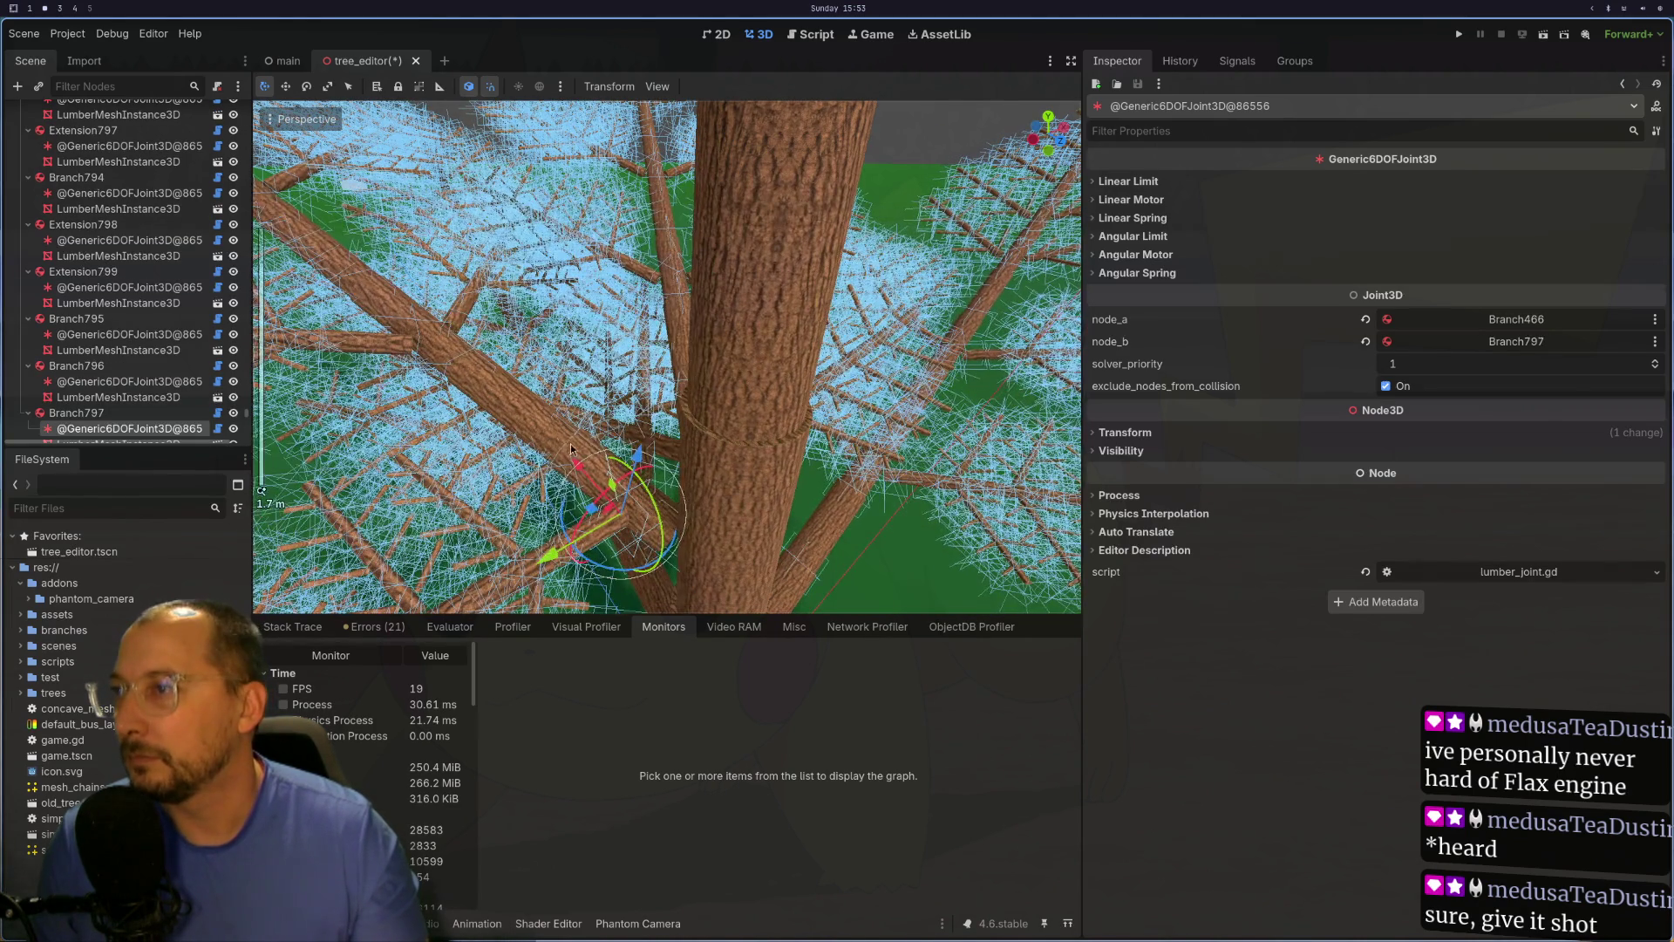
pyautogui.click(571, 448)
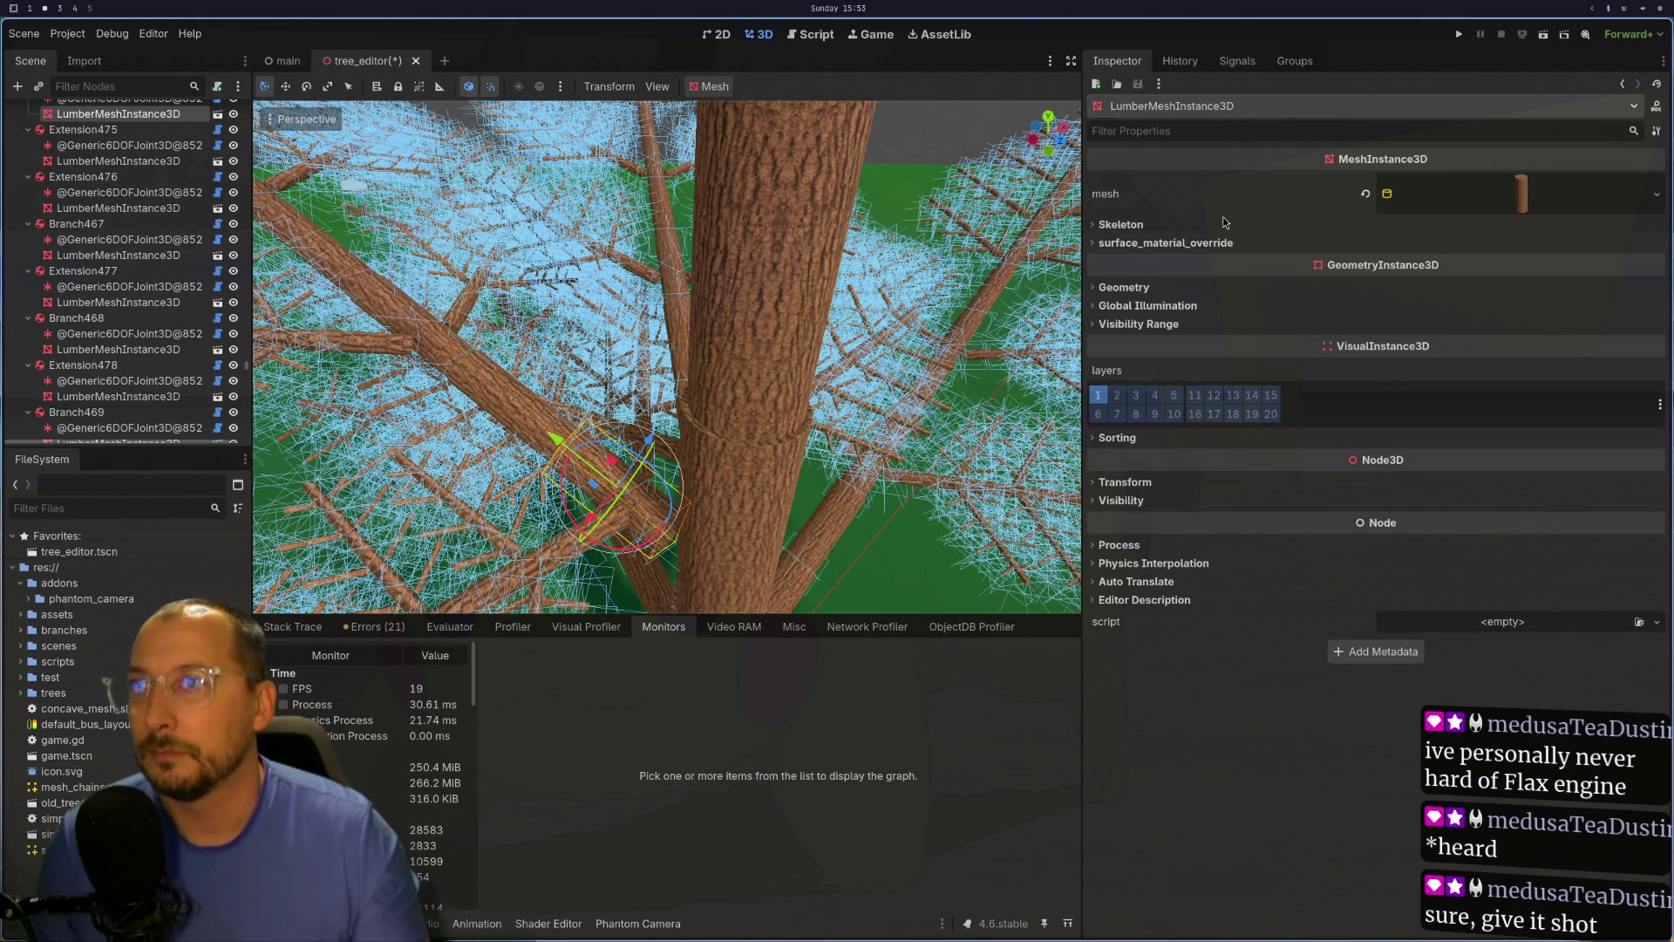
pyautogui.scroll(1, 122, 222)
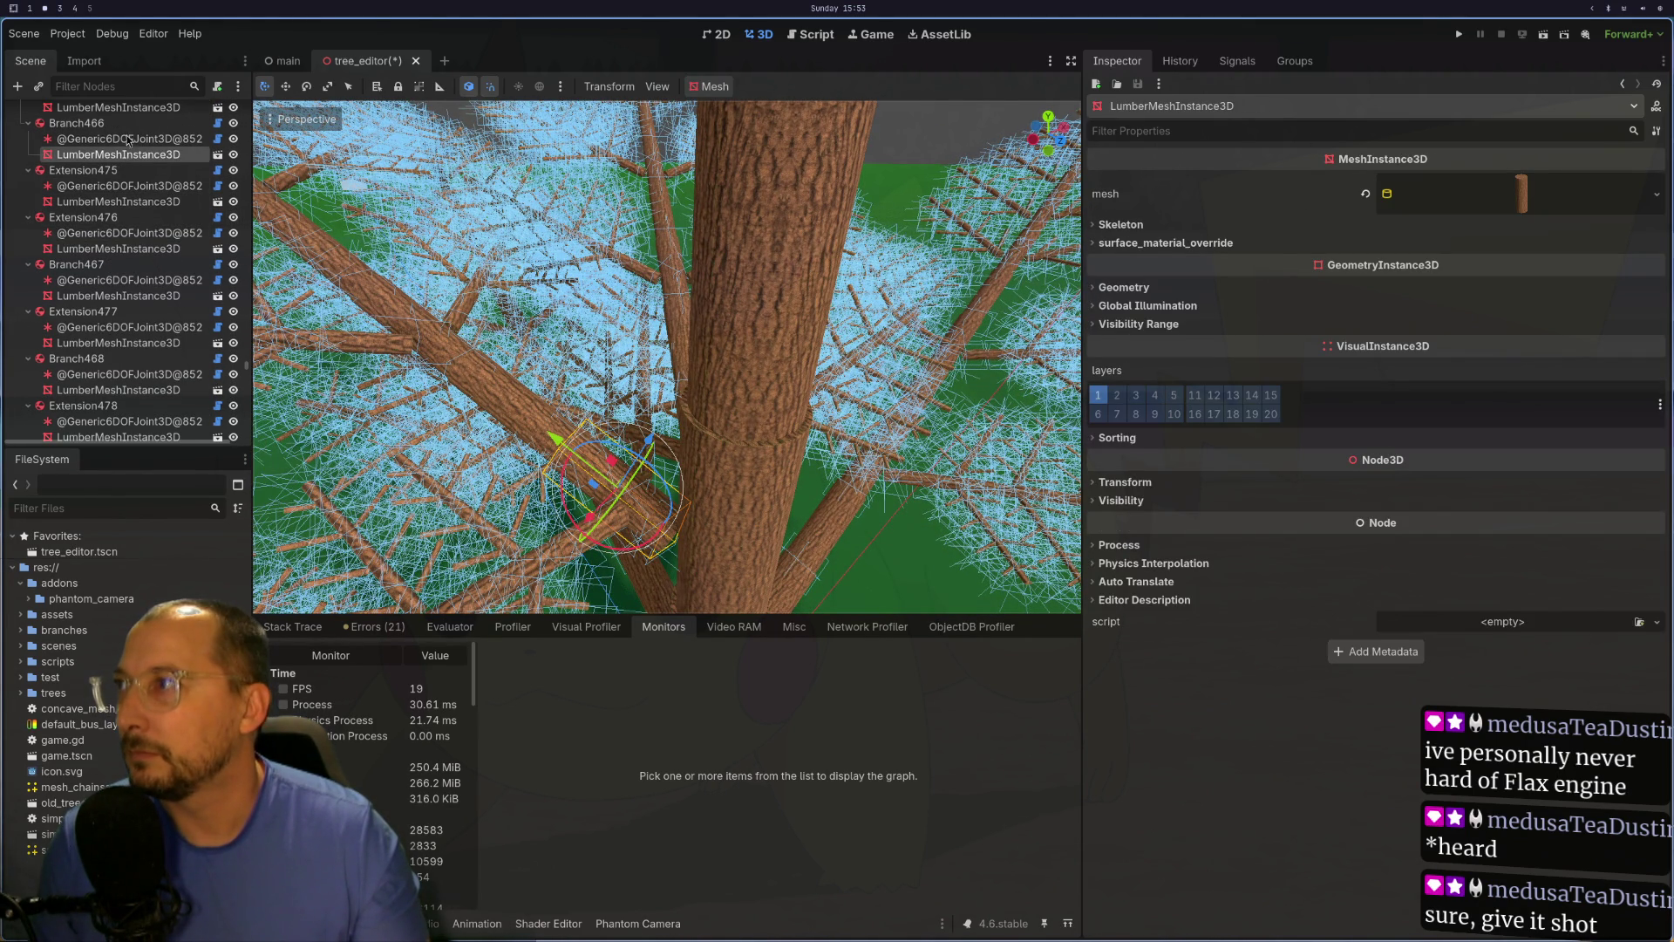
pyautogui.click(88, 123)
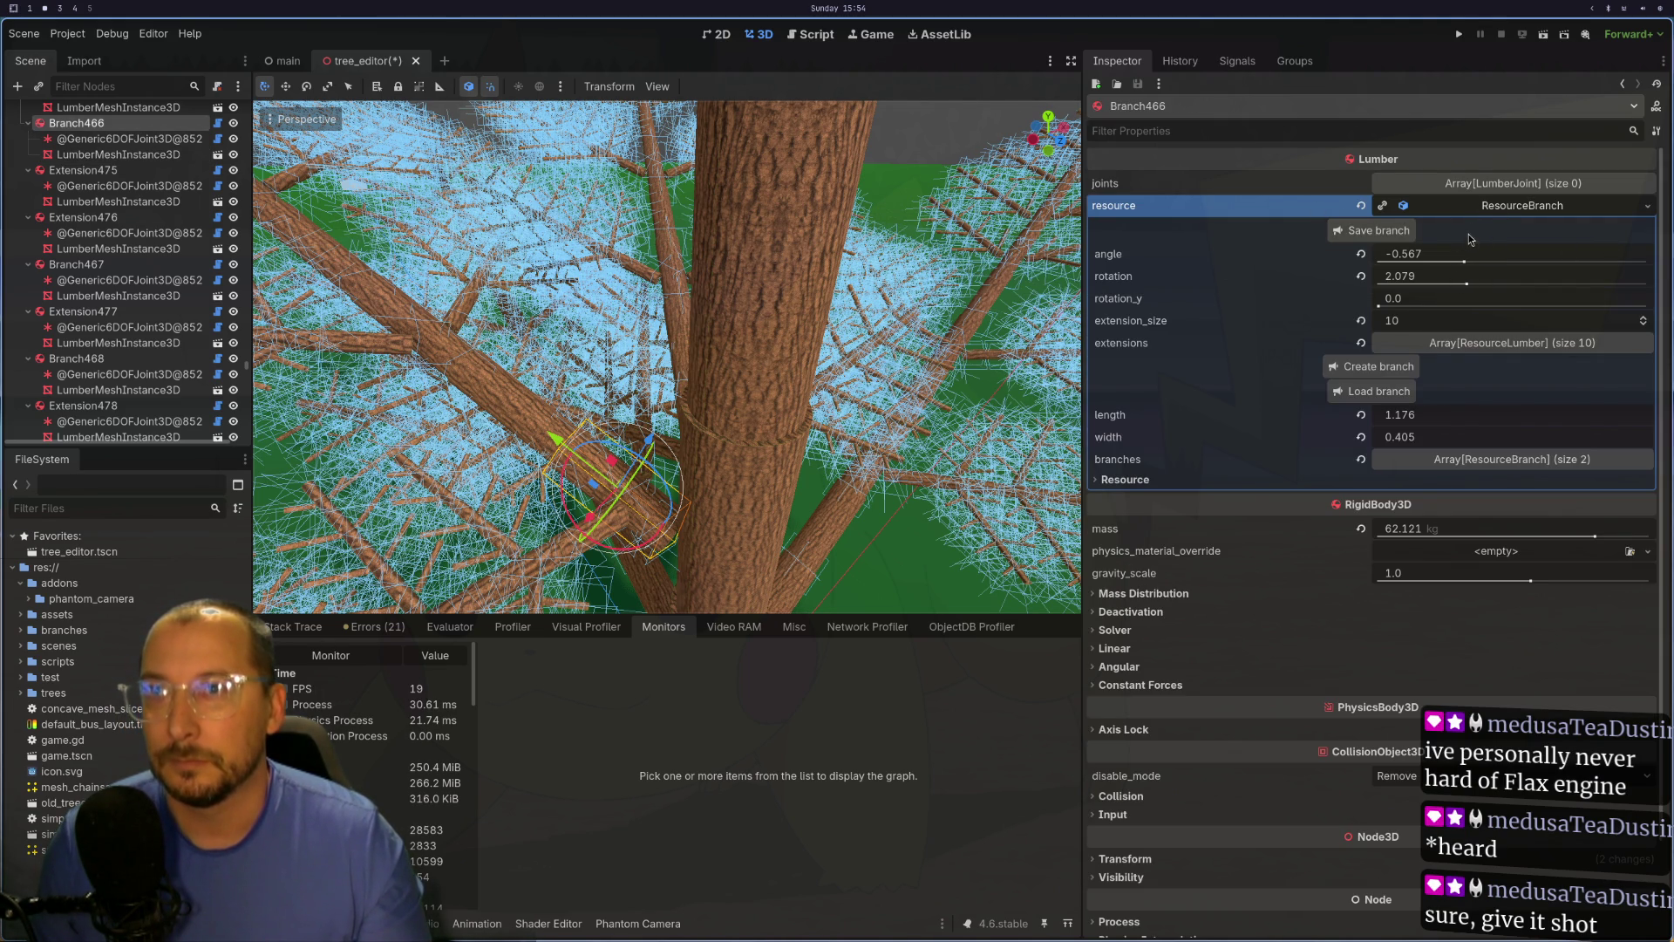
# Step: Enter TAU / 3 as Branch466's rotation (2.094) and orbit to trunk level to check it
pyautogui.click(1518, 281)
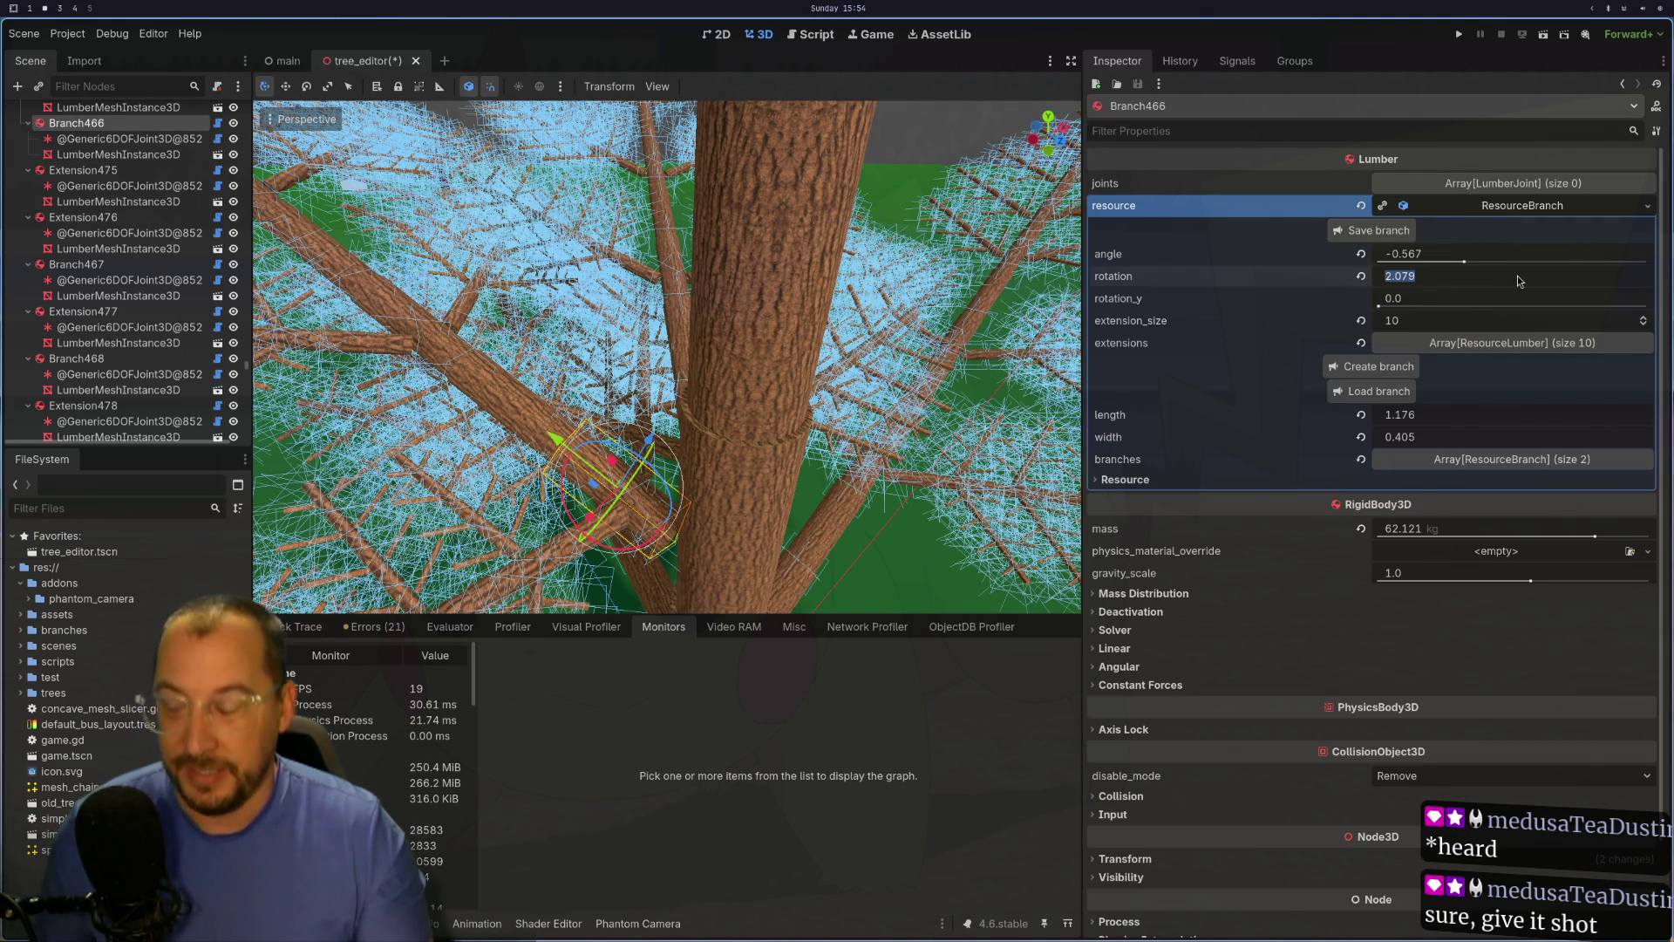
pyautogui.write('TAU /')
pyautogui.press('BackSpace')
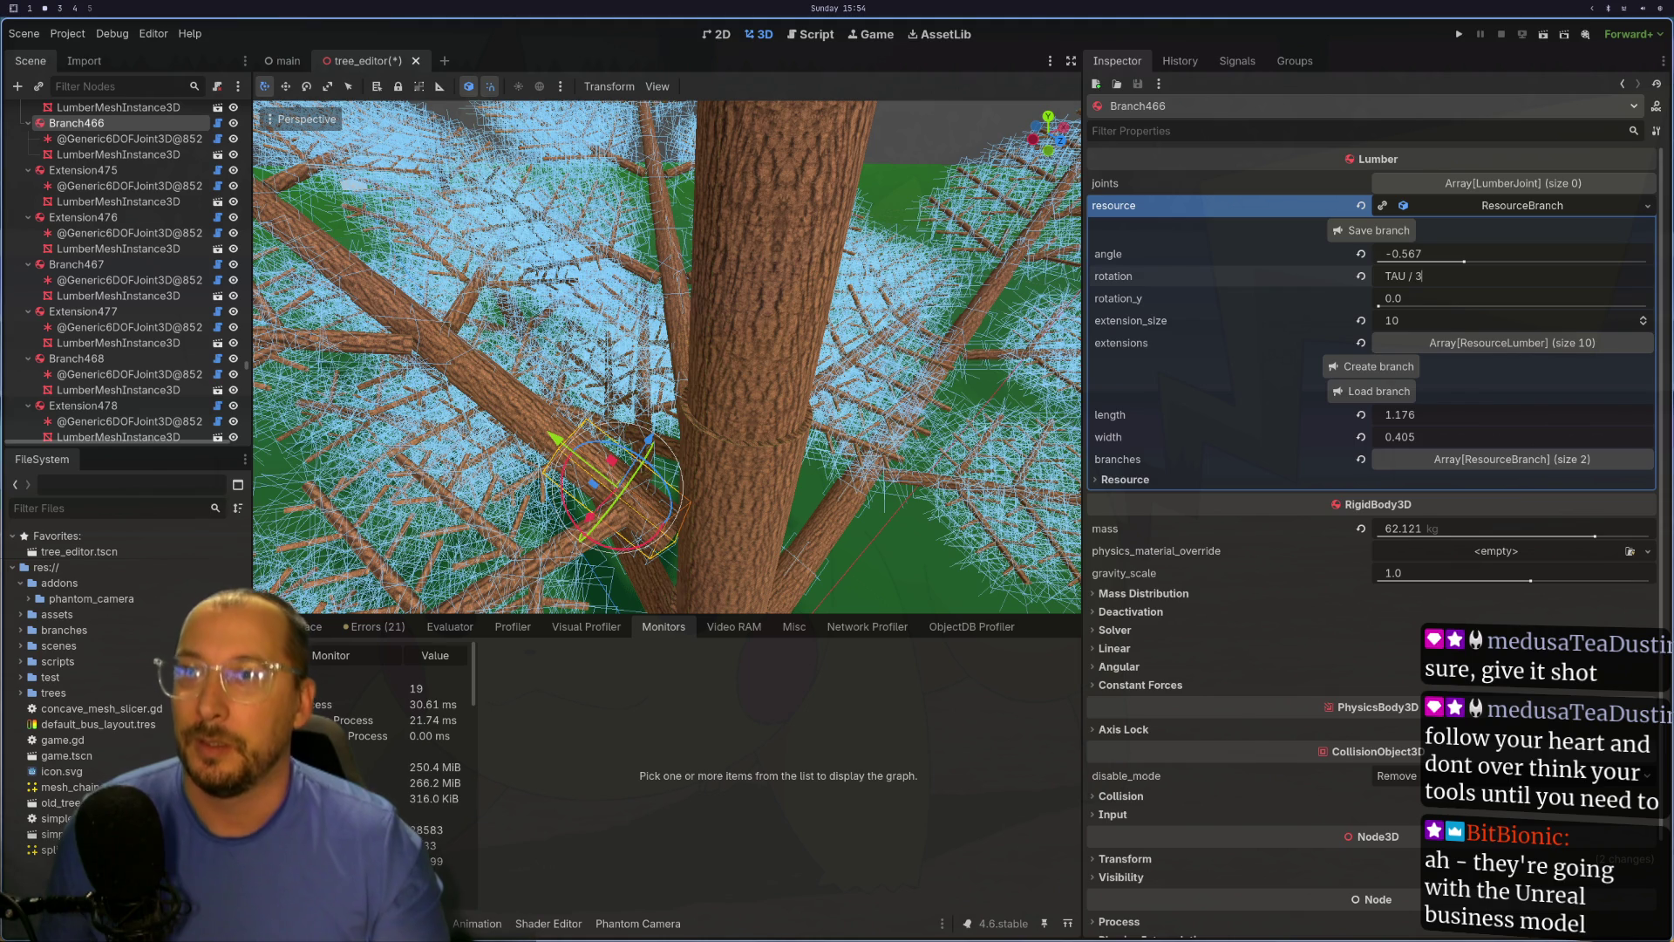
pyautogui.press('Return')
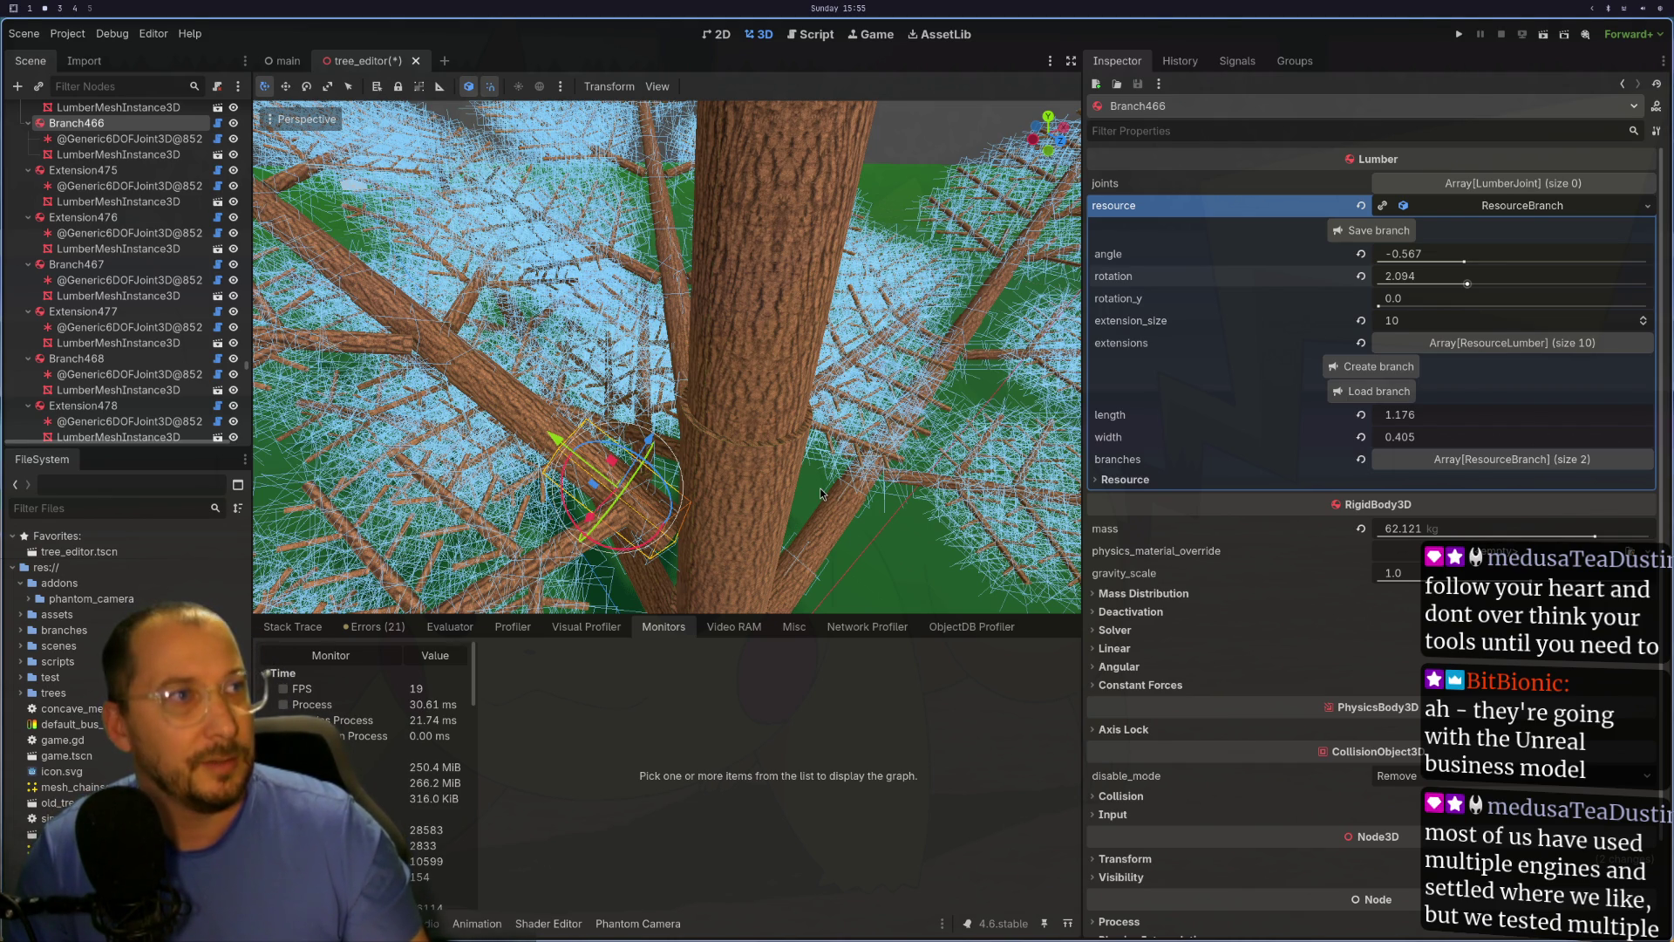
pyautogui.moveTo(820, 488)
pyautogui.mouseDown()
pyautogui.moveTo(844, 499)
pyautogui.moveTo(323, 570)
pyautogui.mouseUp()
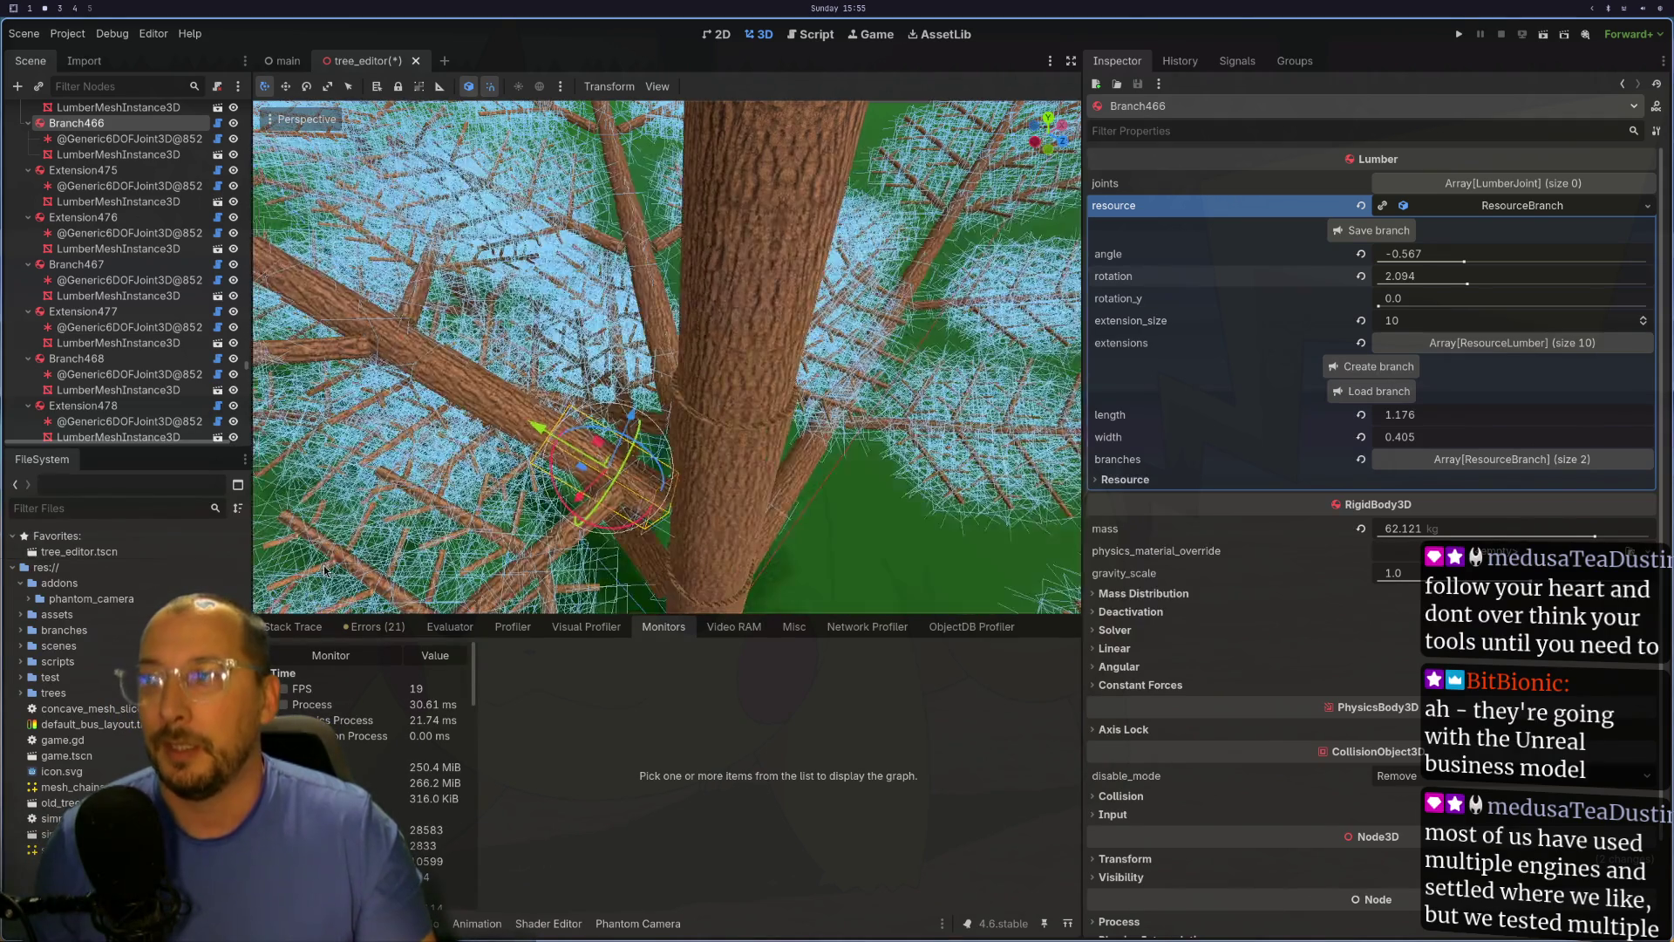
pyautogui.moveTo(765, 501)
pyautogui.mouseDown()
pyautogui.moveTo(599, 406)
pyautogui.moveTo(570, 354)
pyautogui.moveTo(610, 493)
pyautogui.moveTo(715, 453)
pyautogui.mouseUp()
# Step: Select the Branch node and set its rotation to (TAU /3) * 2, giving 4.189
pyautogui.scroll(2, 715, 453)
pyautogui.click(715, 454)
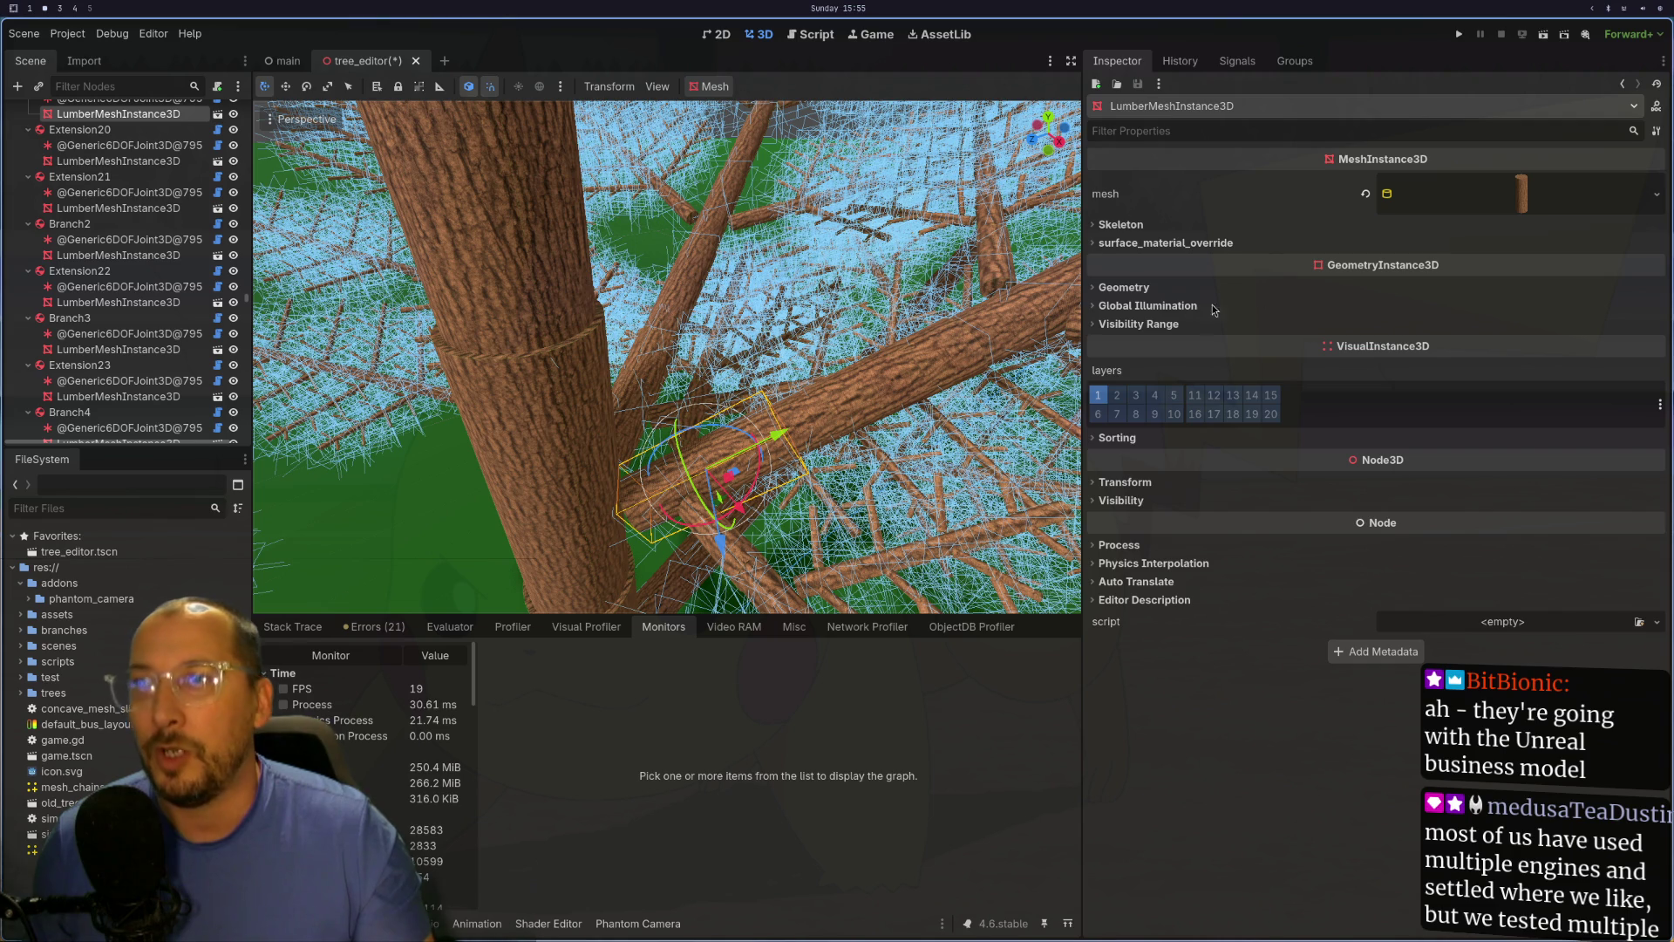
pyautogui.scroll(3, 131, 287)
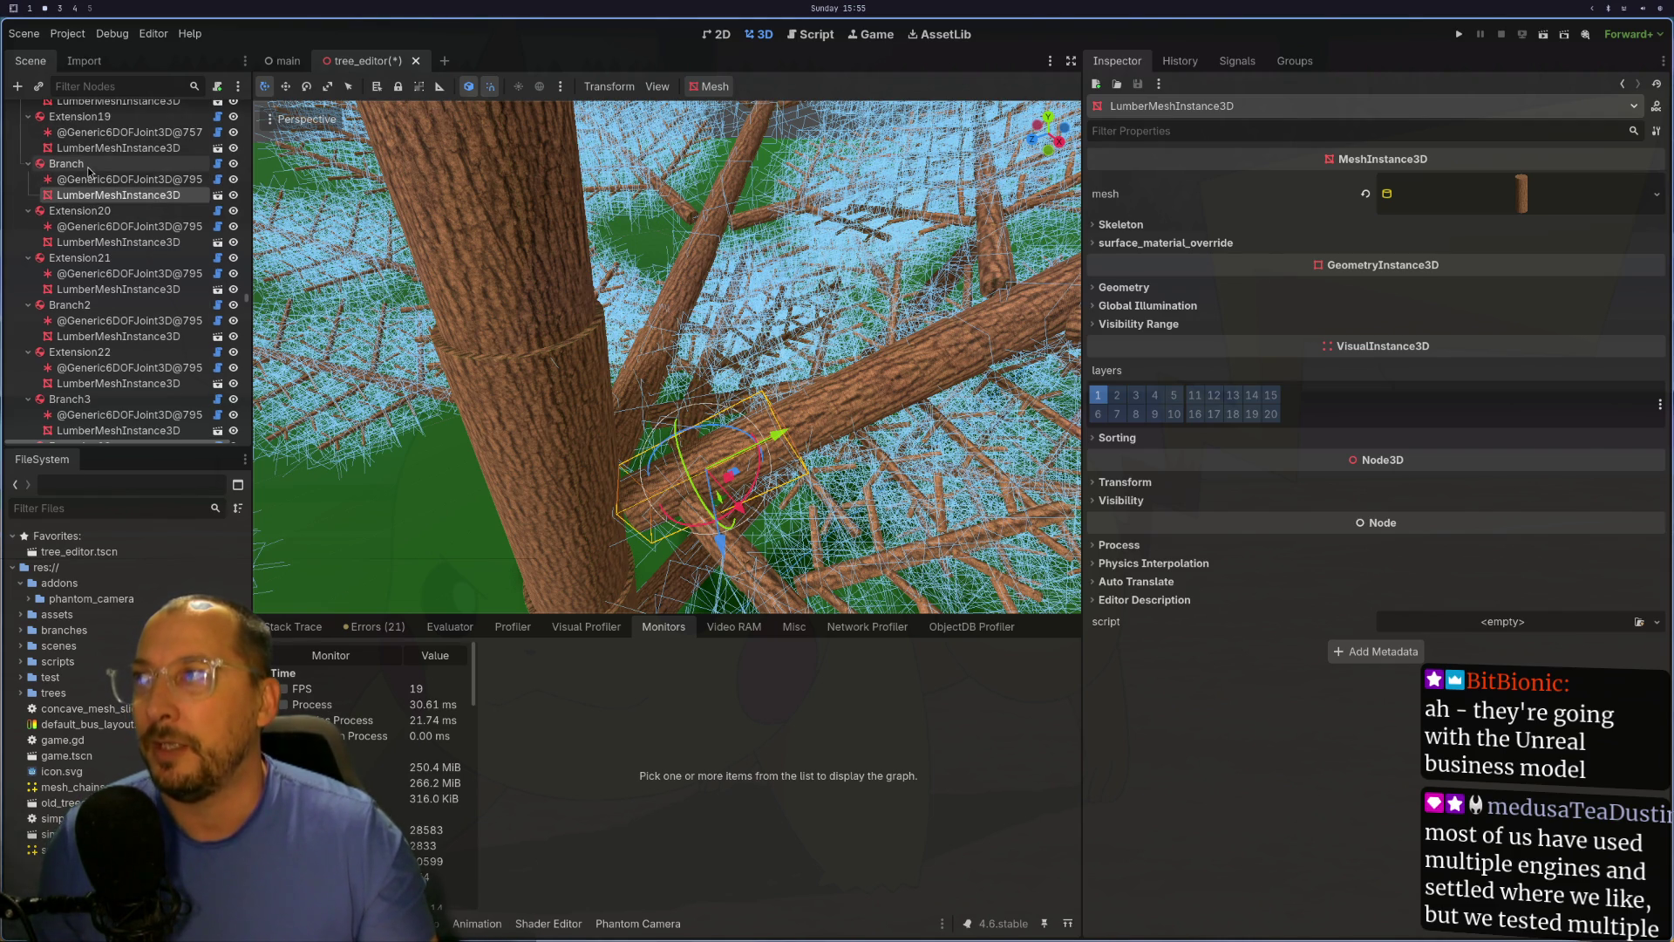
pyautogui.click(70, 163)
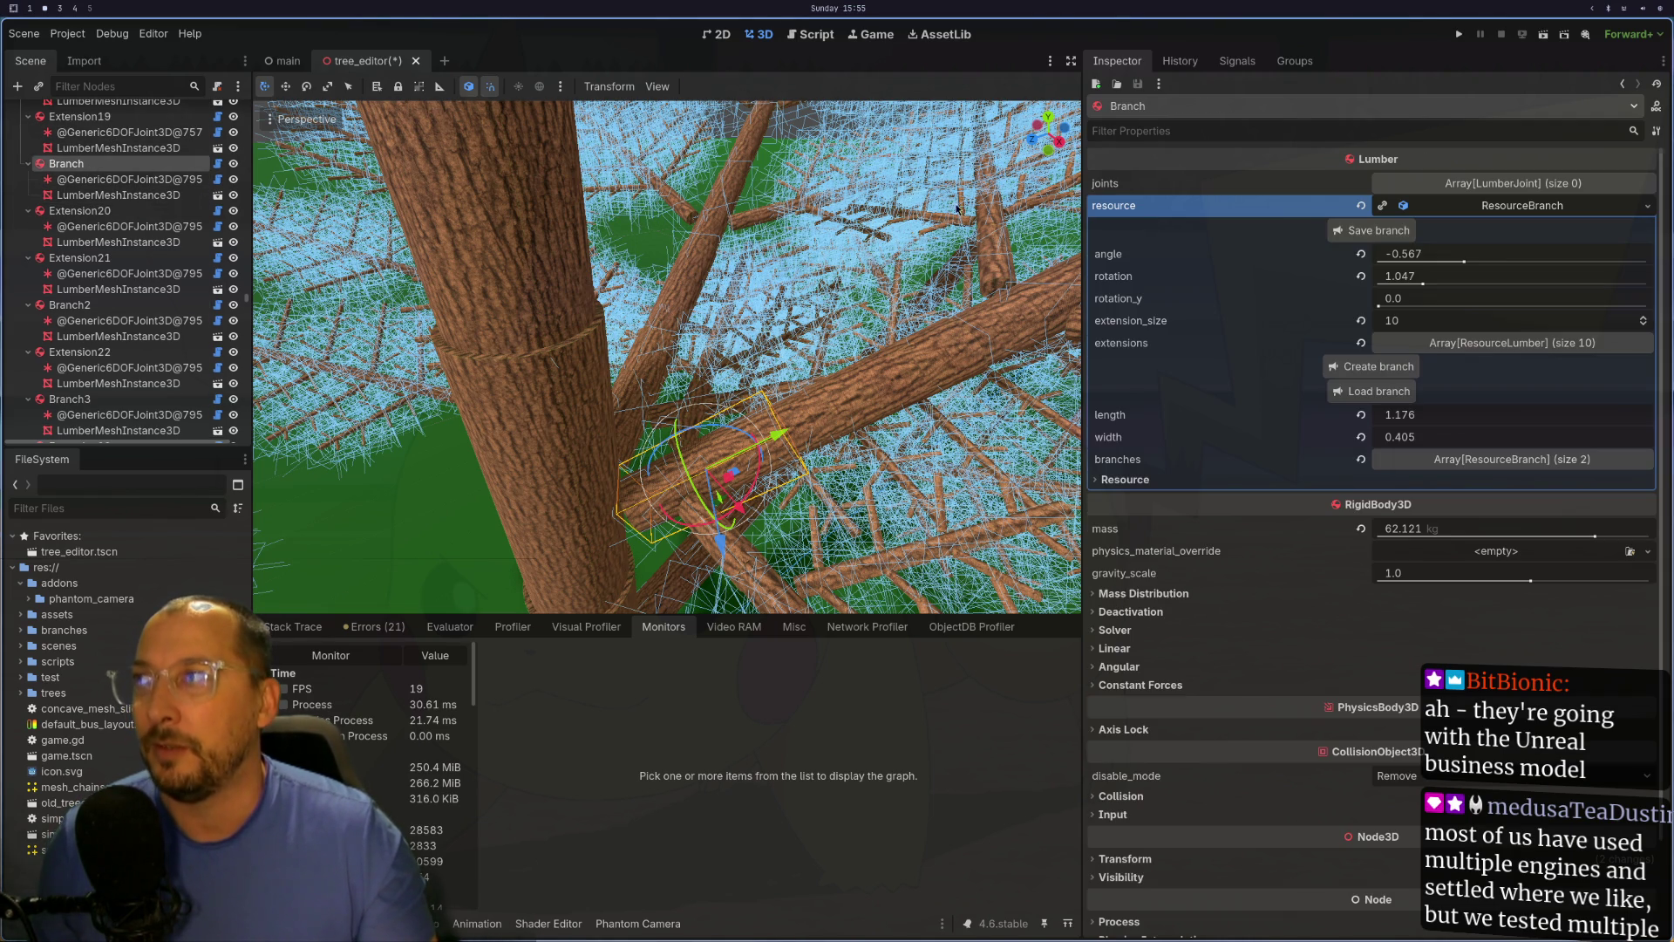
pyautogui.click(1479, 269)
pyautogui.write('TAU /3')
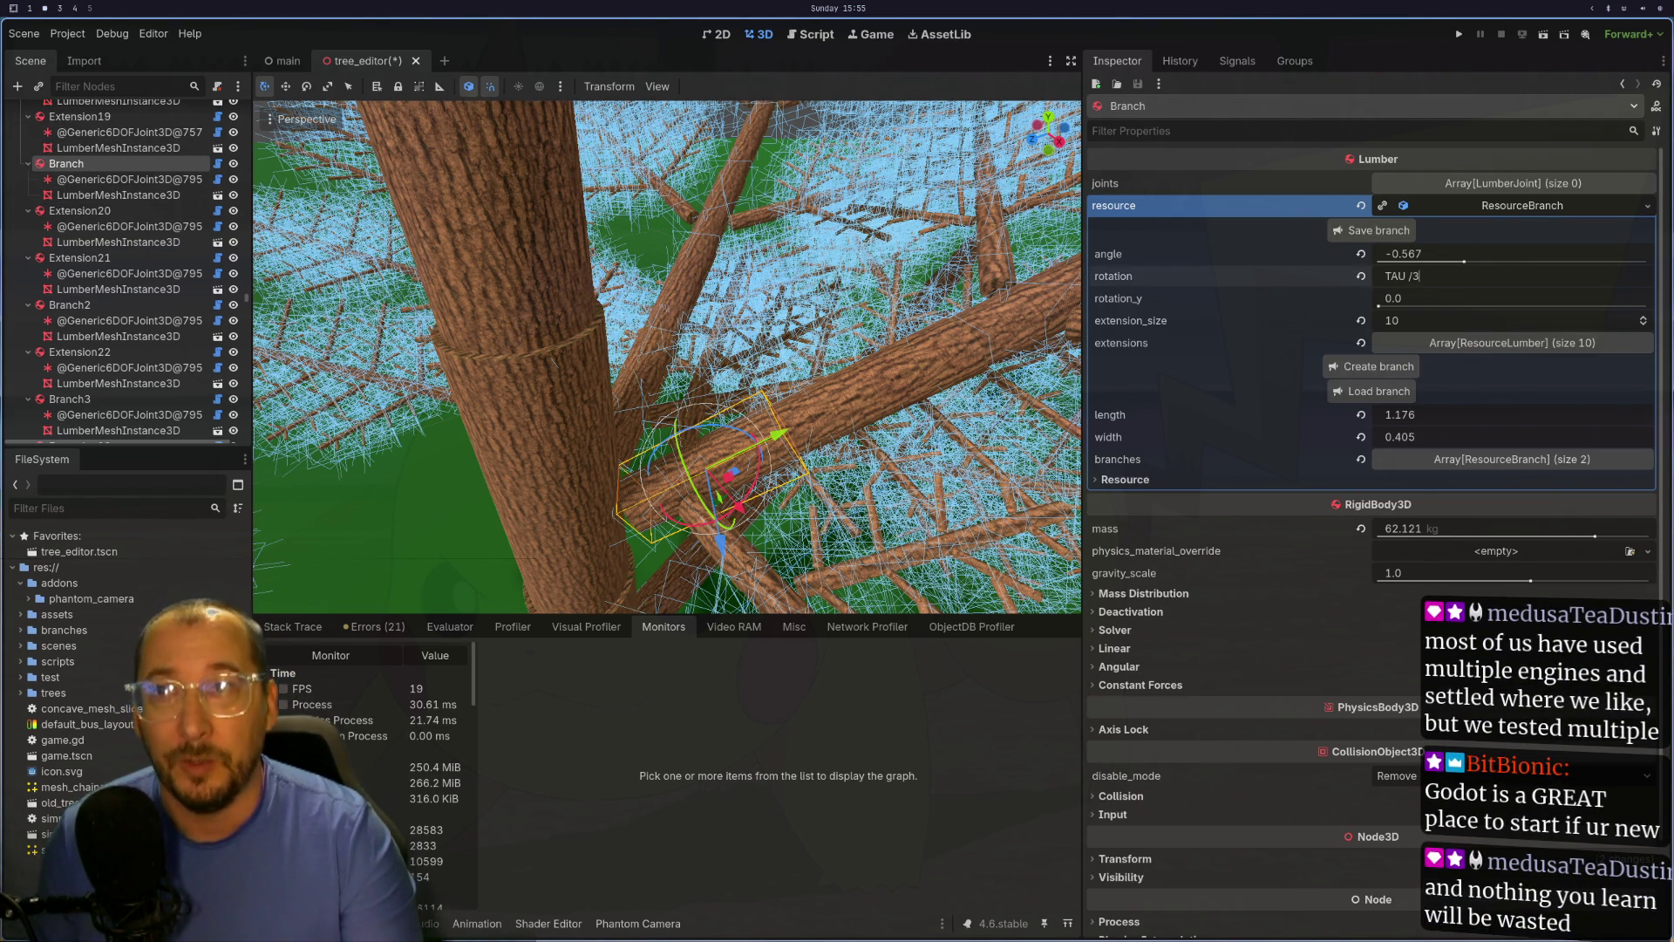
pyautogui.write(' *')
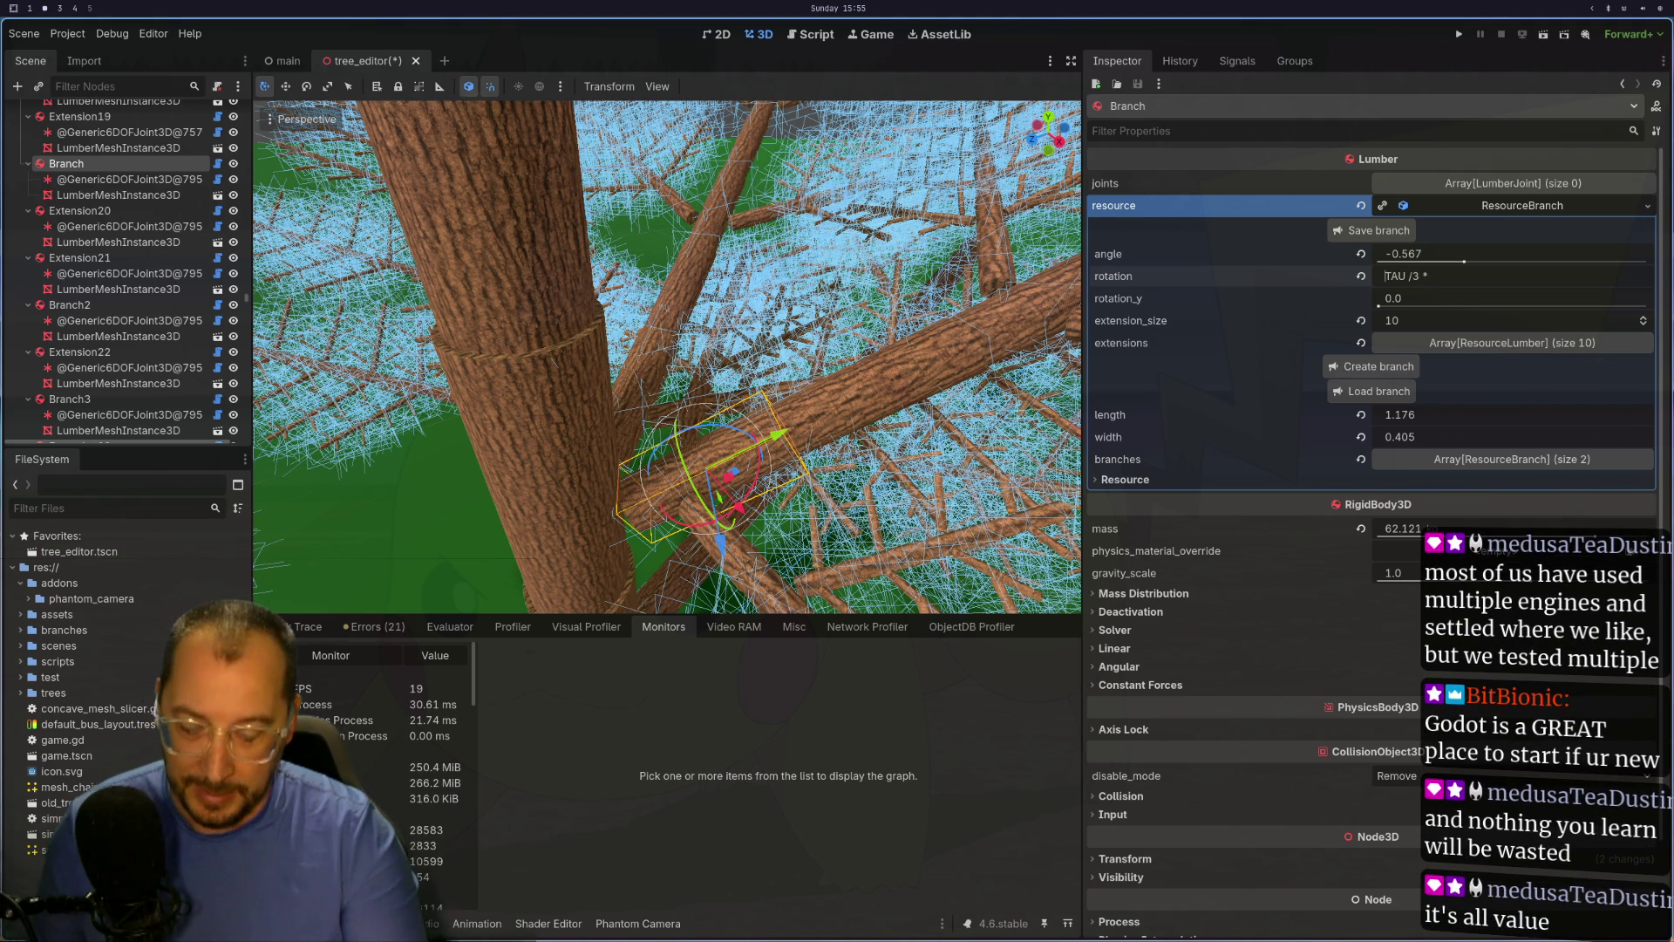
pyautogui.press('Home')
pyautogui.write('(')
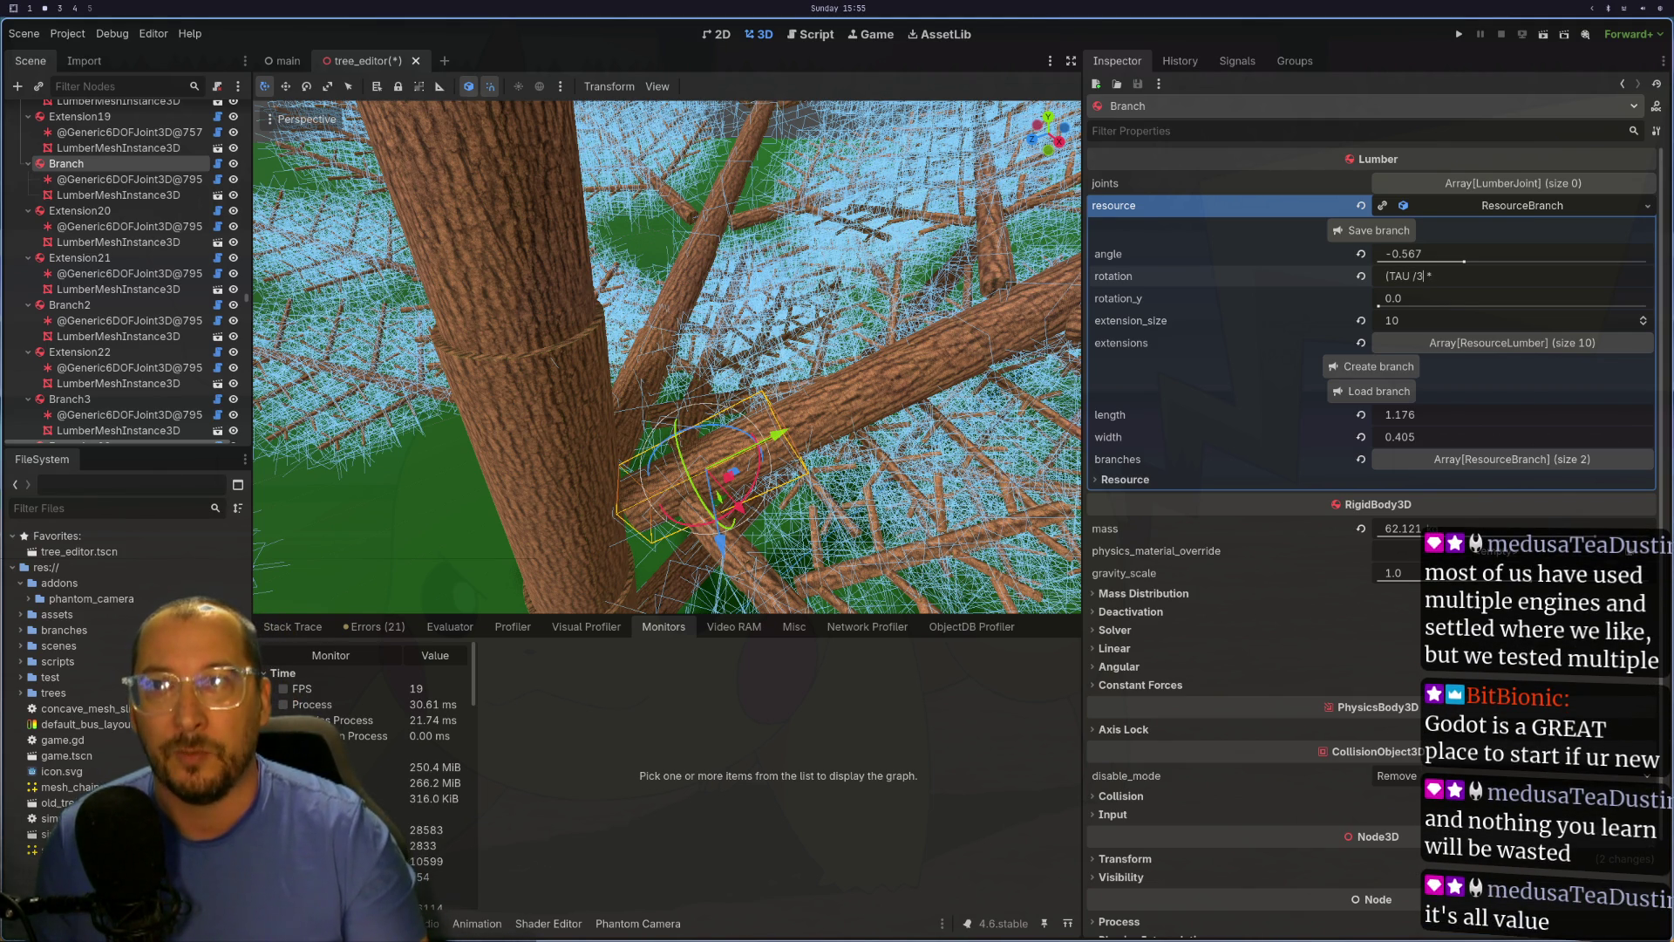
pyautogui.write(')')
pyautogui.press('End')
pyautogui.write('2')
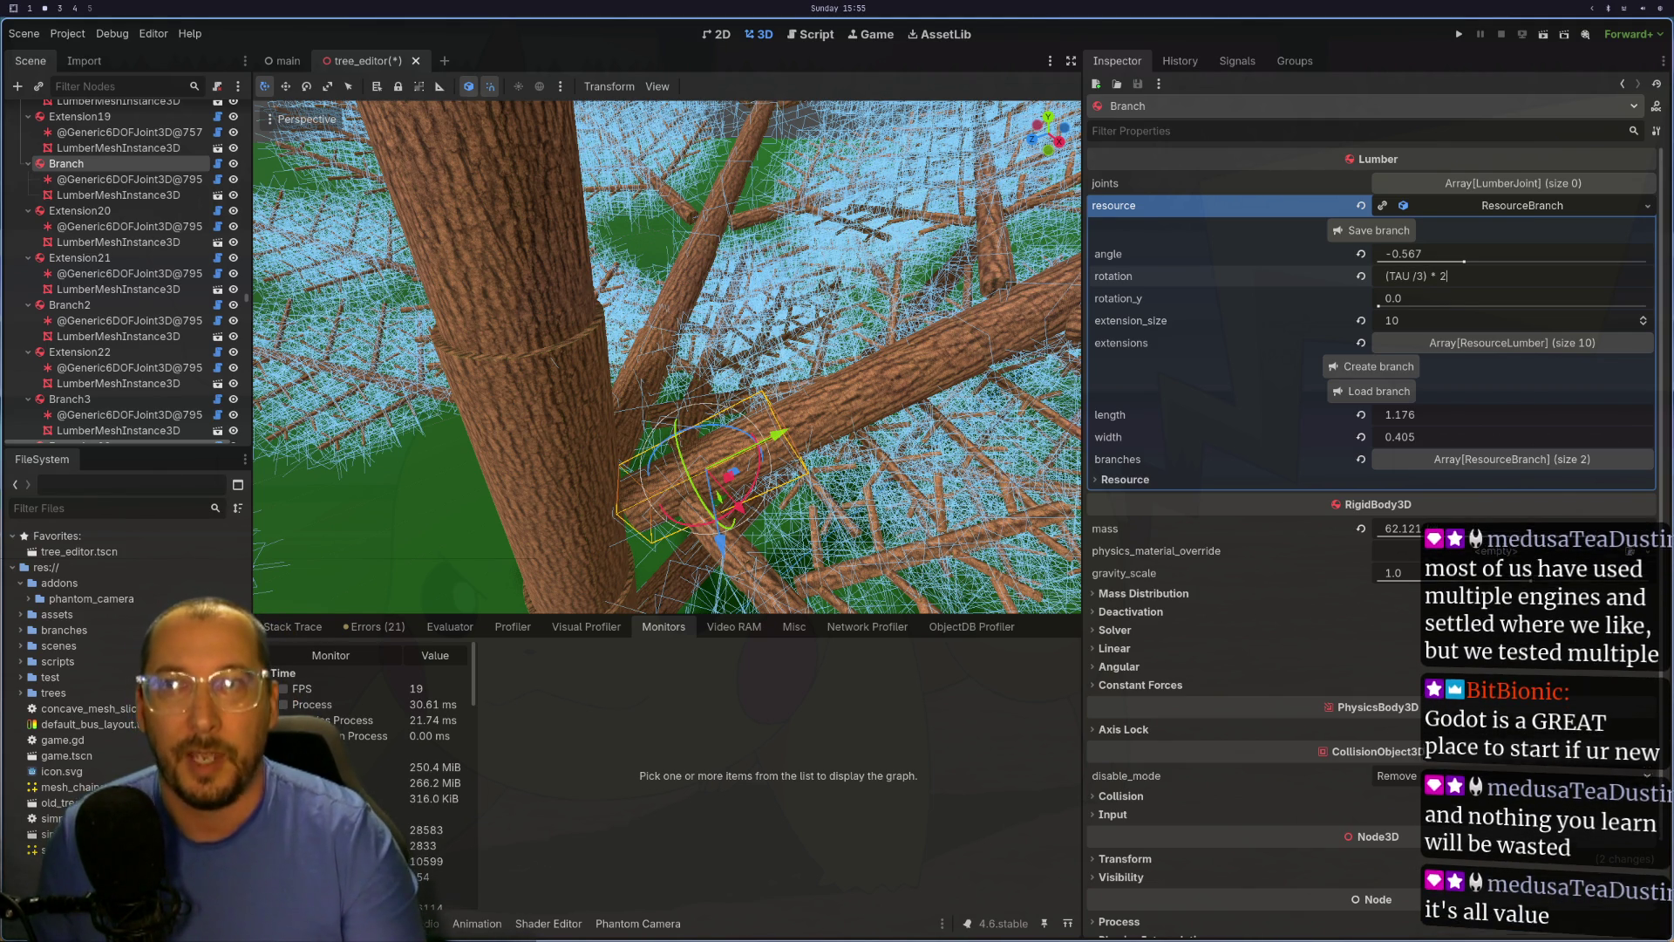
pyautogui.press('Return')
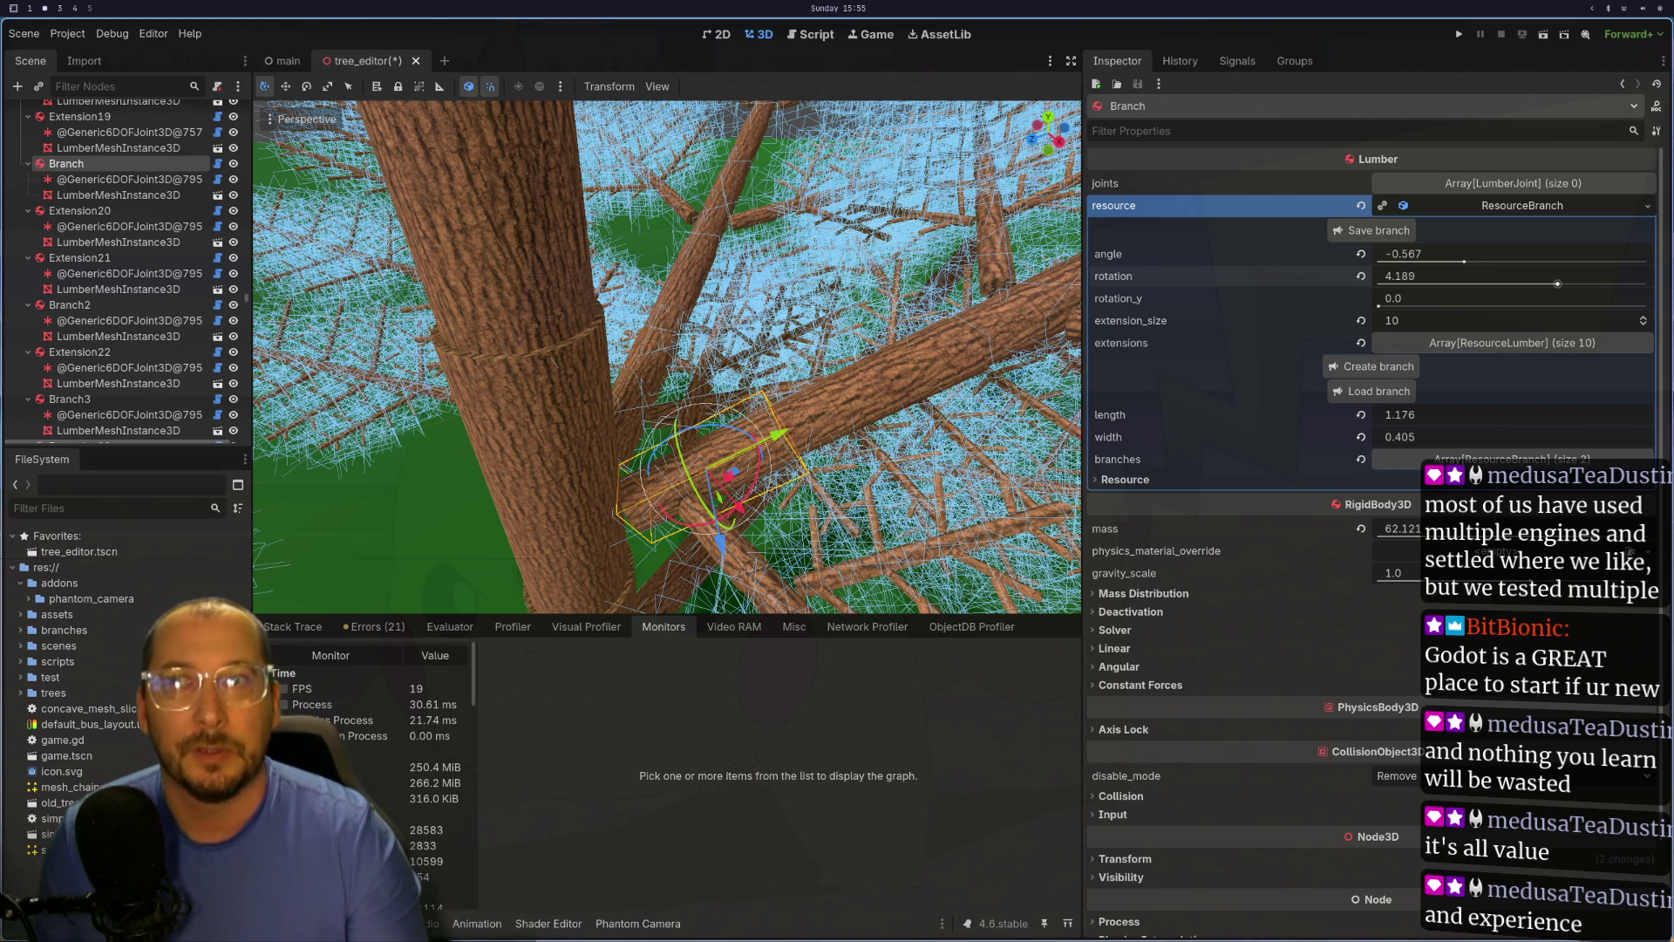
# Step: Orbit the view so the trunk stands upright and select the trunk mesh
pyautogui.scroll(-3, 878, 453)
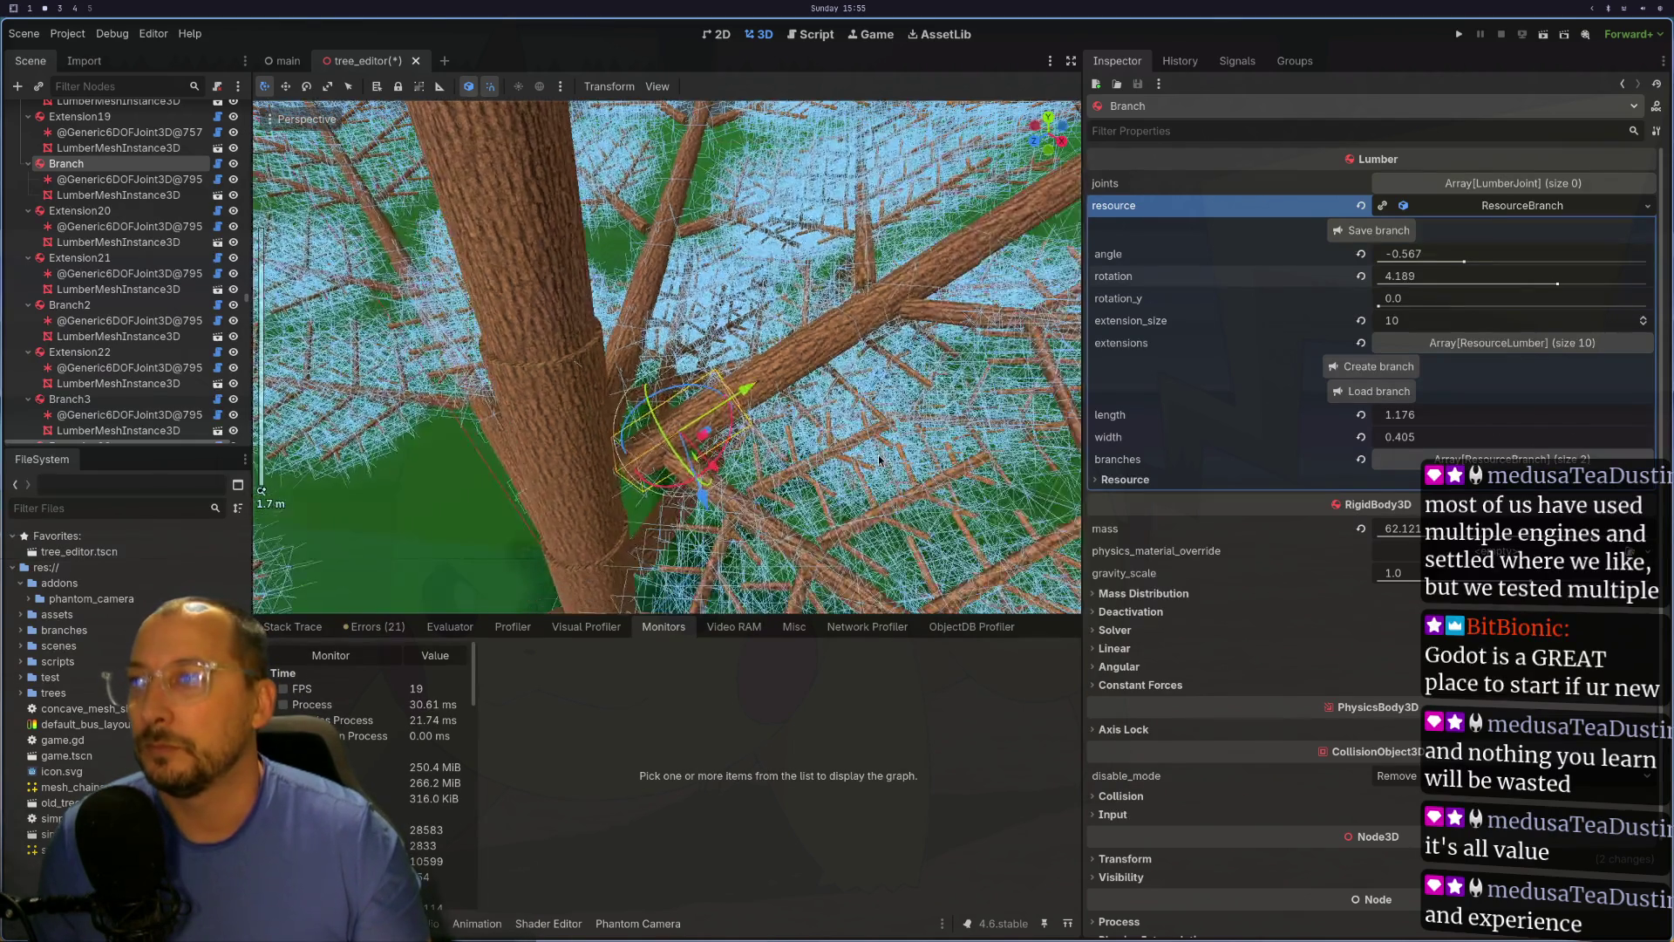
pyautogui.scroll(-3, 939, 450)
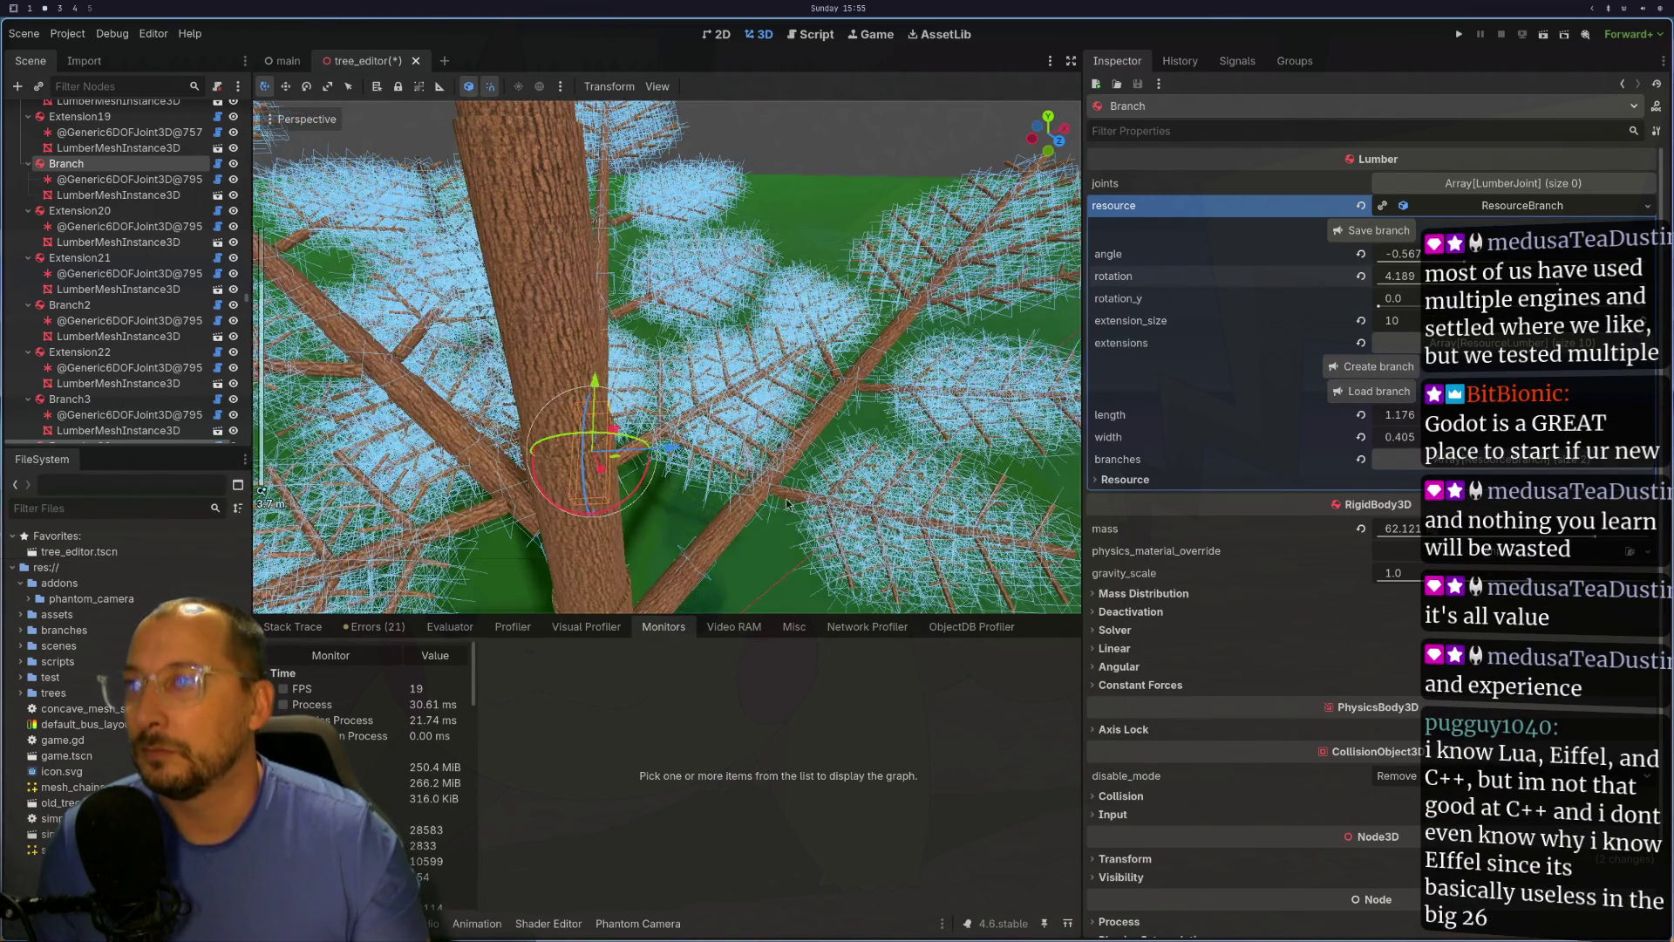
pyautogui.scroll(-2, 1055, 431)
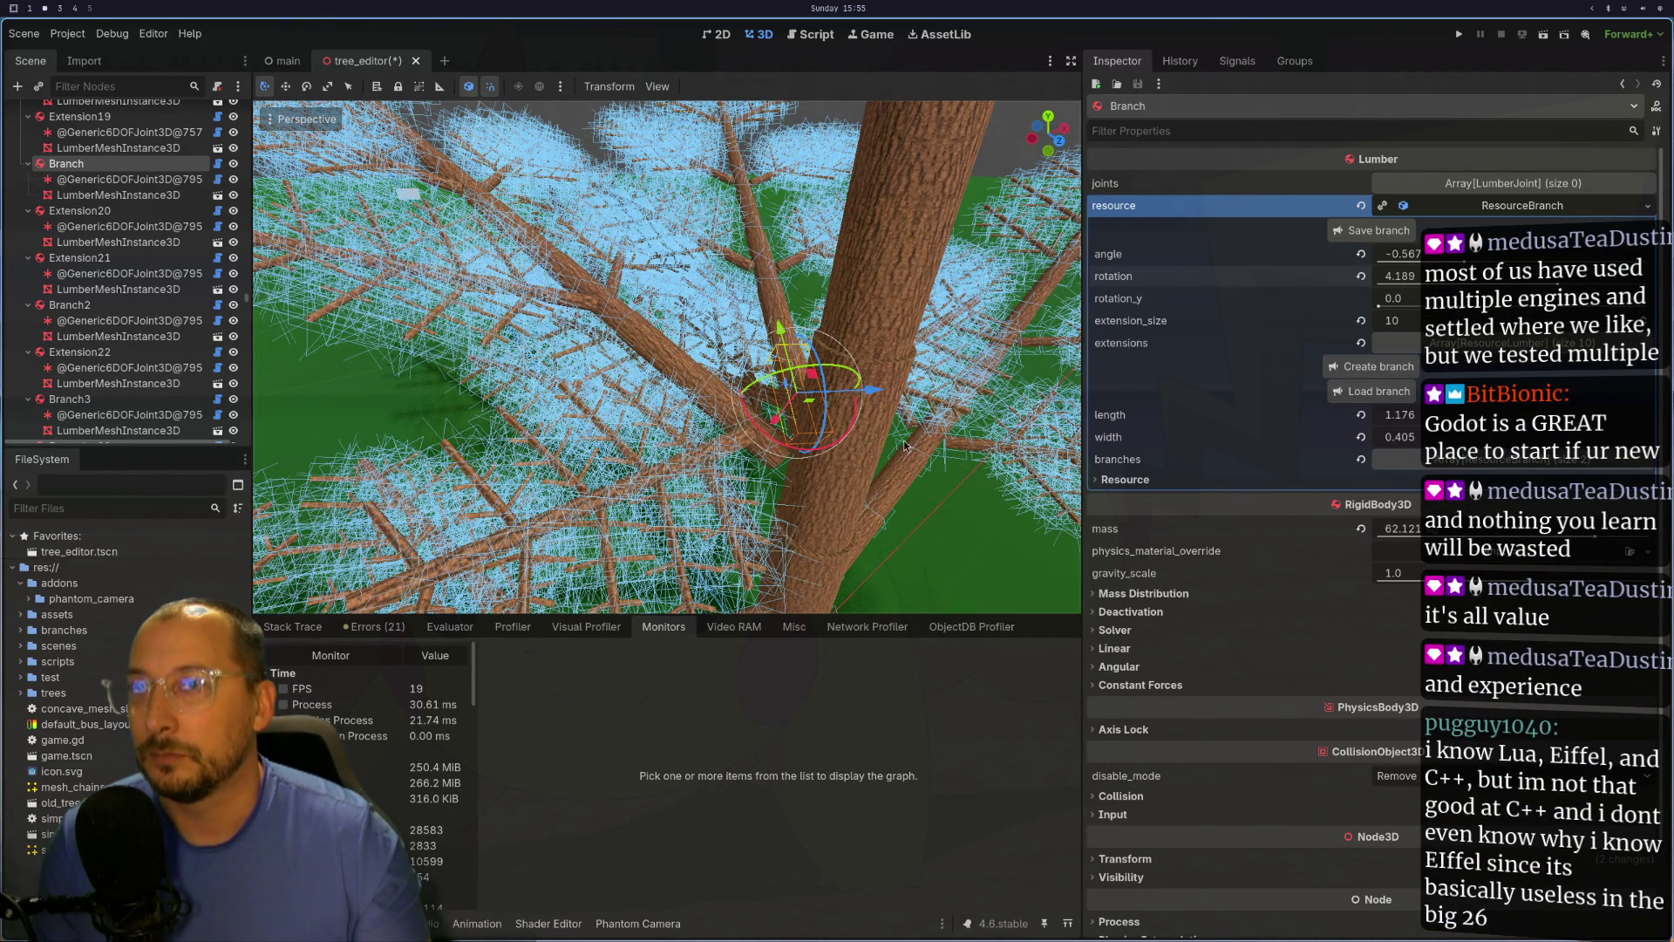
pyautogui.moveTo(904, 505); pyautogui.dragTo(867, 394)
pyautogui.click(801, 391)
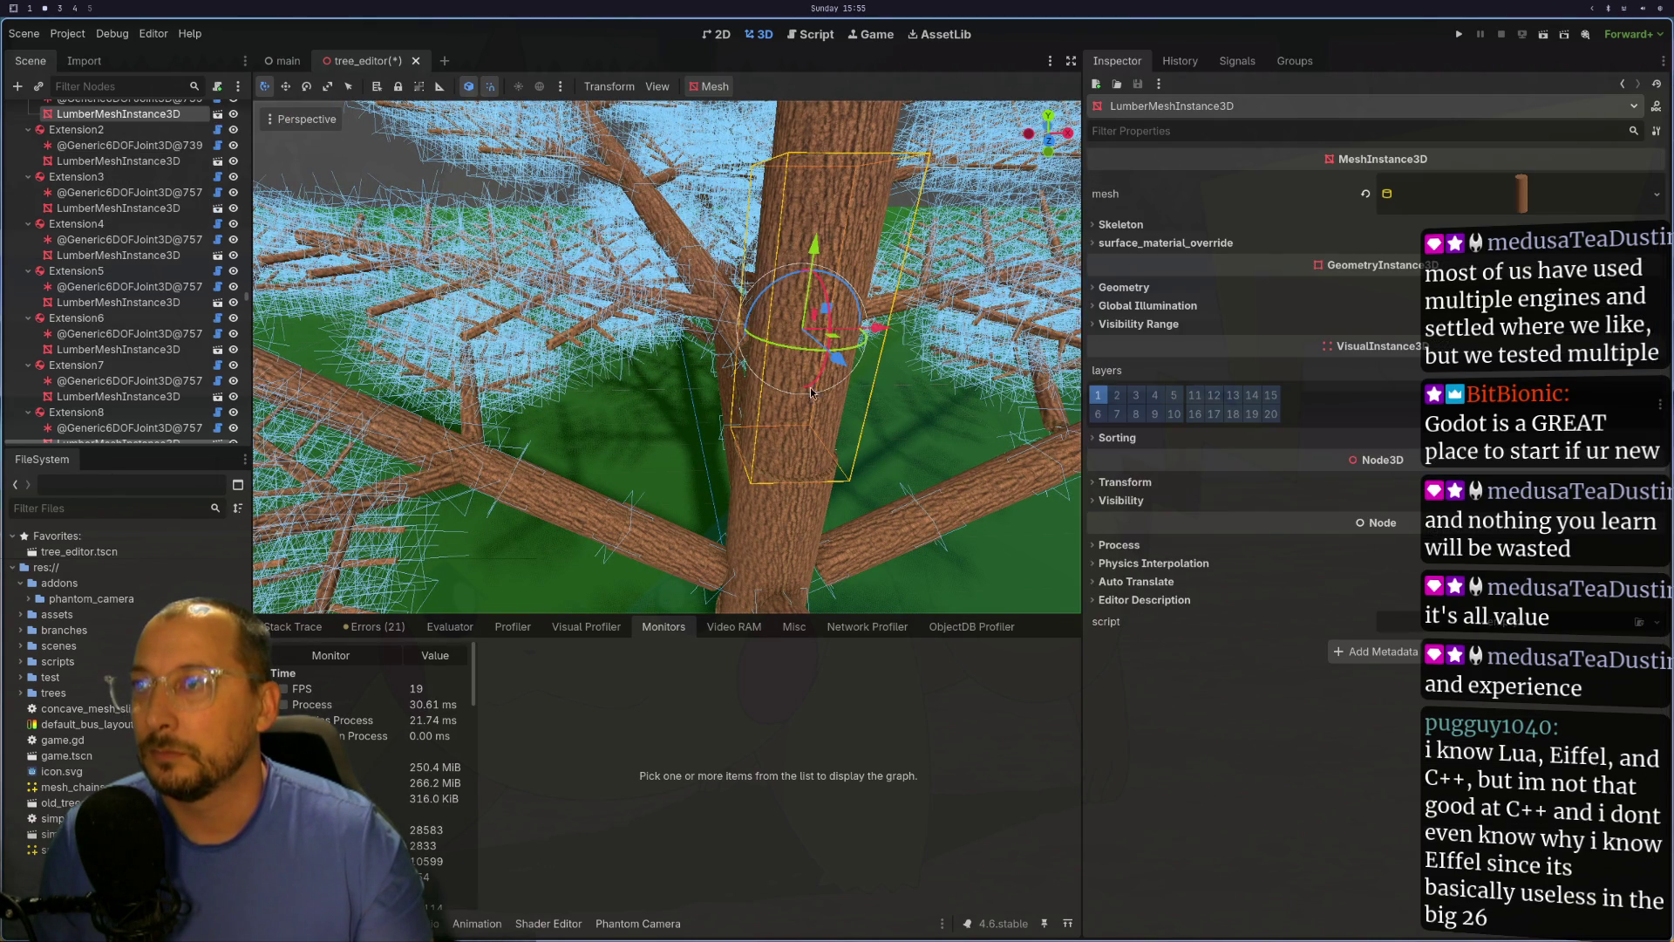
# Step: Select the Extension node, expand its lumber resource, and open the Load branch file picker
pyautogui.scroll(3, 87, 208)
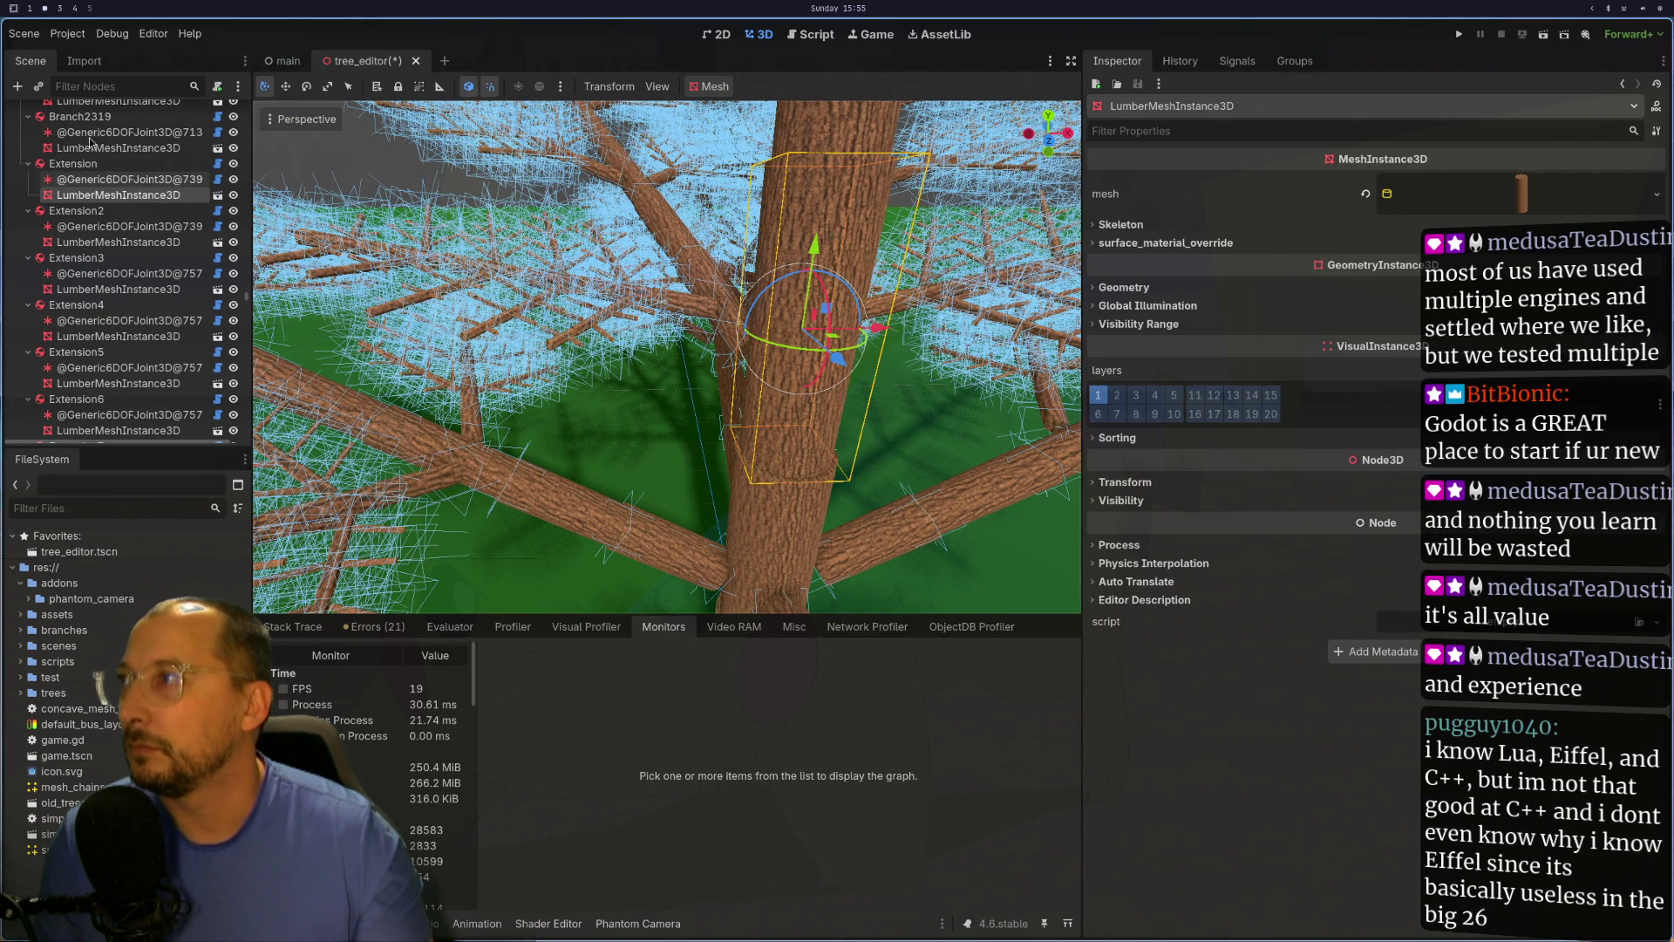
pyautogui.click(88, 164)
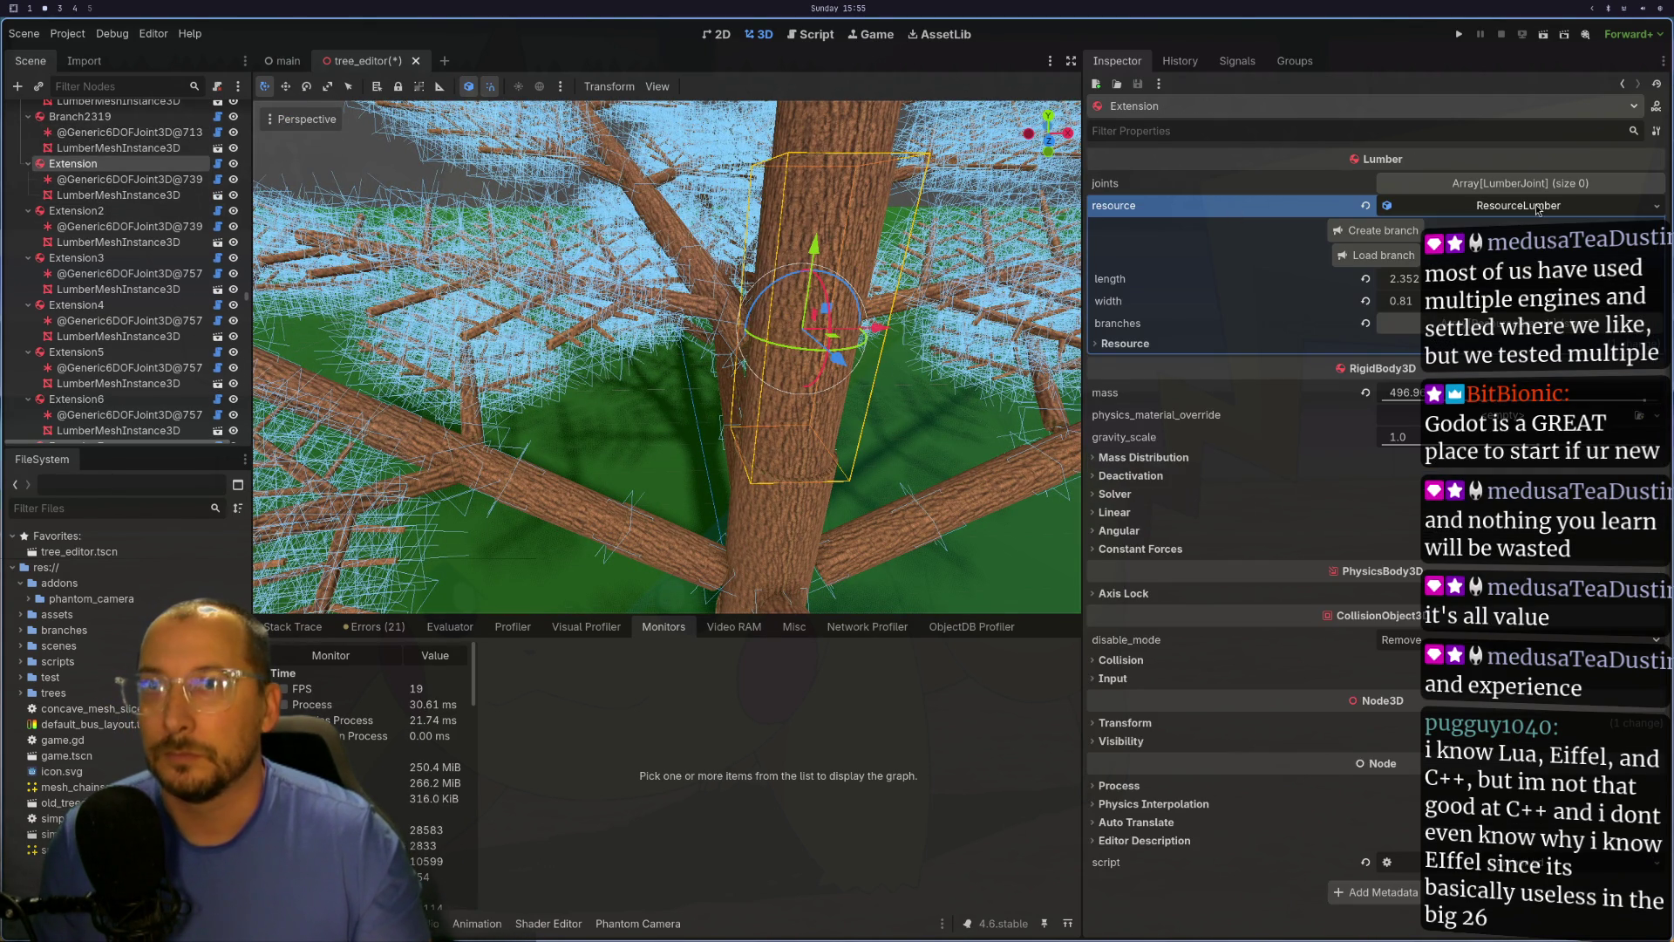
pyautogui.click(1535, 206)
pyautogui.click(1385, 255)
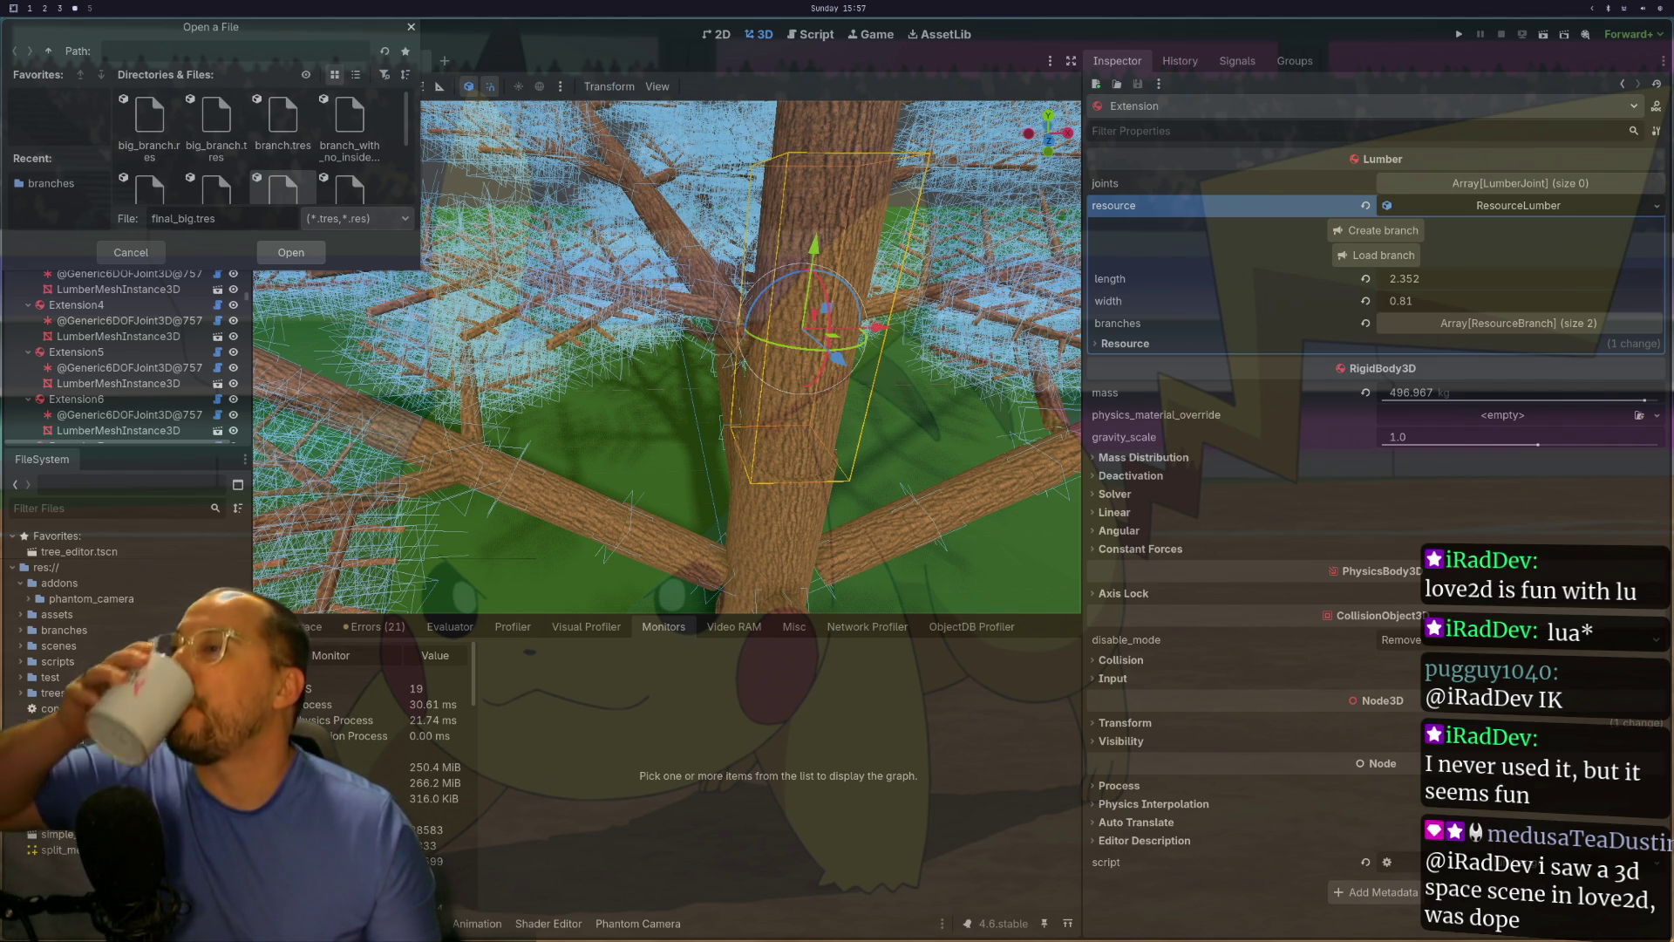
# Step: Switch to the Neovim workspace showing tree_editor.gd
pyautogui.press('super+1')
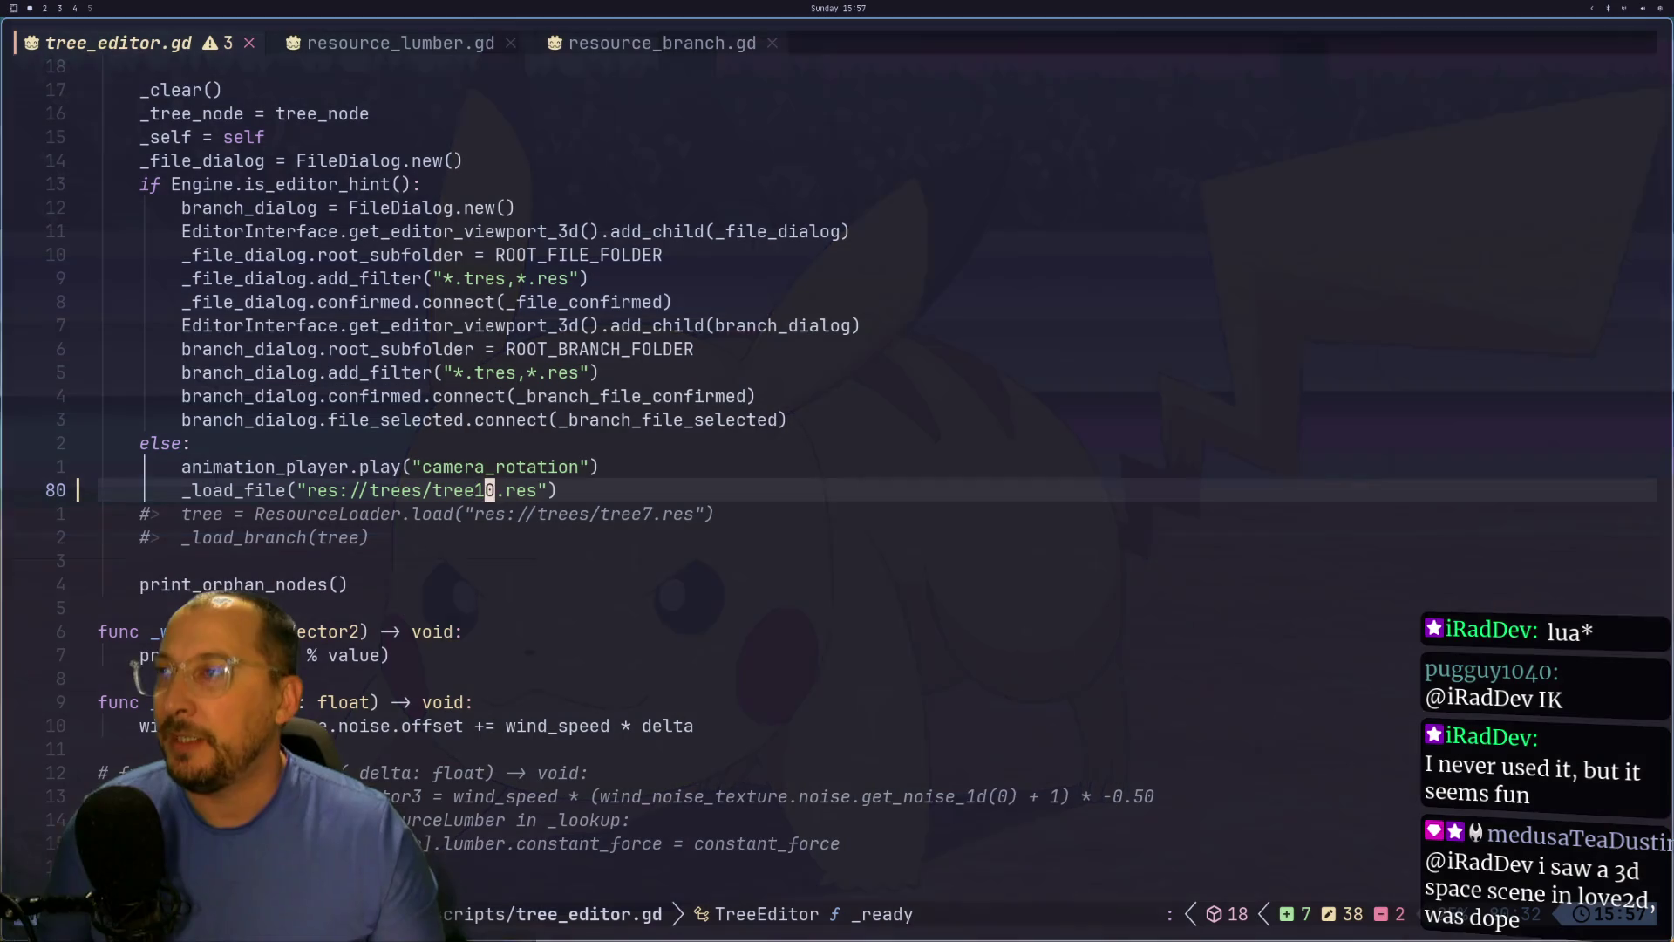
# Step: Search the project's .gd scripts for _process\( with grug-far
pyautogui.click(907, 309)
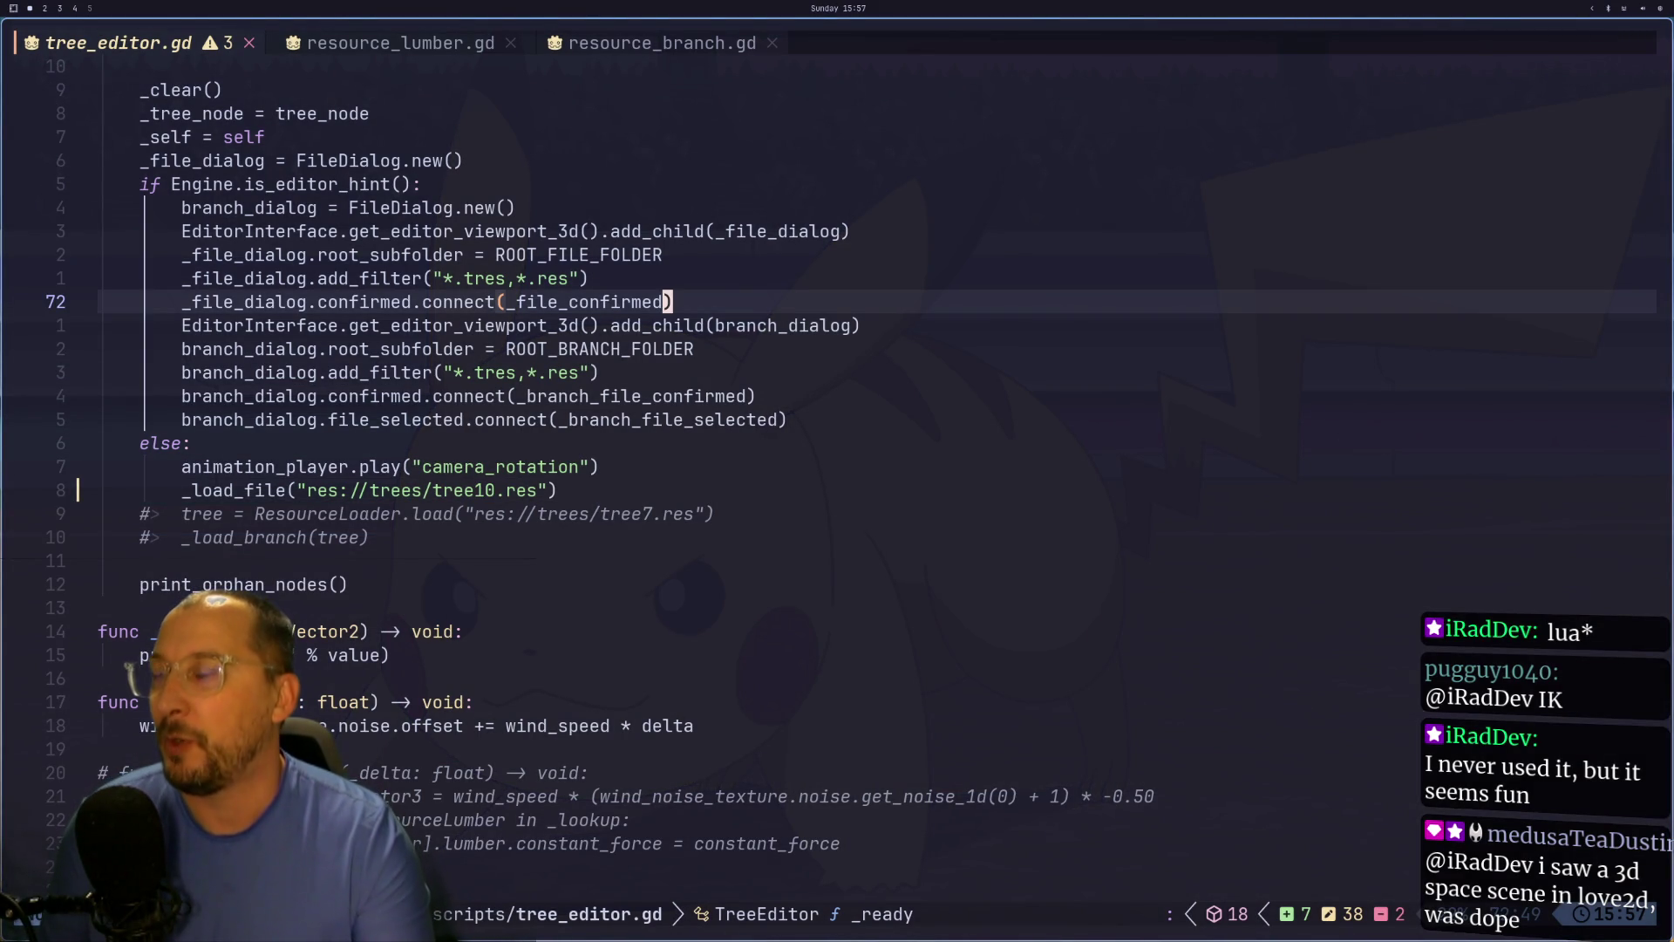
pyautogui.press('space')
pyautogui.write('s')
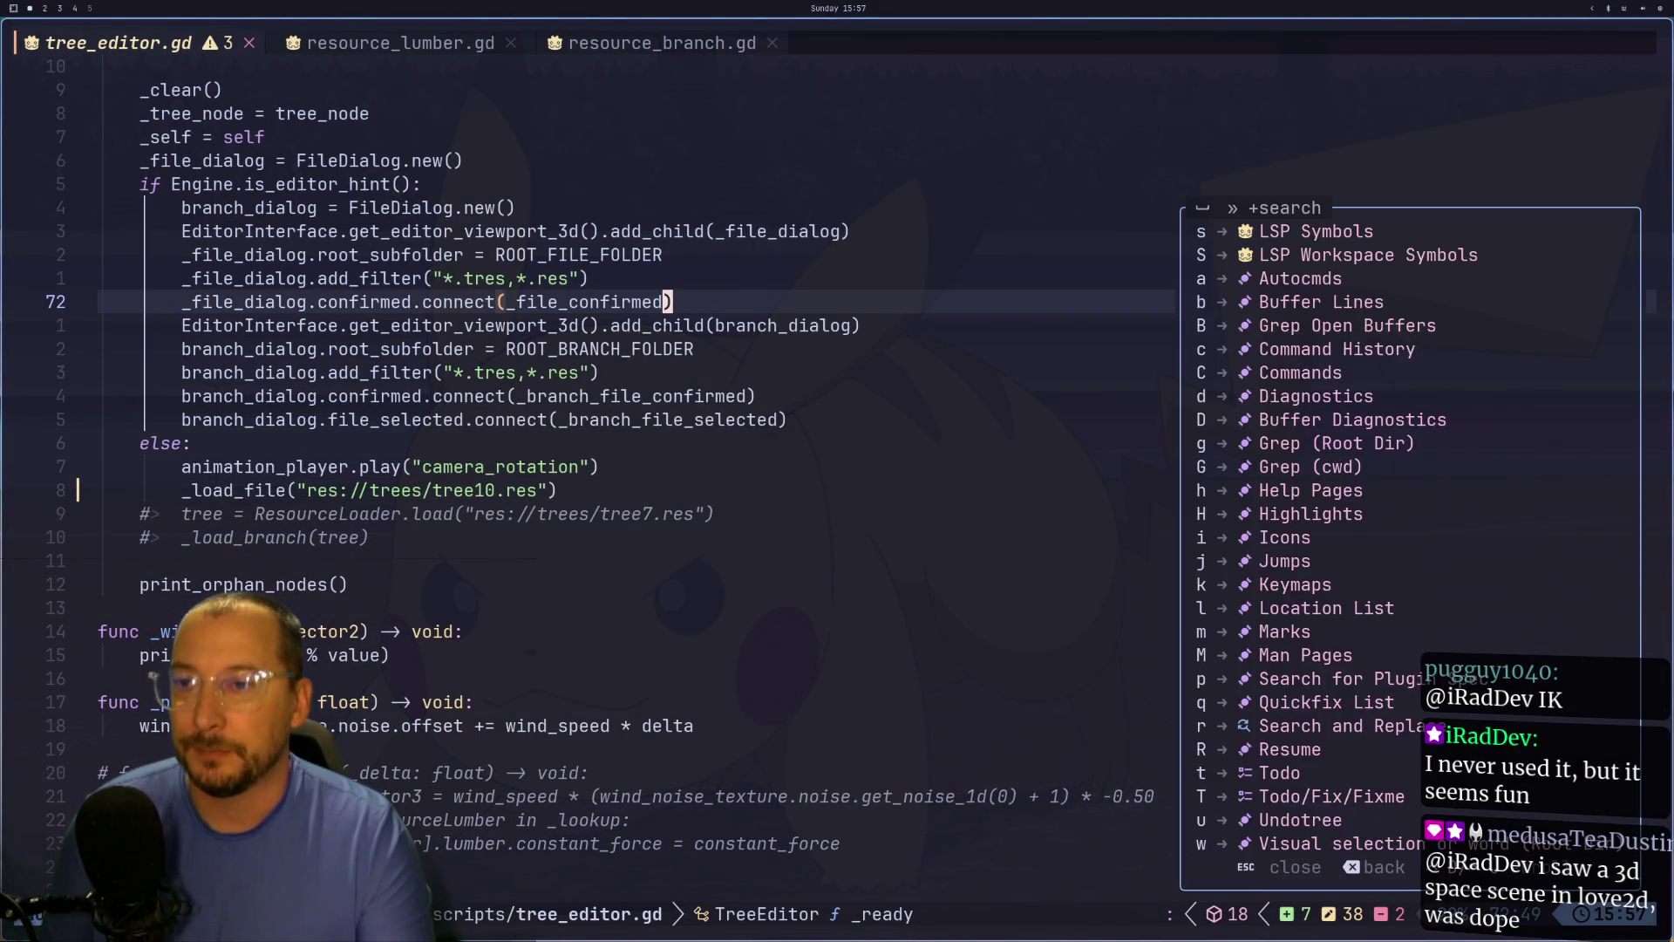
pyautogui.write('r')
pyautogui.write('_process')
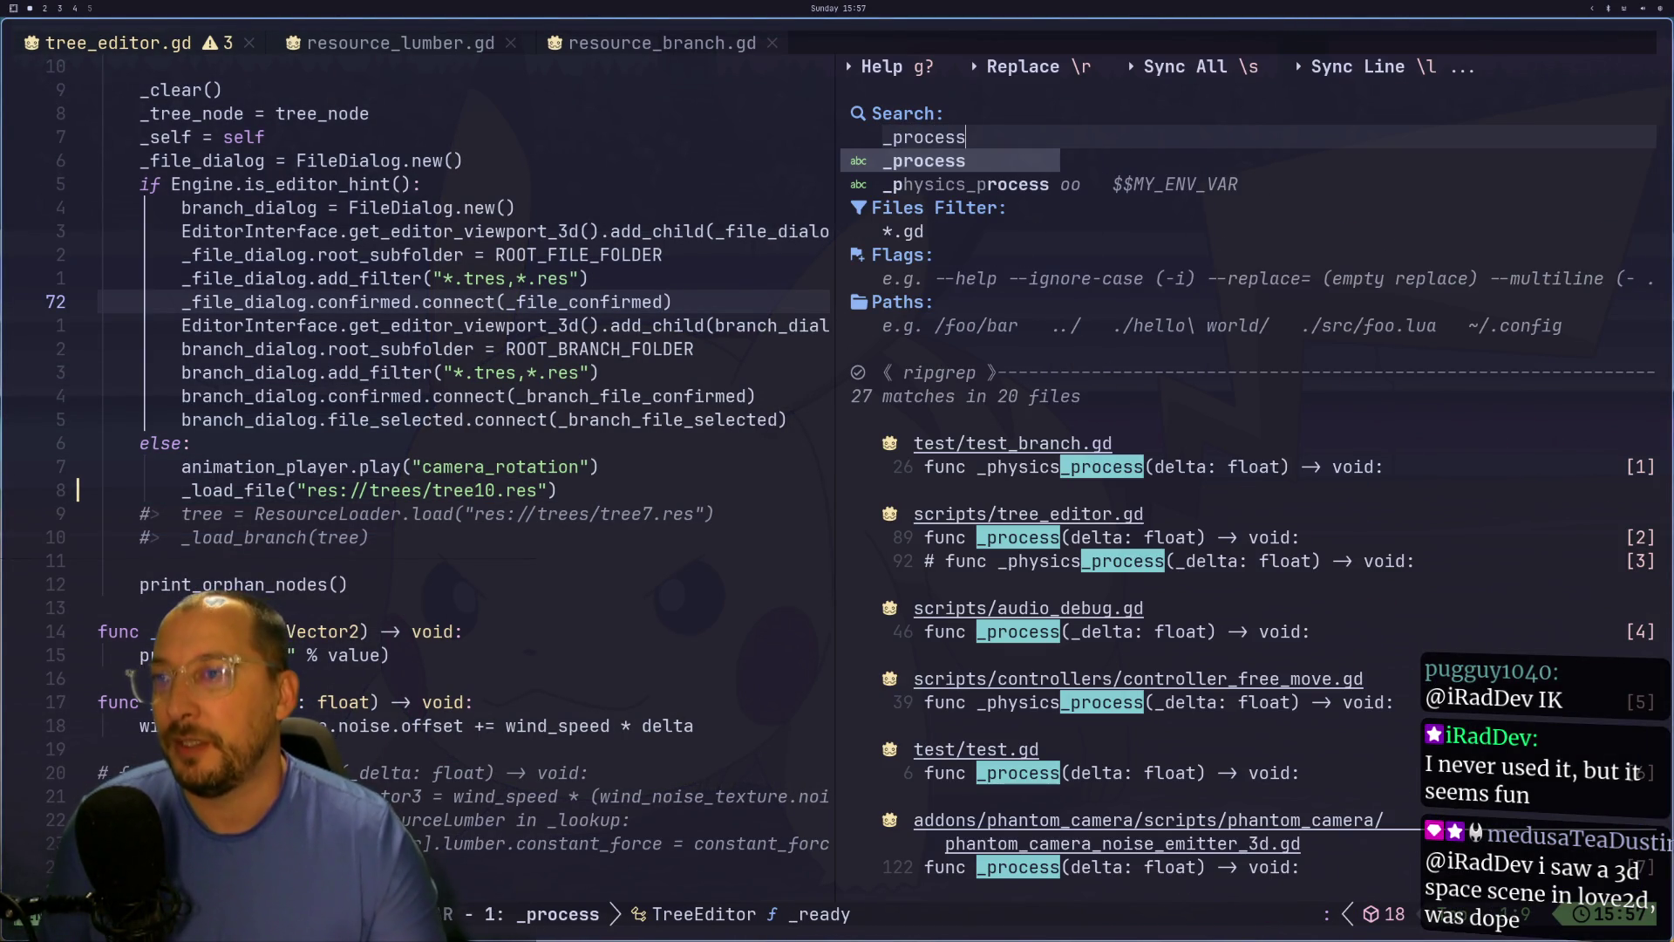
pyautogui.write('(')
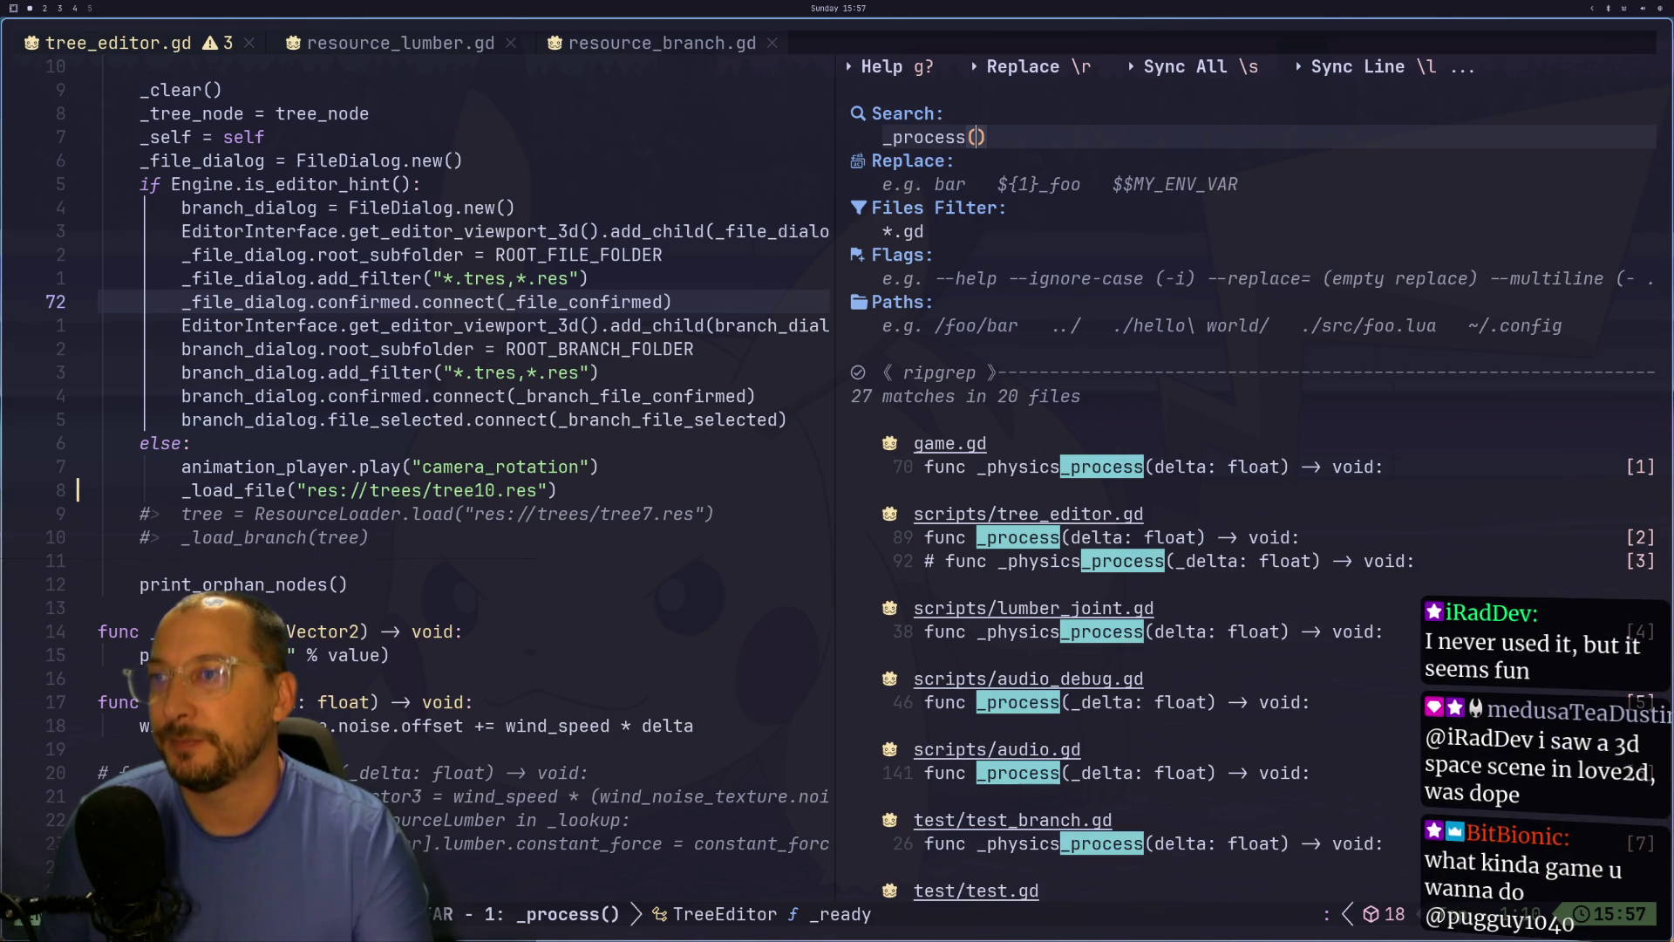
pyautogui.press('Delete')
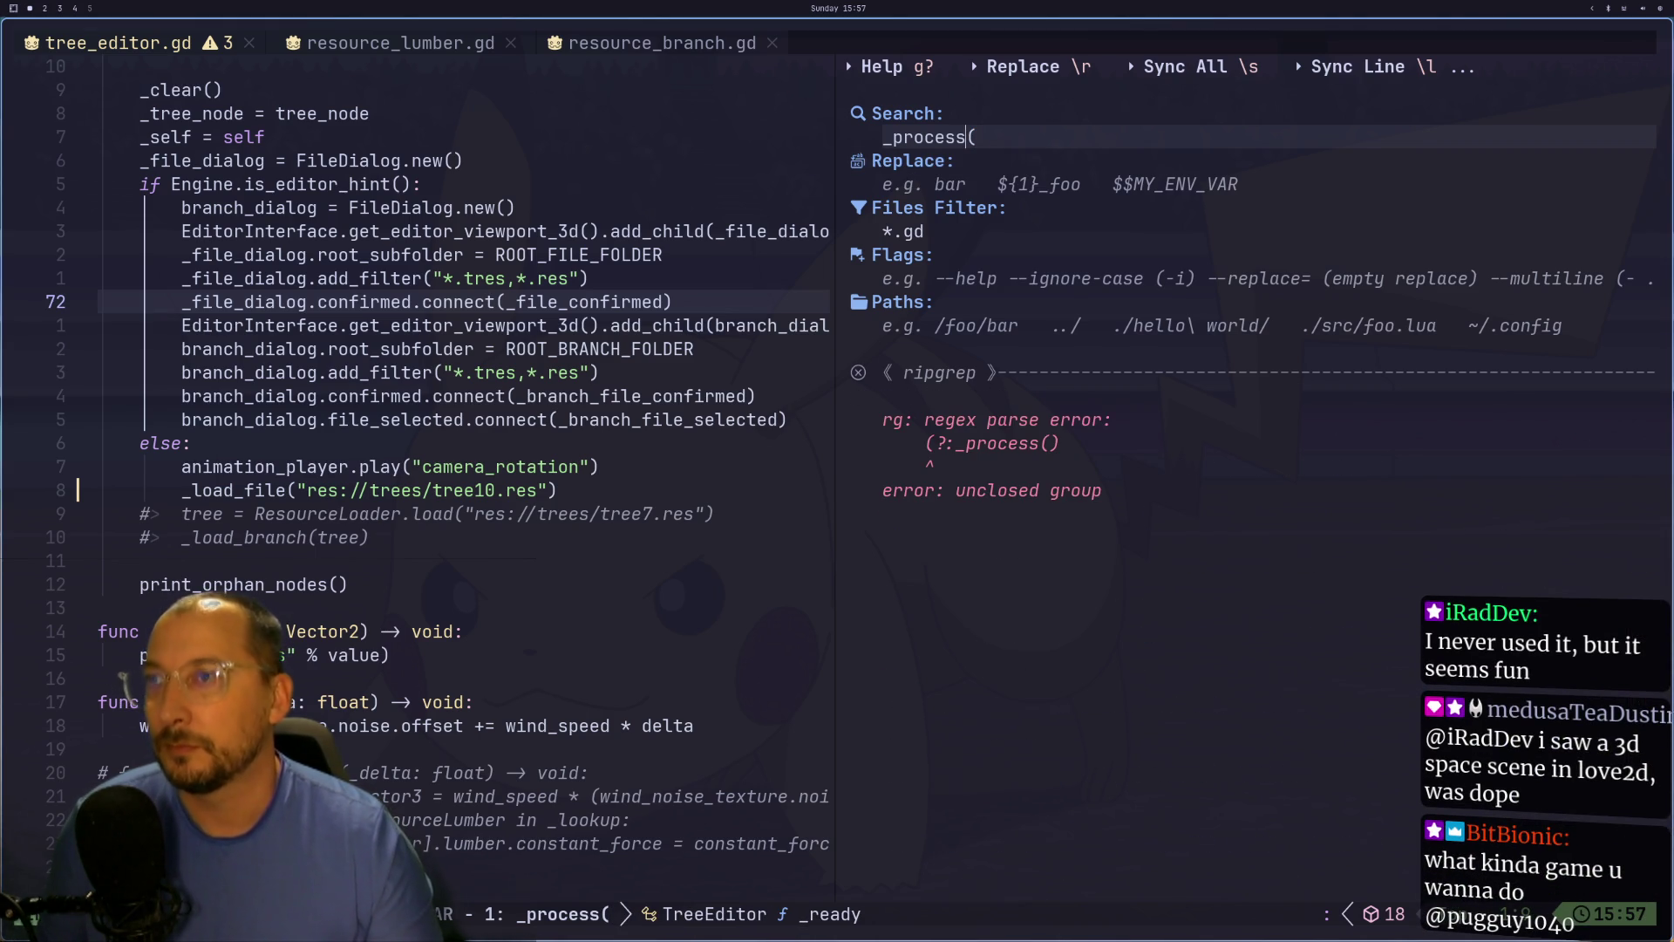
pyautogui.write('\\')
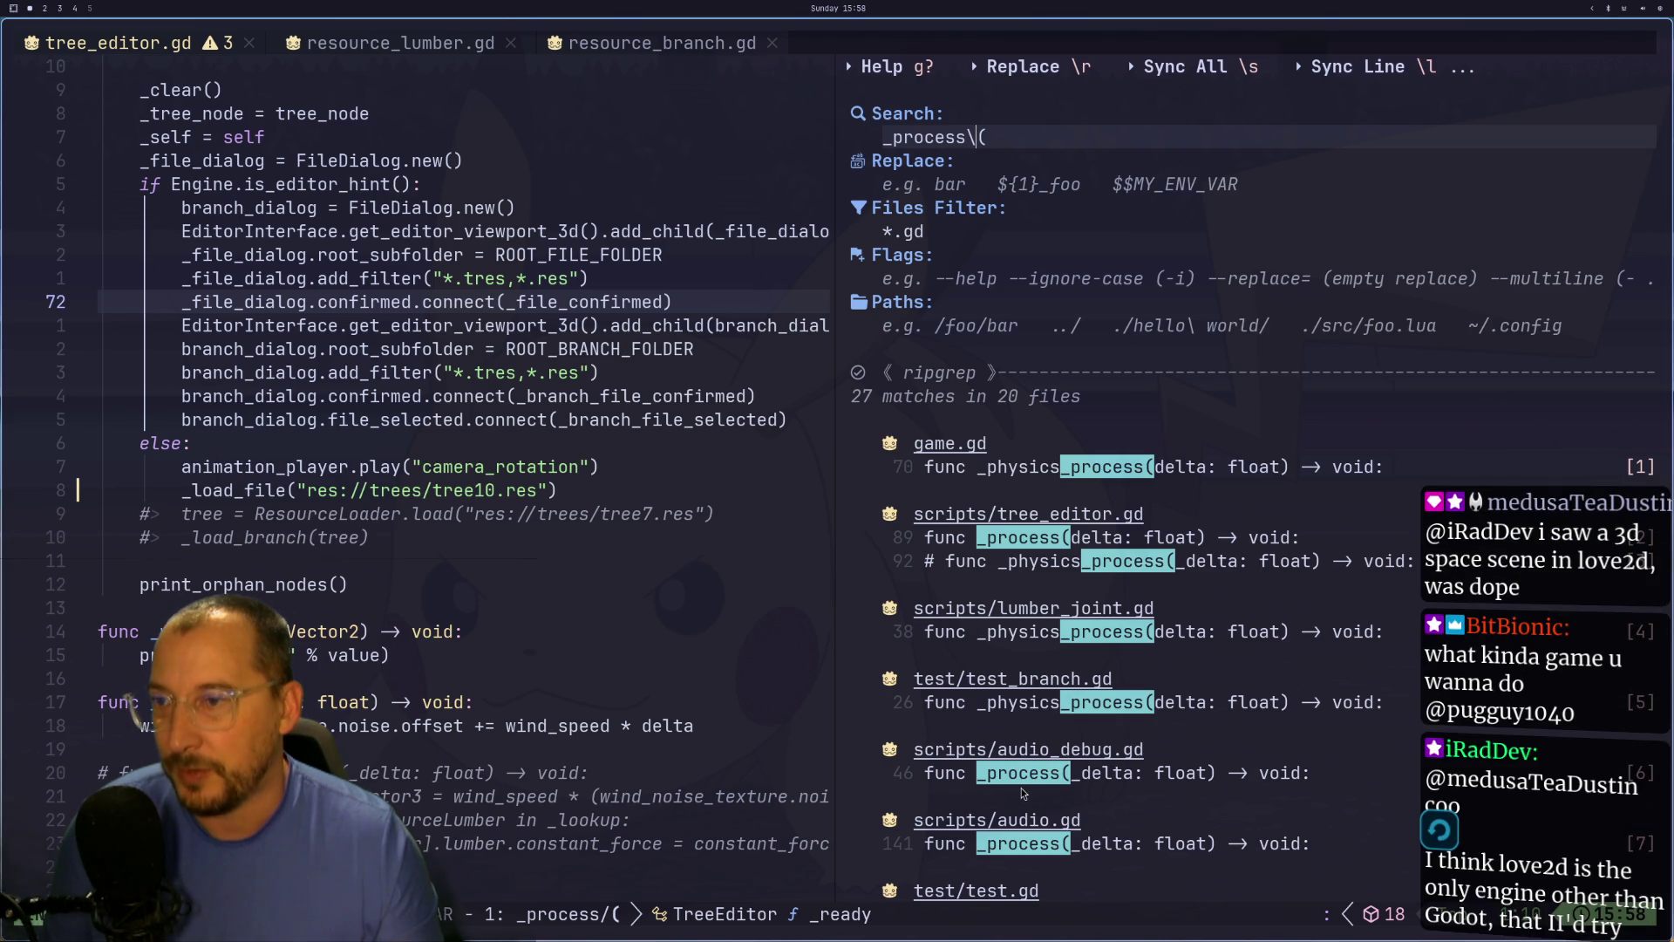
# Step: Browse the 27 matches and open the _process match in tree_editor.gd
pyautogui.scroll(-4, 1026, 811)
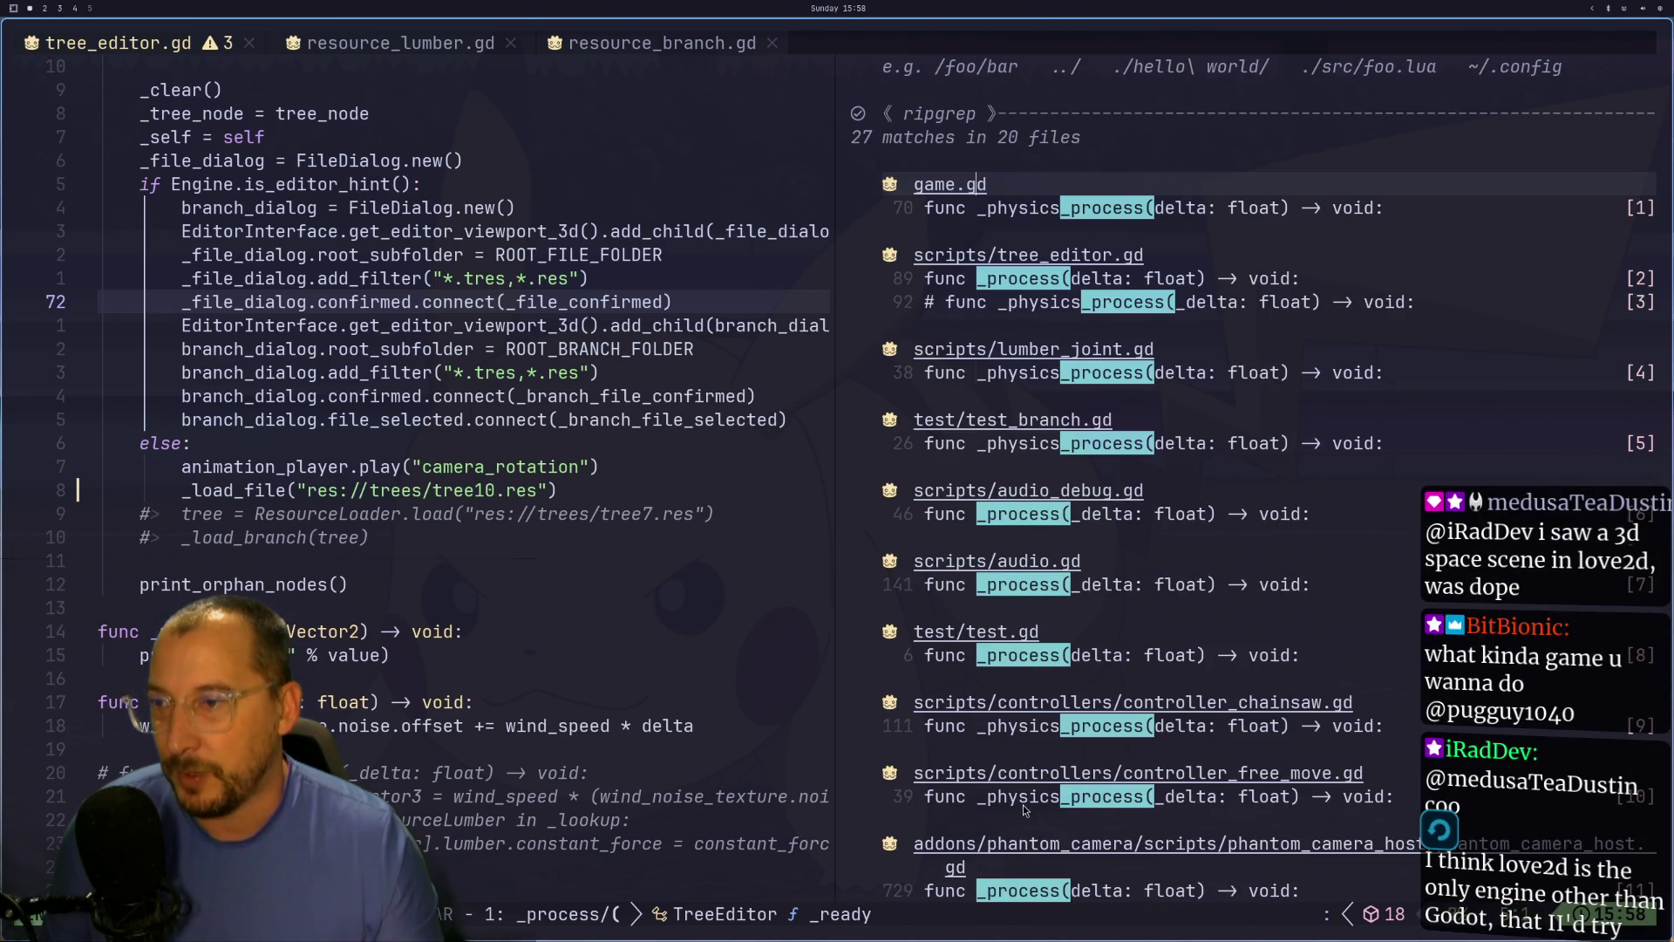
pyautogui.scroll(1, 1033, 654)
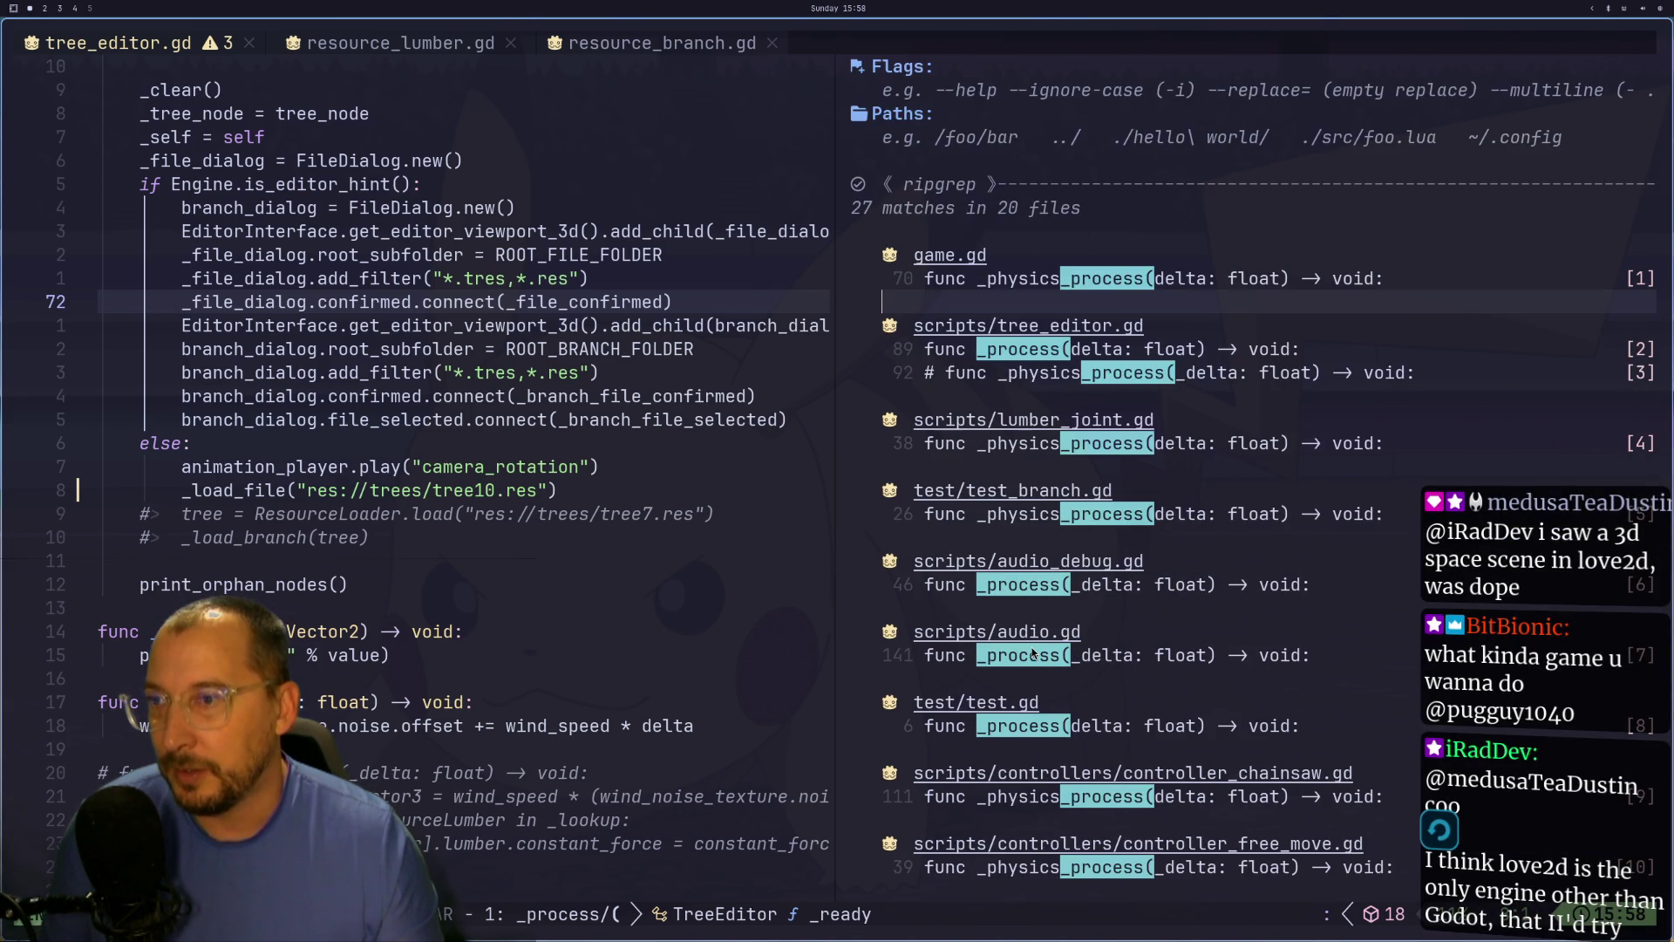
pyautogui.scroll(-1, 1033, 632)
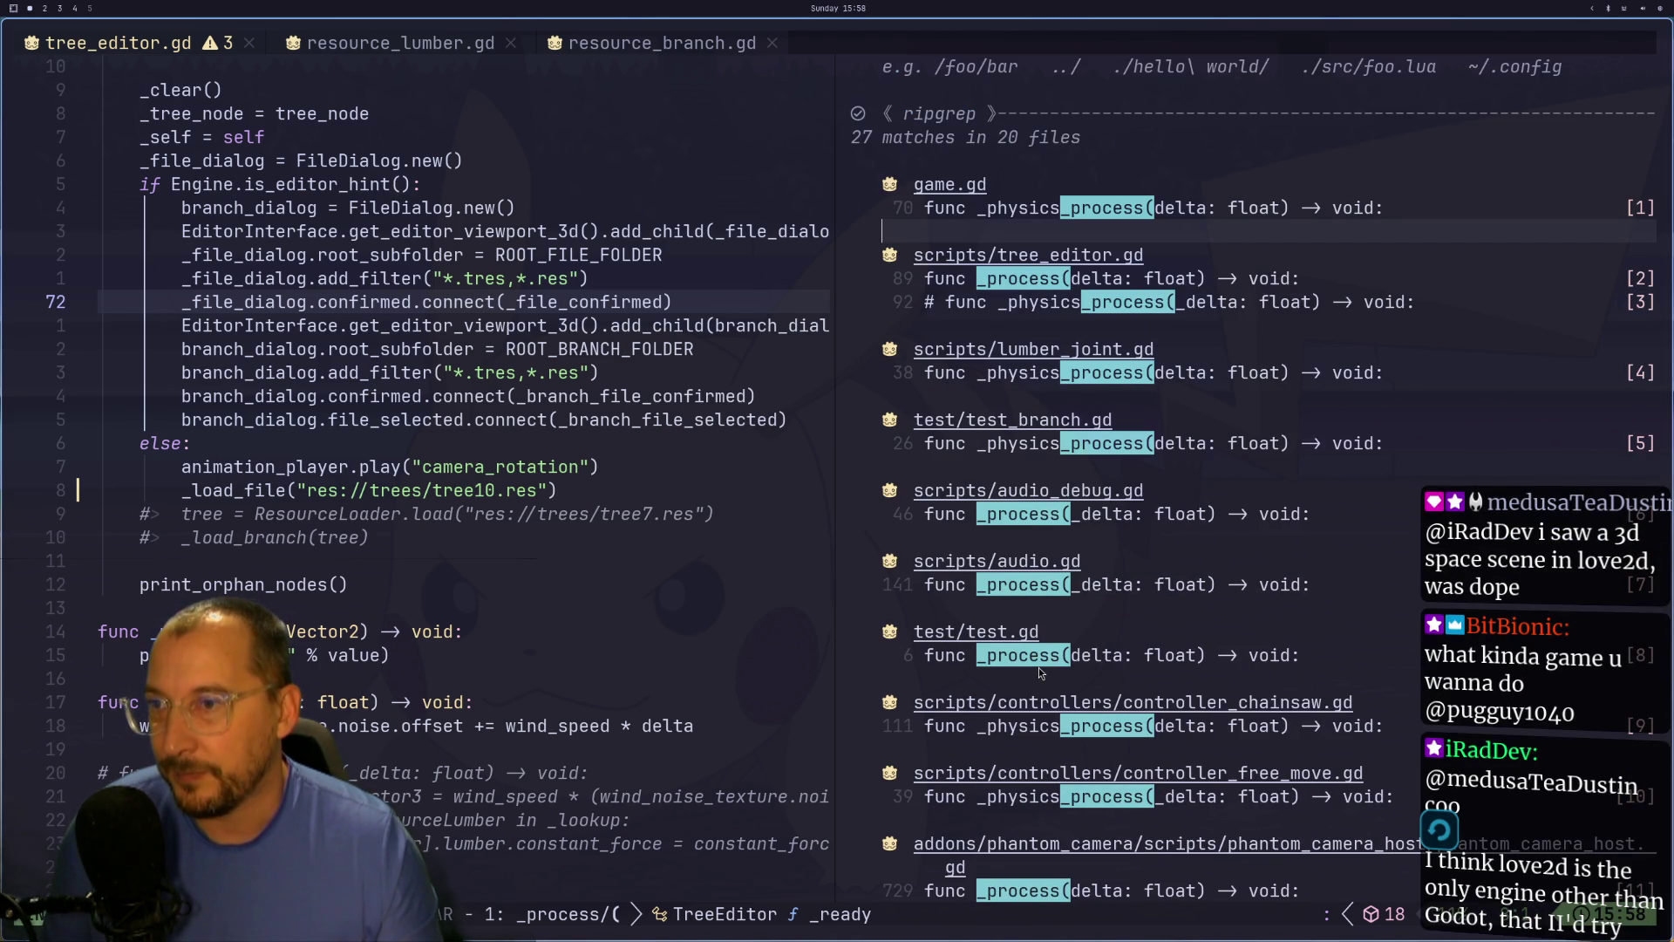
pyautogui.scroll(-1, 1055, 658)
pyautogui.scroll(-1, 1145, 655)
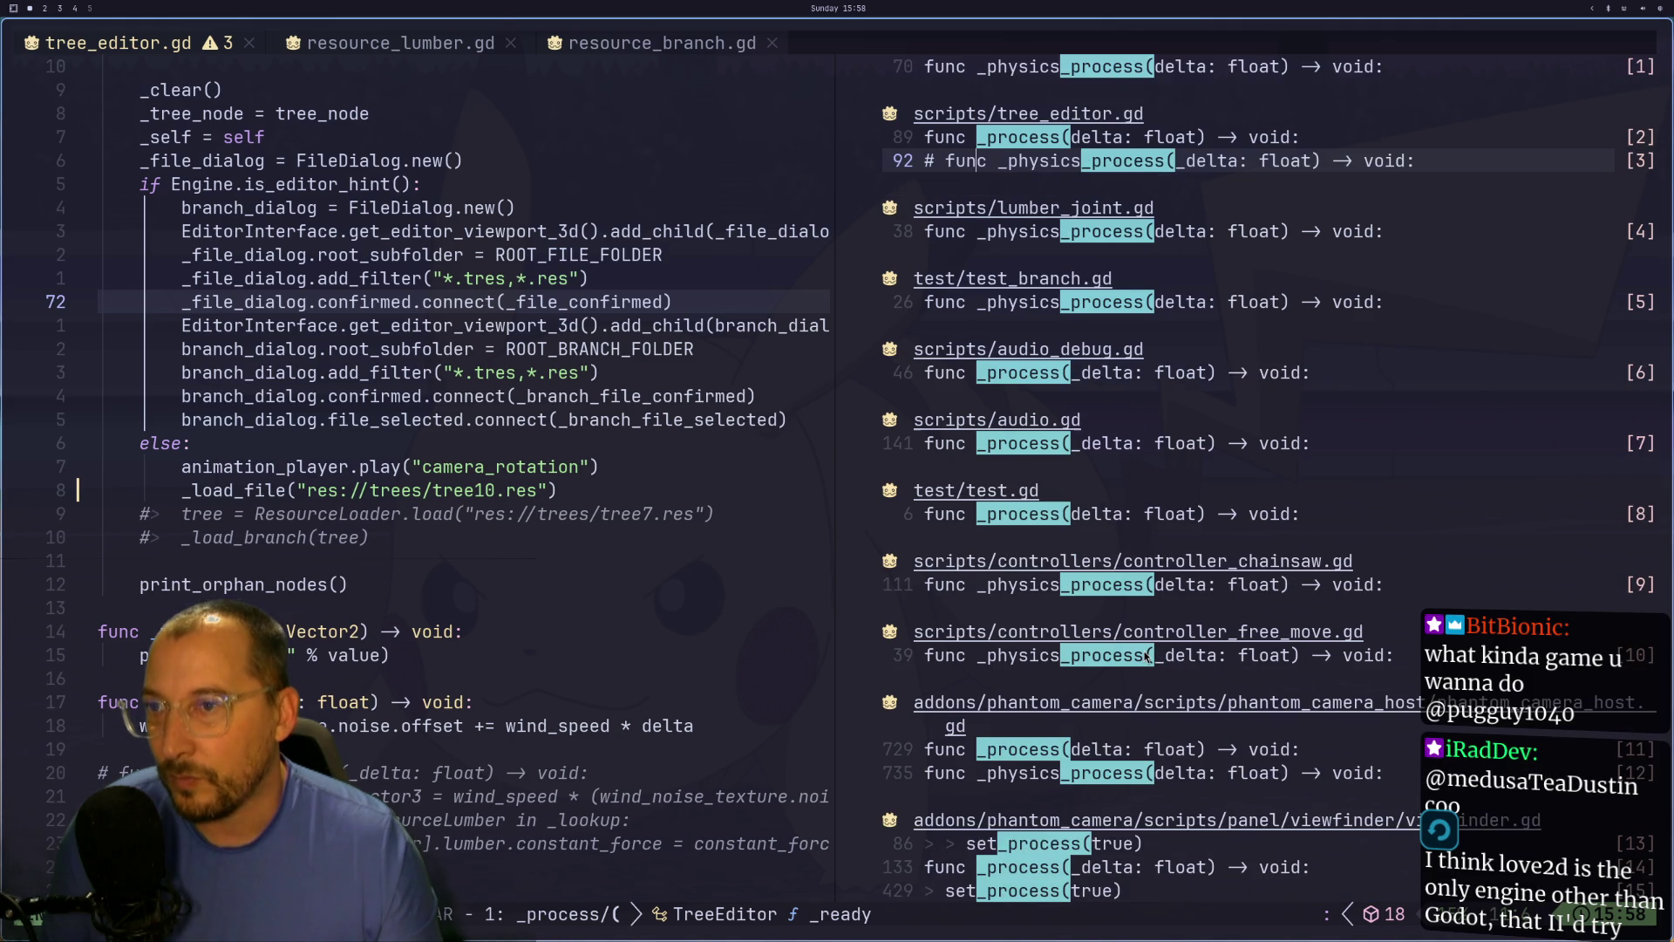
pyautogui.scroll(-1, 1157, 605)
pyautogui.scroll(-1, 1138, 603)
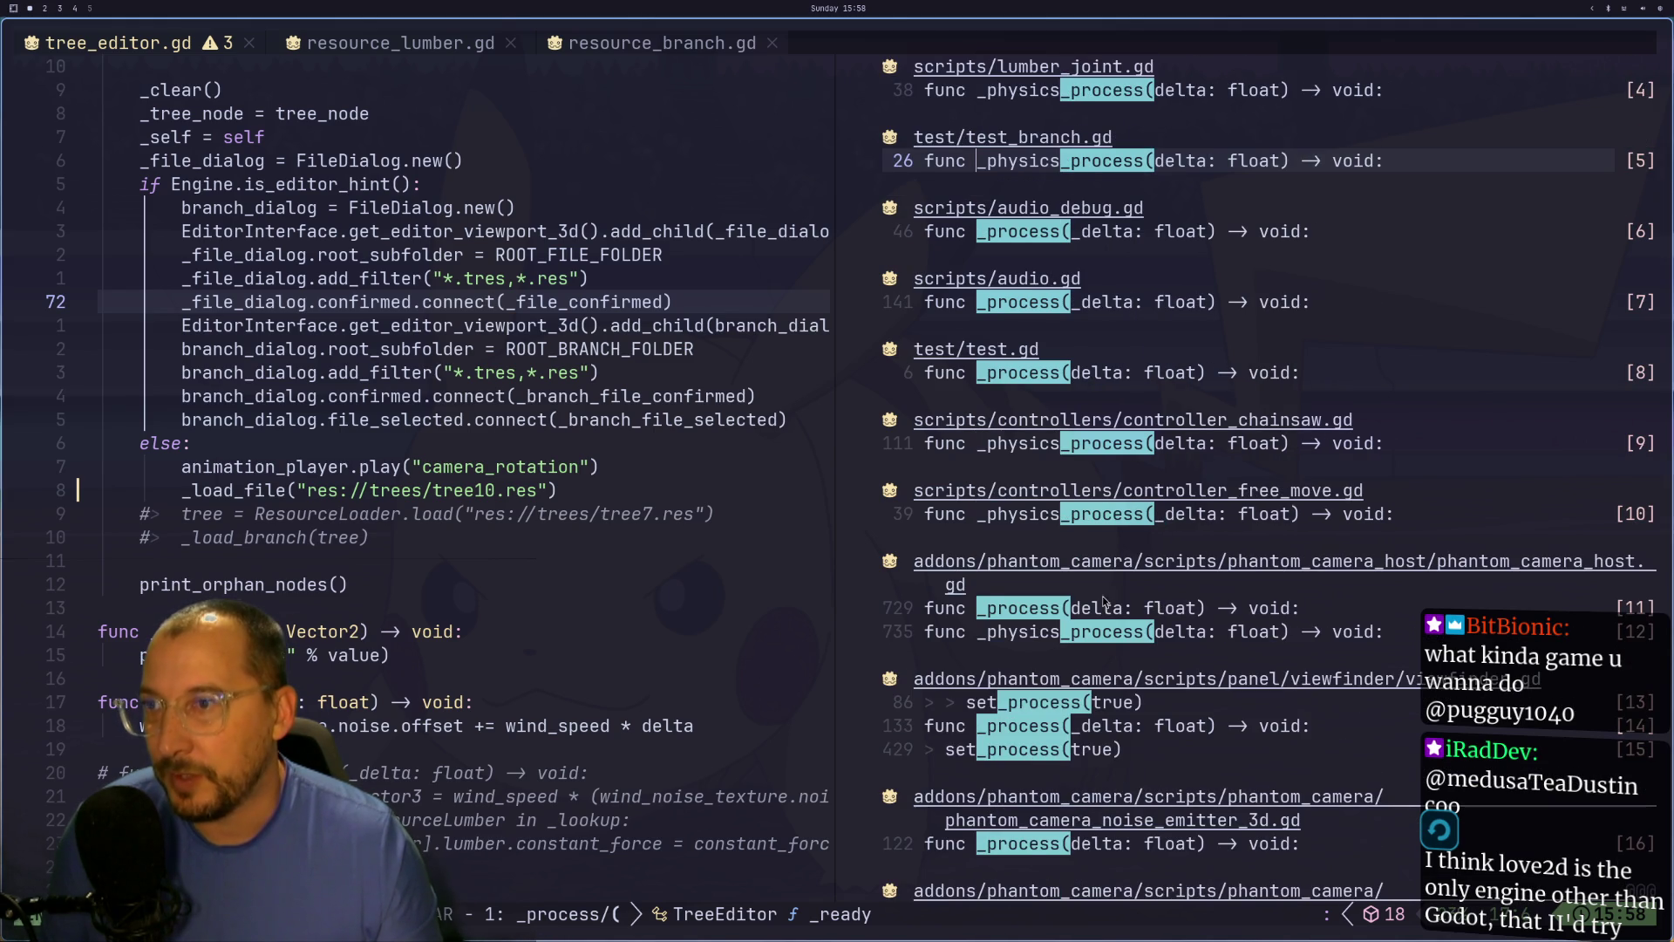
pyautogui.scroll(-9, 1058, 617)
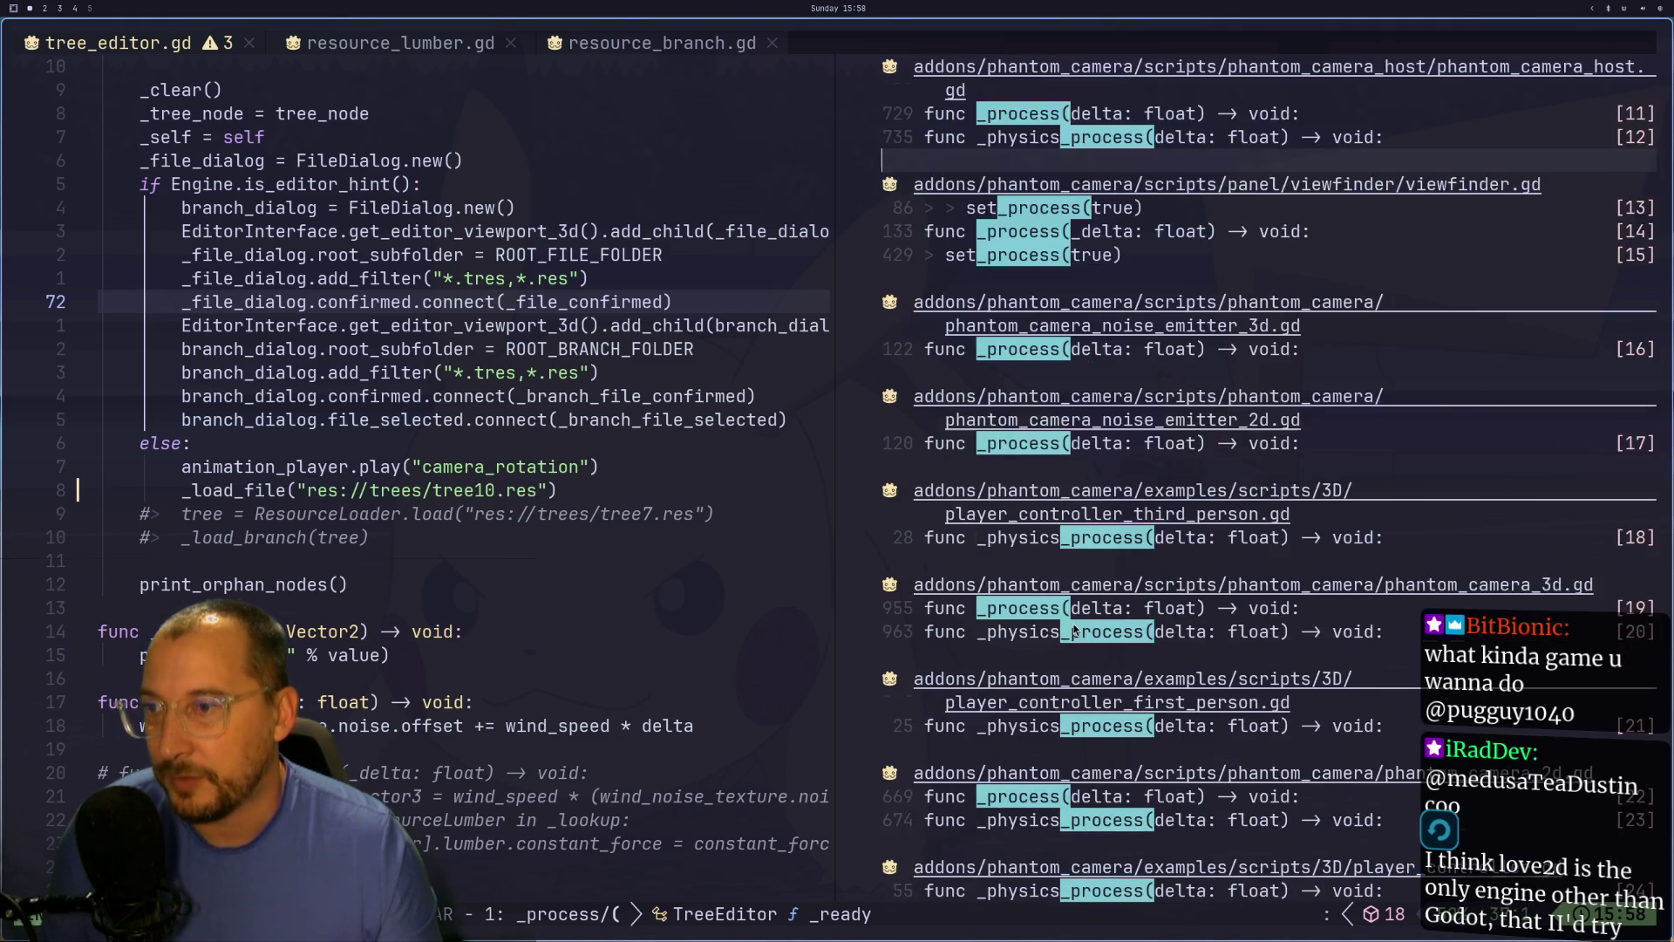
pyautogui.scroll(-4, 1075, 628)
pyautogui.scroll(10, 1080, 626)
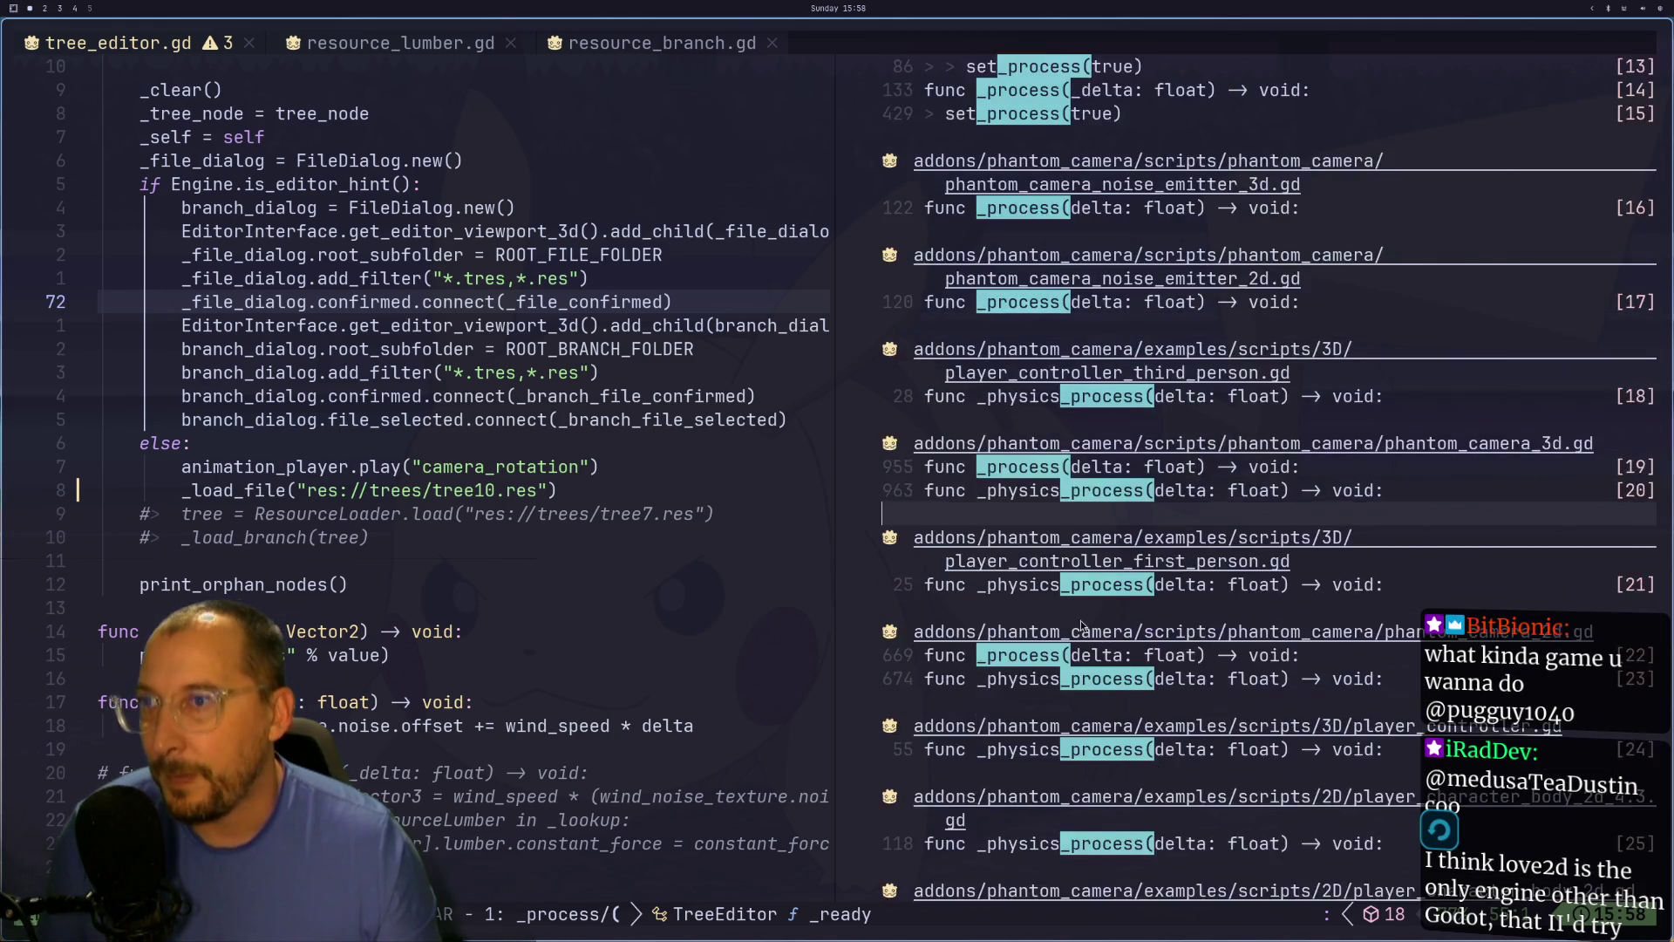
pyautogui.scroll(8, 1081, 625)
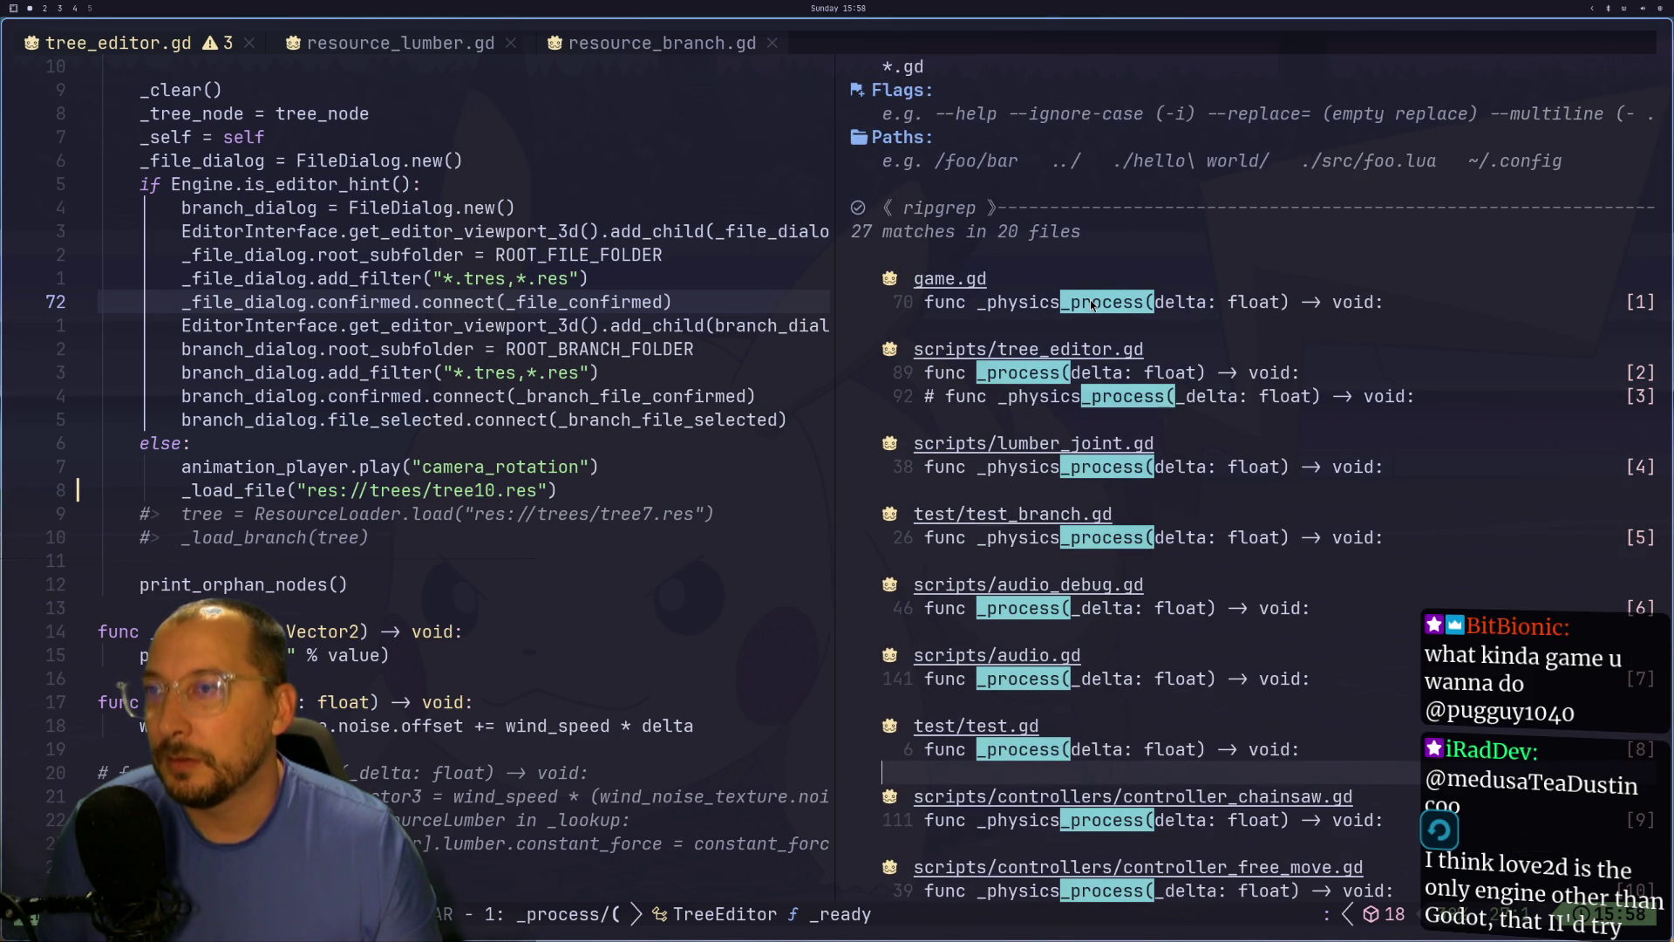
pyautogui.click(1034, 371)
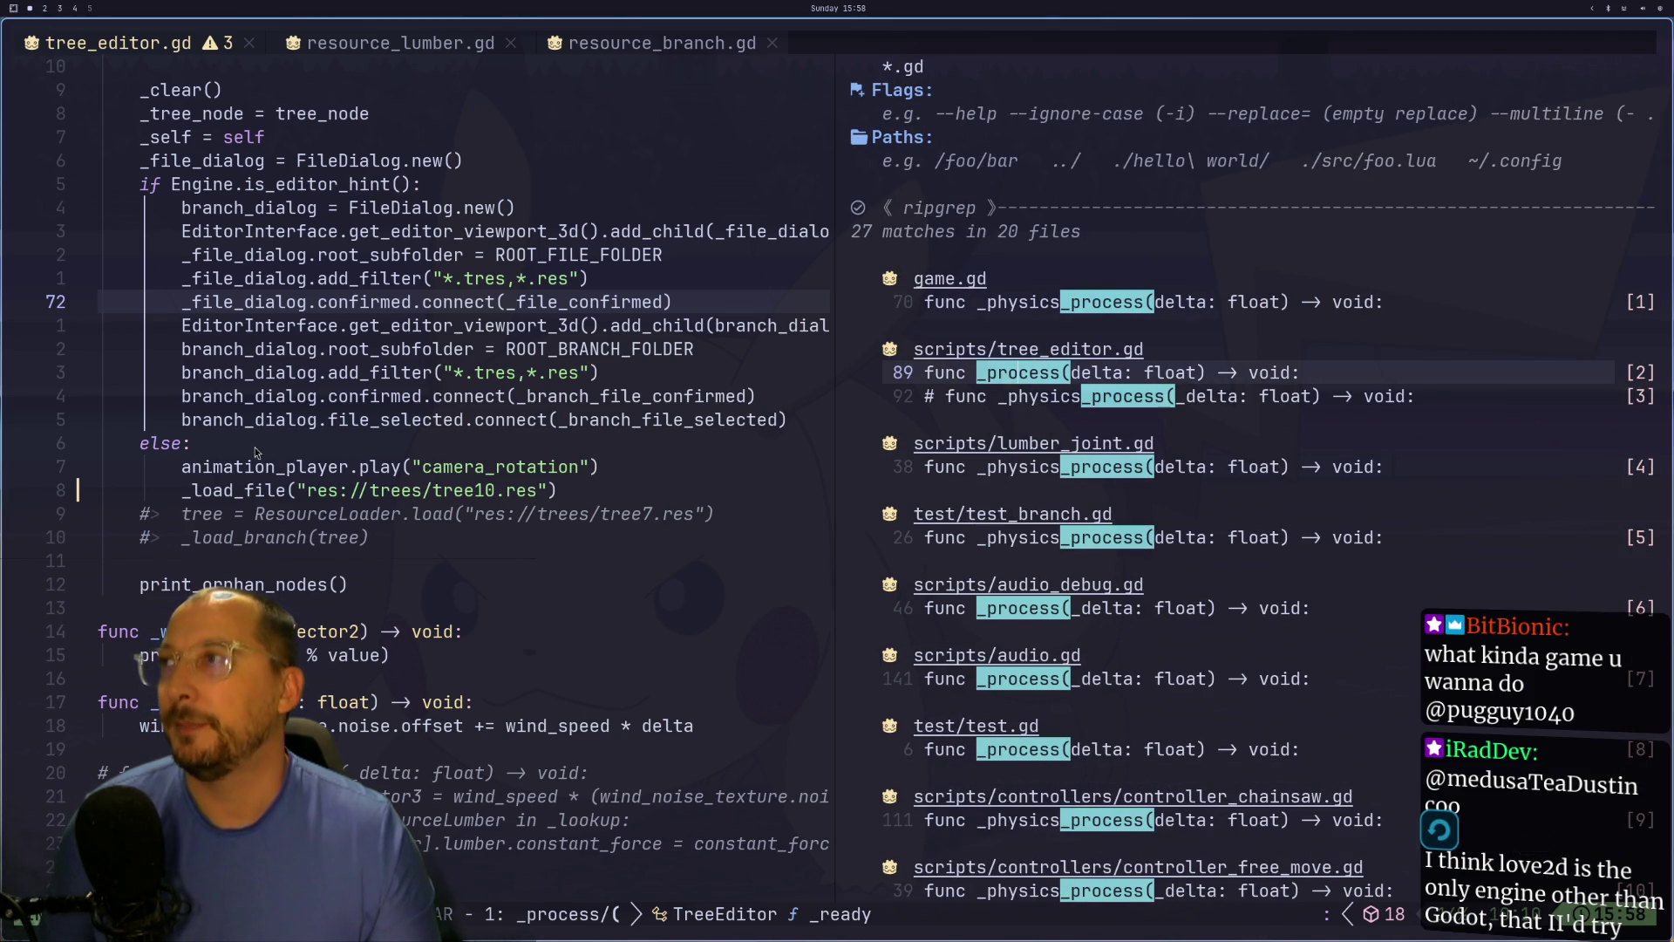
# Step: Comment out the wind_noise_texture.noise.offset += wind_speed * delta line in _process
pyautogui.click(470, 422)
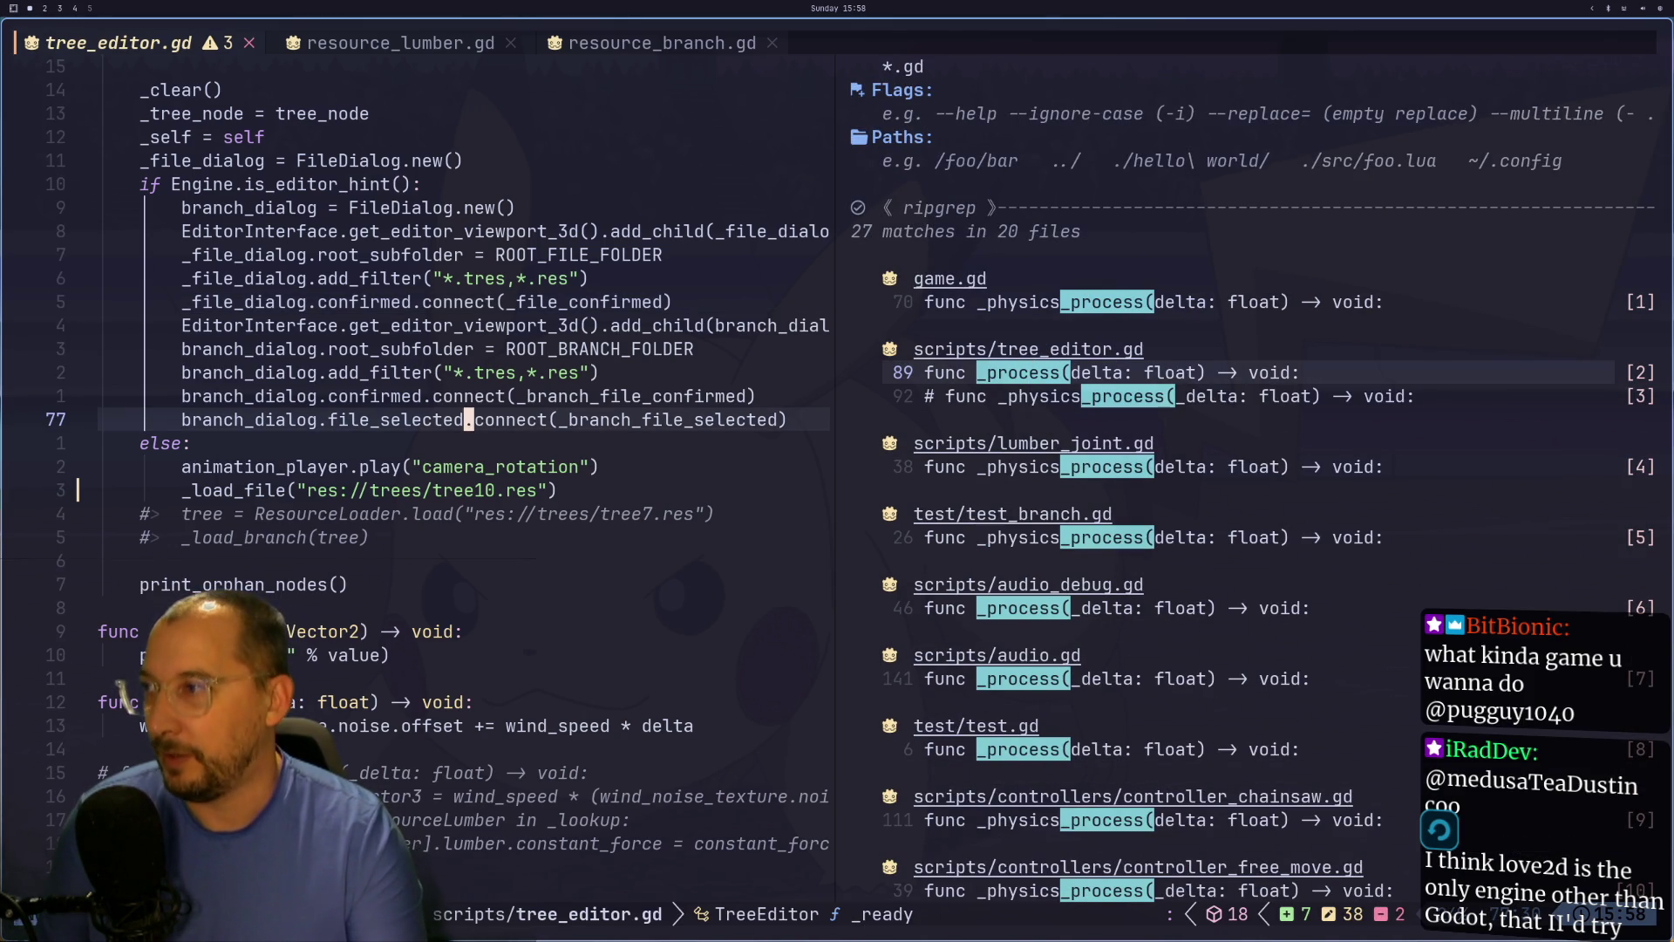
pyautogui.press('+')
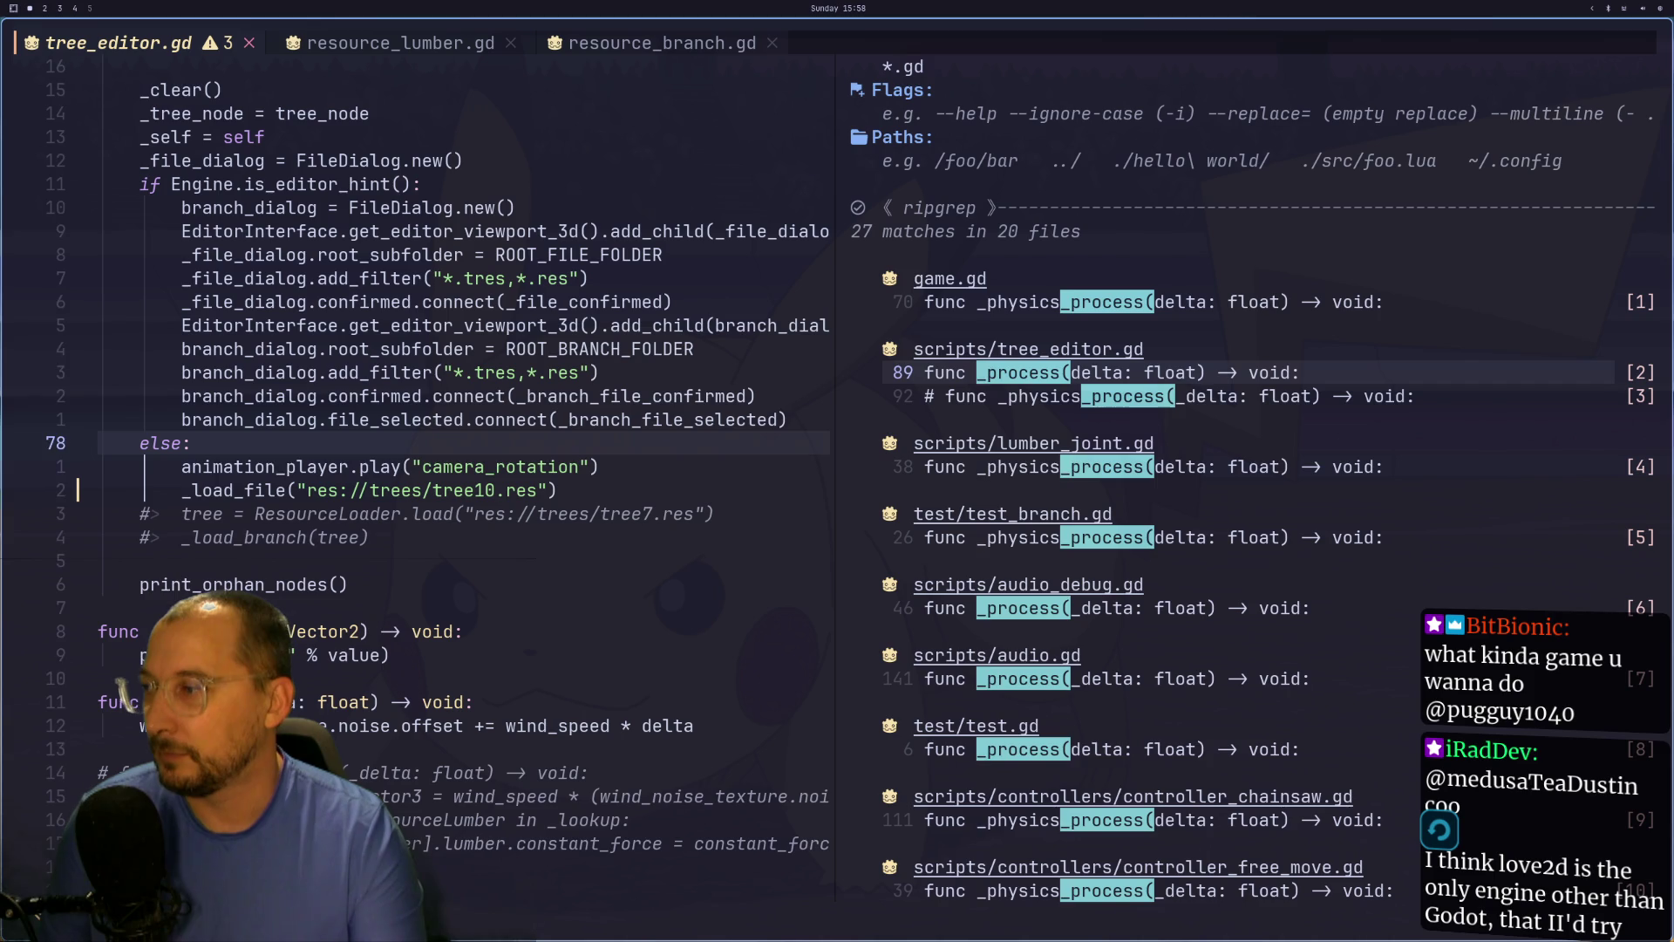
pyautogui.press('n')
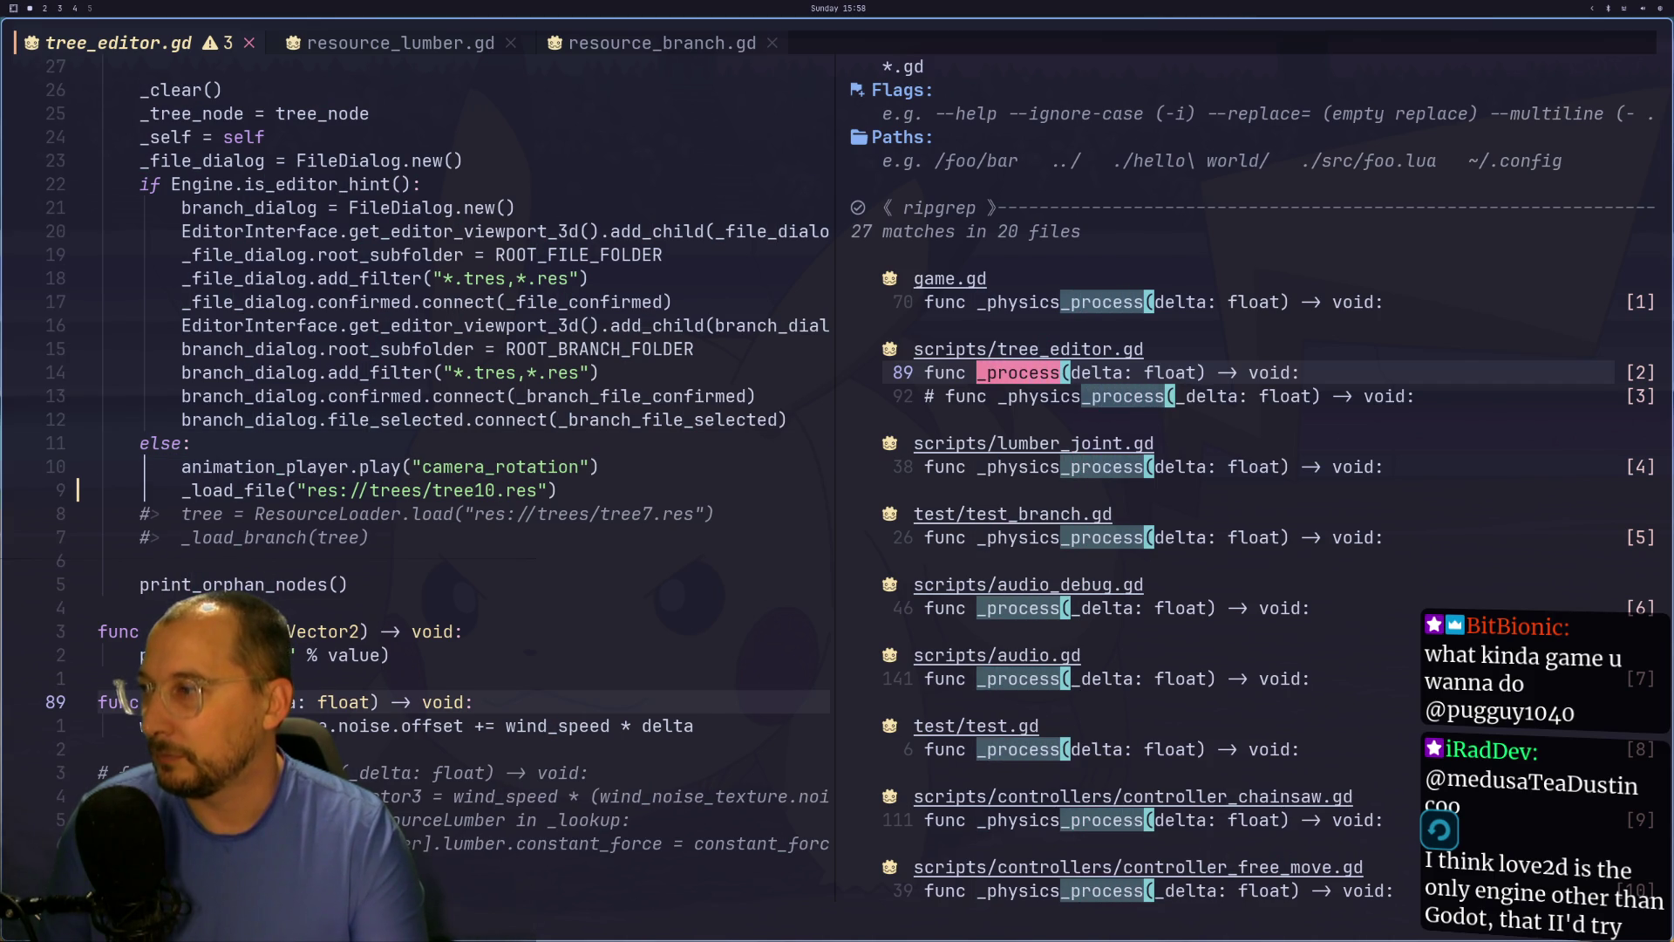
pyautogui.press('j')
pyautogui.press('j')
pyautogui.press('j')
pyautogui.press('k')
pyautogui.press('k')
pyautogui.press('k')
pyautogui.press('h')
pyautogui.hotkey('ctrl', 'c')
# Step: Save tree_editor.gd with :w and return to the Godot workspace
pyautogui.write(':w')
pyautogui.press('Return')
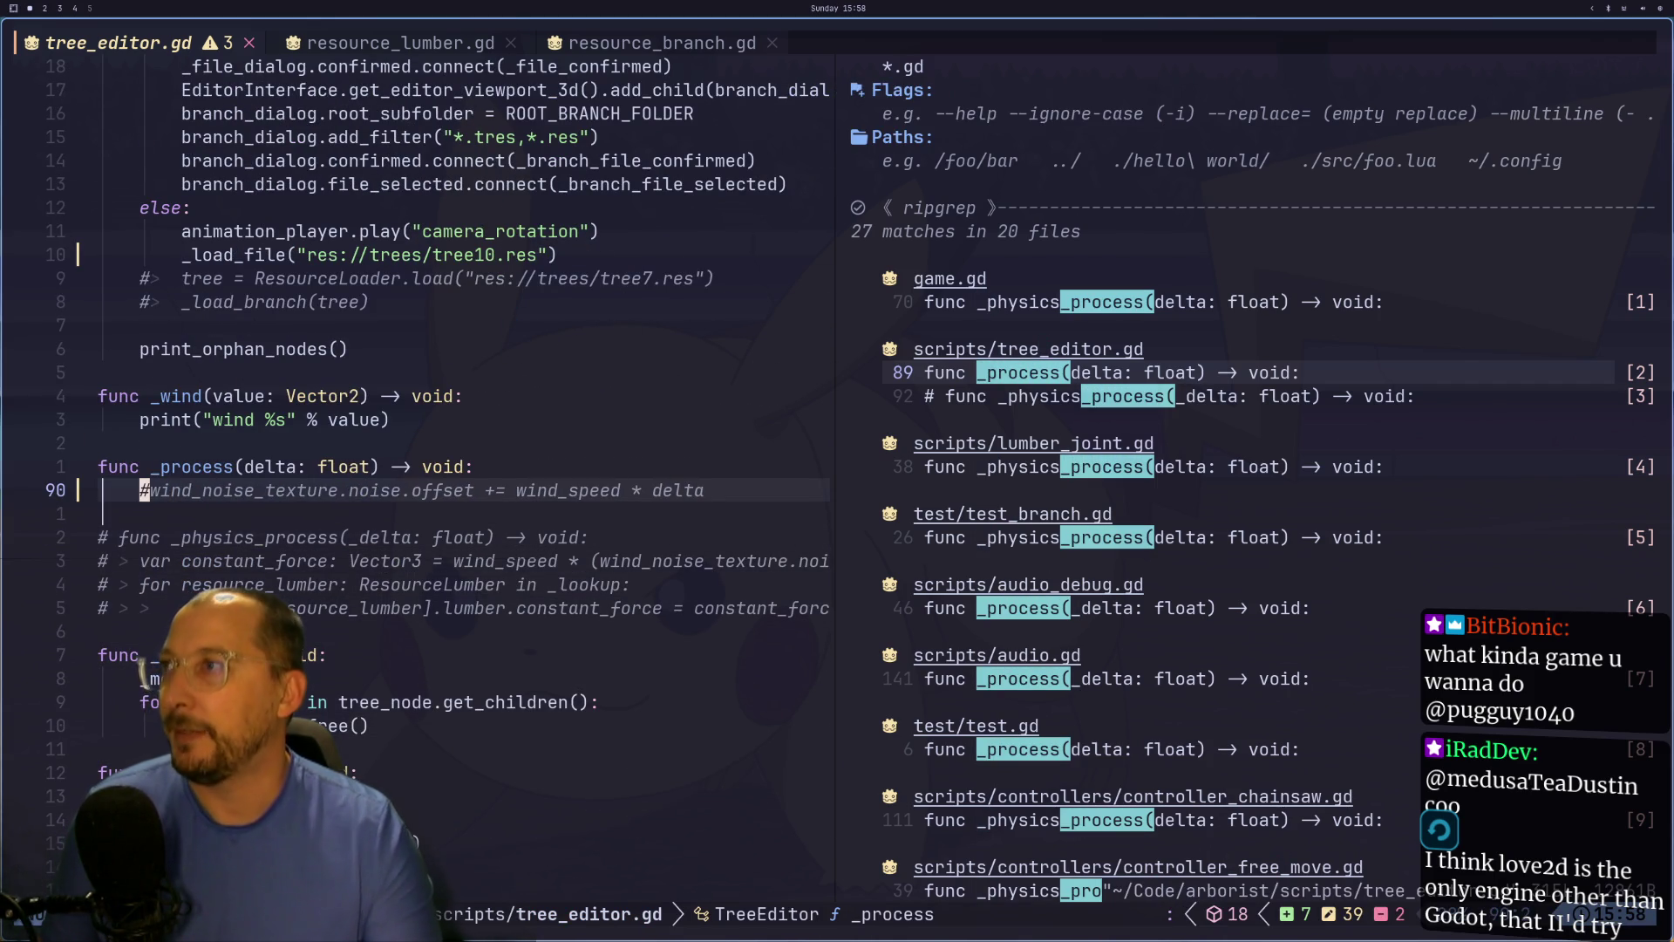
pyautogui.press('super+2')
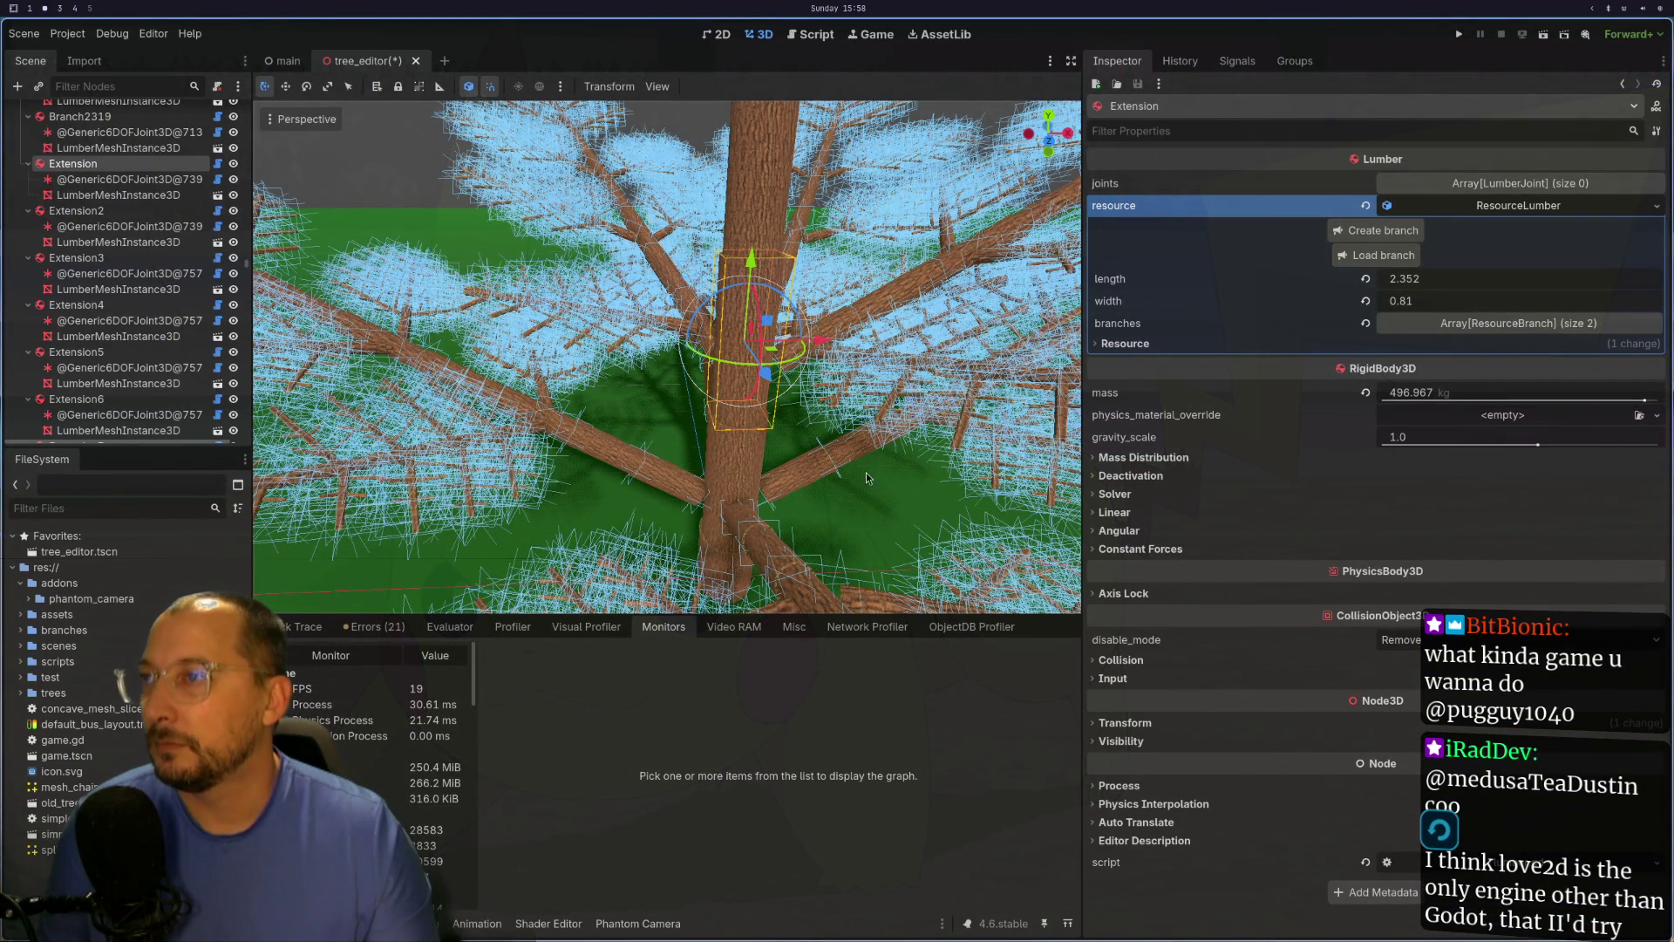
# Step: Select the Branch node to show its settings: rotation 4.189, angle -0.567, 10 extensions
pyautogui.moveTo(889, 506)
pyautogui.mouseDown()
pyautogui.moveTo(803, 566)
pyautogui.moveTo(905, 590)
pyautogui.moveTo(801, 573)
pyautogui.mouseUp()
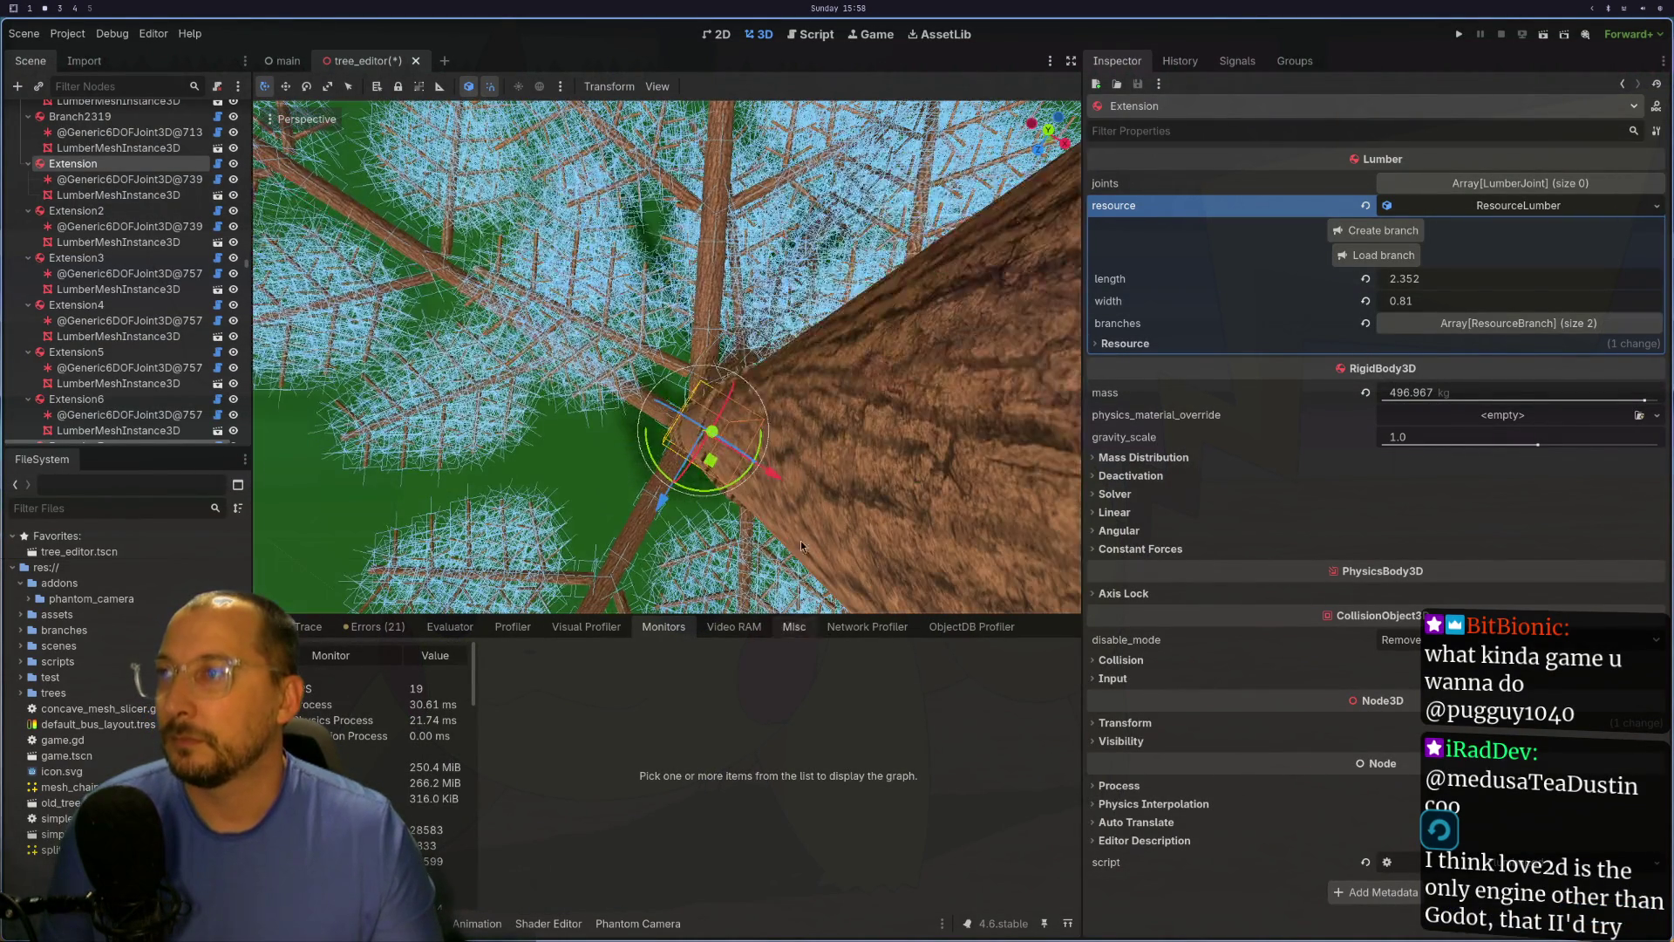
pyautogui.moveTo(592, 324)
pyautogui.mouseDown()
pyautogui.moveTo(683, 341)
pyautogui.moveTo(630, 228)
pyautogui.moveTo(747, 308)
pyautogui.moveTo(688, 312)
pyautogui.mouseUp()
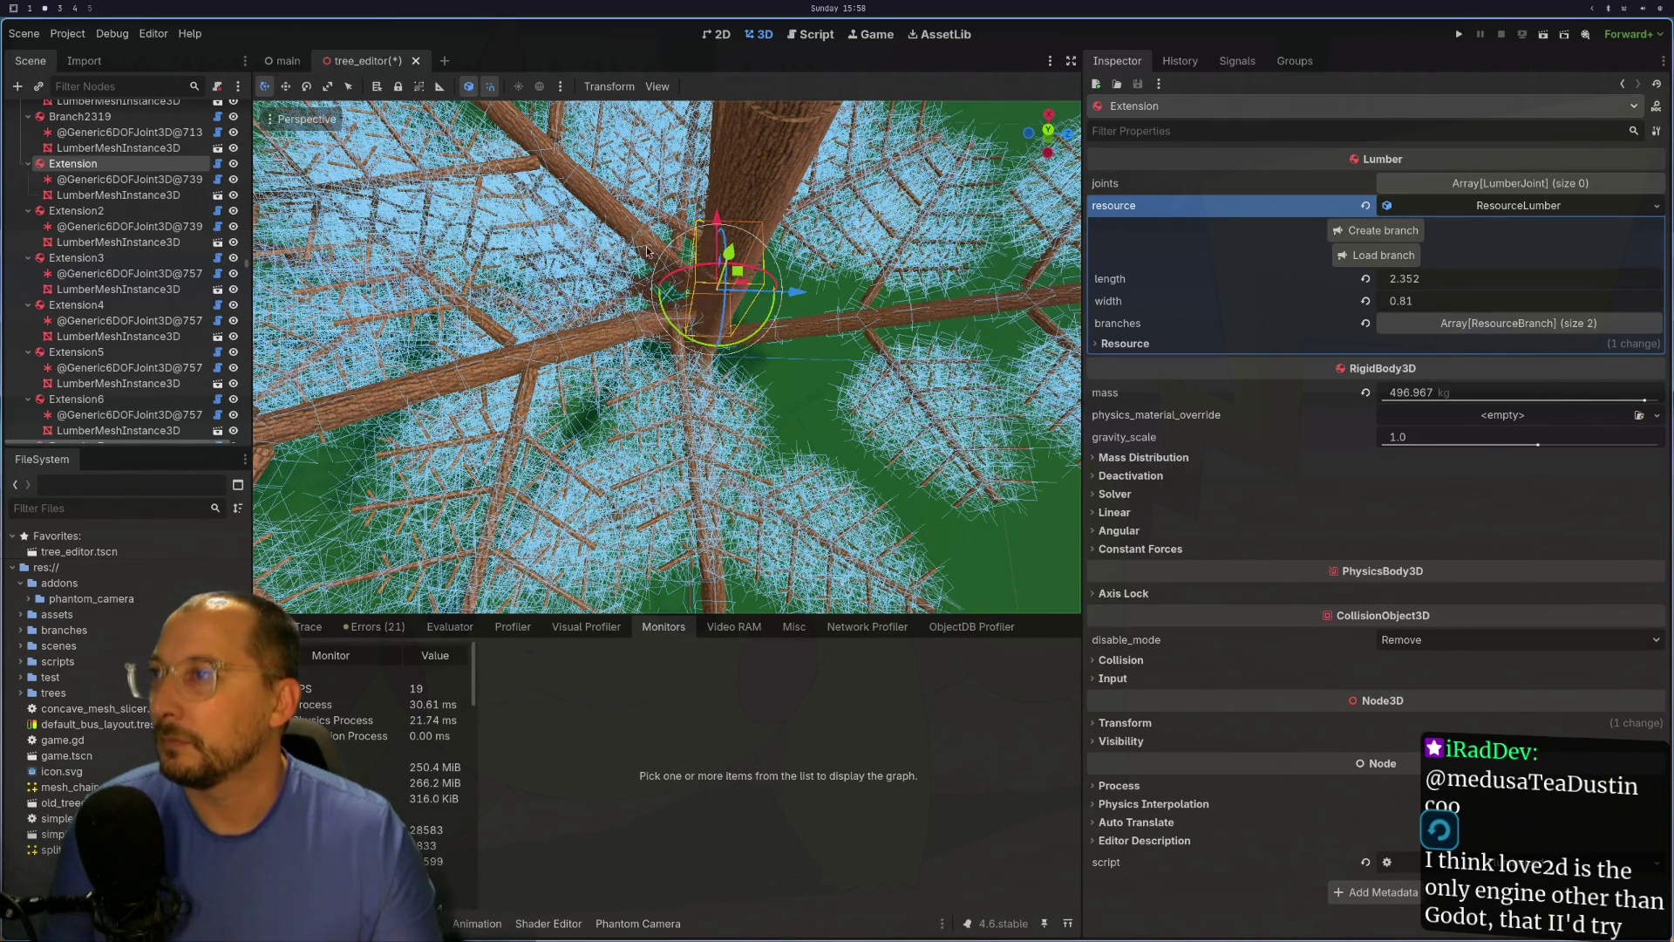
pyautogui.click(649, 252)
pyautogui.scroll(5, 672, 259)
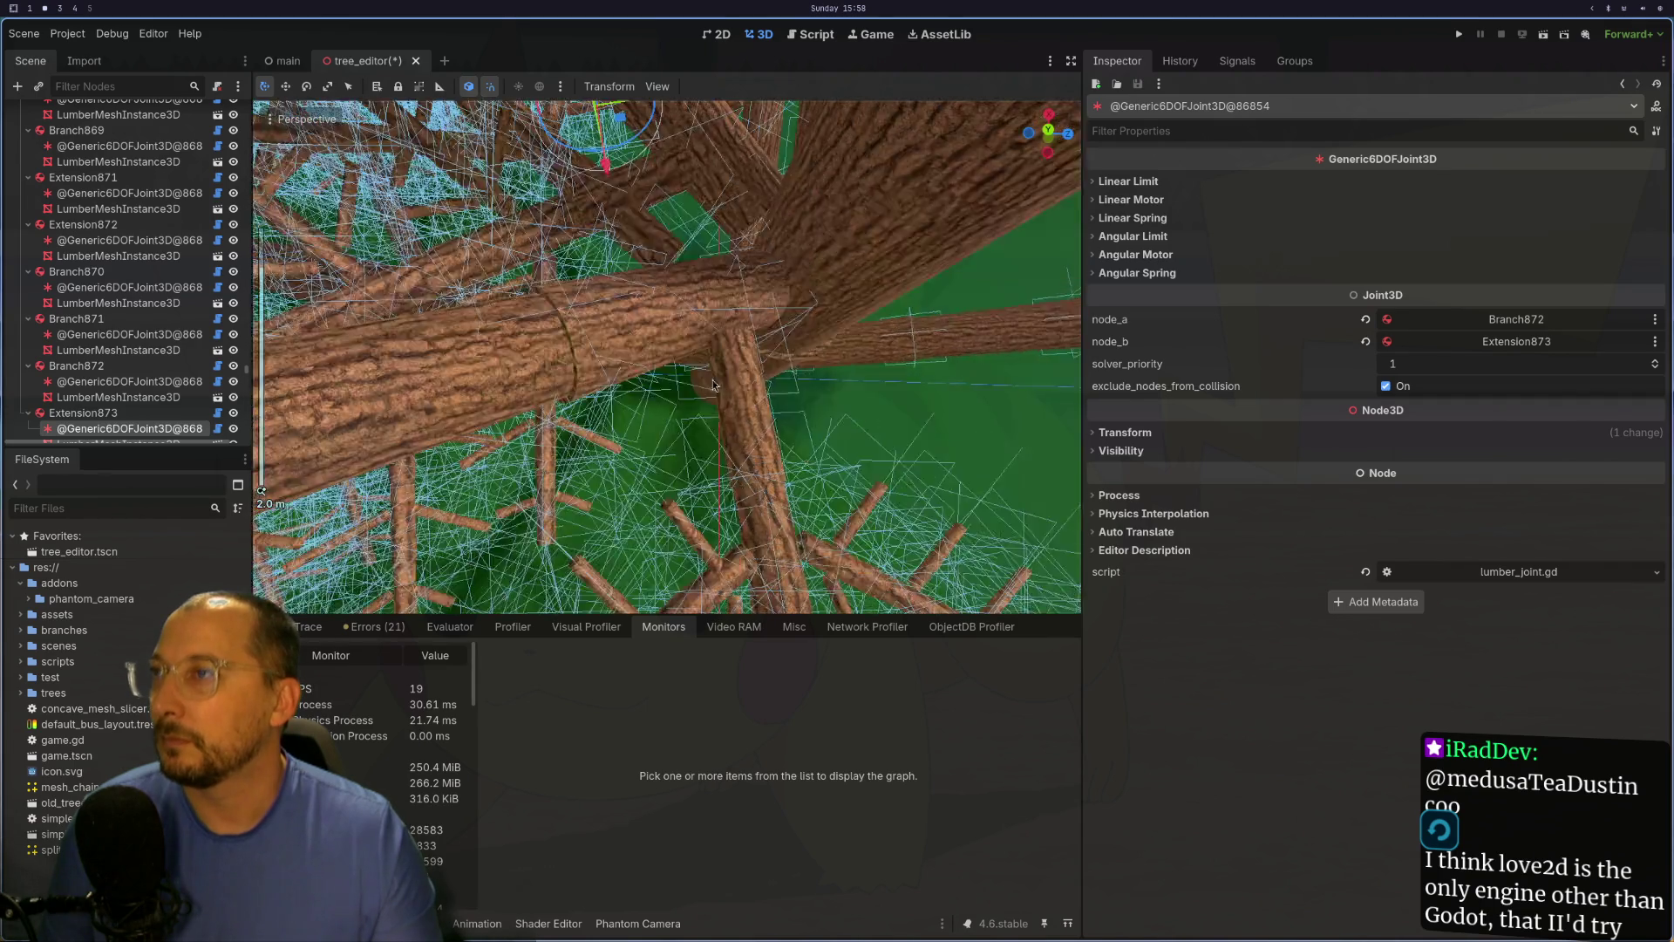
pyautogui.click(720, 265)
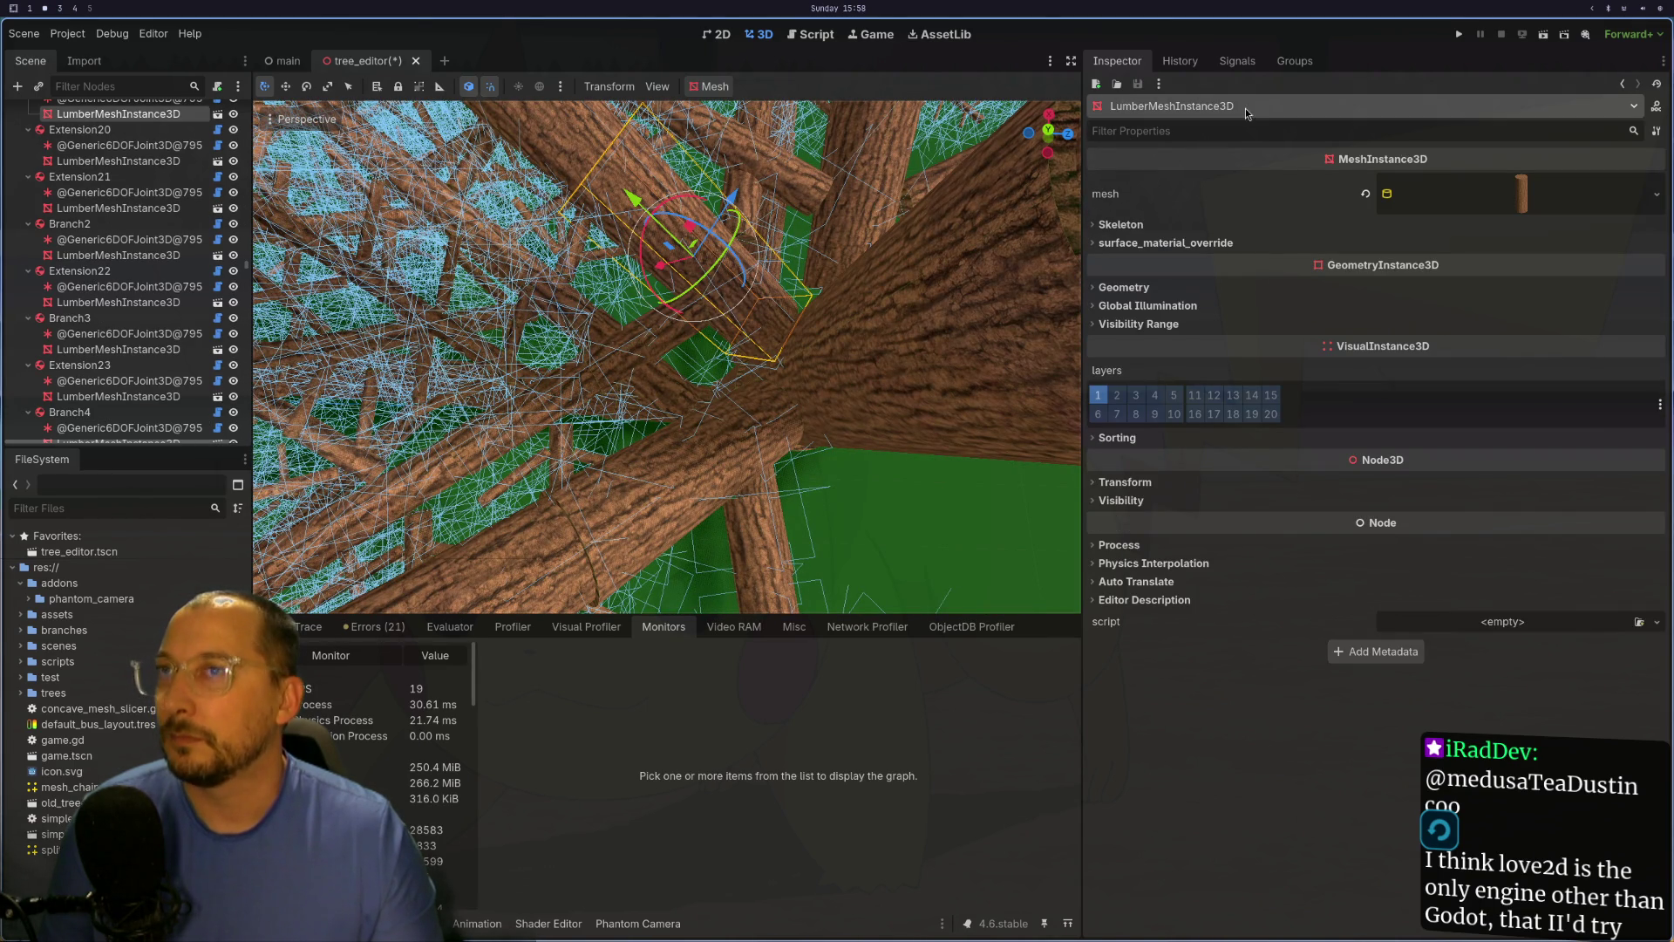
pyautogui.scroll(3, 87, 225)
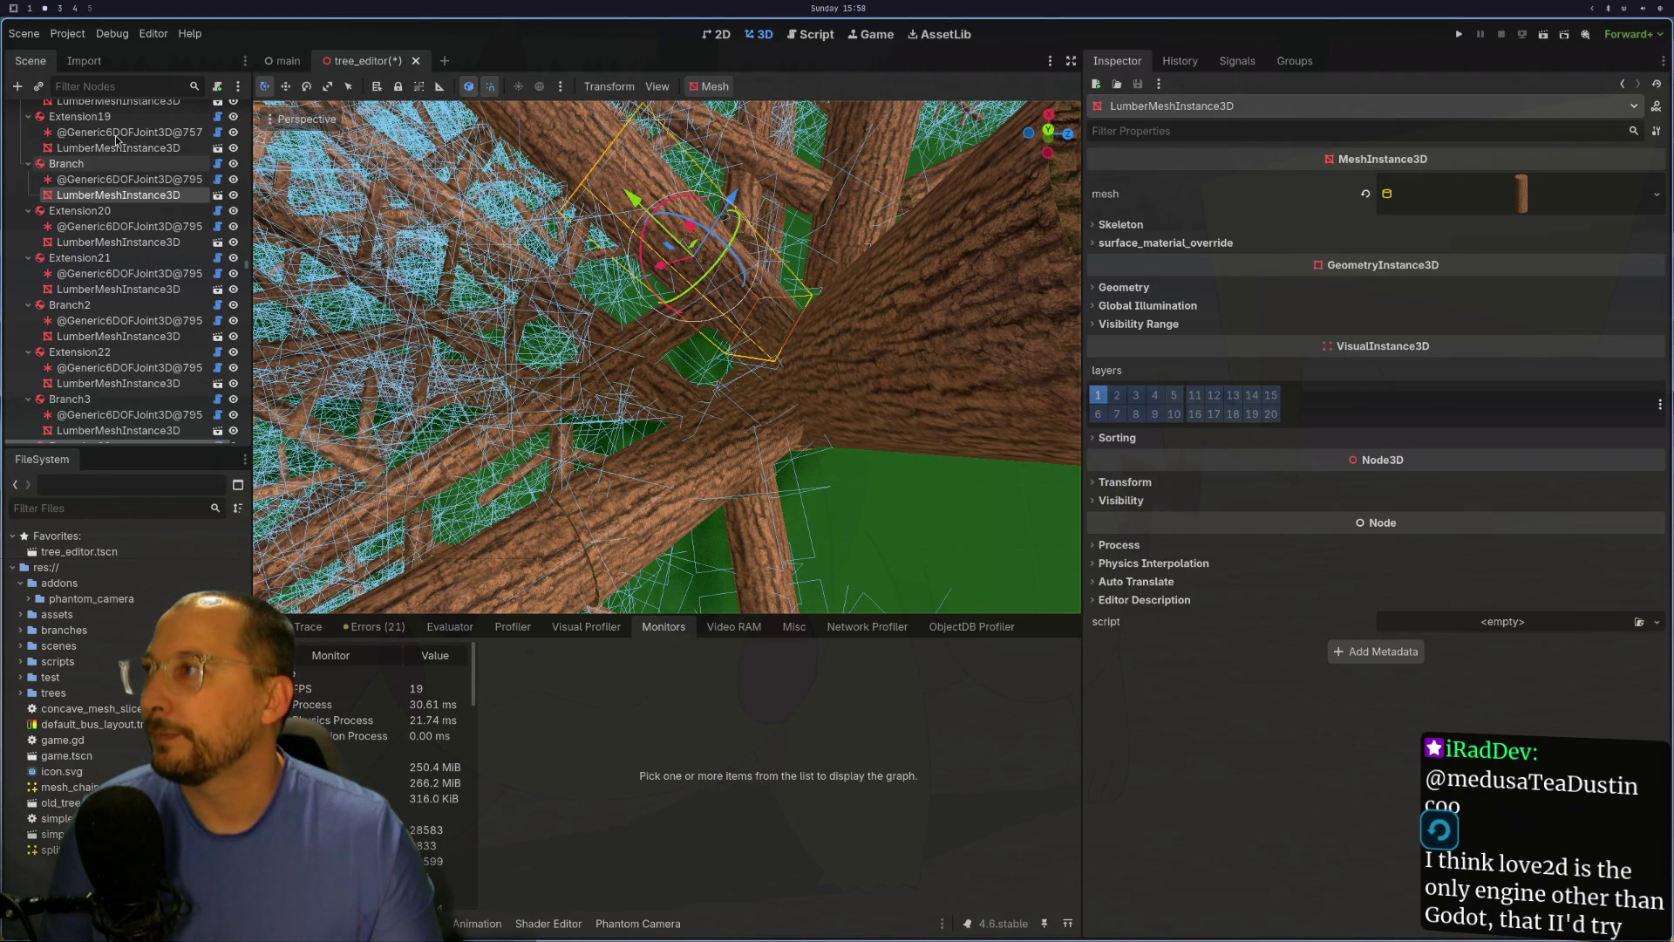
pyautogui.click(78, 165)
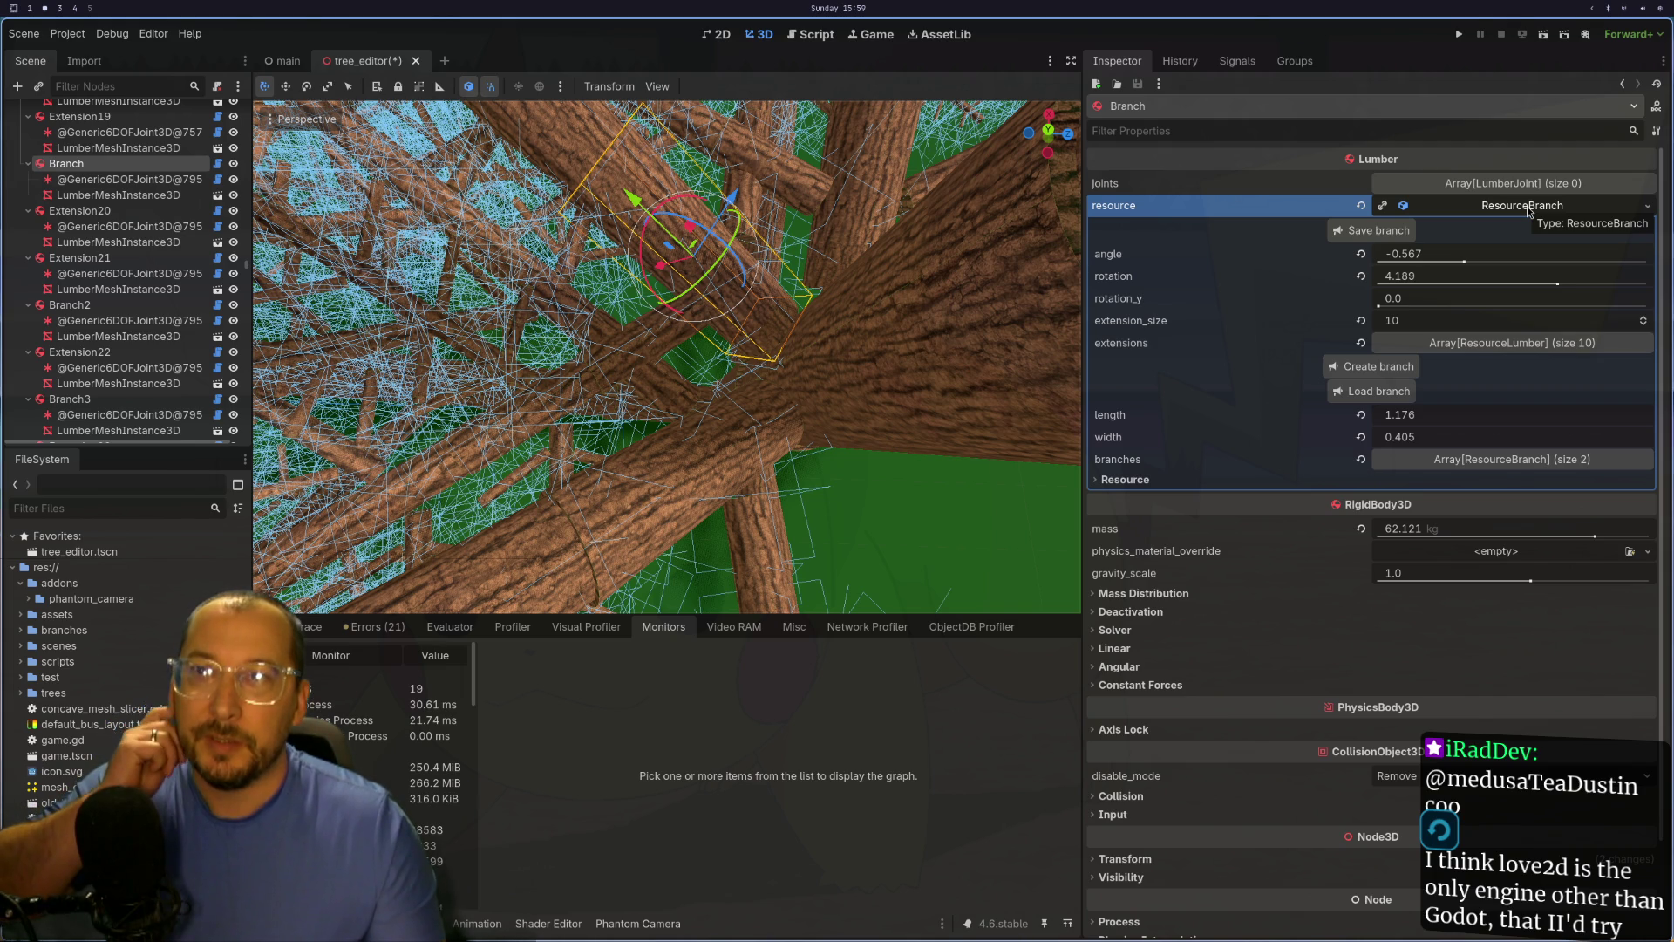
# Step: Set the Branch's rotation to 0.0, then select the TreeEditor node
pyautogui.click(1497, 285)
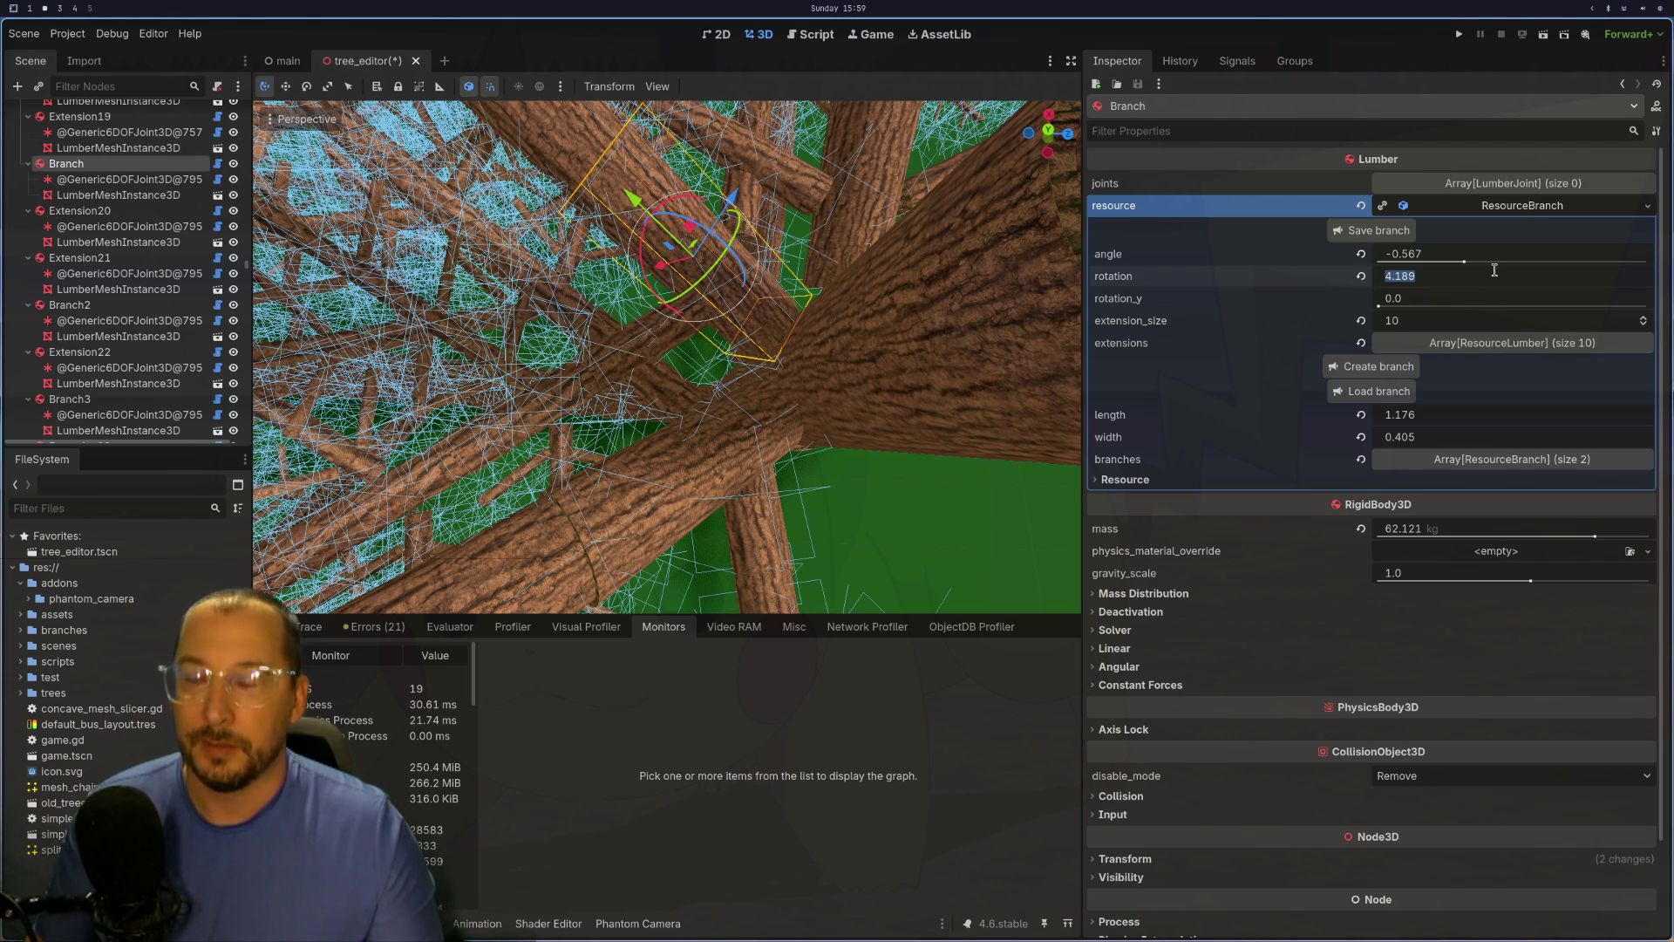
pyautogui.write('0')
pyautogui.press('Return')
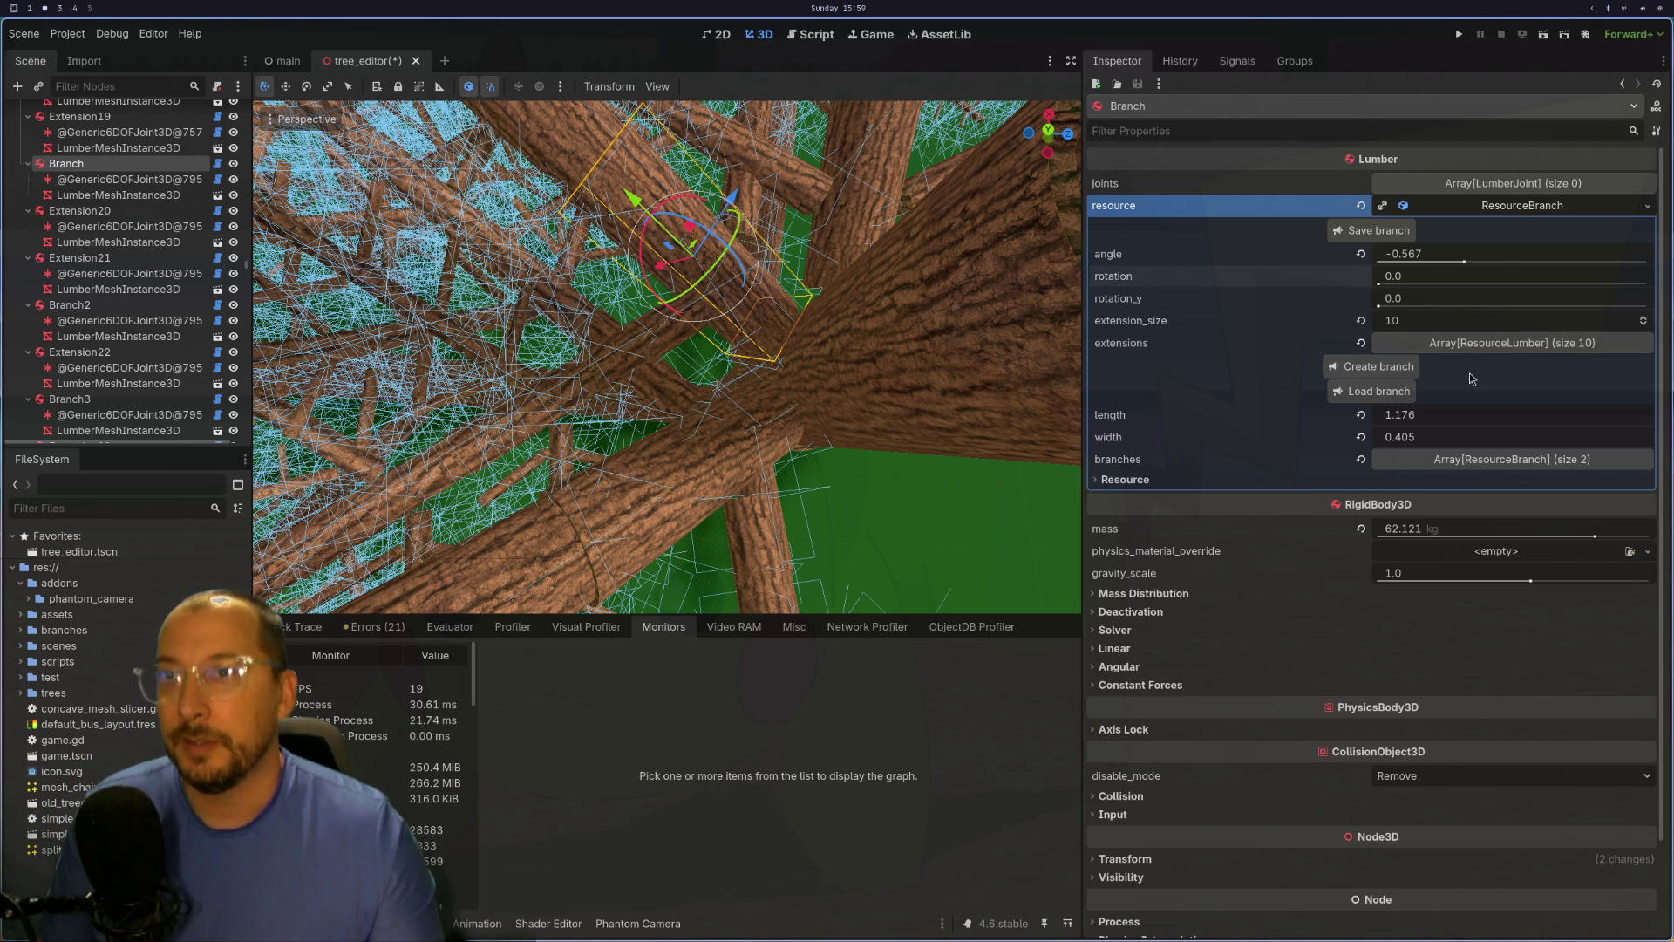
pyautogui.moveTo(249, 262); pyautogui.dragTo(245, 104)
pyautogui.click(131, 113)
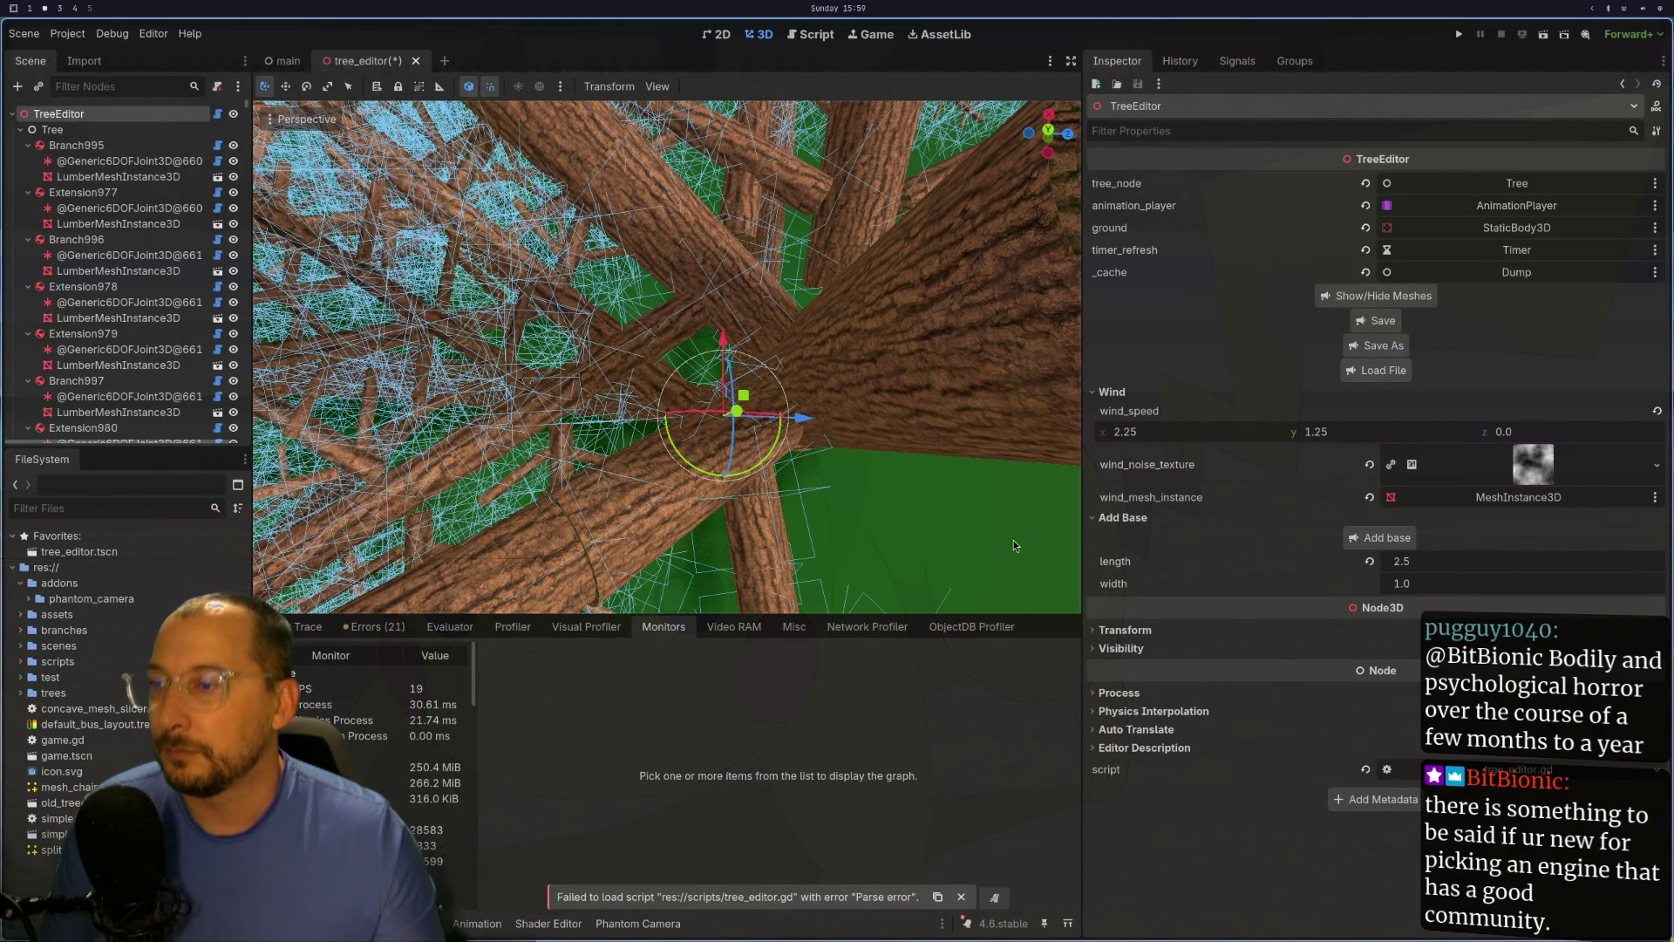
# Step: Add a 'pass' line under func _process in Neovim and save the script with :w
pyautogui.press('super+1')
pyautogui.write('gkopass')
pyautogui.press('Escape')
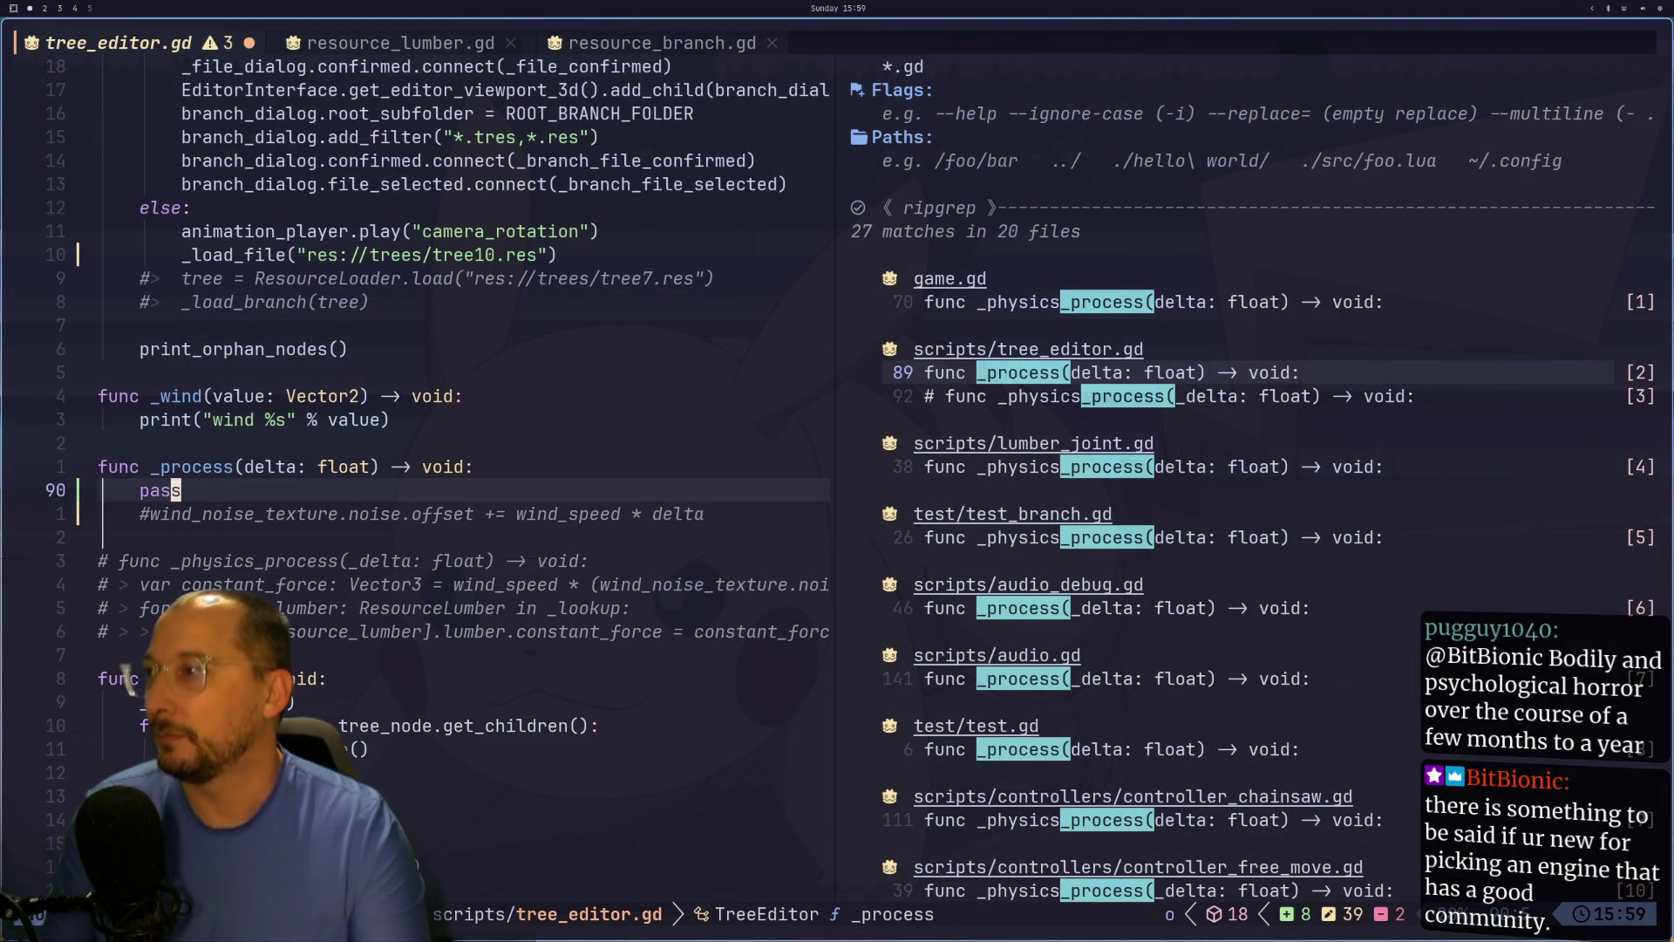
pyautogui.write(':w')
pyautogui.press('Return')
pyautogui.press('super+2')
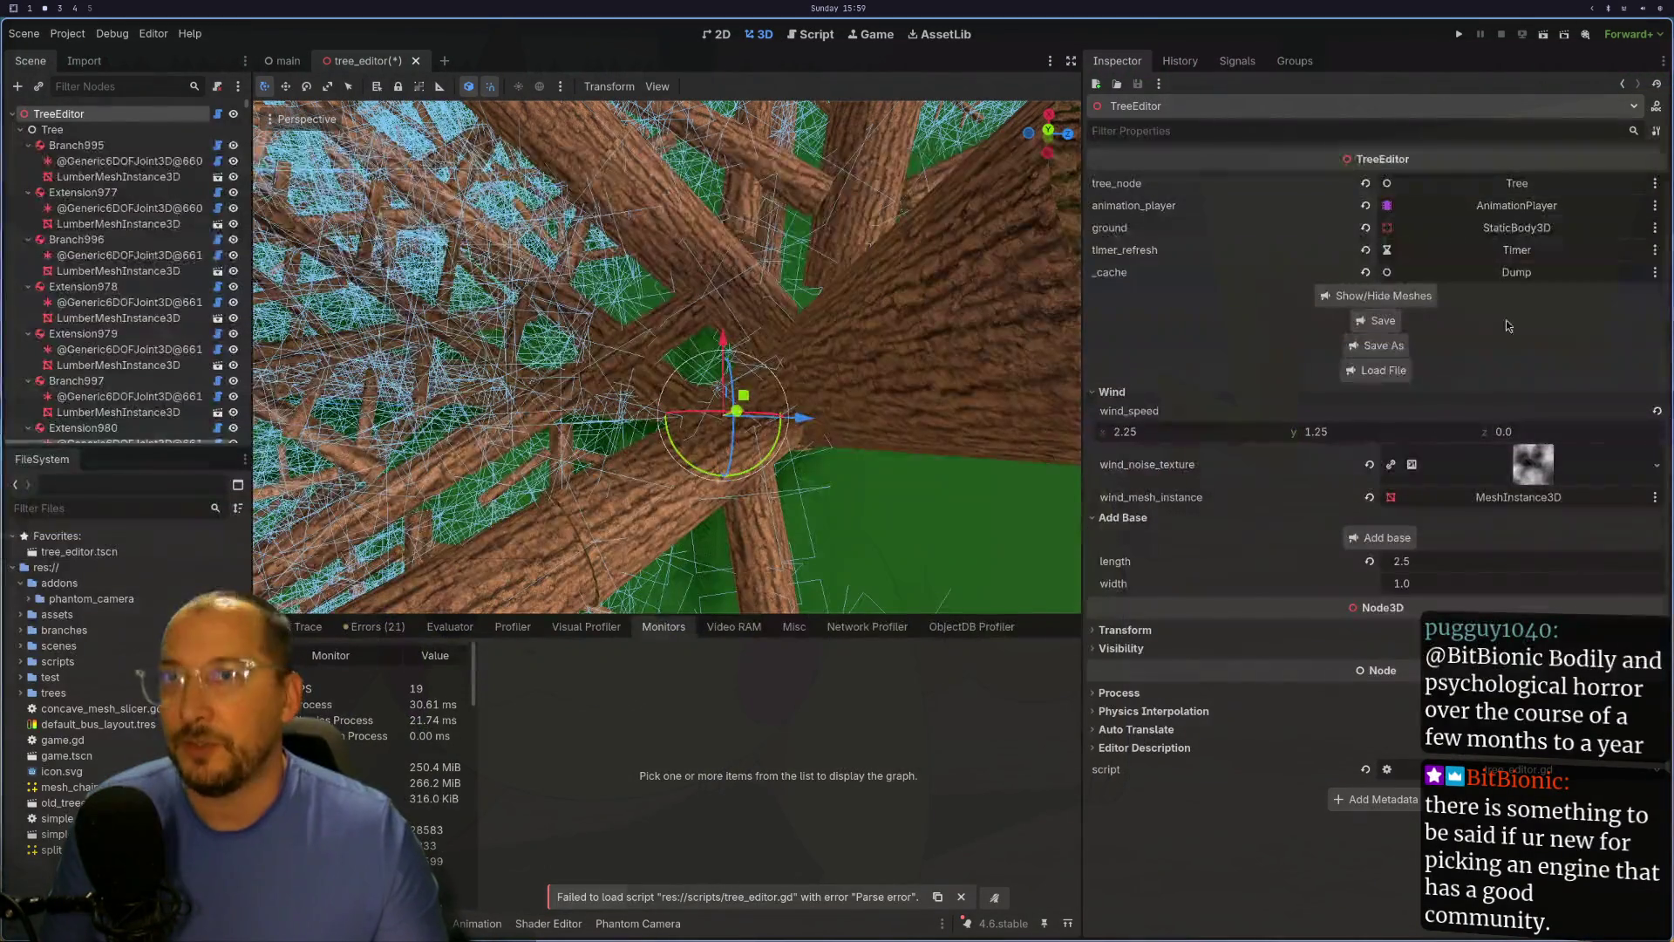
# Step: Save the tree as a new resource, tree11.res, instead of tree10.res
pyautogui.click(1382, 347)
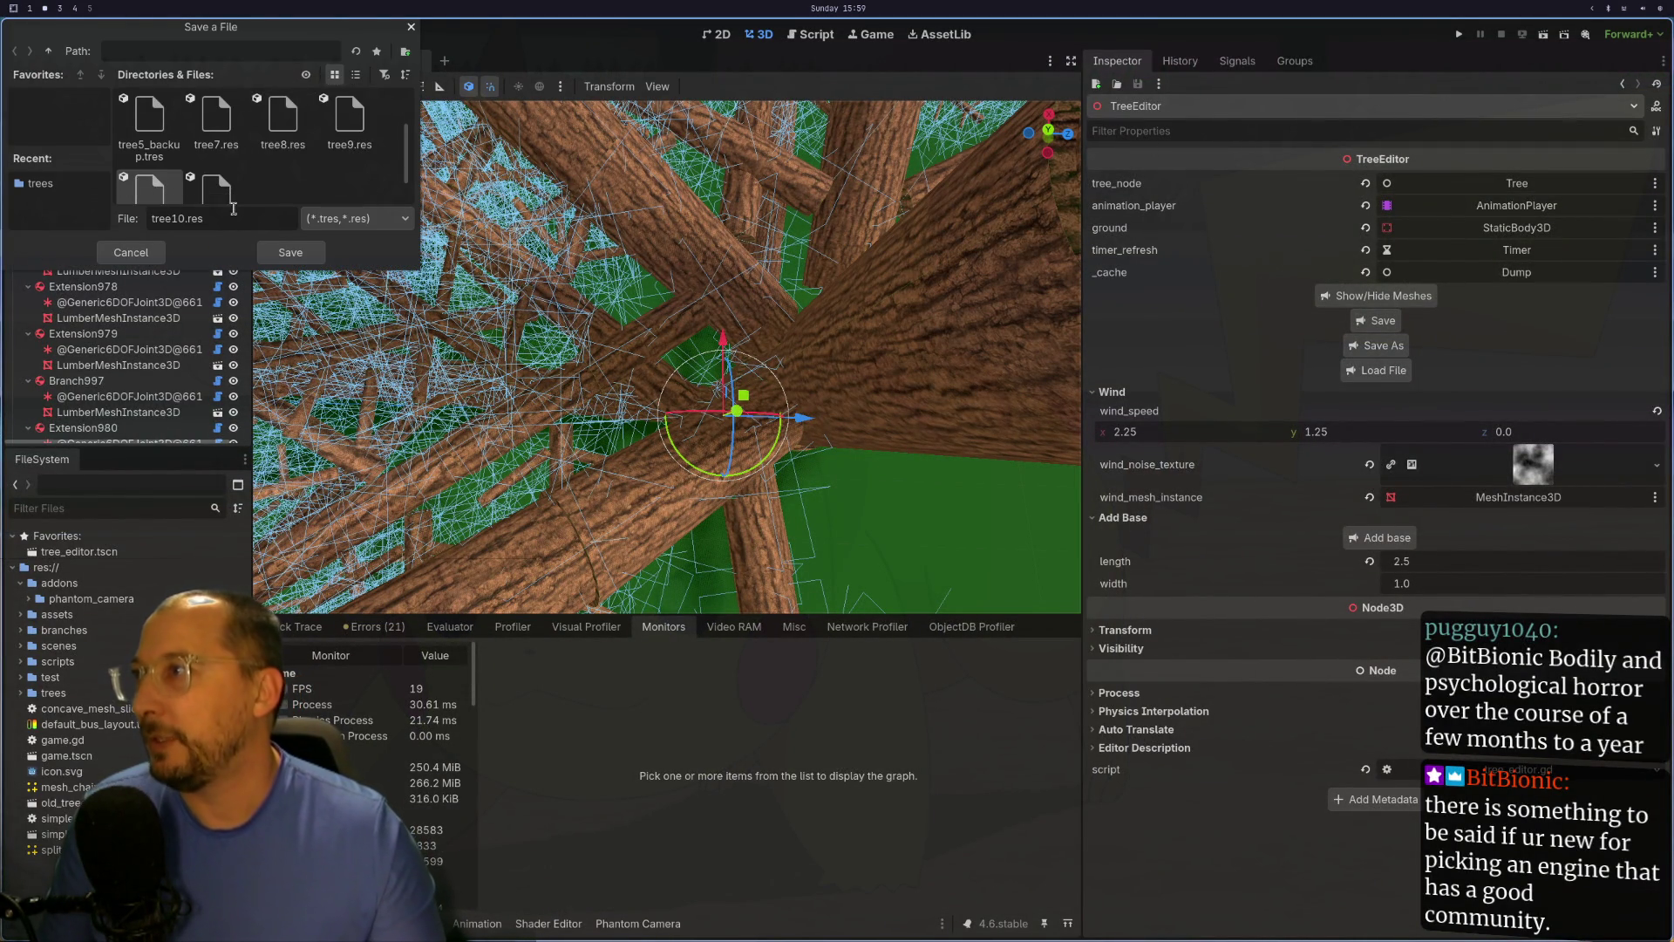
pyautogui.scroll(-3, 239, 198)
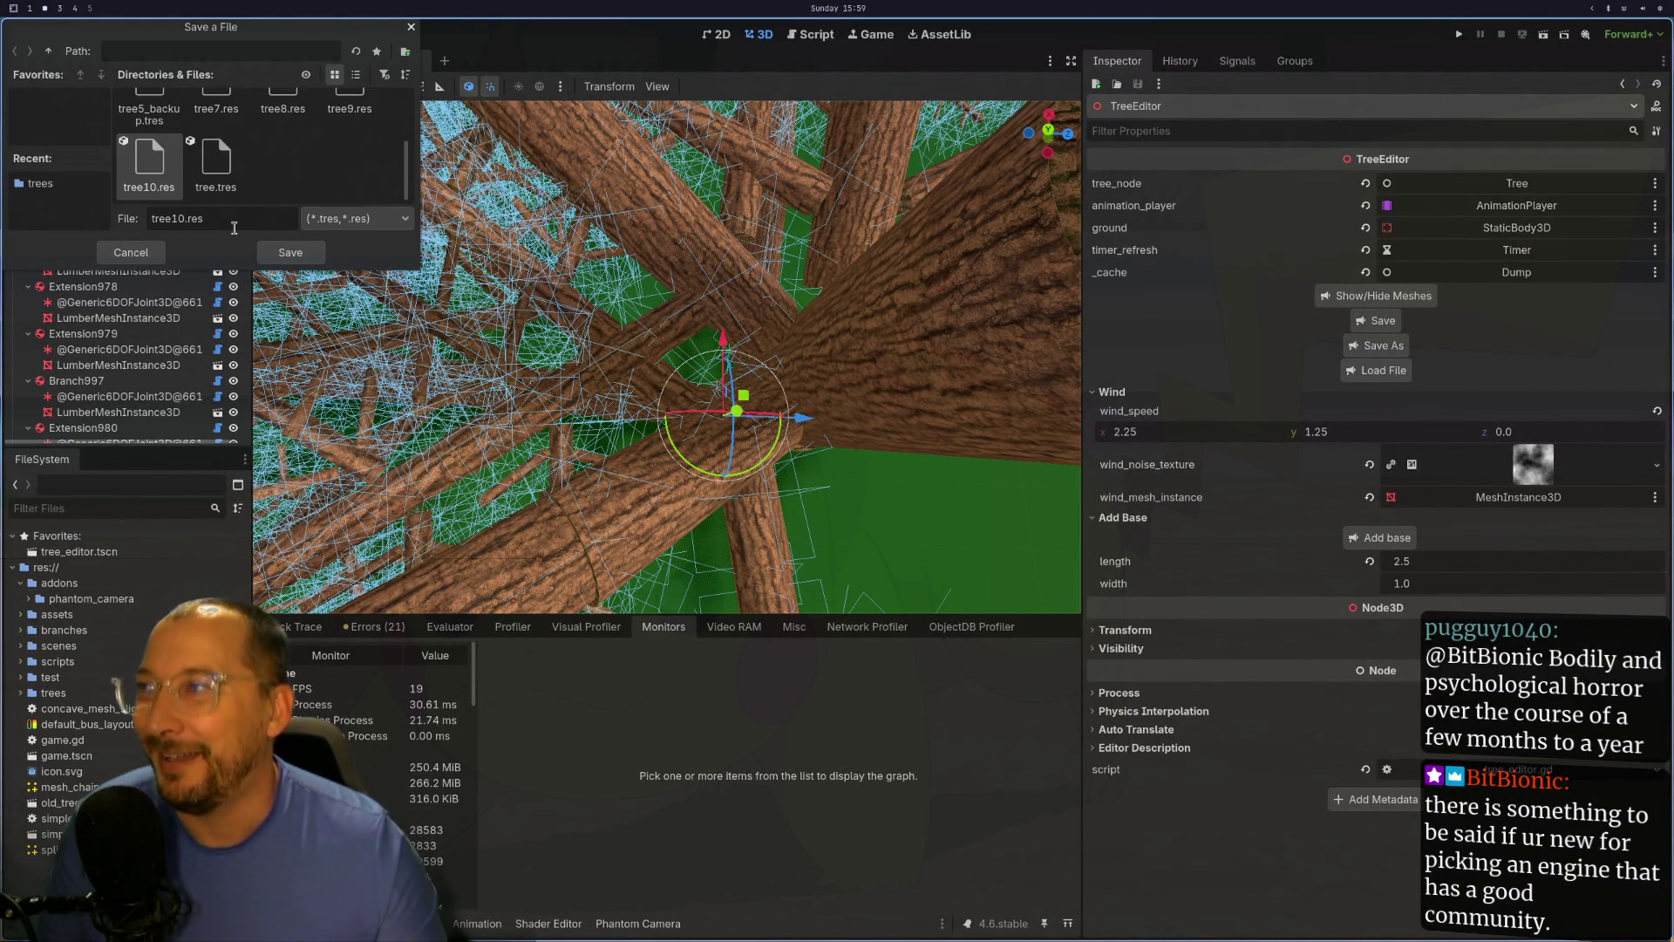
pyautogui.press('BackSpace')
pyautogui.write('1')
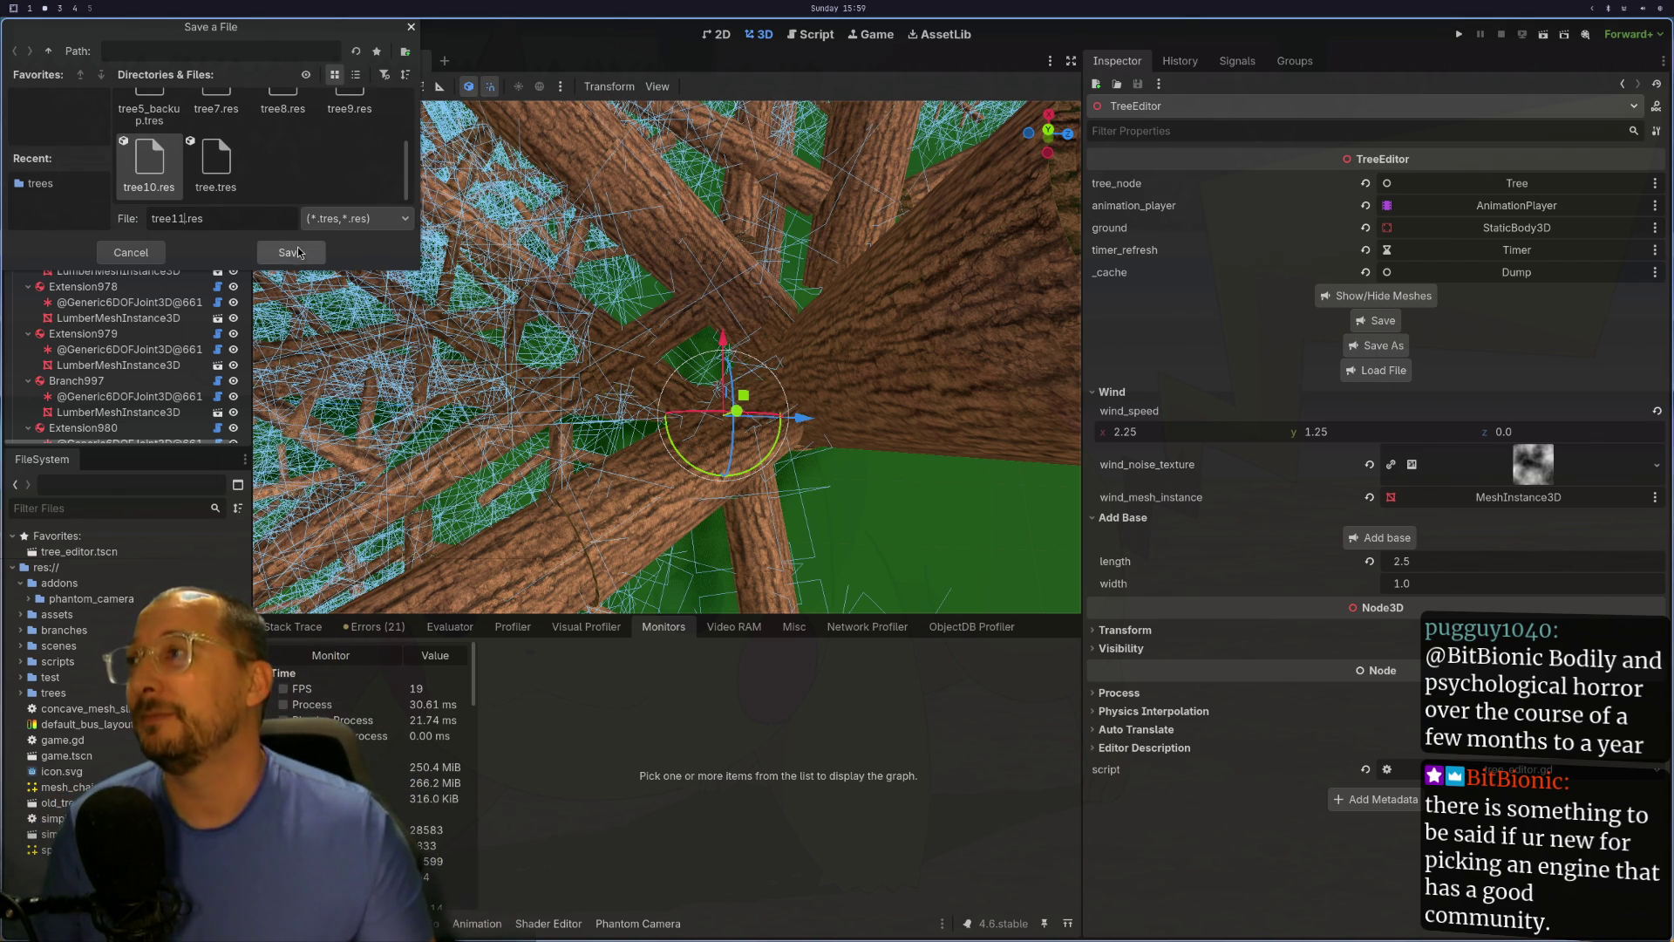
pyautogui.press('Return')
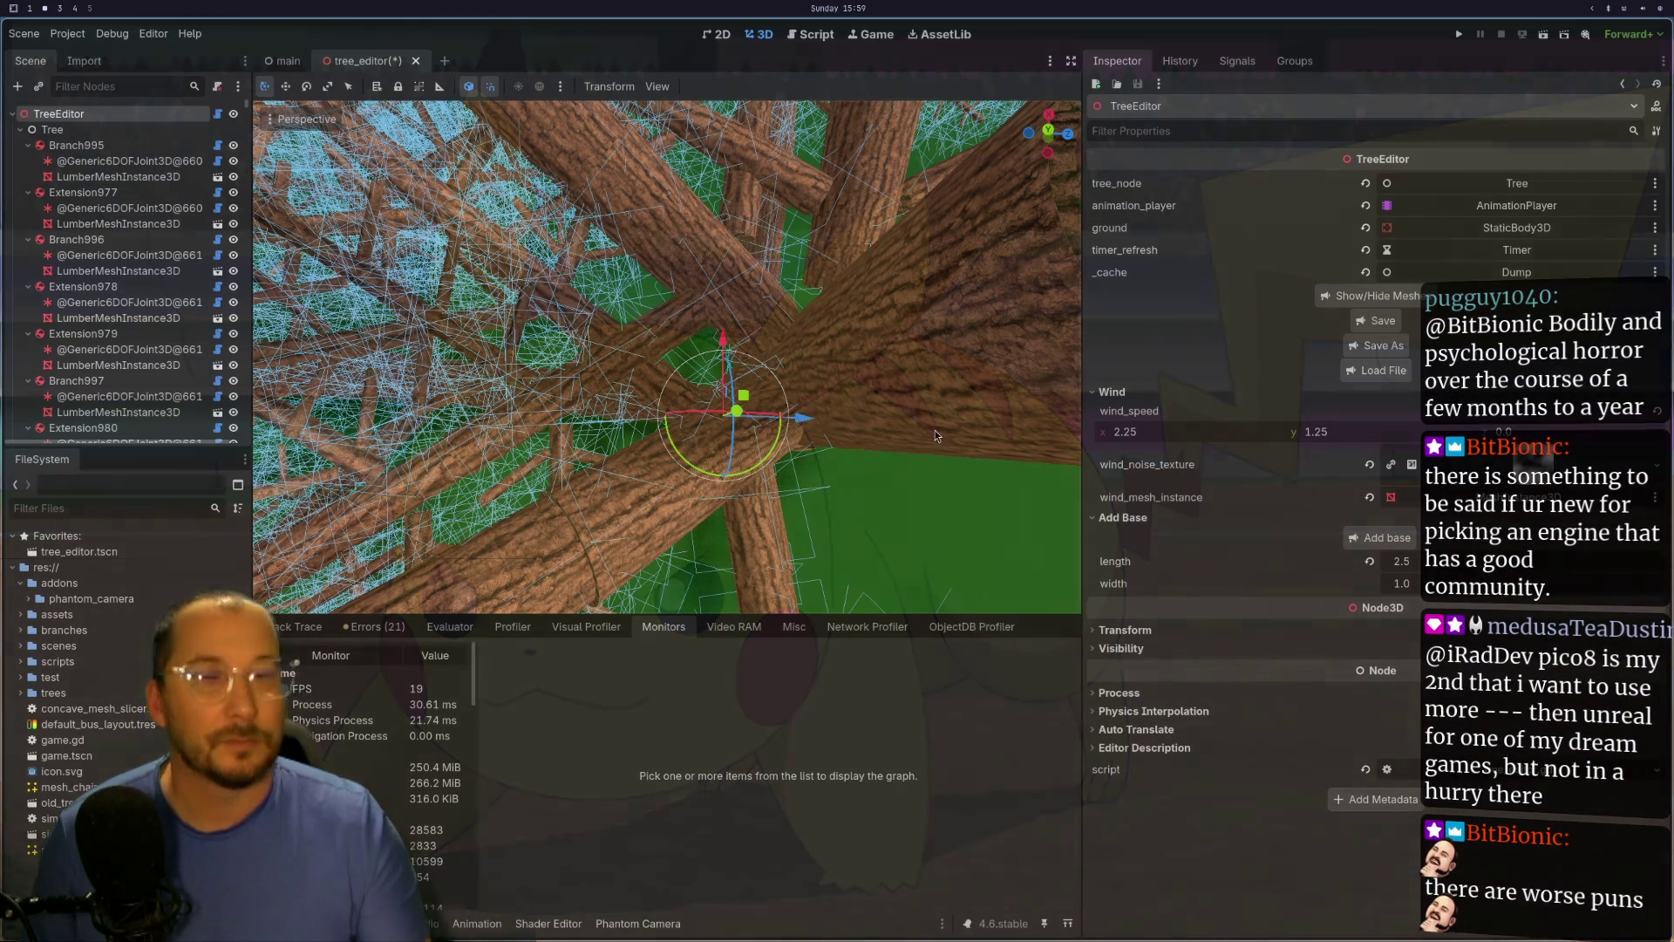
# Step: Select a branch on the trunk and nudge its rotation to 0.061 to rebuild its sub-branches
pyautogui.scroll(-5, 667, 357)
pyautogui.moveTo(800, 319); pyautogui.dragTo(857, 265)
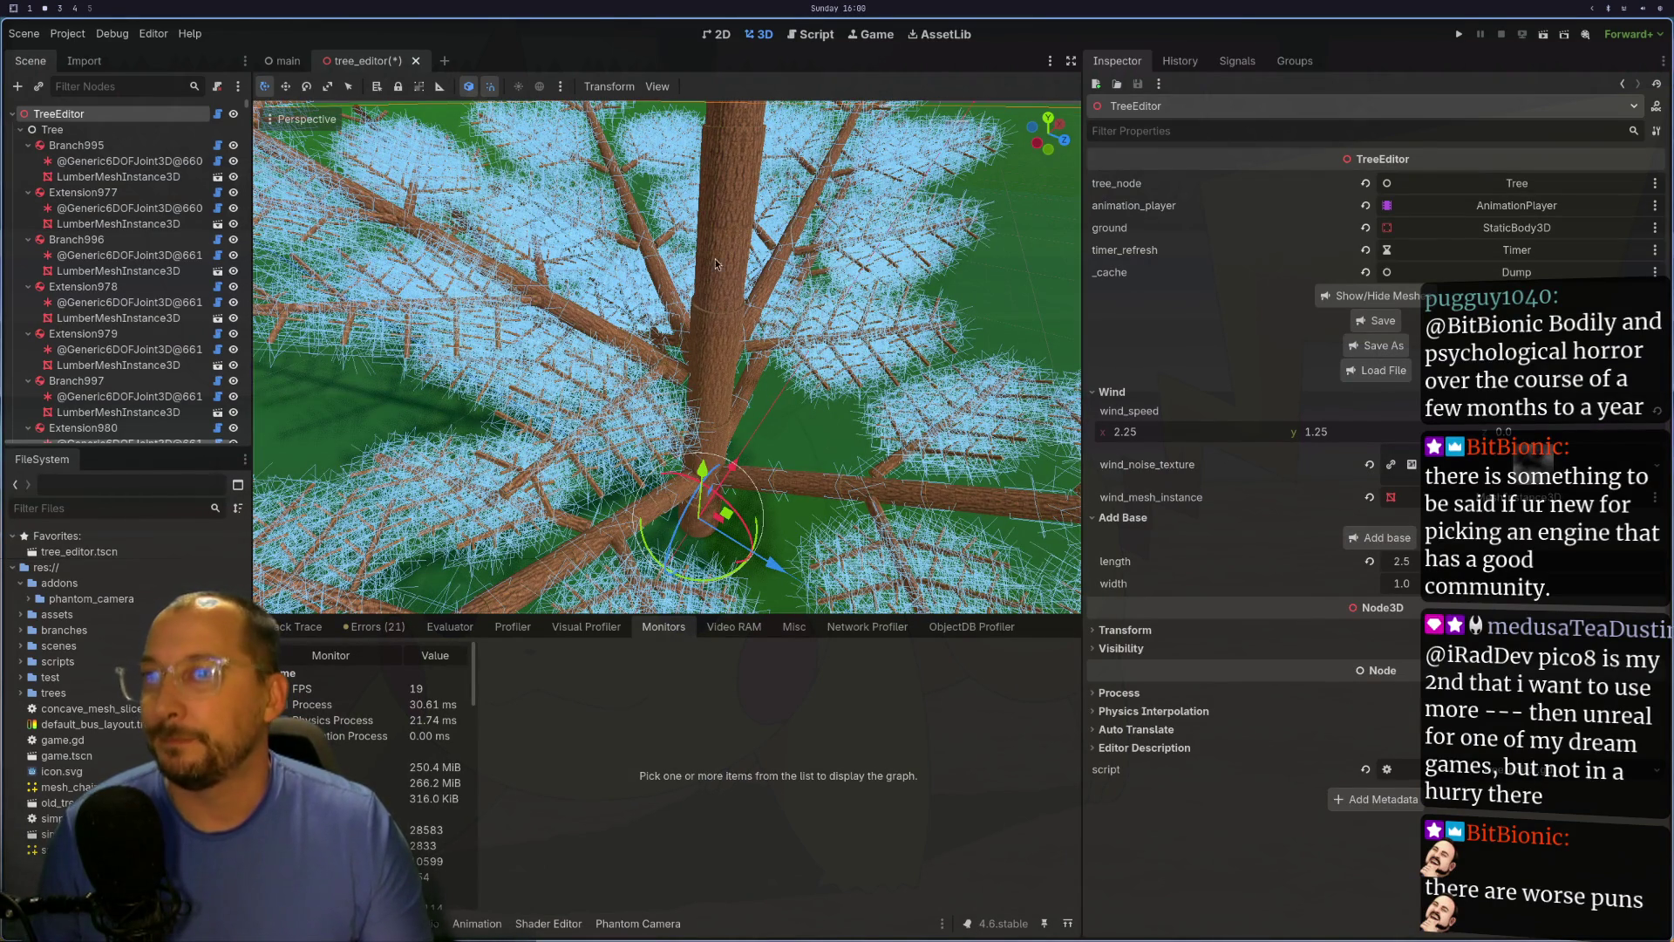
pyautogui.moveTo(829, 327)
pyautogui.mouseDown()
pyautogui.moveTo(622, 336)
pyautogui.moveTo(672, 338)
pyautogui.mouseUp()
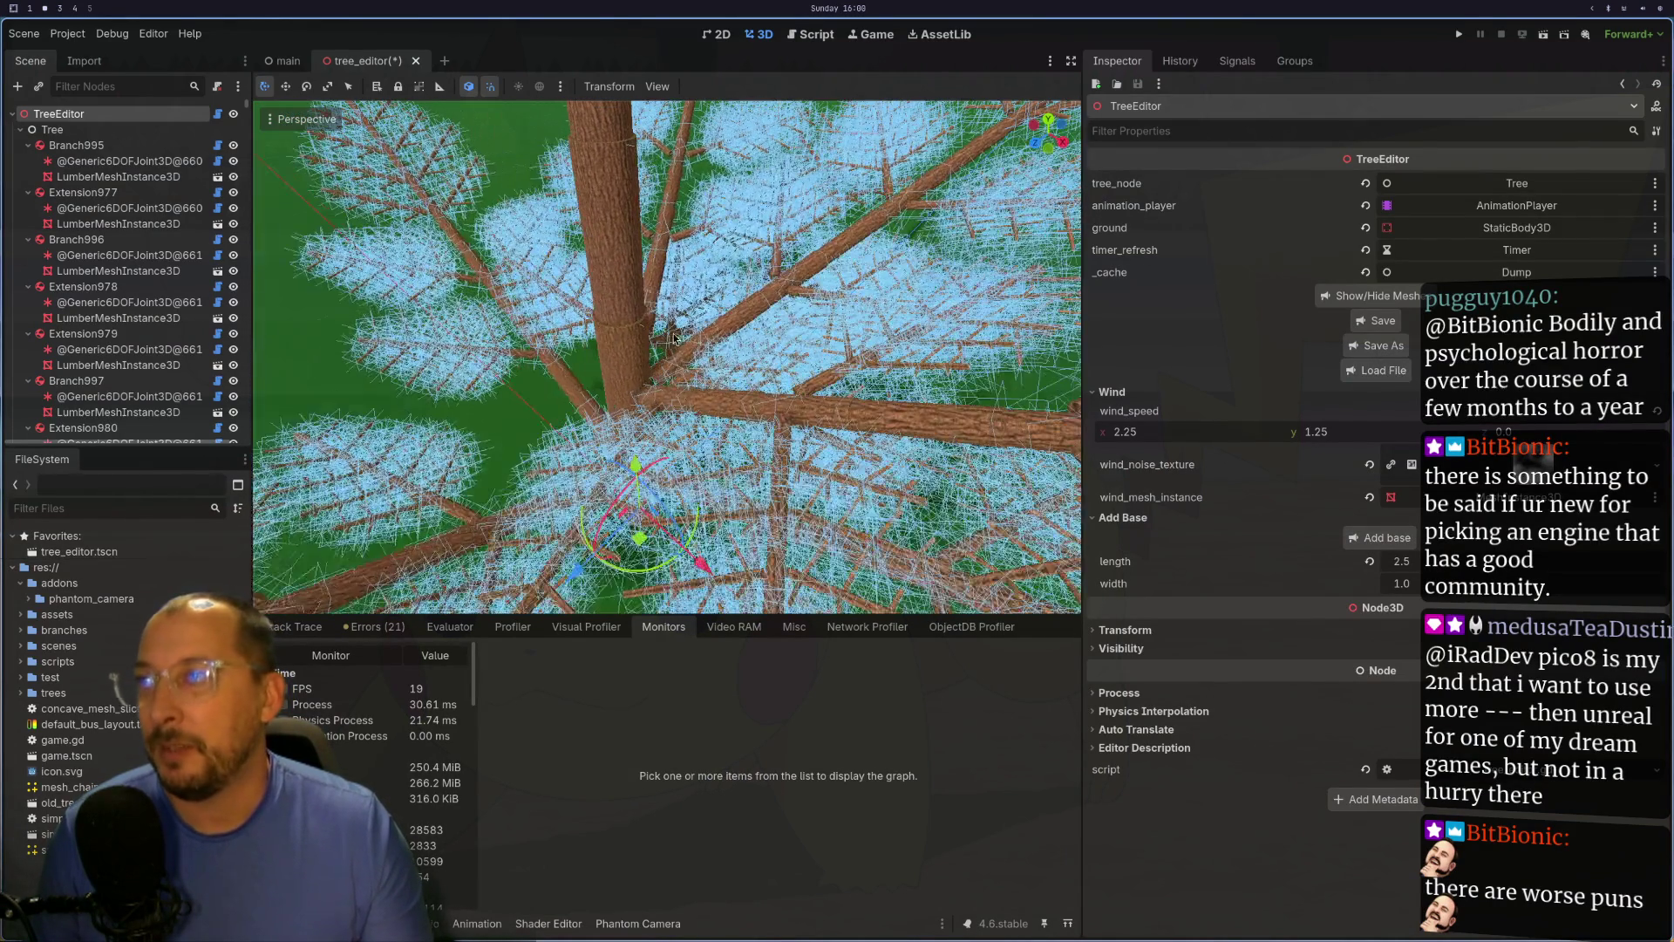
pyautogui.click(669, 361)
pyautogui.scroll(5, 669, 366)
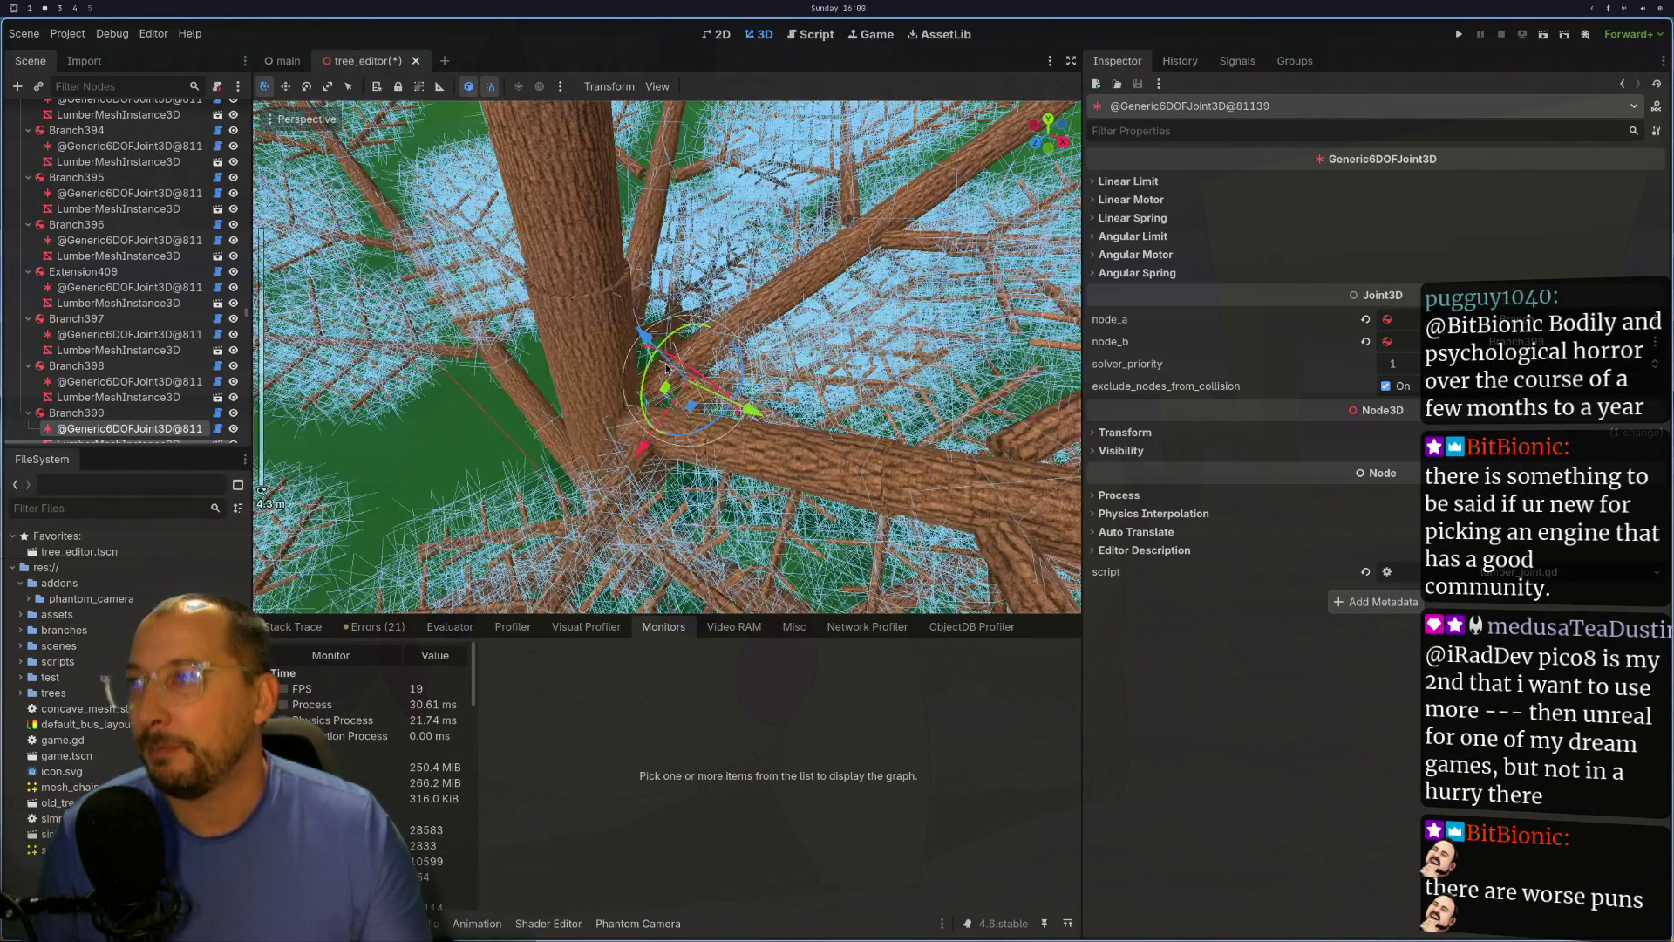
pyautogui.click(636, 388)
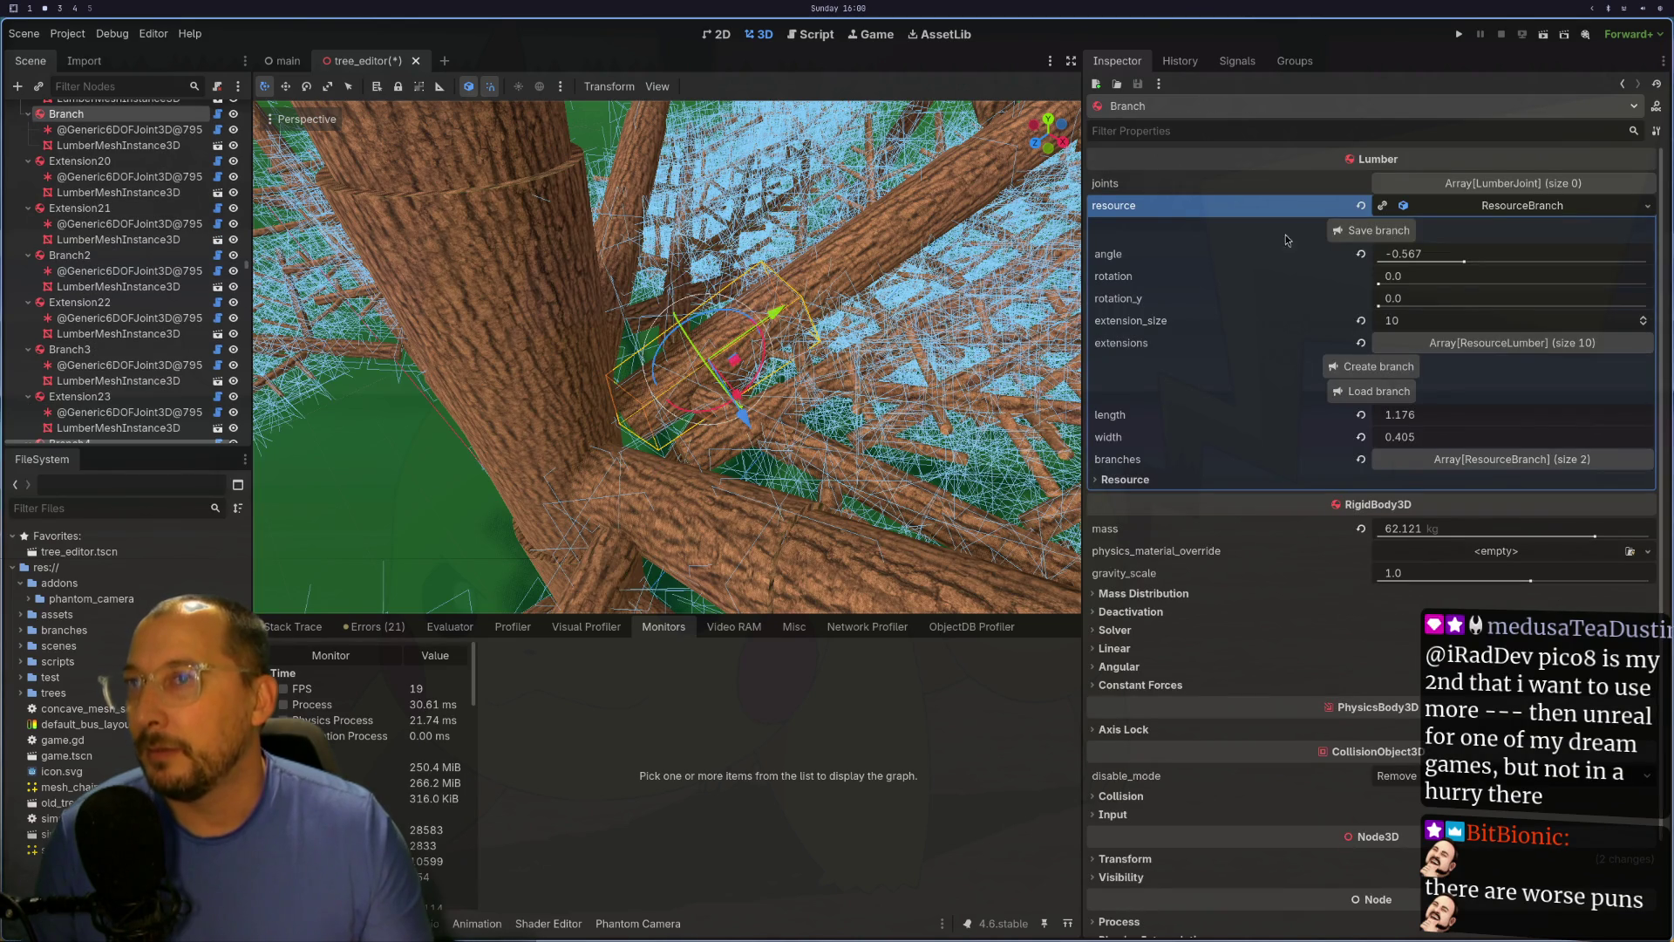
pyautogui.click(1379, 286)
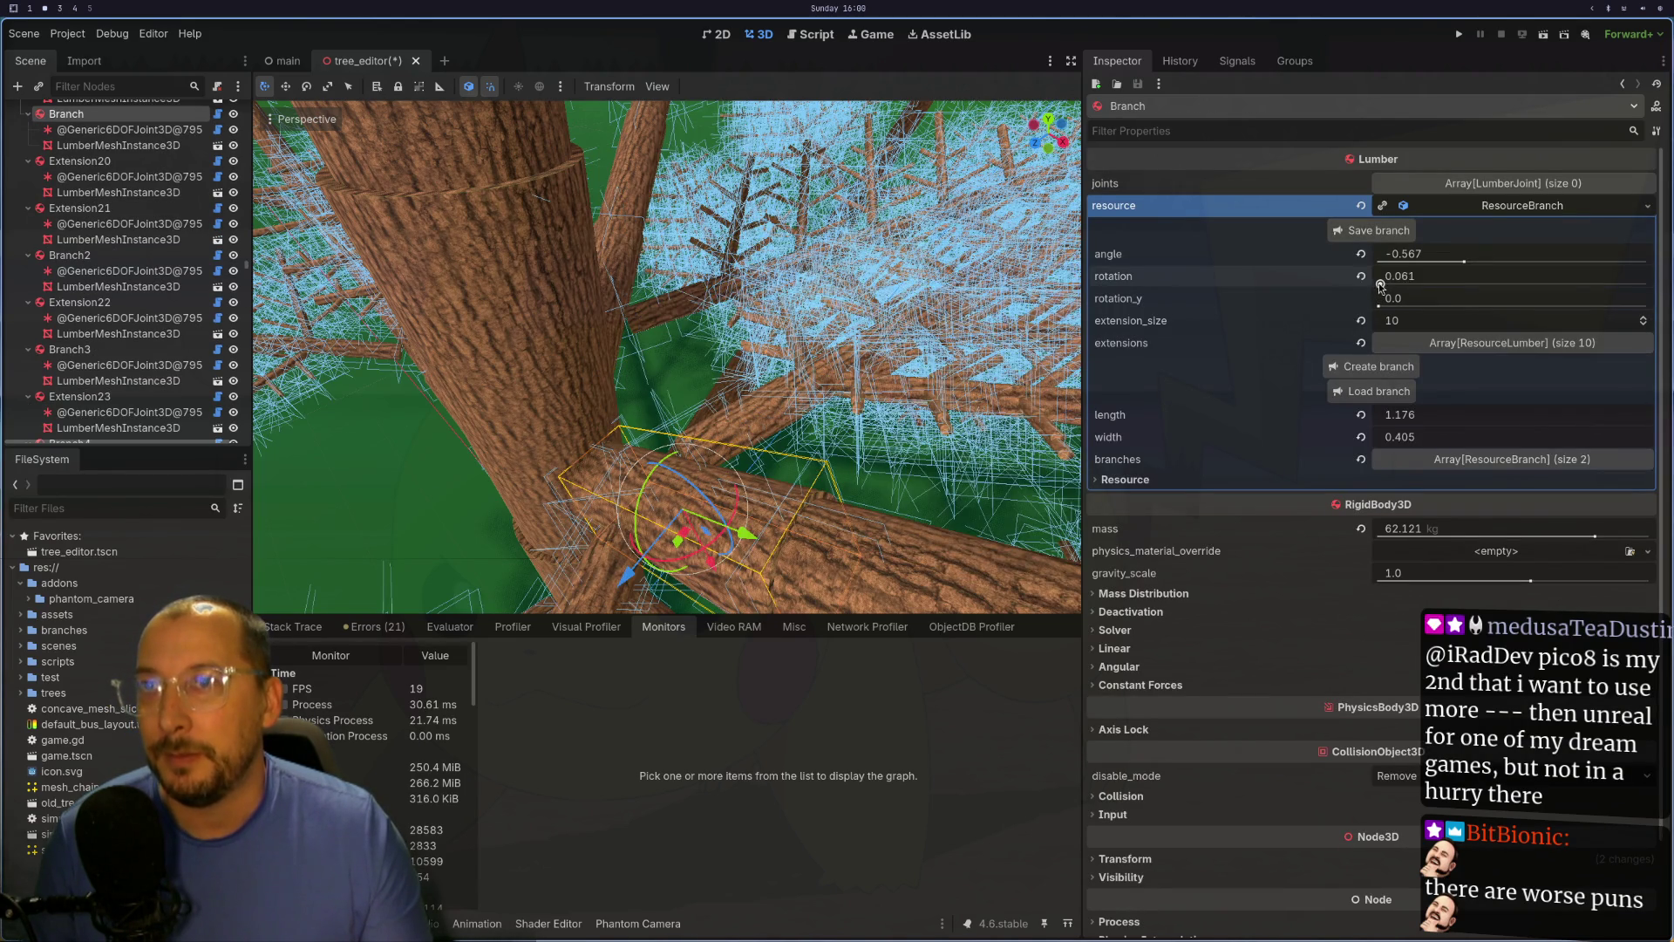